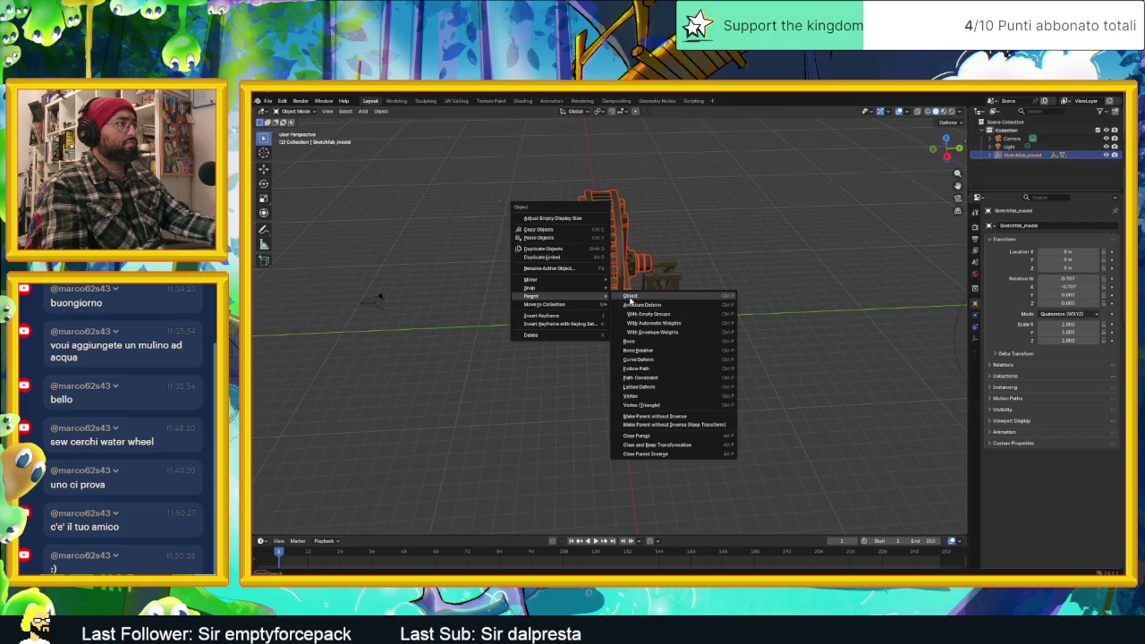
Click the wheel's hub parts, then use [ to select their parent Sketchfab_model.
{"action": "middle_click_drag", "start_coordinate": [594, 260], "coordinate": [629, 260]}
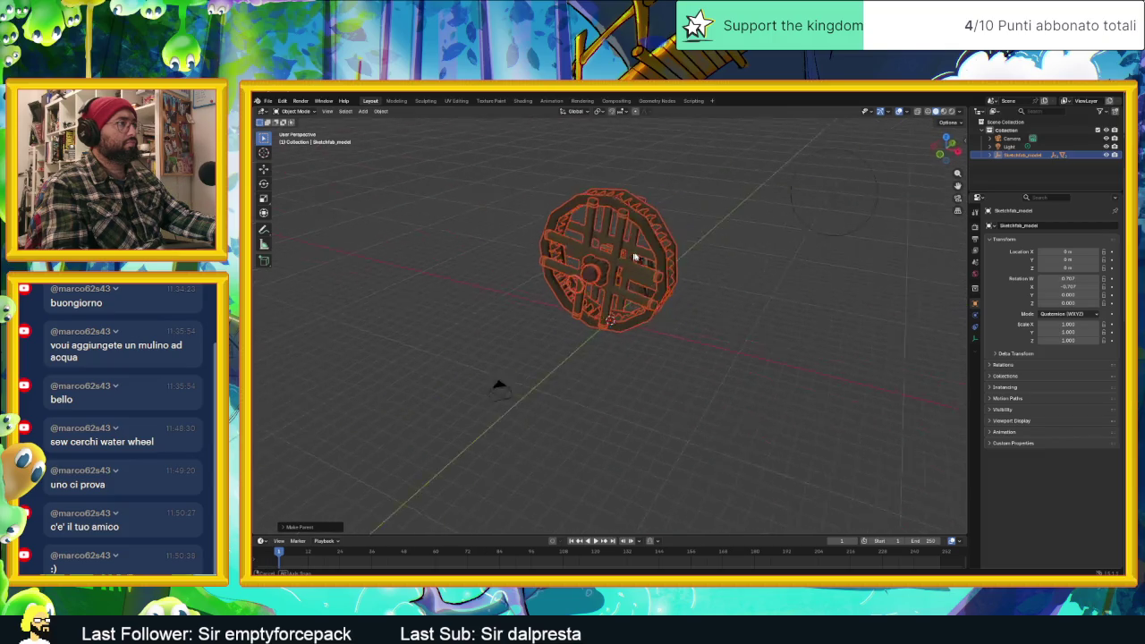
{"action": "left_click", "coordinate": [603, 281]}
{"action": "left_click", "coordinate": [602, 286]}
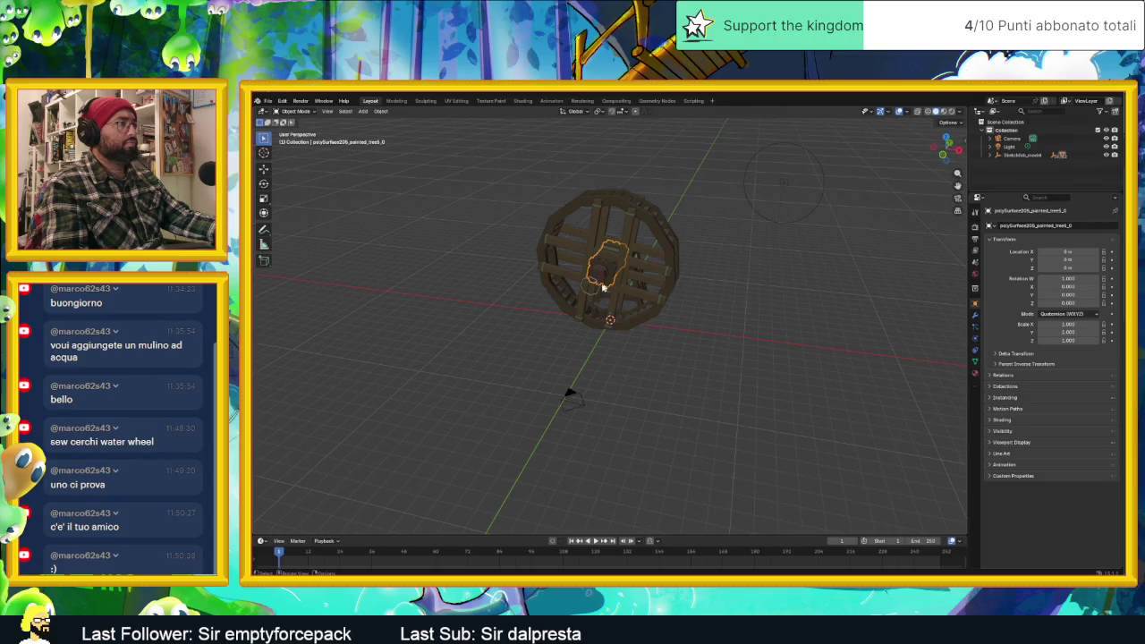
{"action": "left_click", "coordinate": [677, 242]}
{"action": "mouse_move", "coordinate": [677, 242]}
{"action": "middle_mouse_down"}
{"action": "mouse_move", "coordinate": [656, 256]}
{"action": "mouse_move", "coordinate": [710, 265]}
{"action": "middle_mouse_up"}
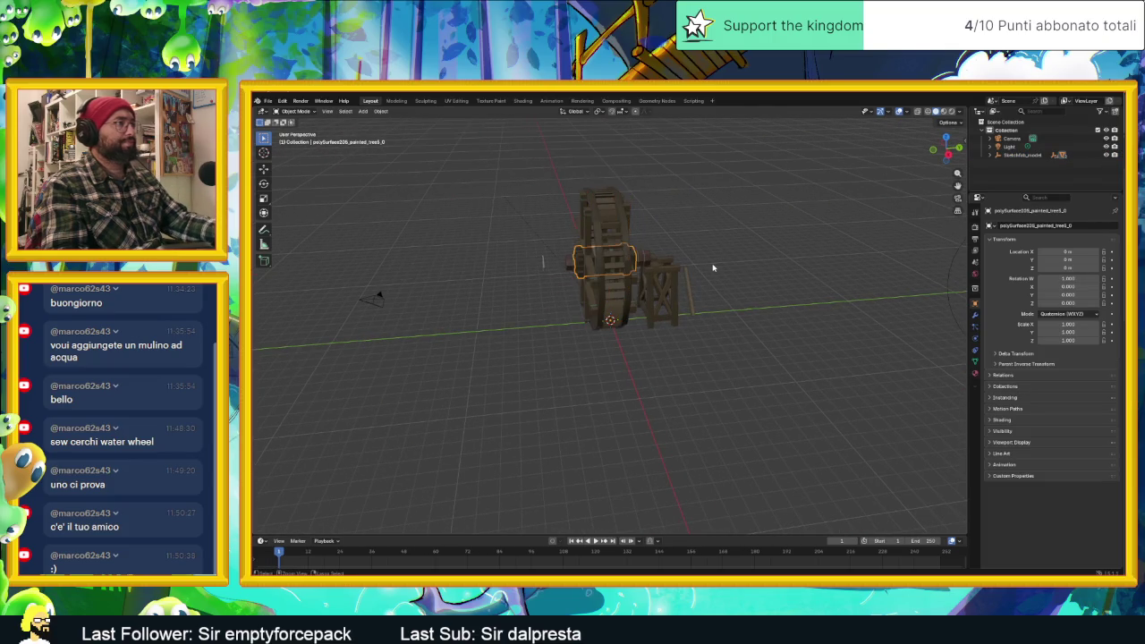
{"action": "key", "text": "bracketleft"}
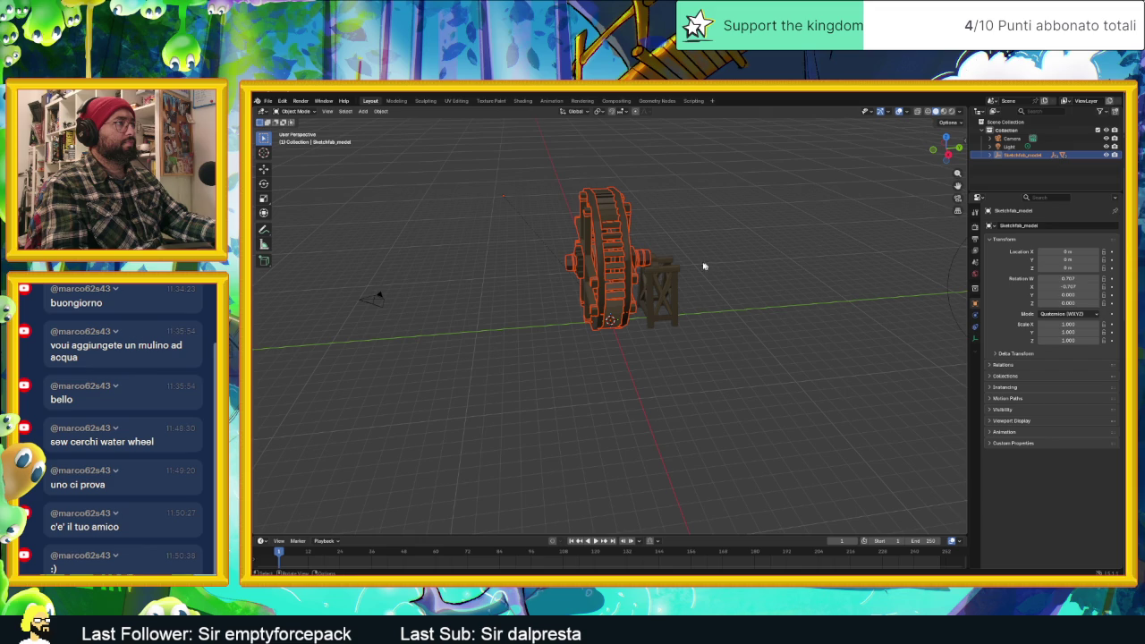
{"action": "mouse_move", "coordinate": [698, 265]}
{"action": "middle_mouse_down"}
{"action": "mouse_move", "coordinate": [680, 259]}
{"action": "mouse_move", "coordinate": [716, 255]}
{"action": "mouse_move", "coordinate": [672, 230]}
{"action": "mouse_move", "coordinate": [592, 237]}
{"action": "middle_mouse_up"}
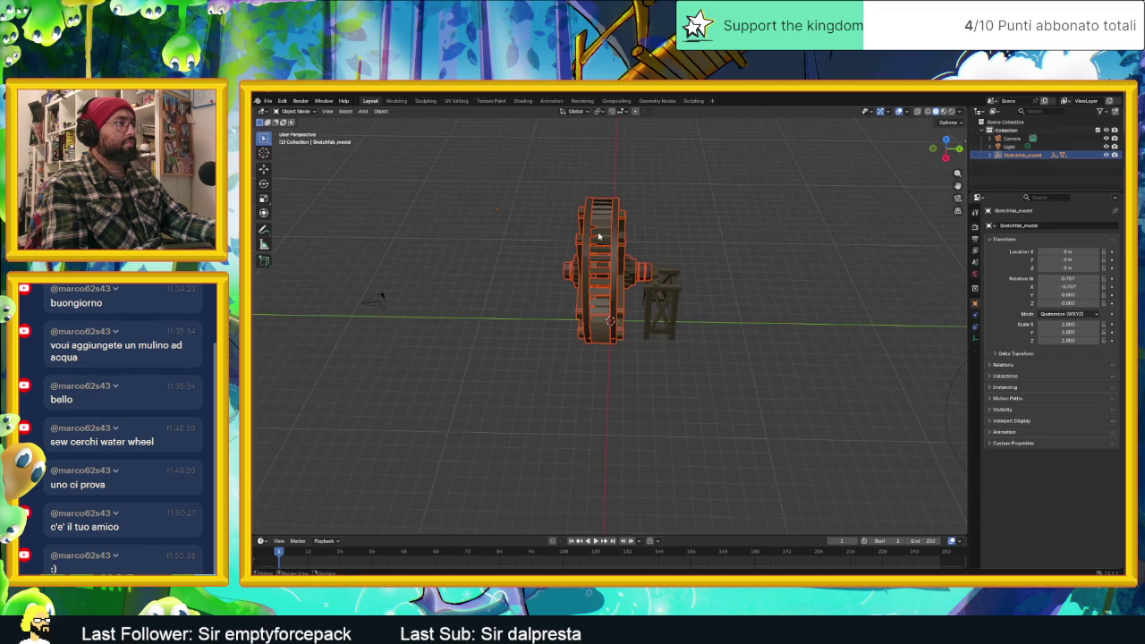
Move the wheel via Move to Collection into a new Collection 2 and confirm it in the Outliner.
{"action": "right_click", "coordinate": [591, 237]}
{"action": "mouse_move", "coordinate": [554, 241]}
{"action": "left_click", "coordinate": [642, 241]}
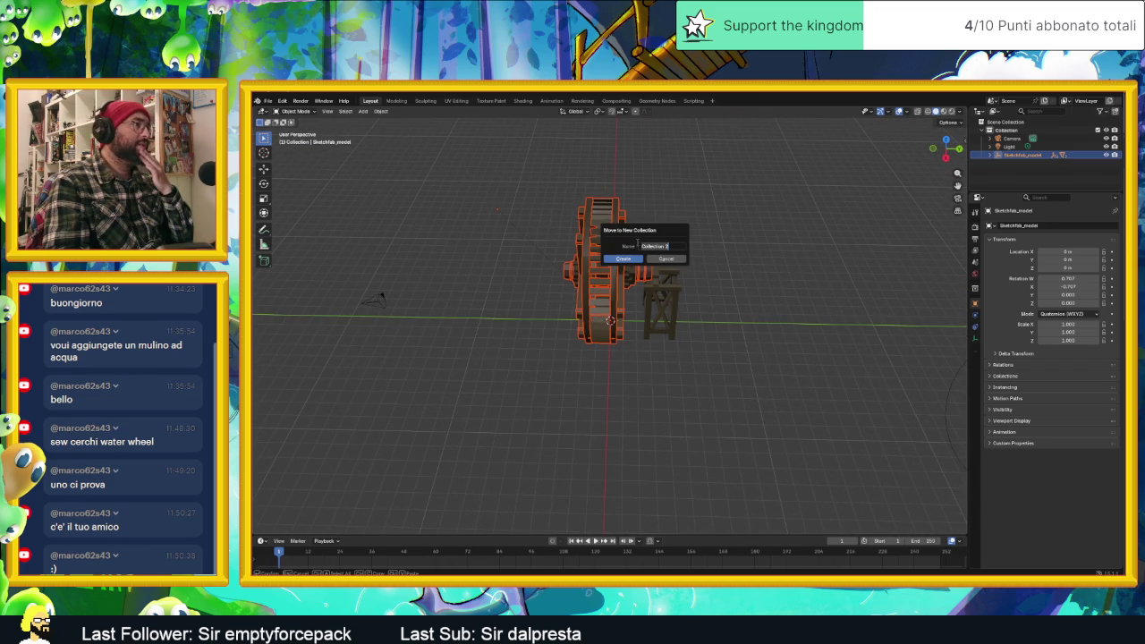
{"action": "left_click", "coordinate": [624, 258]}
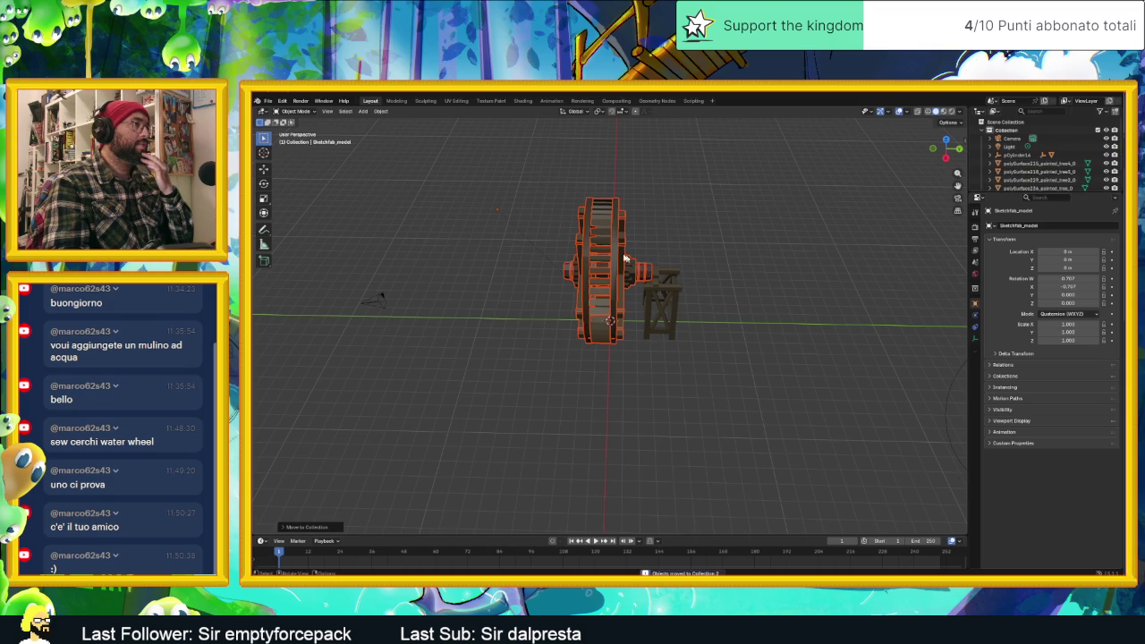
{"action": "left_click", "coordinate": [615, 250]}
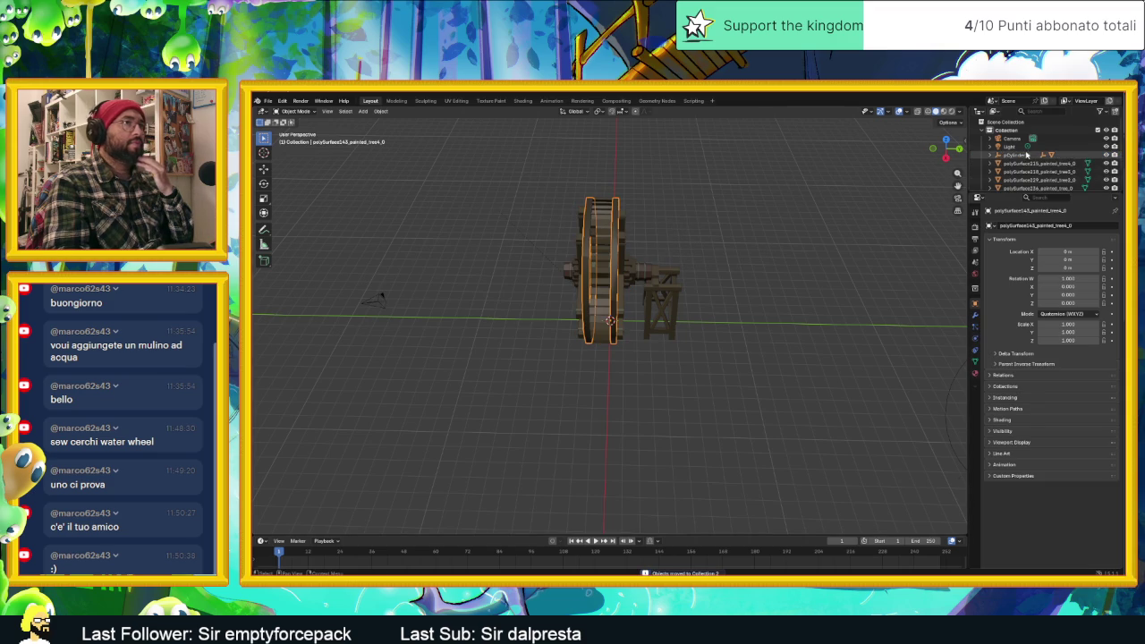
{"action": "scroll", "coordinate": [1026, 158], "scroll_direction": "down", "scroll_amount": 3}
{"action": "left_click", "coordinate": [987, 174]}
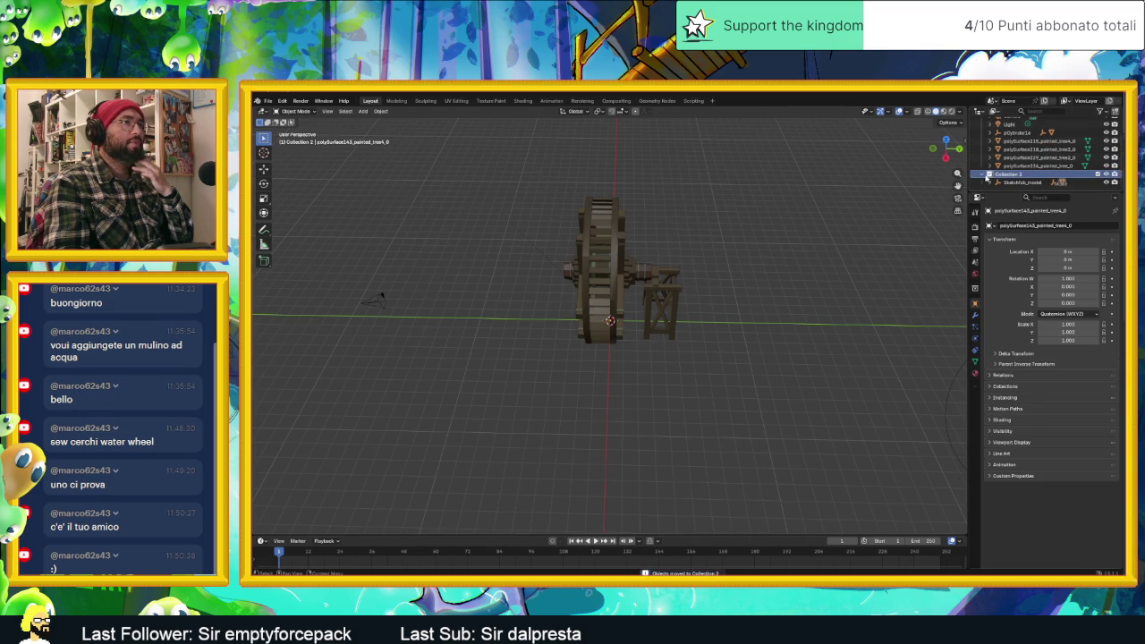
{"action": "scroll", "coordinate": [987, 174], "scroll_direction": "up", "scroll_amount": 1}
{"action": "mouse_move", "coordinate": [825, 181]}
{"action": "middle_mouse_down"}
{"action": "mouse_move", "coordinate": [780, 201]}
{"action": "mouse_move", "coordinate": [799, 199]}
{"action": "middle_mouse_up"}
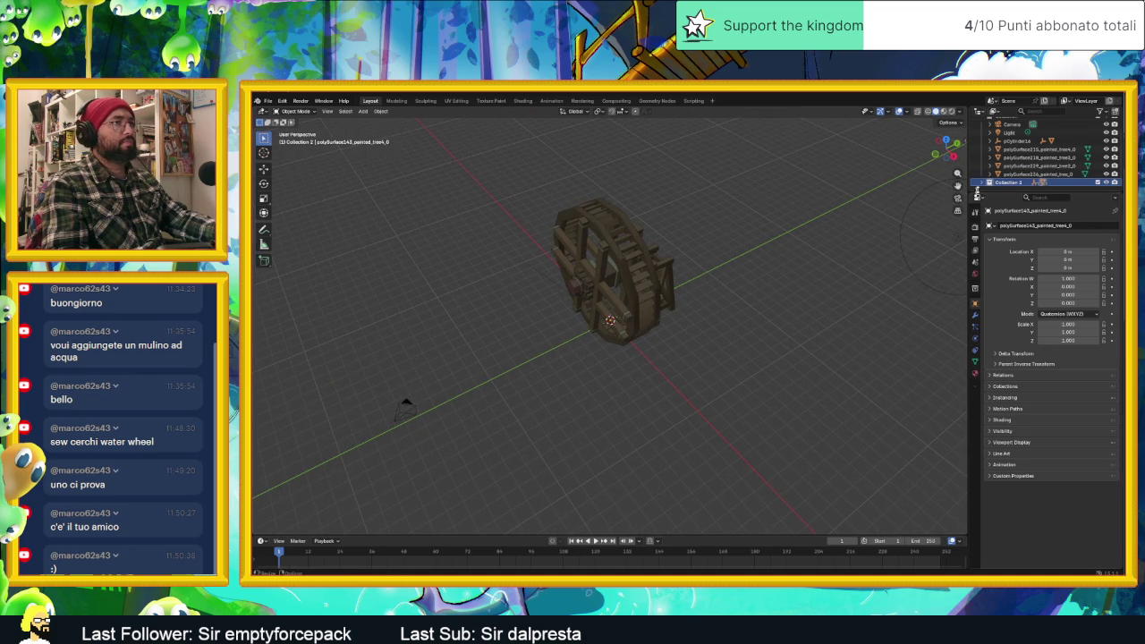
Expand Sketchfab_model down to RootNode and select parts pCylinder18 through polySurface227.
{"action": "scroll", "coordinate": [1014, 187], "scroll_direction": "down", "scroll_amount": 1}
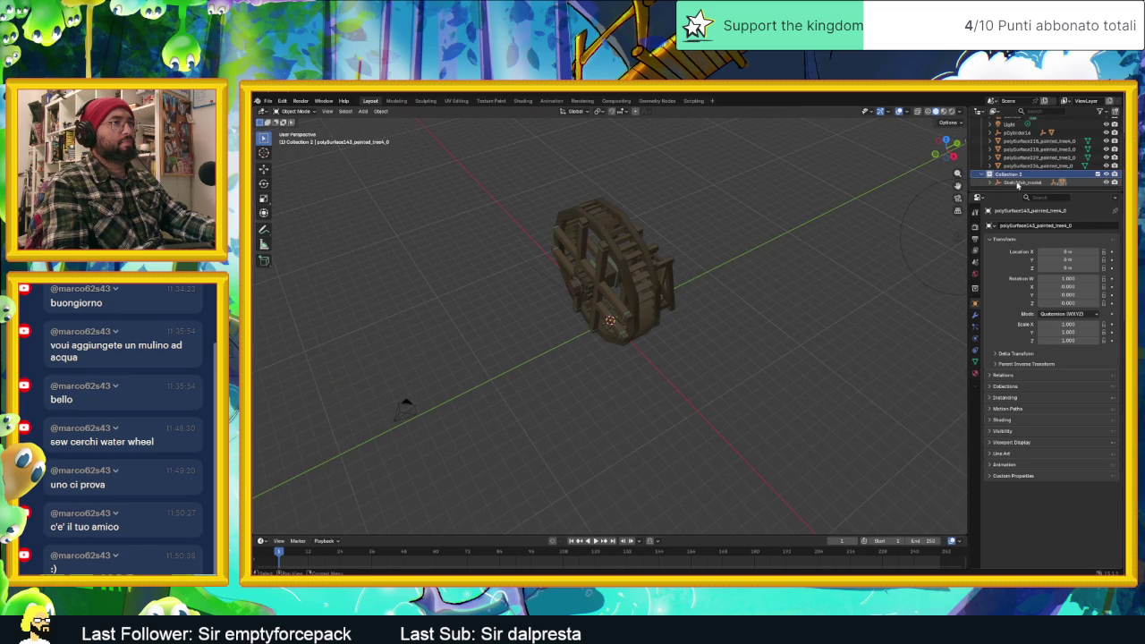
{"action": "left_click", "coordinate": [1017, 184]}
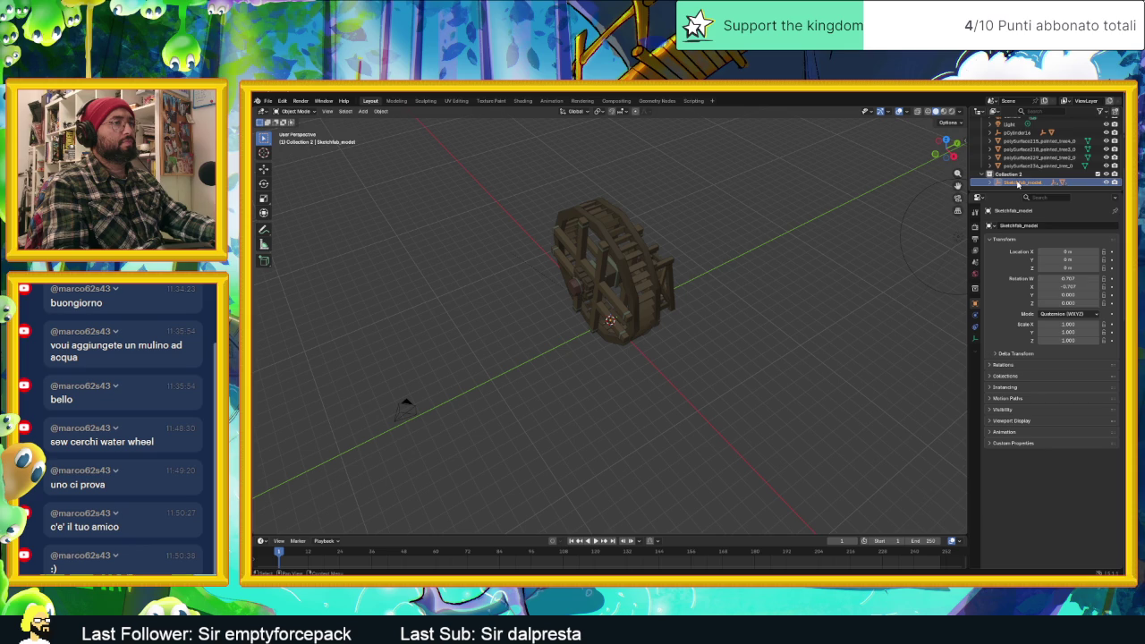
{"action": "left_click", "coordinate": [996, 182]}
{"action": "left_click", "coordinate": [1002, 184]}
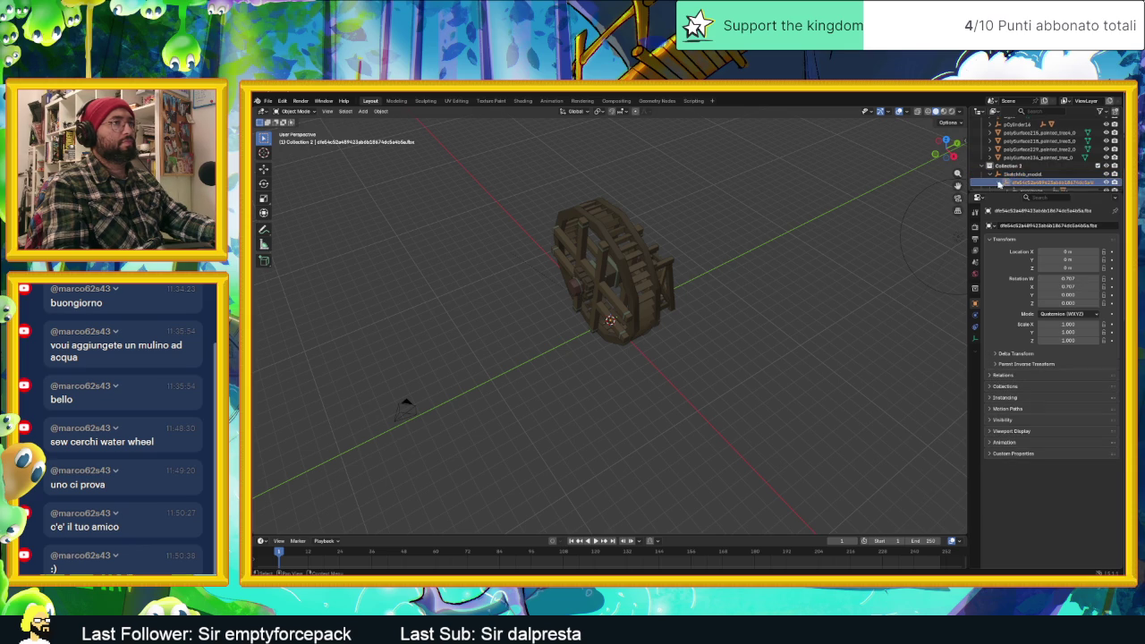
{"action": "left_click", "coordinate": [998, 183]}
{"action": "left_click", "coordinate": [1023, 182]}
{"action": "left_click", "coordinate": [1004, 182]}
{"action": "scroll", "coordinate": [1029, 174], "scroll_direction": "down", "scroll_amount": 2}
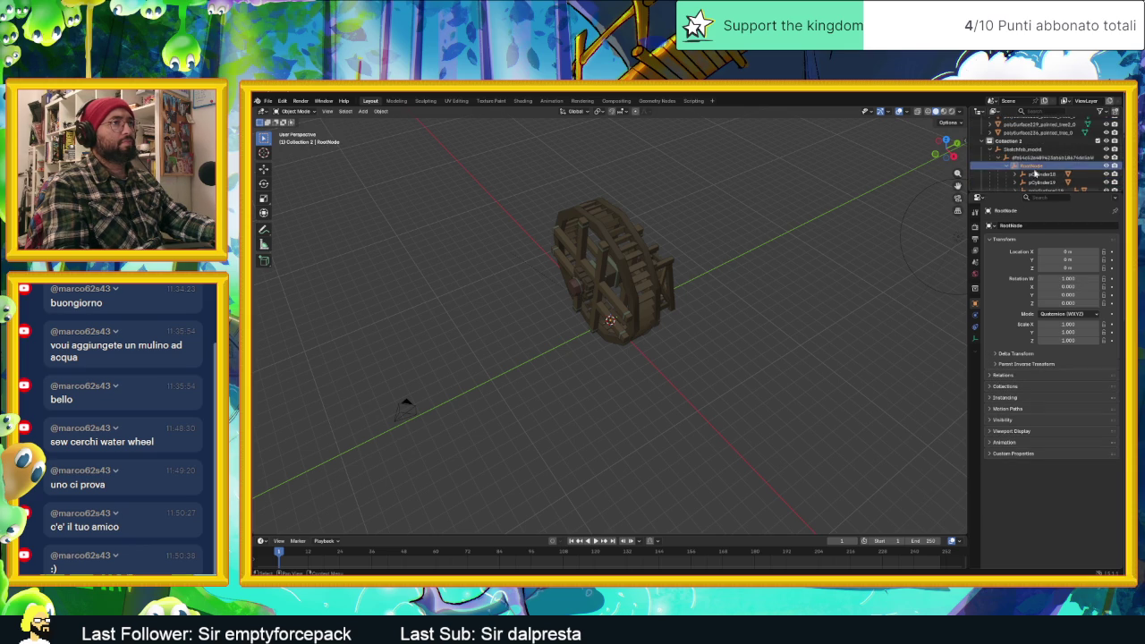
{"action": "left_click", "coordinate": [1034, 174]}
{"action": "scroll", "coordinate": [1035, 176], "scroll_direction": "down", "scroll_amount": 5}
{"action": "left_click", "coordinate": [1037, 175], "text": "shift"}
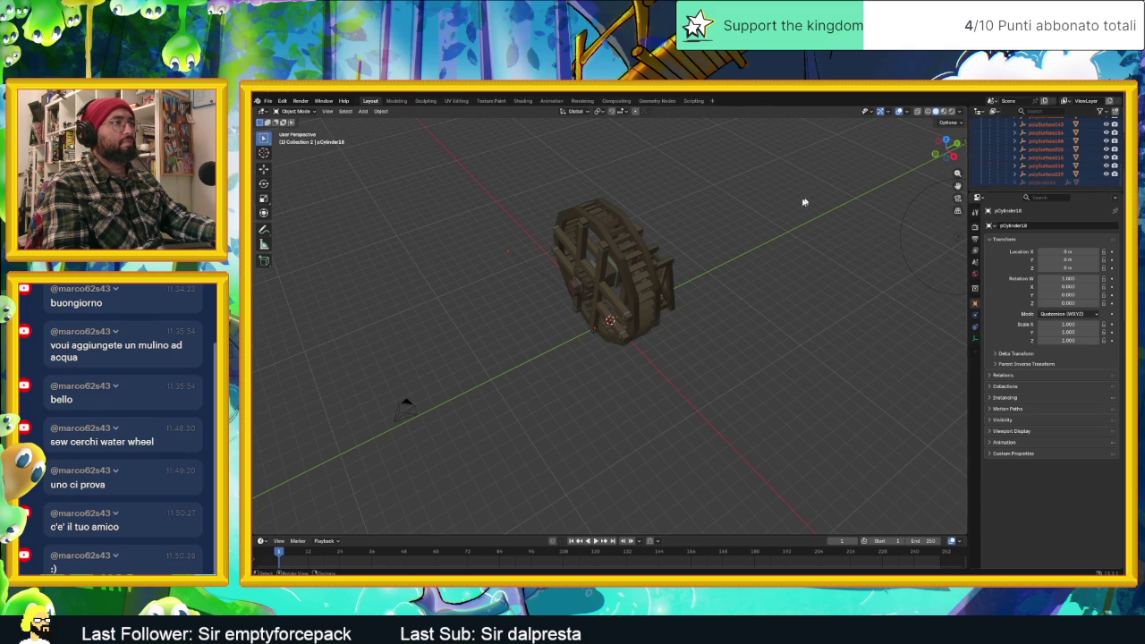
Box-select the wheel parts without the stand, collapse Collection 2, and enable X-ray.
{"action": "middle_click_drag", "start_coordinate": [803, 202], "coordinate": [758, 207]}
{"action": "left_click", "coordinate": [602, 236]}
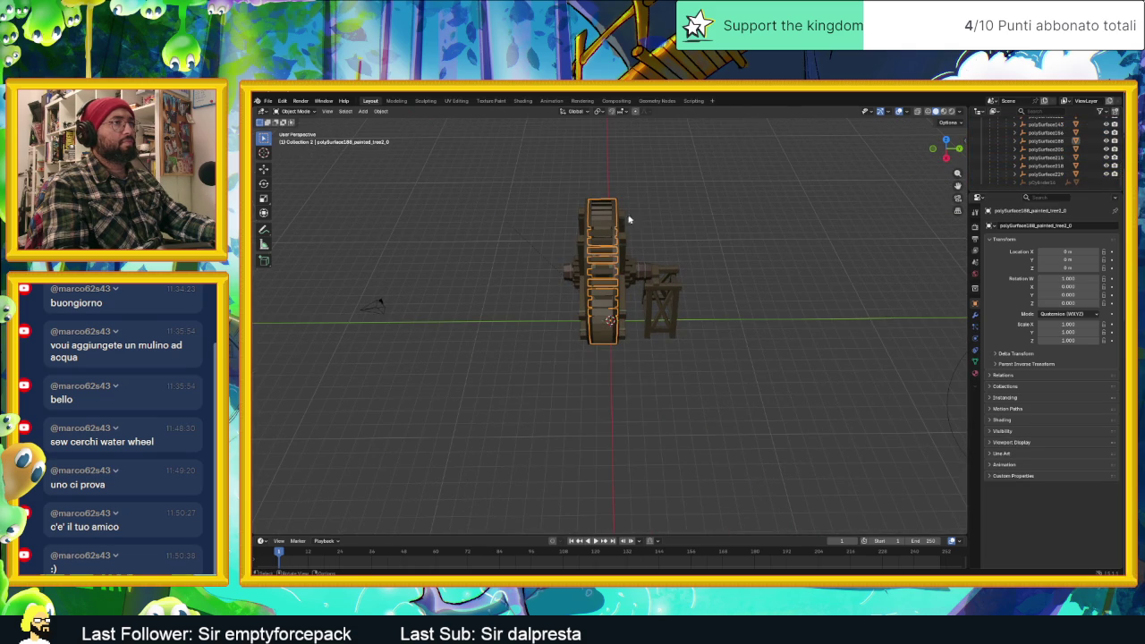
{"action": "left_click_drag", "start_coordinate": [564, 186], "coordinate": [634, 385]}
{"action": "mouse_move", "coordinate": [689, 300]}
{"action": "middle_mouse_down"}
{"action": "mouse_move", "coordinate": [751, 289]}
{"action": "mouse_move", "coordinate": [789, 260]}
{"action": "mouse_move", "coordinate": [687, 284]}
{"action": "middle_mouse_up"}
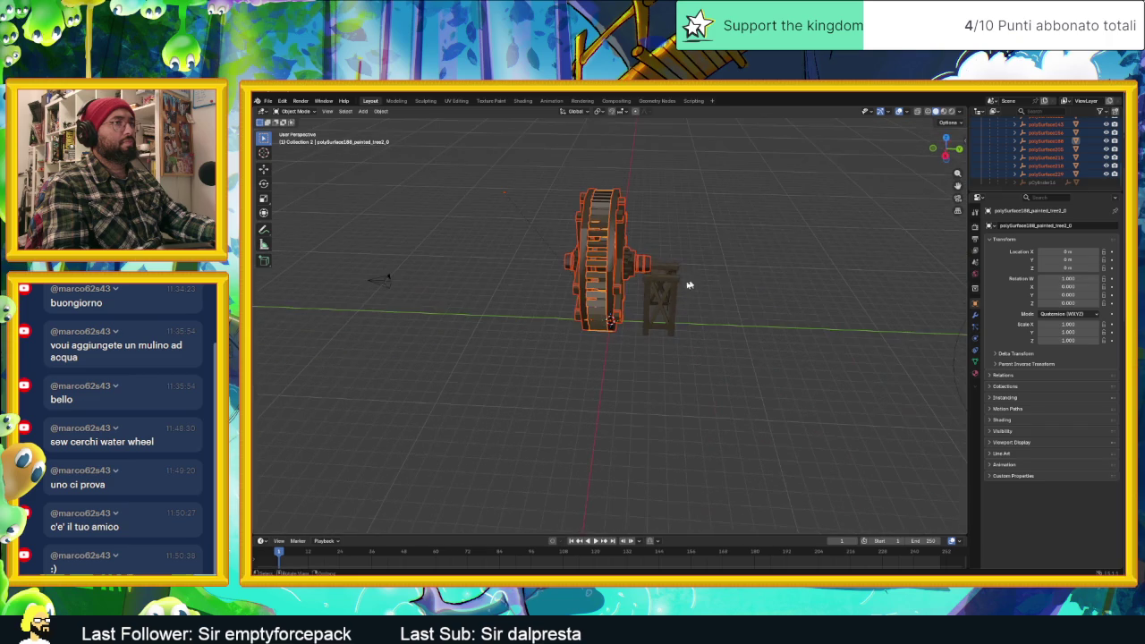
{"action": "scroll", "coordinate": [988, 165], "scroll_direction": "down", "scroll_amount": 3}
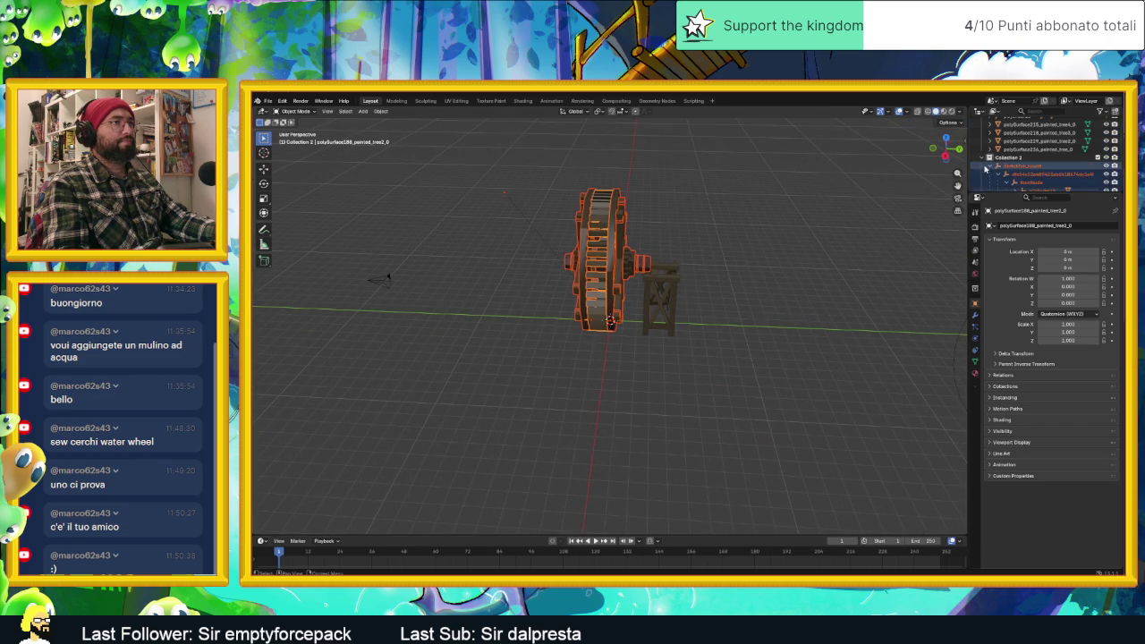
{"action": "left_click", "coordinate": [986, 157]}
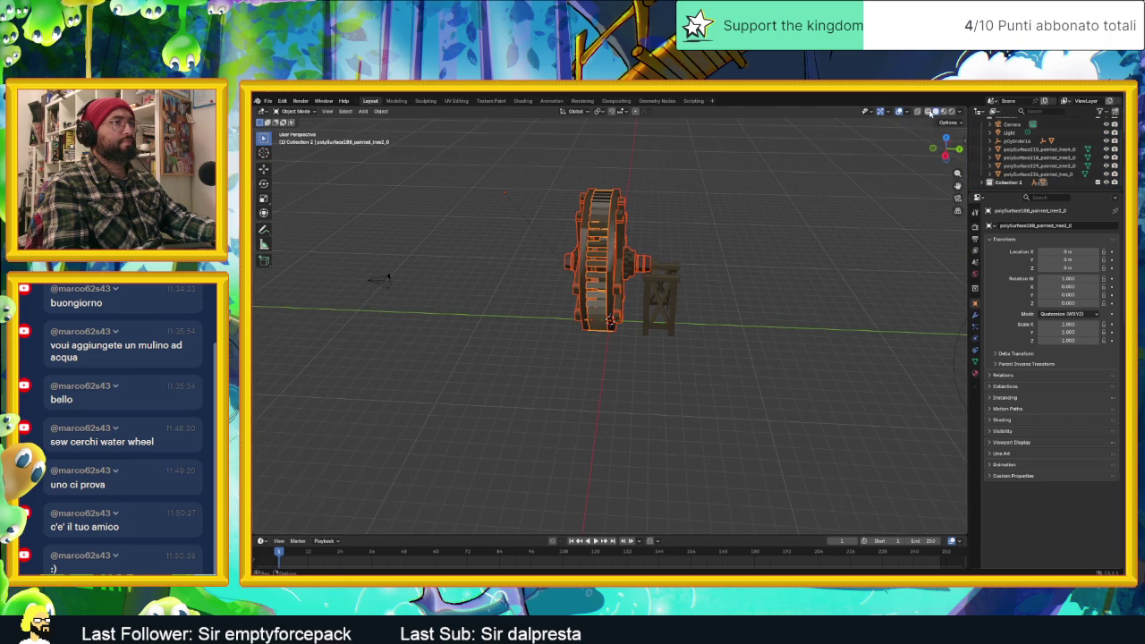
{"action": "left_click", "coordinate": [920, 112]}
{"action": "left_click", "coordinate": [566, 170]}
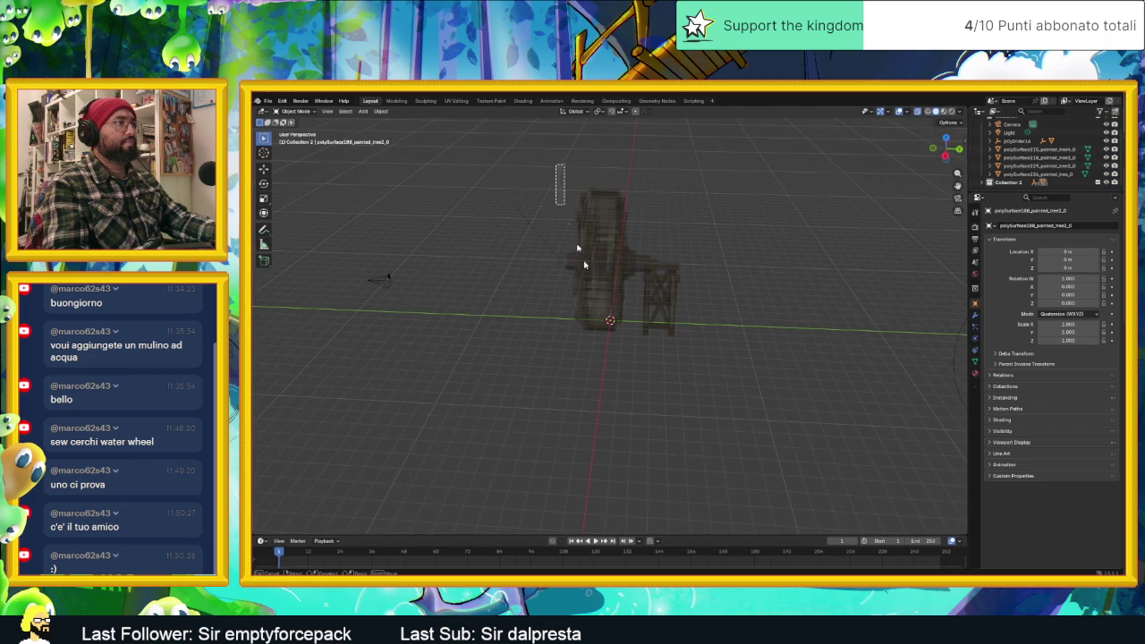
Box-select the wheel, turn X-ray off, and join the parts with Object > Join.
{"action": "left_click_drag", "start_coordinate": [583, 264], "coordinate": [638, 393]}
{"action": "mouse_move", "coordinate": [638, 317]}
{"action": "middle_mouse_down"}
{"action": "mouse_move", "coordinate": [730, 286]}
{"action": "mouse_move", "coordinate": [616, 304]}
{"action": "middle_mouse_up"}
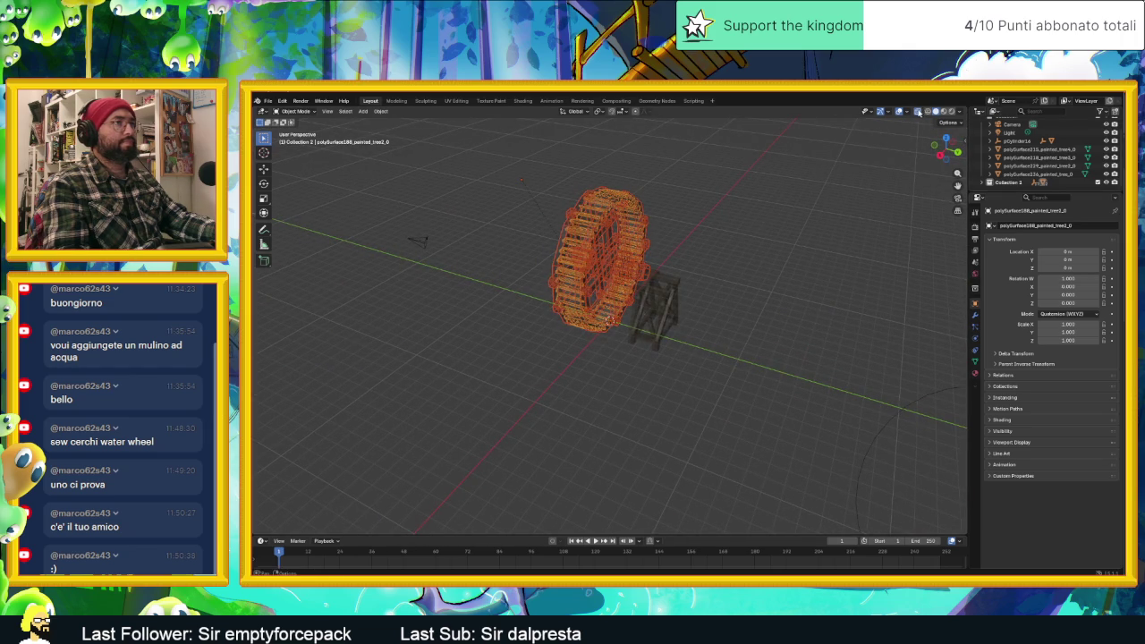
{"action": "left_click", "coordinate": [918, 112]}
{"action": "mouse_move", "coordinate": [757, 223]}
{"action": "middle_mouse_down"}
{"action": "mouse_move", "coordinate": [718, 236]}
{"action": "mouse_move", "coordinate": [754, 239]}
{"action": "mouse_move", "coordinate": [744, 214]}
{"action": "mouse_move", "coordinate": [740, 274]}
{"action": "middle_mouse_up"}
{"action": "scroll", "coordinate": [651, 215], "scroll_direction": "up", "scroll_amount": 3}
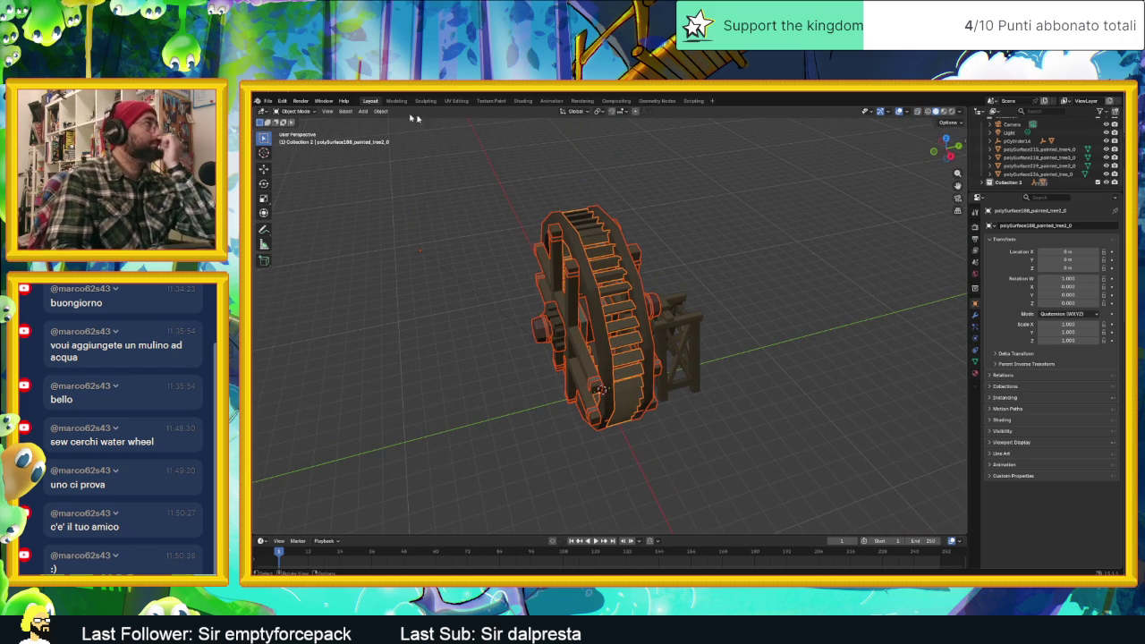
{"action": "left_click", "coordinate": [294, 101]}
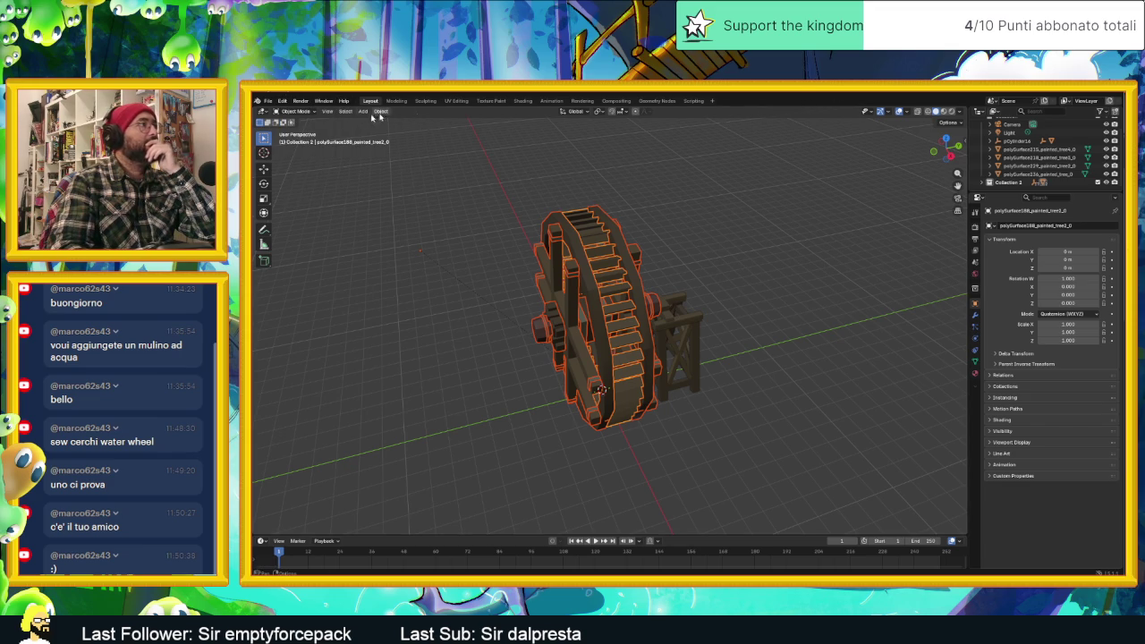
{"action": "left_click", "coordinate": [364, 111]}
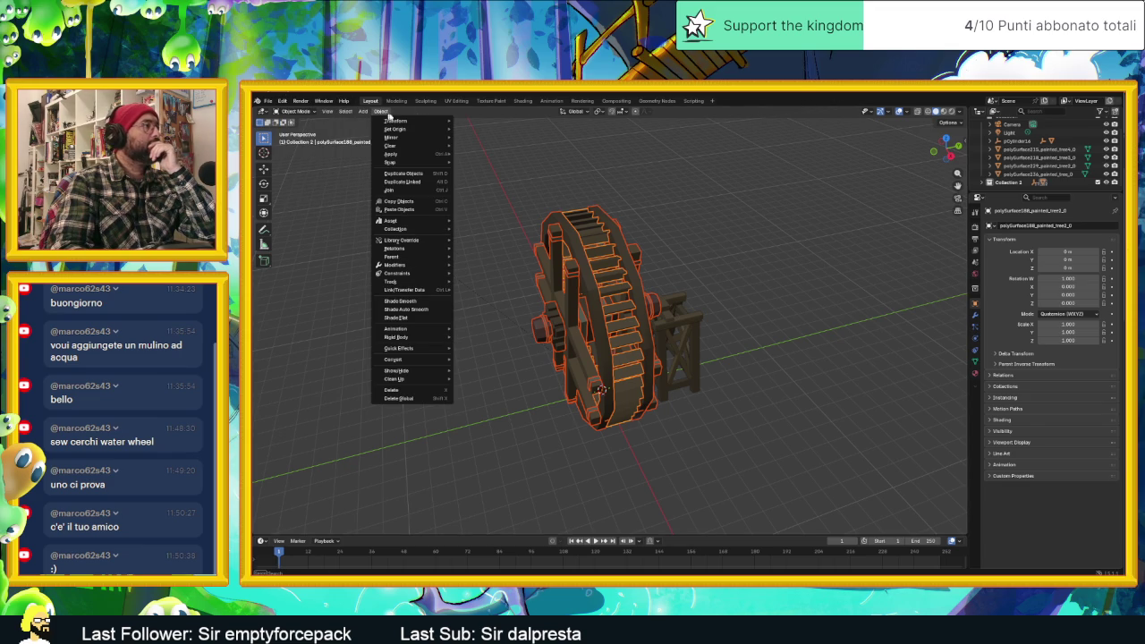
{"action": "left_click", "coordinate": [423, 191]}
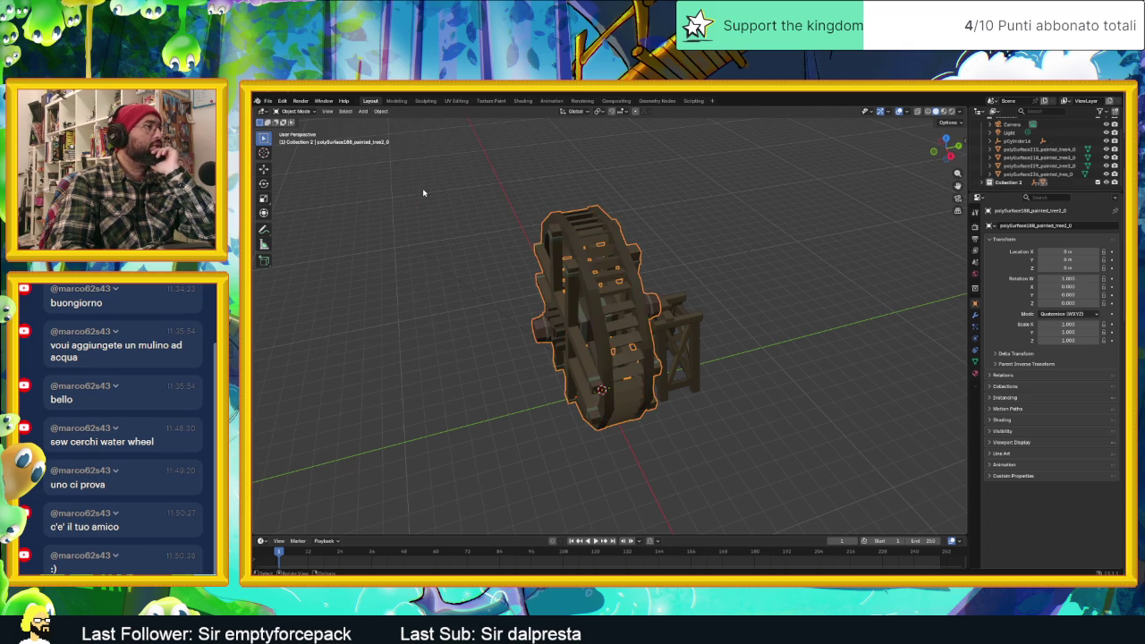
{"action": "middle_click_drag", "start_coordinate": [422, 188], "coordinate": [772, 280]}
Reselect the merged wheel, rotate it, and bring up its object context menu.
{"action": "left_click", "coordinate": [824, 283]}
{"action": "left_click", "coordinate": [739, 281]}
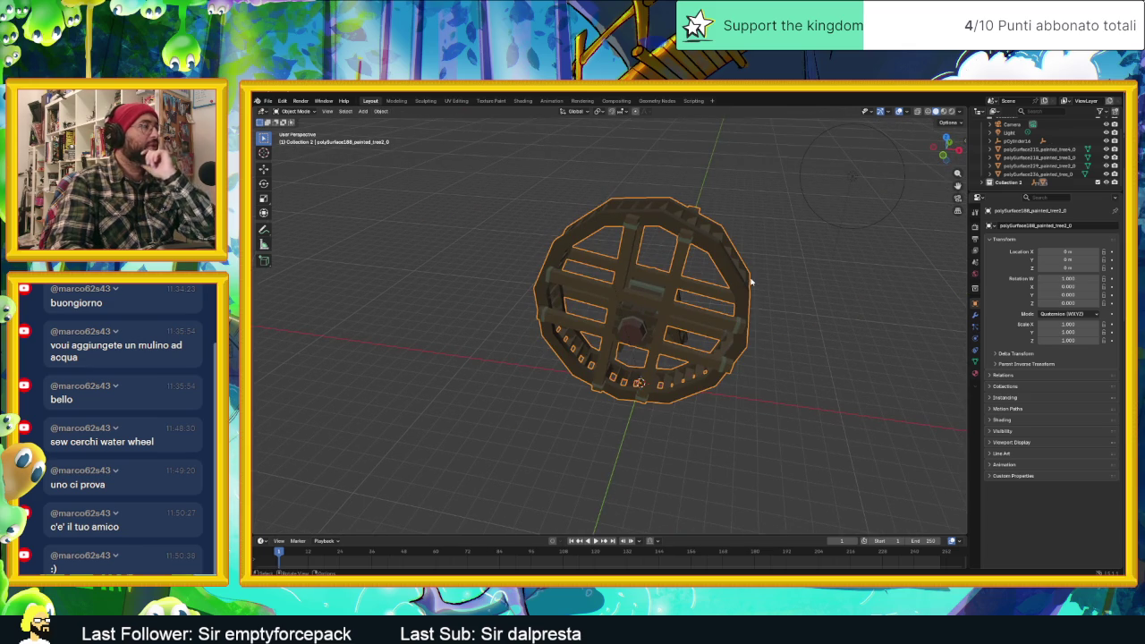
{"action": "middle_click_drag", "start_coordinate": [743, 278], "coordinate": [767, 269]}
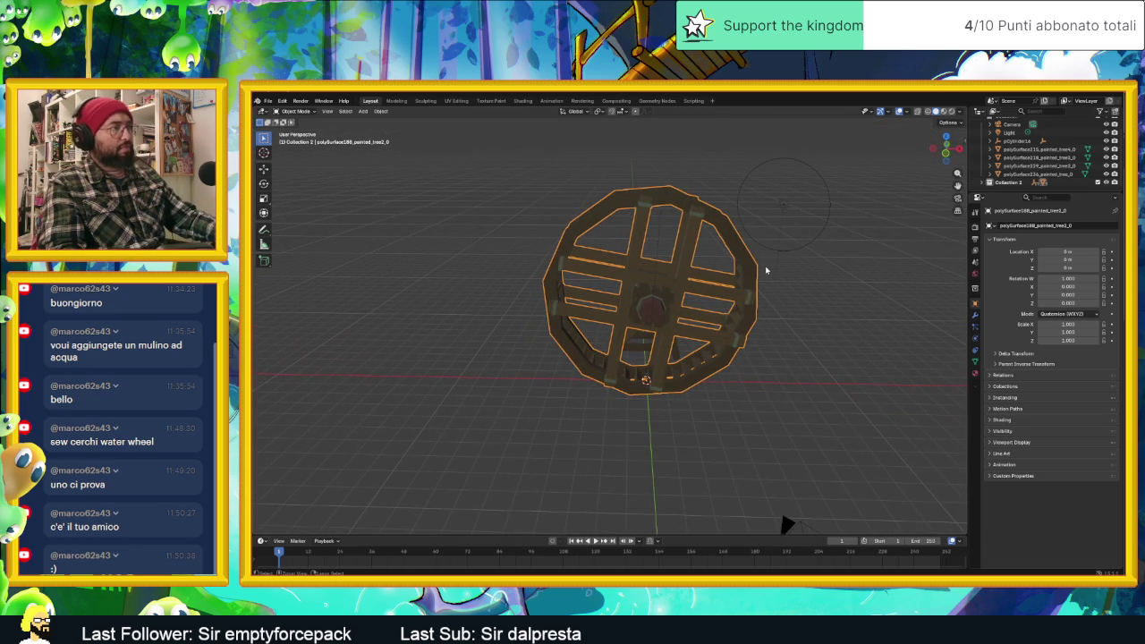
{"action": "key", "text": "r"}
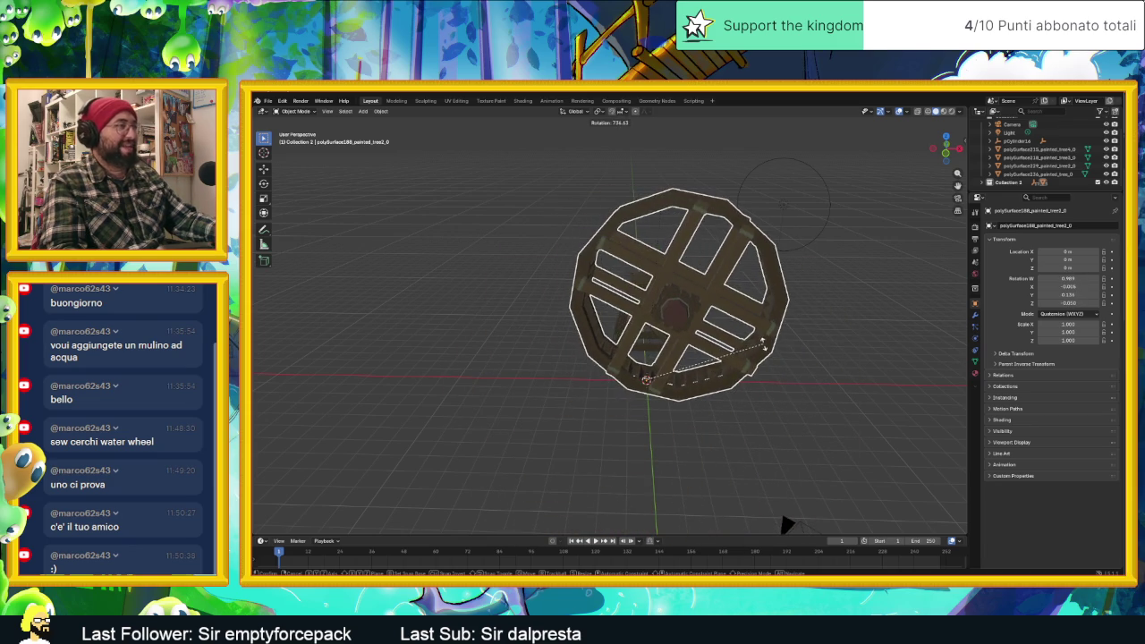
{"action": "left_click", "coordinate": [872, 368]}
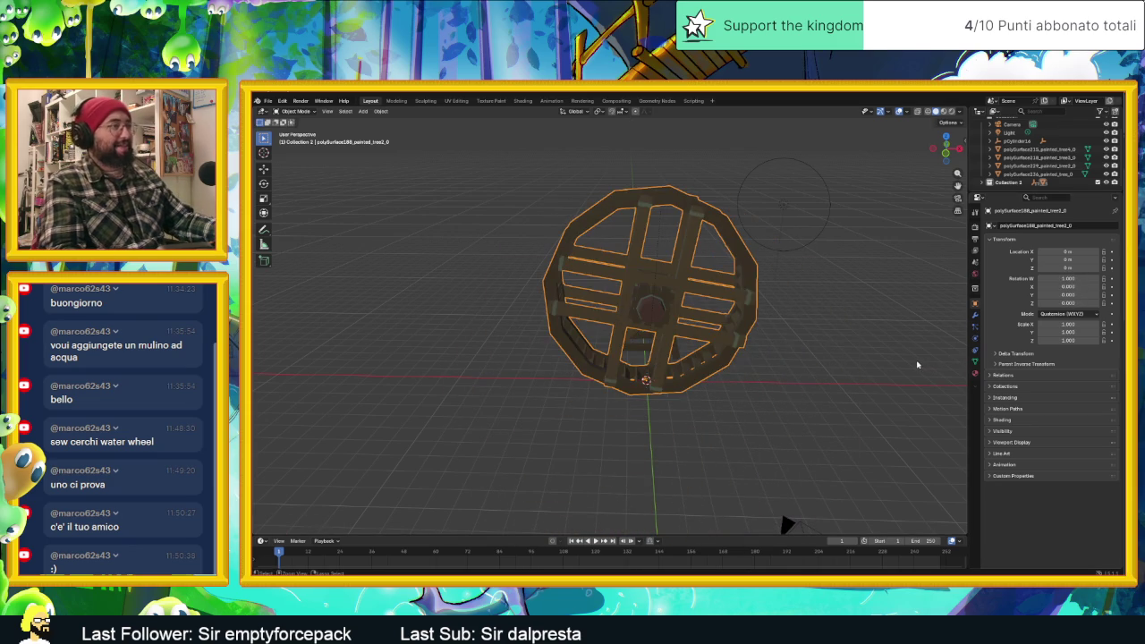
{"action": "mouse_move", "coordinate": [843, 345]}
{"action": "middle_mouse_down"}
{"action": "mouse_move", "coordinate": [797, 355]}
{"action": "mouse_move", "coordinate": [713, 308]}
{"action": "middle_mouse_up"}
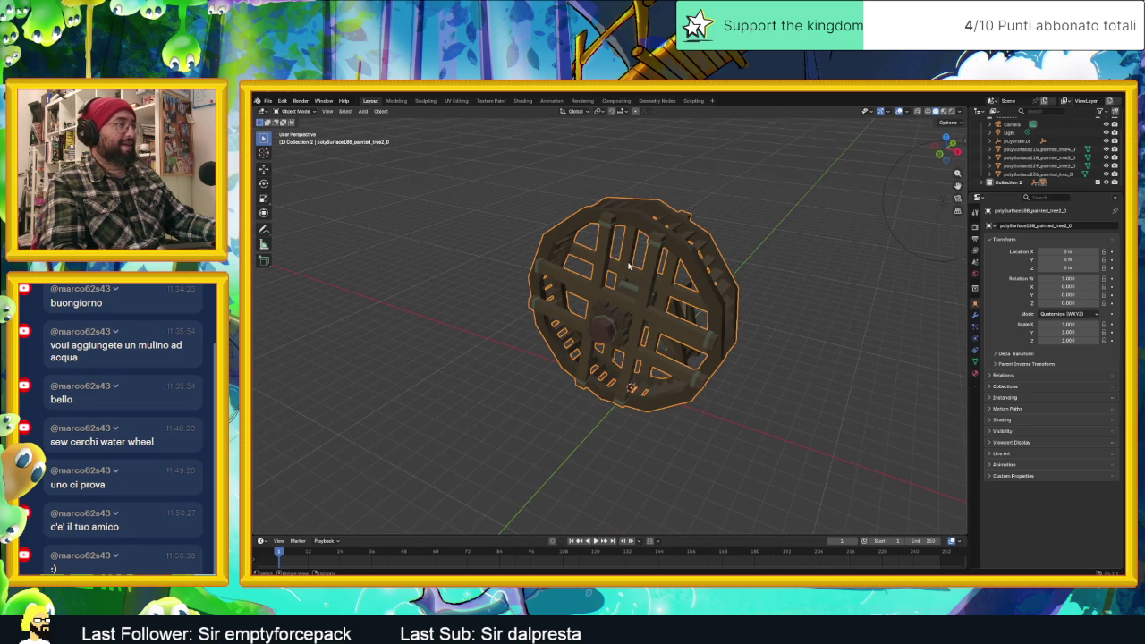
{"action": "right_click", "coordinate": [626, 229]}
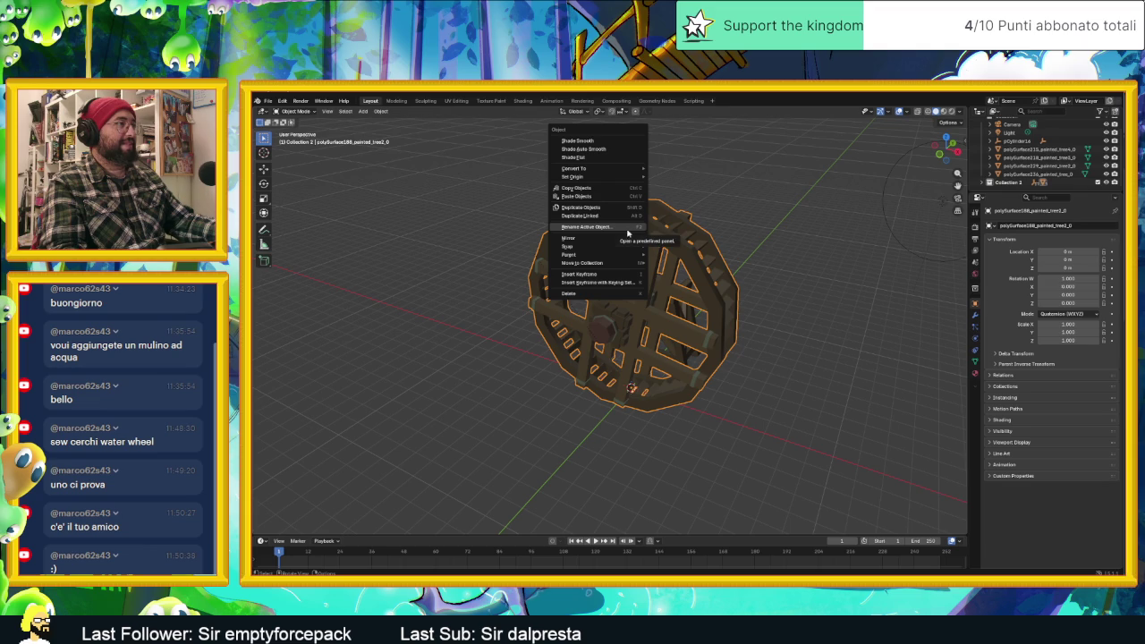
{"action": "mouse_move", "coordinate": [590, 177]}
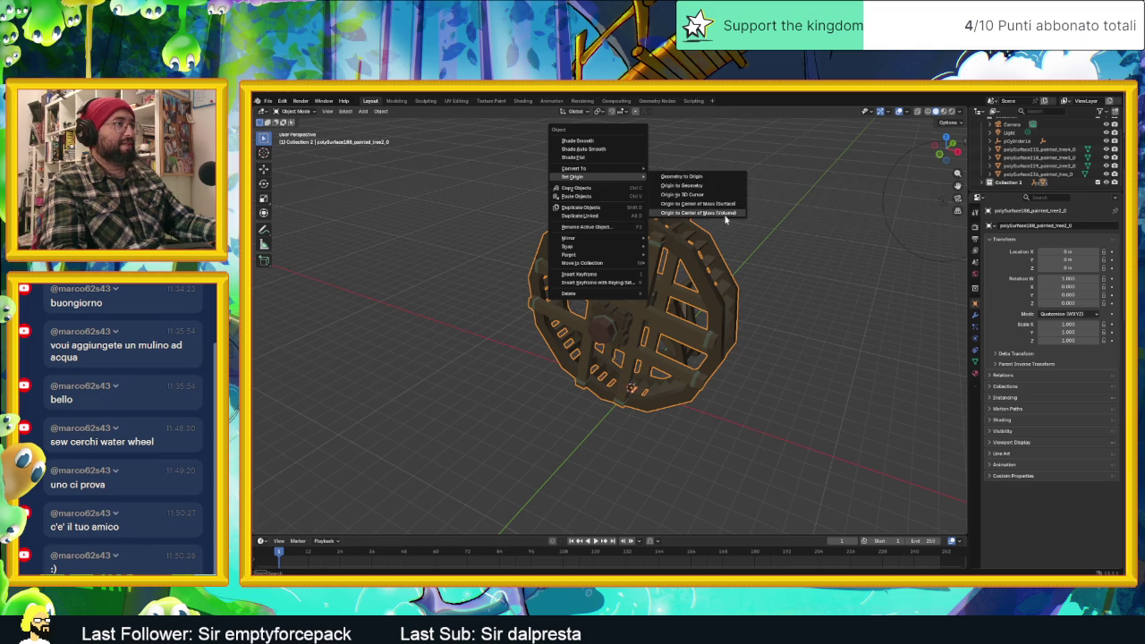
Set the wheel's origin to Center of Mass (Volume), then test a rotation and cancel it.
{"action": "left_click", "coordinate": [726, 204]}
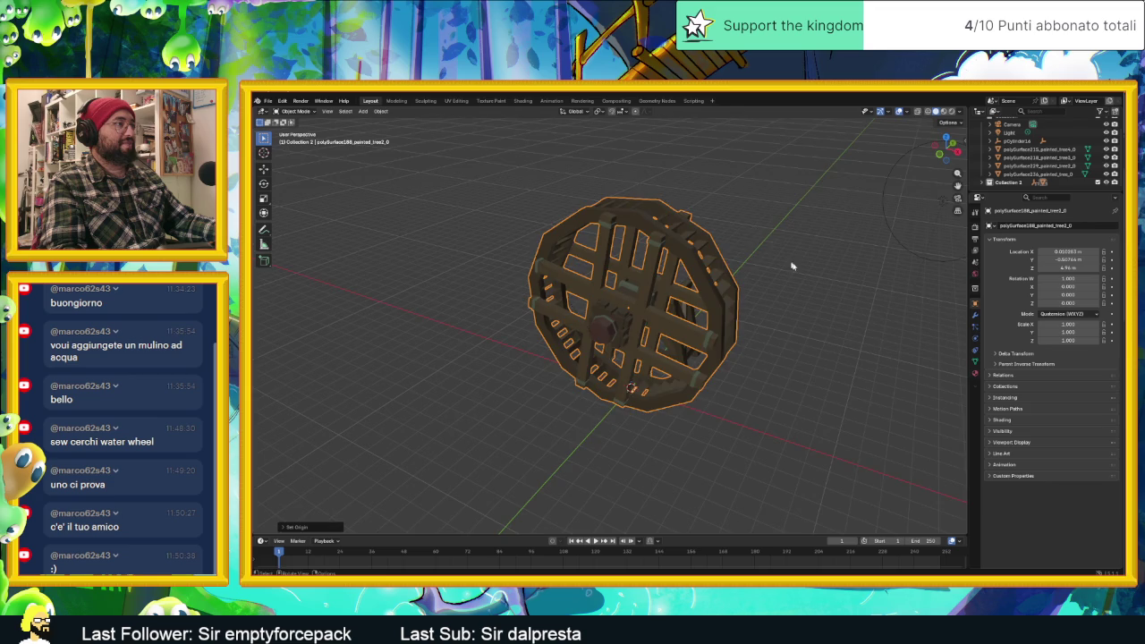
{"action": "middle_click_drag", "start_coordinate": [791, 266], "coordinate": [823, 258]}
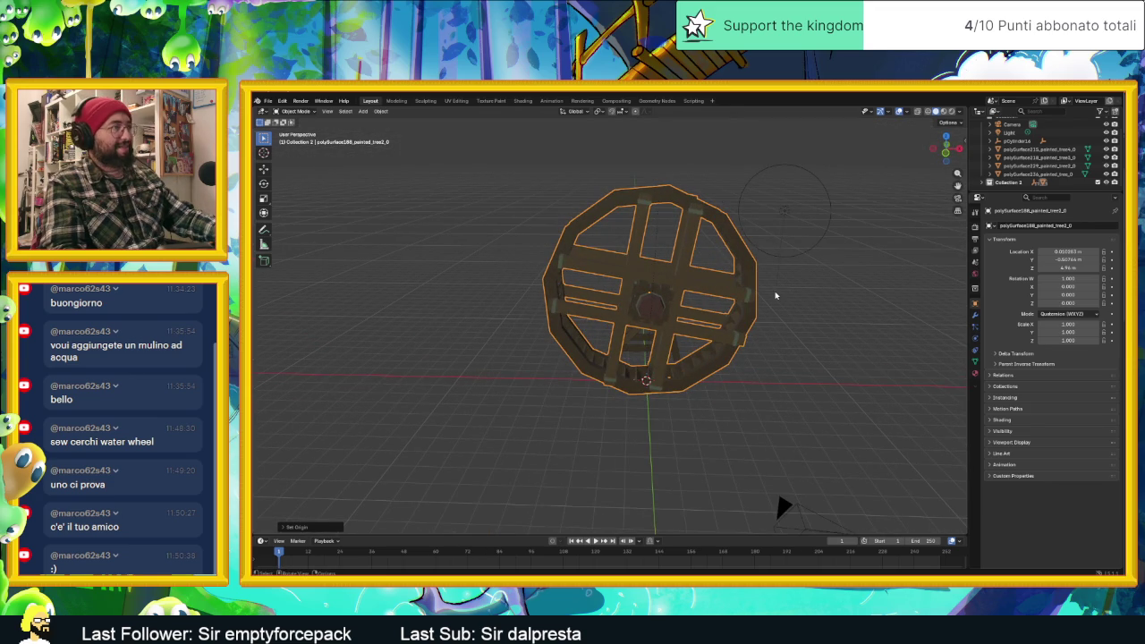
{"action": "left_click", "coordinate": [872, 310]}
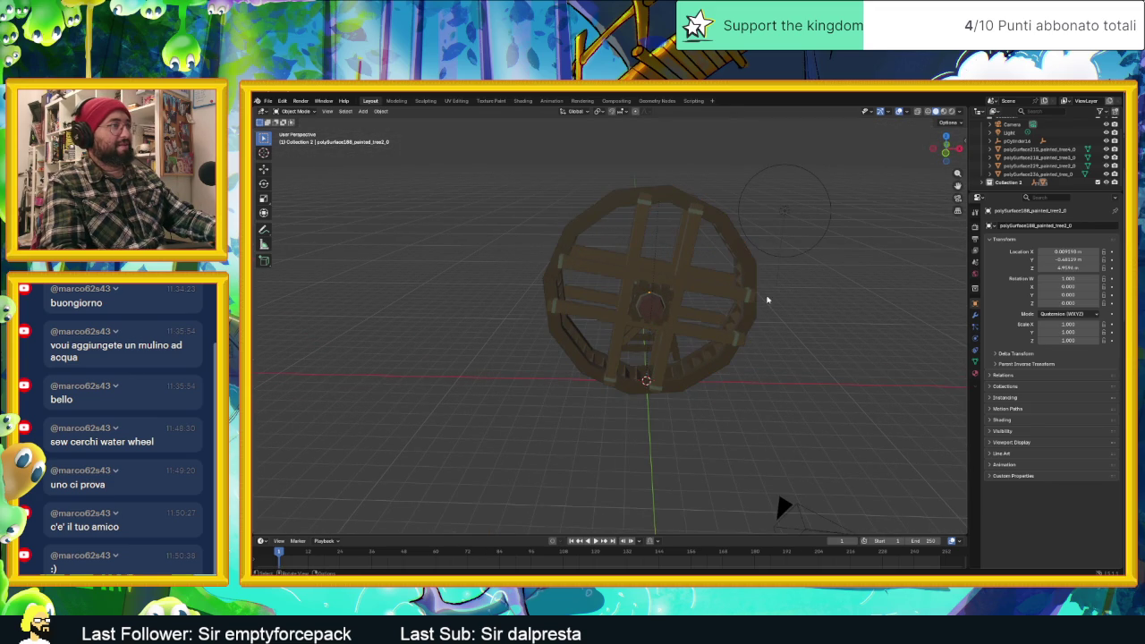
{"action": "left_click", "coordinate": [743, 299]}
{"action": "key", "text": "r"}
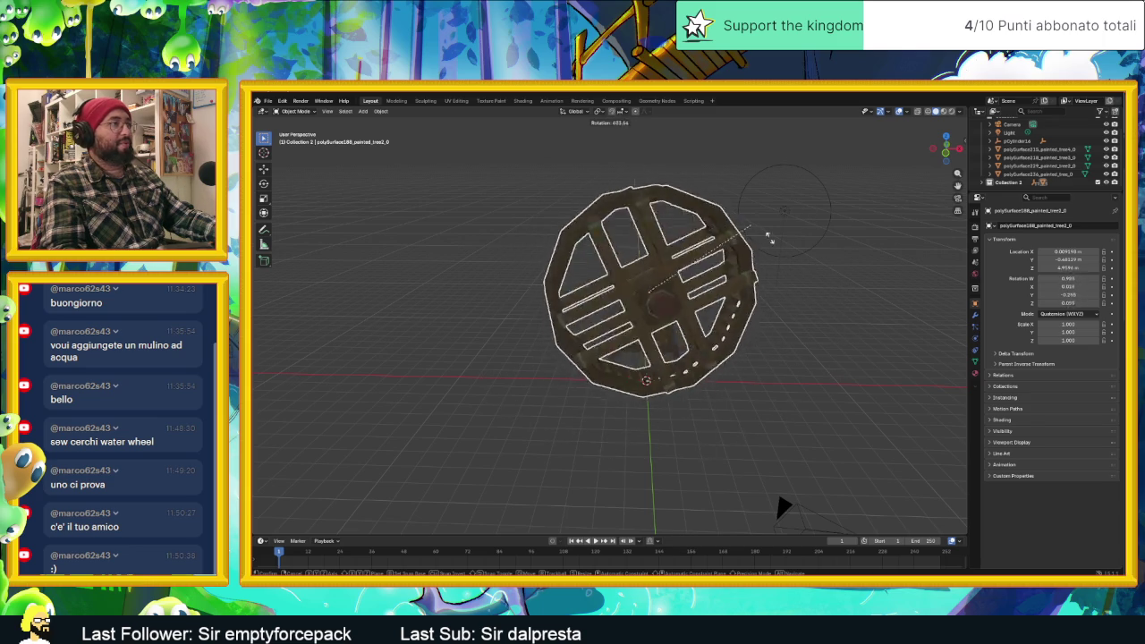
{"action": "right_click", "coordinate": [797, 393]}
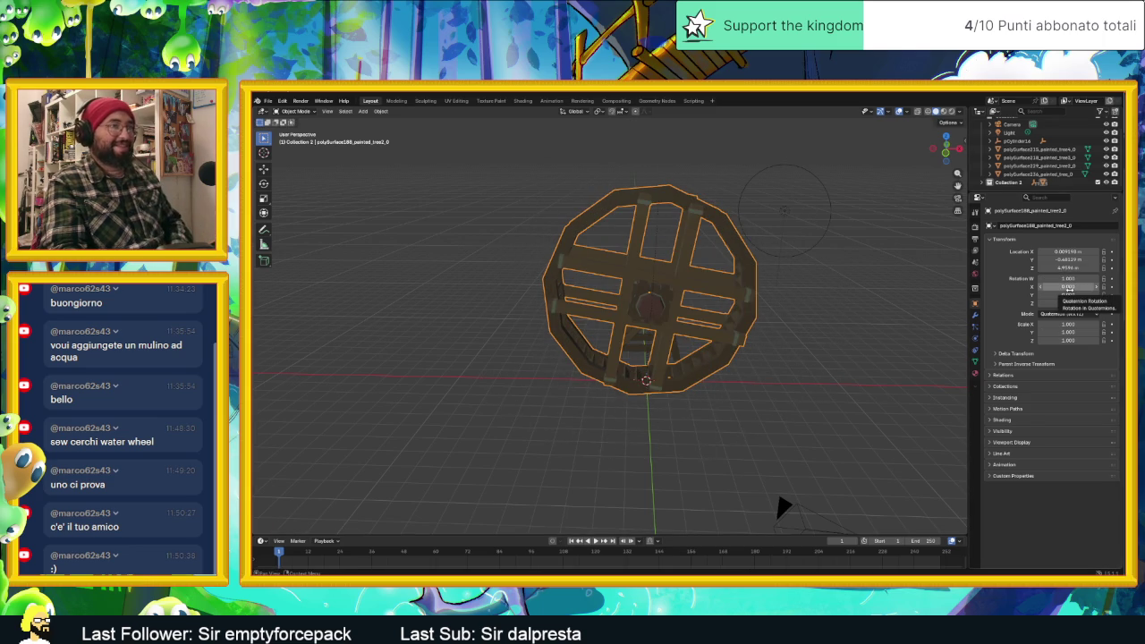
{"action": "left_click_drag", "start_coordinate": [1068, 286], "coordinate": [1086, 287]}
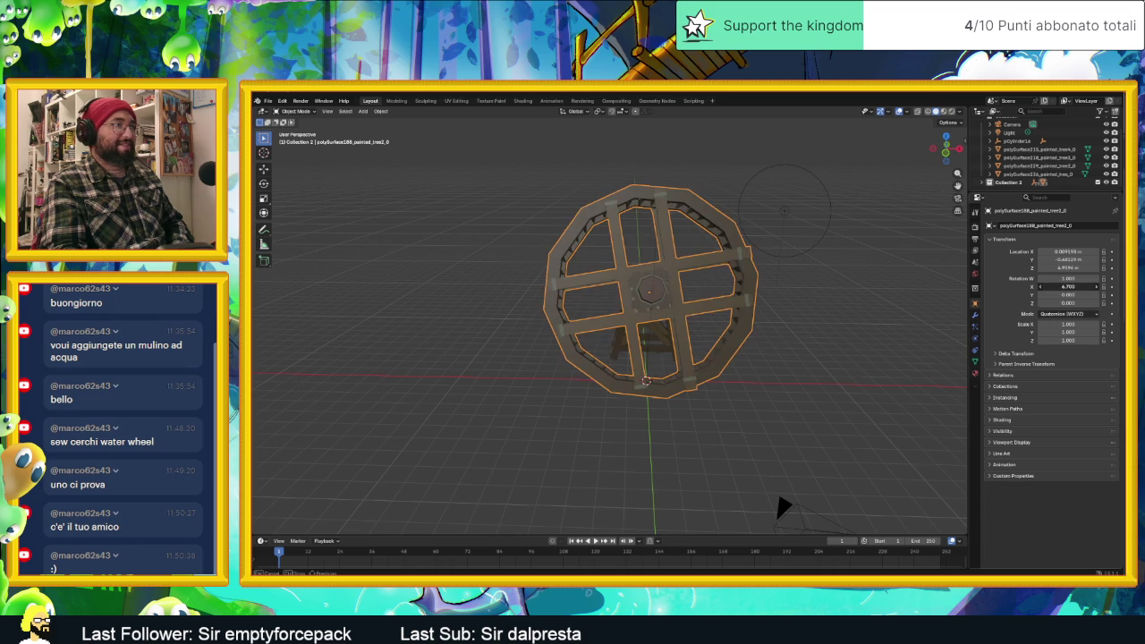
{"action": "left_click", "coordinate": [1040, 287]}
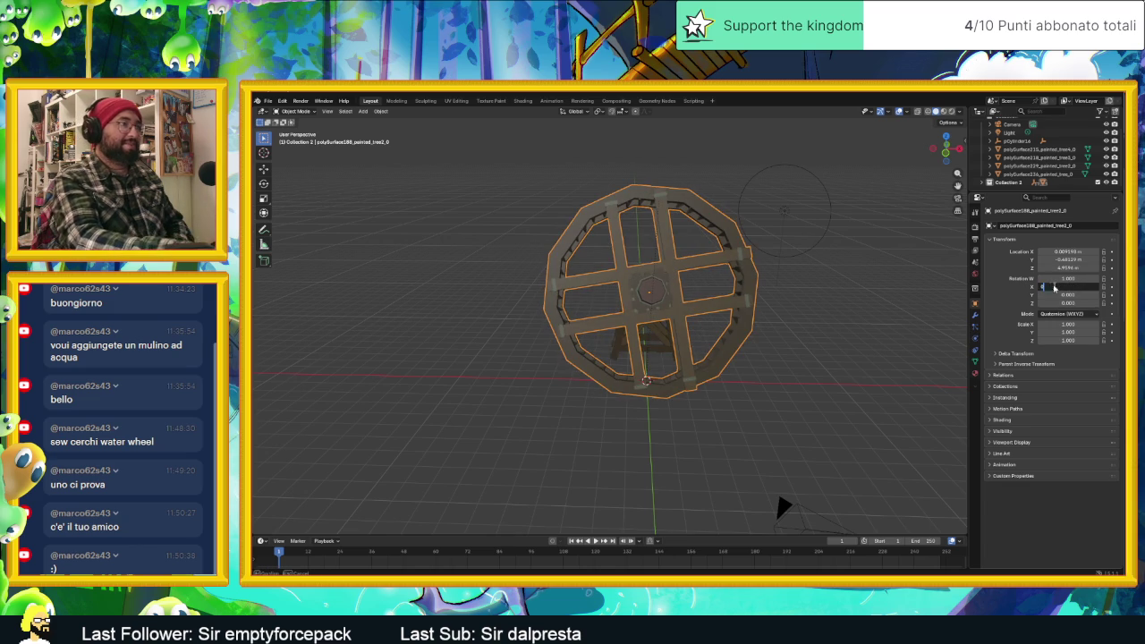
{"action": "type", "text": "0"}
{"action": "key", "text": "Return"}
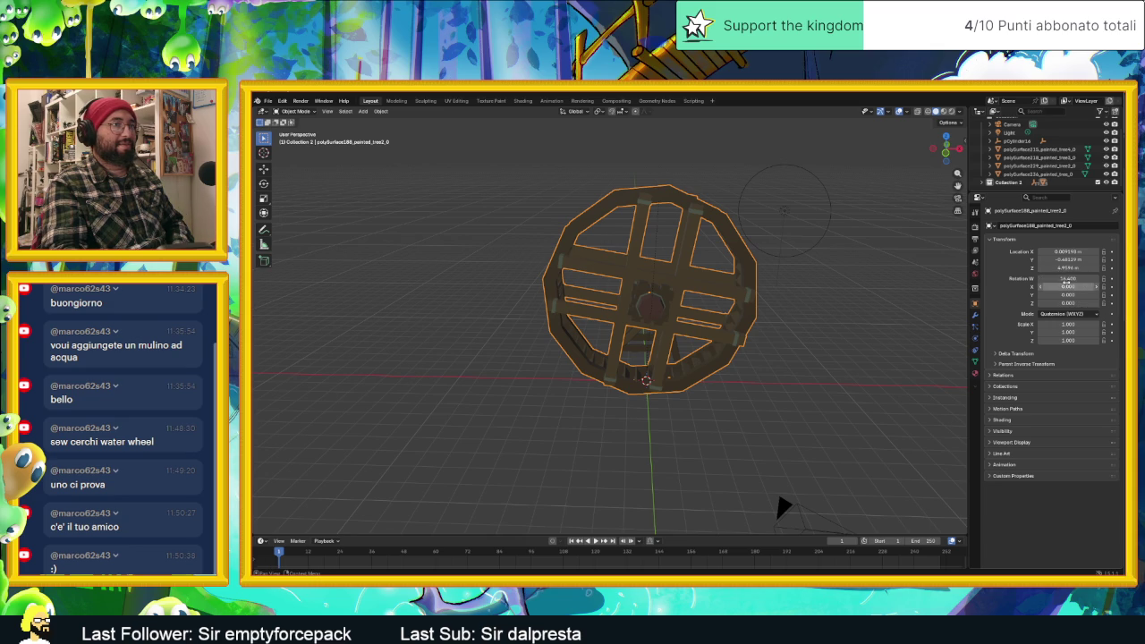
{"action": "right_click", "coordinate": [1066, 281]}
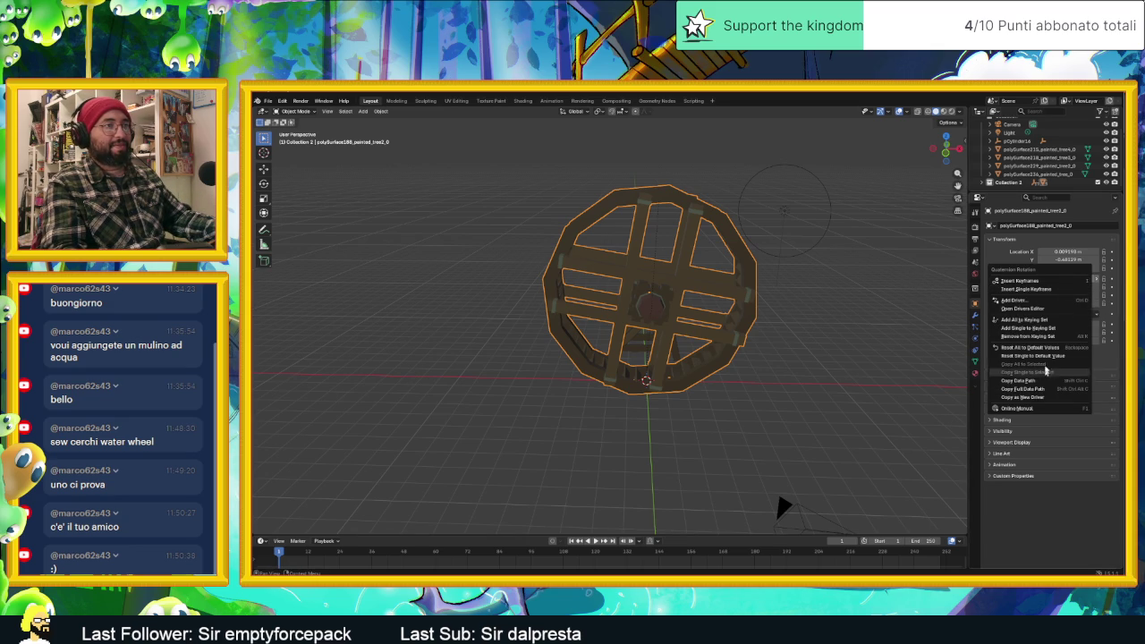
{"action": "left_click", "coordinate": [1038, 347]}
{"action": "right_click", "coordinate": [1030, 287]}
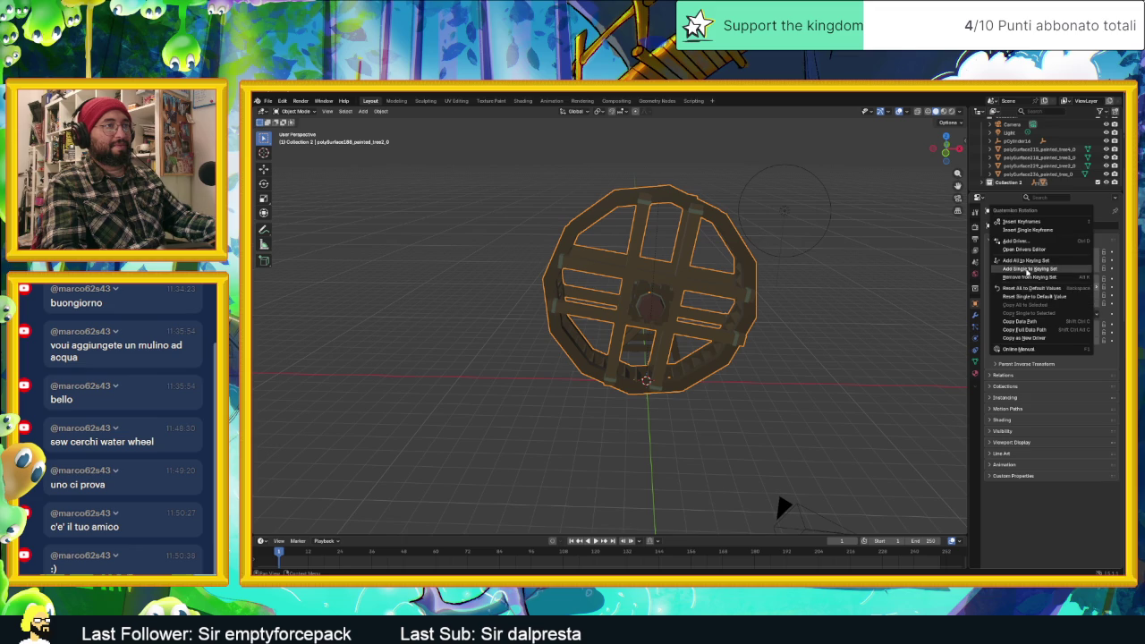
{"action": "left_click", "coordinate": [1072, 295]}
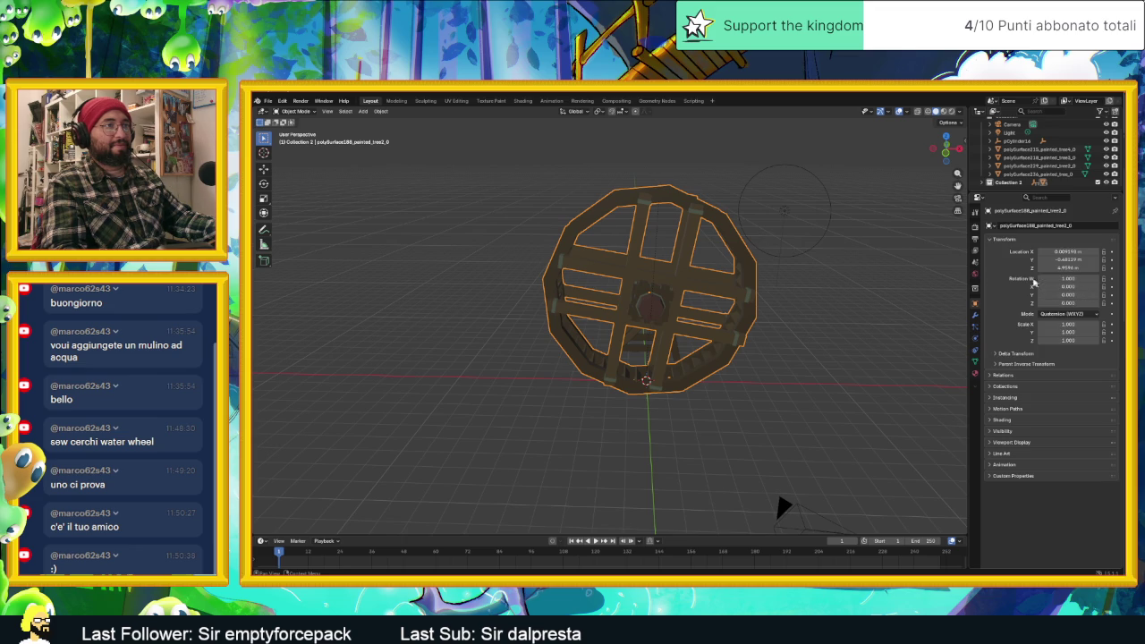
{"action": "left_click_drag", "start_coordinate": [1065, 295], "coordinate": [1086, 294]}
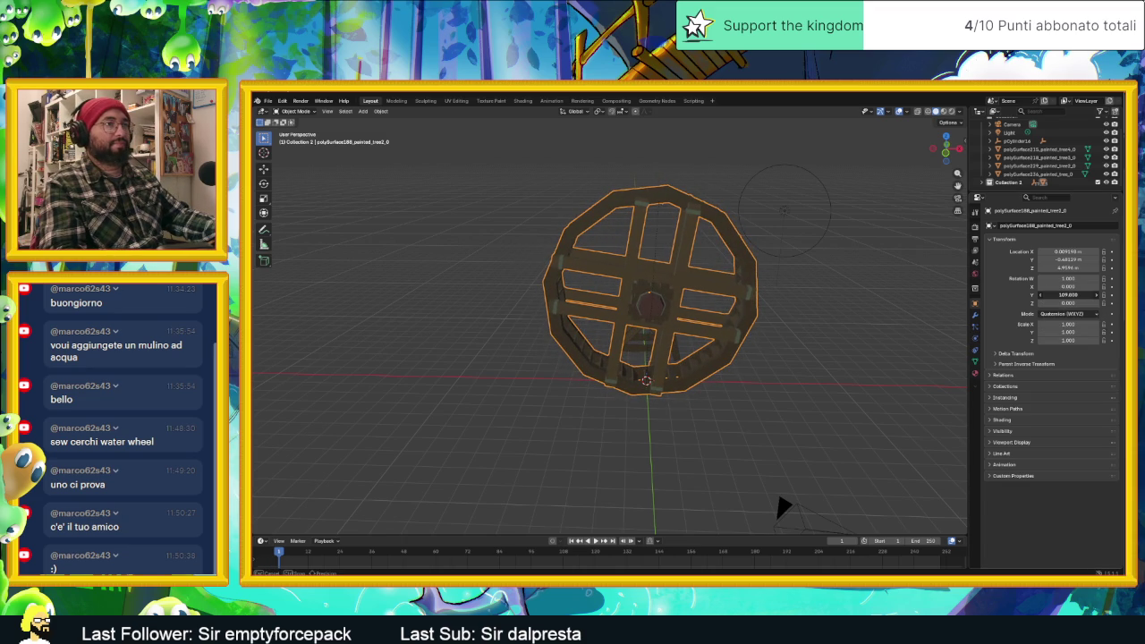
{"action": "mouse_move", "coordinate": [1046, 304]}
{"action": "left_mouse_down"}
{"action": "mouse_move", "coordinate": [1082, 304]}
{"action": "mouse_move", "coordinate": [1056, 312]}
{"action": "left_mouse_up"}
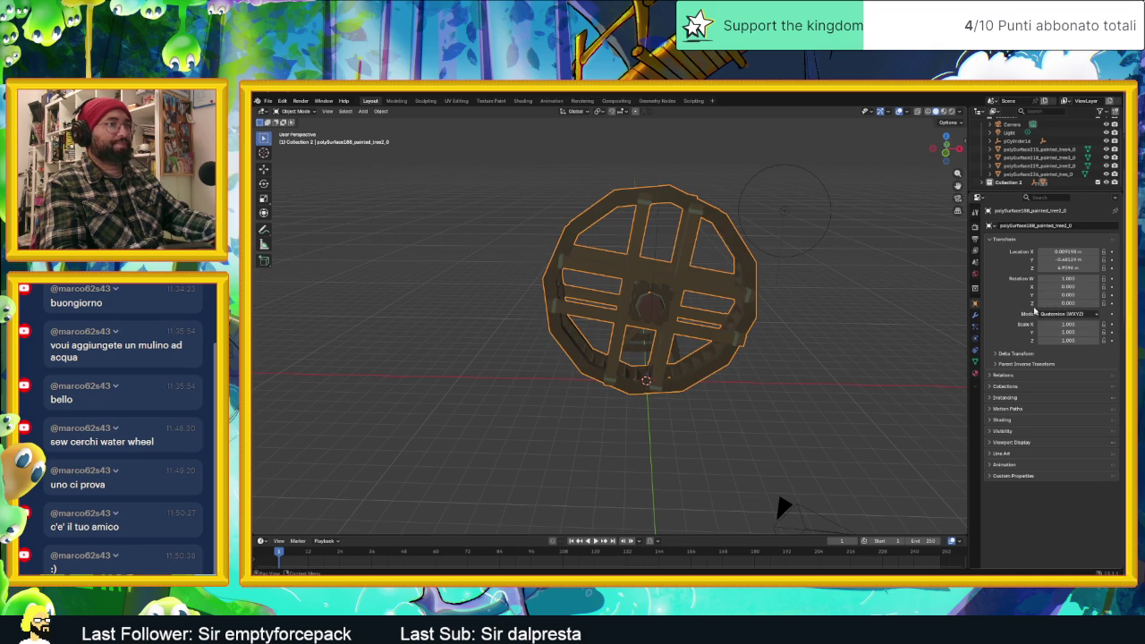
{"action": "scroll", "coordinate": [702, 297], "scroll_direction": "up", "scroll_amount": 2}
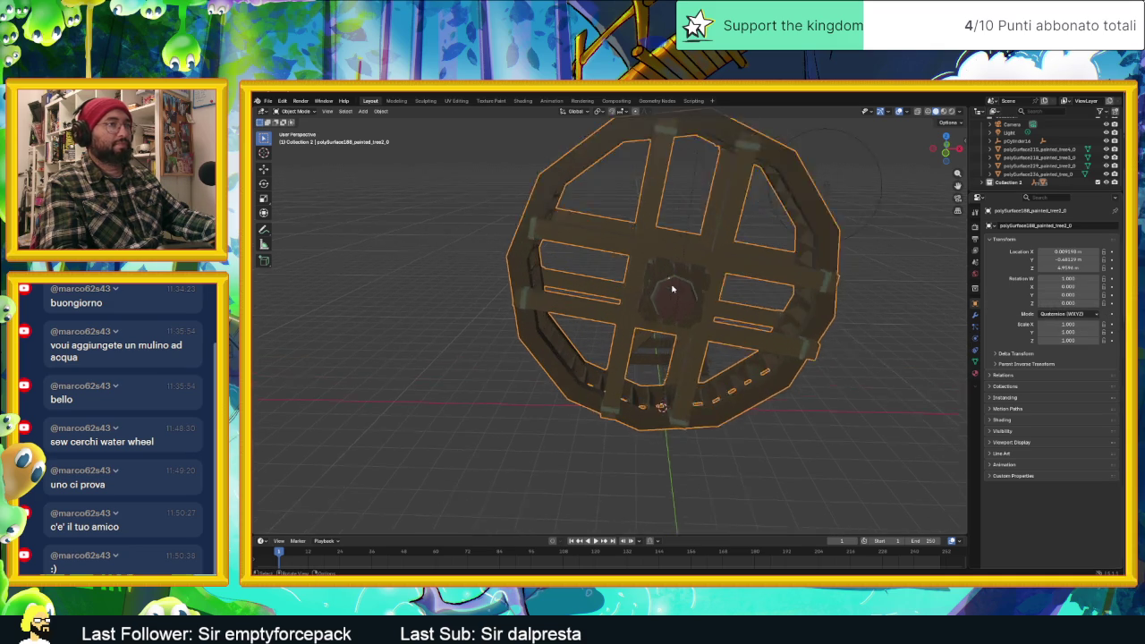
View the wheel in Front Orthographic with numpad 1 and play the animation.
{"action": "scroll", "coordinate": [715, 288], "scroll_direction": "up", "scroll_amount": 2}
{"action": "scroll", "coordinate": [739, 276], "scroll_direction": "up", "scroll_amount": 2}
{"action": "middle_click_drag", "start_coordinate": [812, 253], "coordinate": [787, 243]}
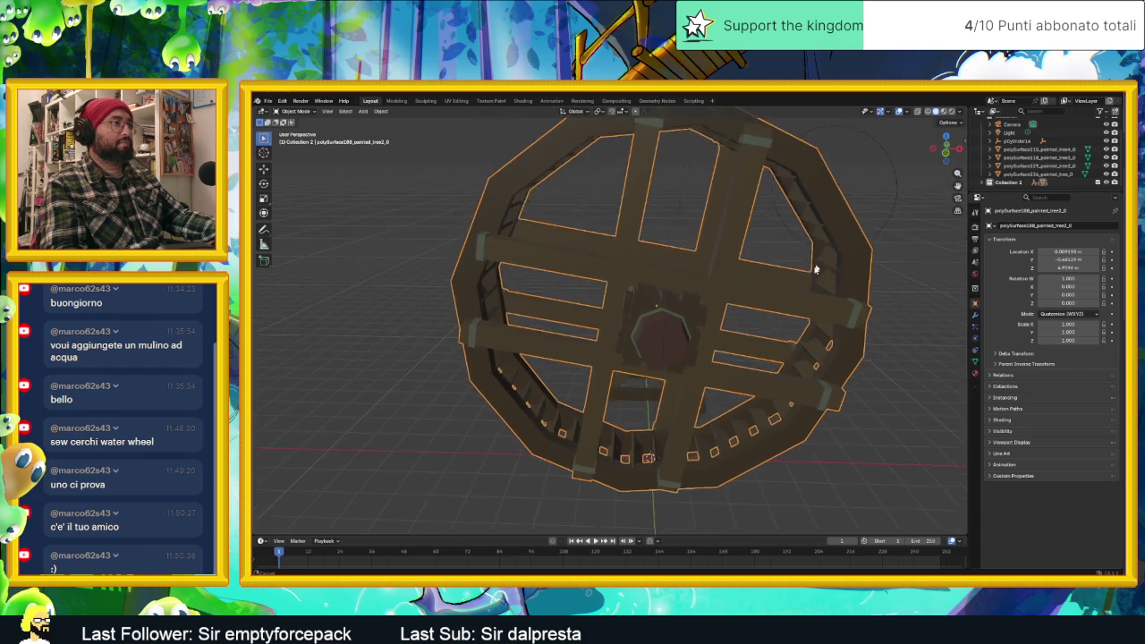
{"action": "key", "text": "KP_1"}
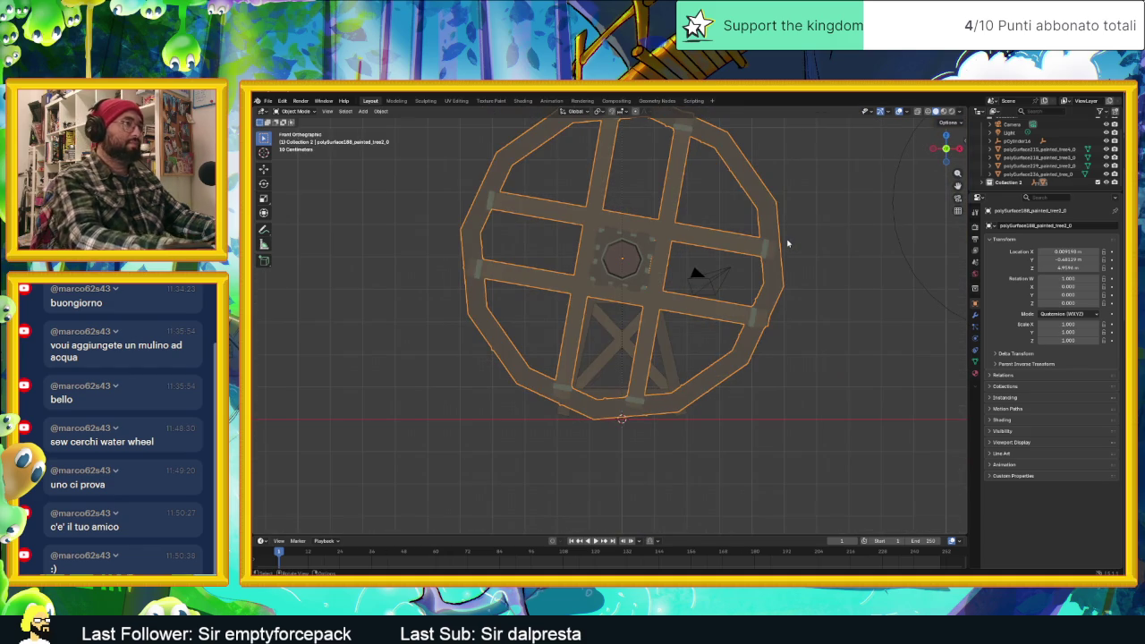
{"action": "scroll", "coordinate": [735, 262], "scroll_direction": "down", "scroll_amount": 1}
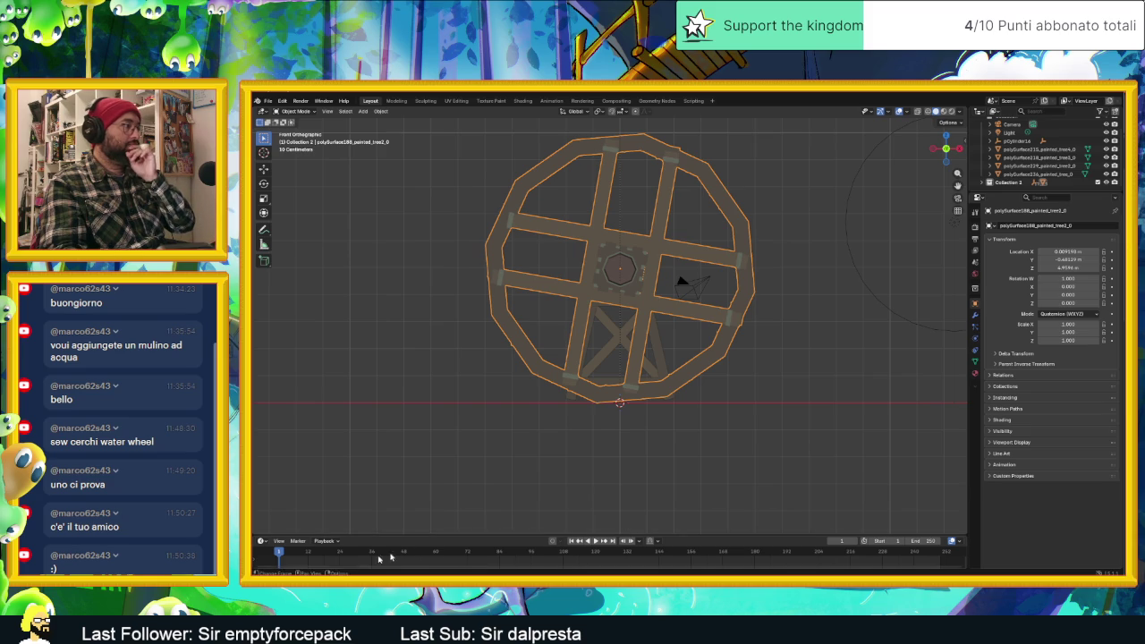
{"action": "key", "text": "space"}
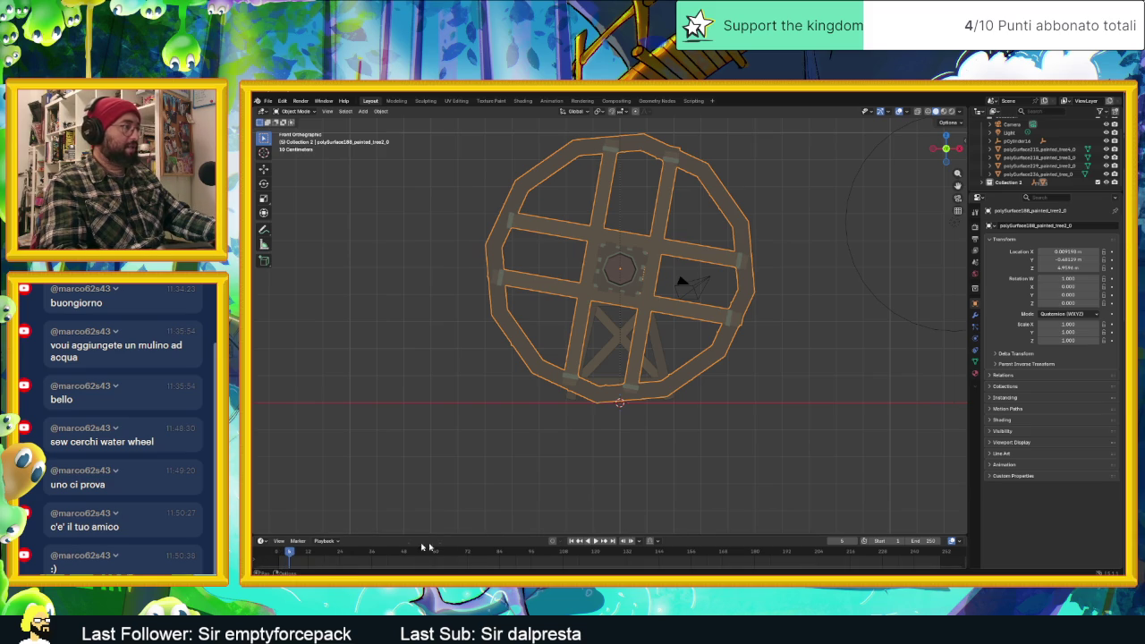
{"action": "mouse_move", "coordinate": [438, 535]}
{"action": "left_mouse_down"}
{"action": "mouse_move", "coordinate": [468, 458]}
{"action": "mouse_move", "coordinate": [447, 424]}
{"action": "left_mouse_up"}
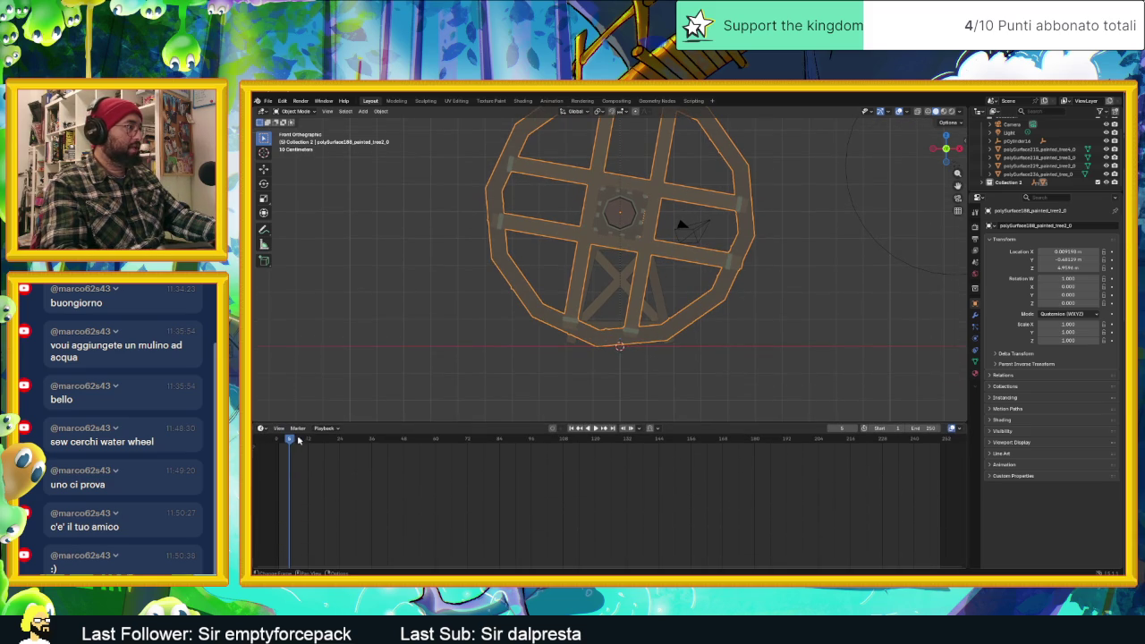
Insert a rotation keyframe on the wheel at frame 0.
{"action": "left_click_drag", "start_coordinate": [291, 439], "coordinate": [276, 441]}
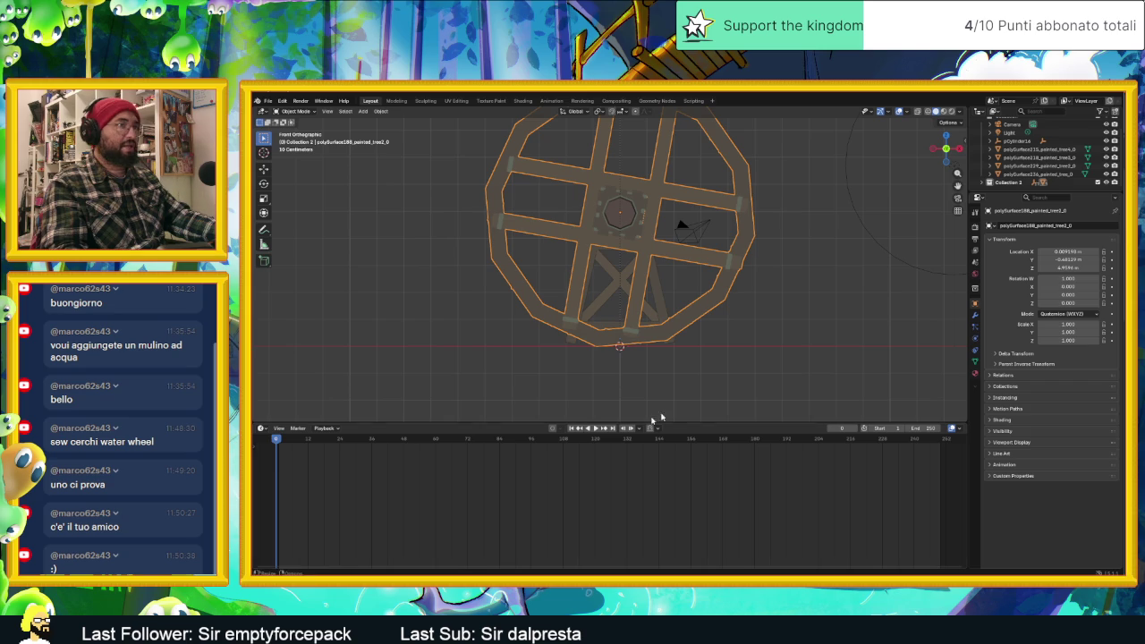
{"action": "left_click", "coordinate": [1112, 296]}
{"action": "key", "text": "space"}
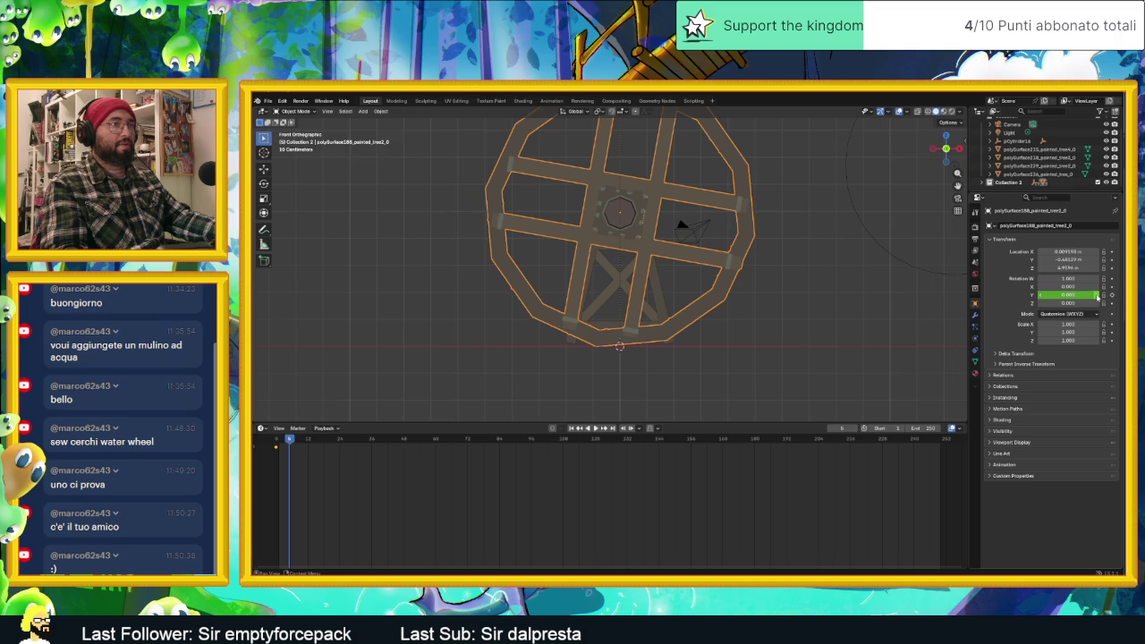
Raise Rotation Y to 1.000 and insert a second rotation keyframe at frame 5.
{"action": "left_click", "coordinate": [1096, 294]}
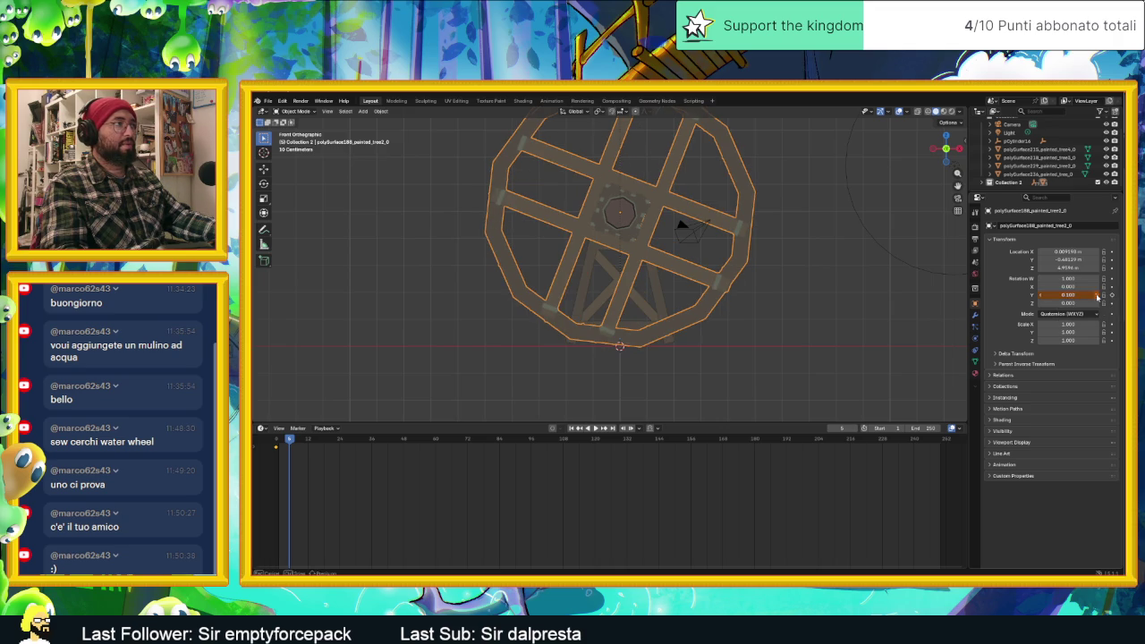
{"action": "left_click", "coordinate": [1096, 294]}
{"action": "left_click", "coordinate": [1097, 295]}
{"action": "left_click", "coordinate": [1098, 295]}
{"action": "left_click", "coordinate": [1097, 295]}
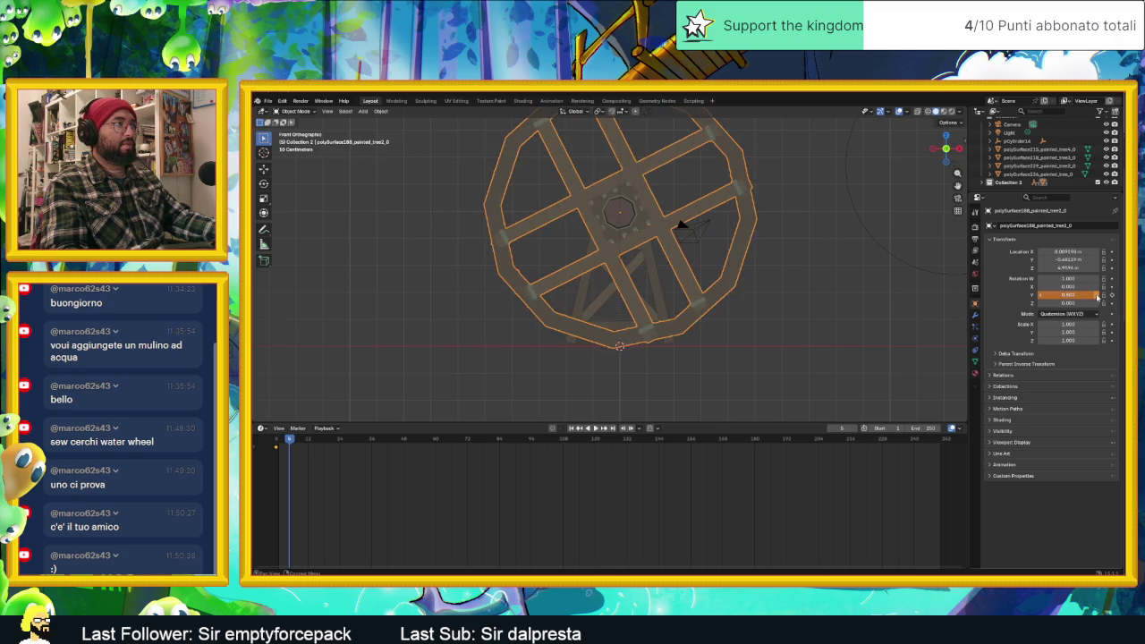
{"action": "left_click", "coordinate": [1097, 295]}
{"action": "left_click", "coordinate": [1097, 295]}
{"action": "left_click", "coordinate": [1097, 295]}
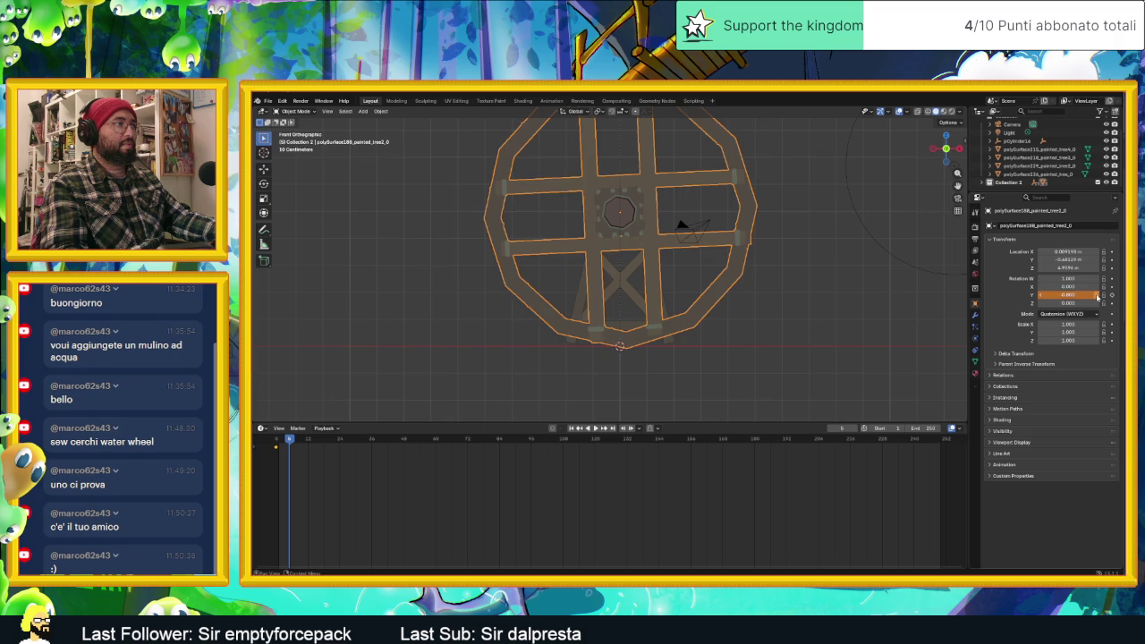
{"action": "left_click", "coordinate": [1097, 295]}
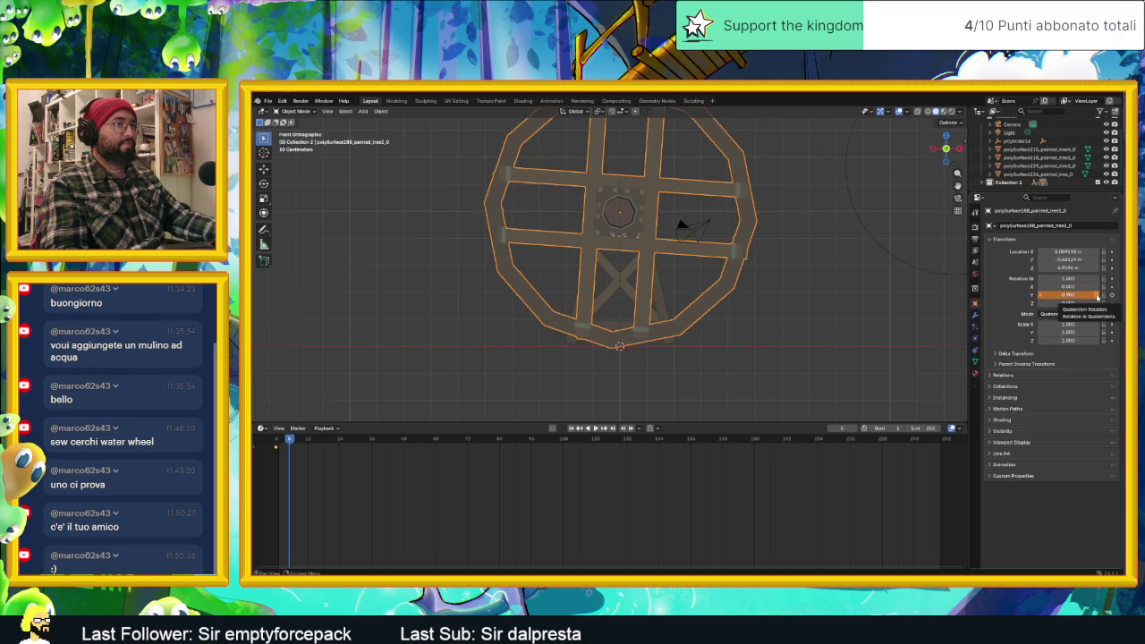
{"action": "left_click", "coordinate": [1097, 295]}
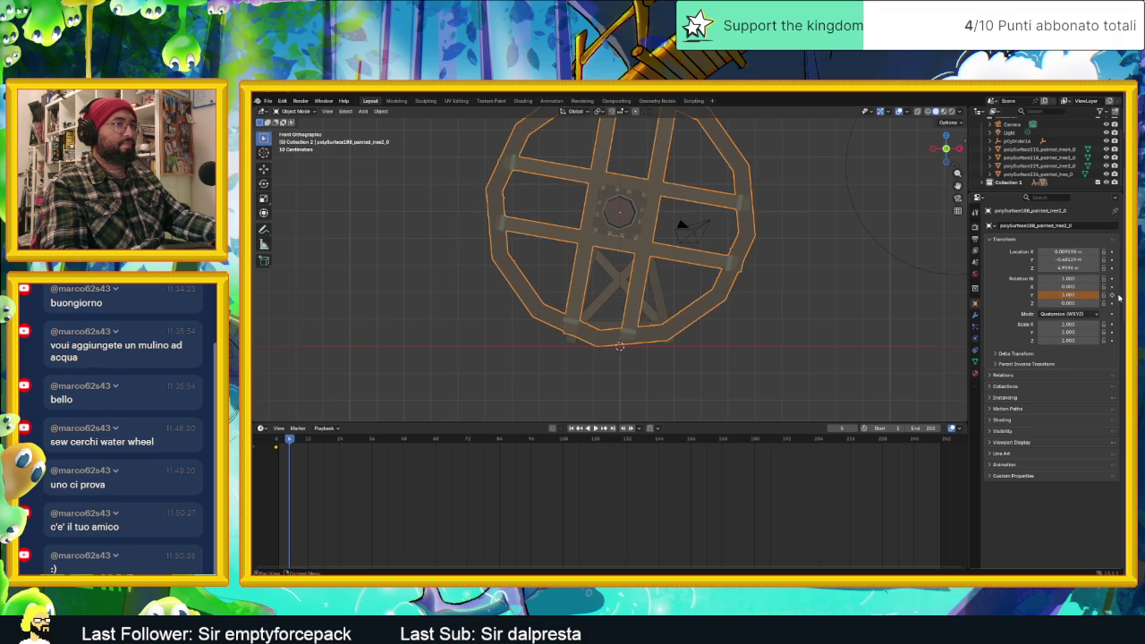
{"action": "left_click", "coordinate": [1111, 295]}
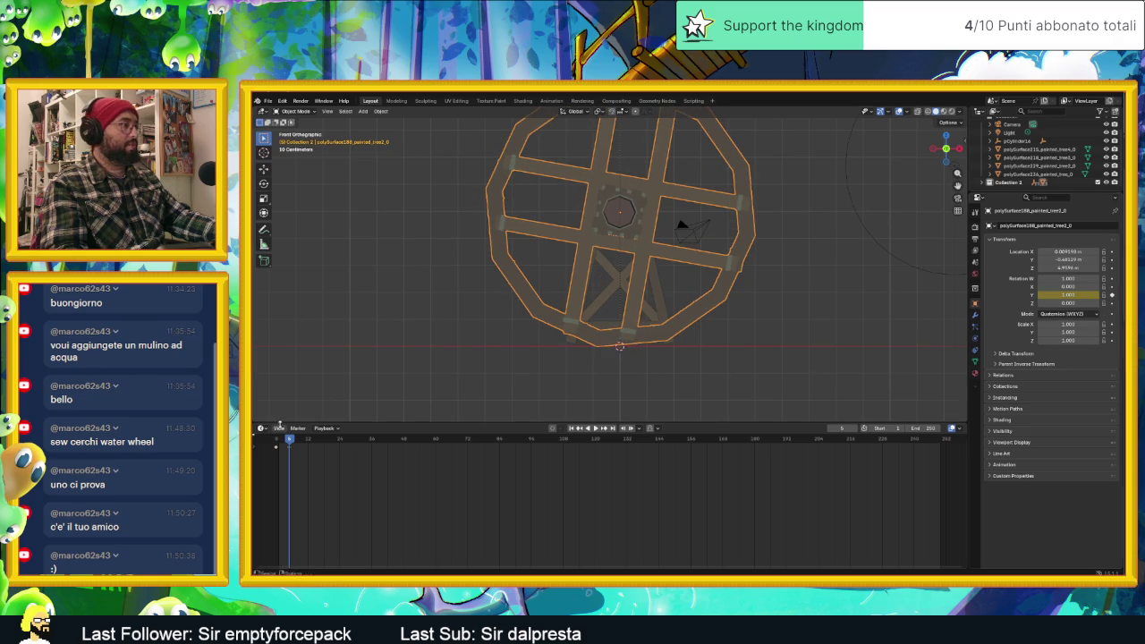
{"action": "mouse_move", "coordinate": [289, 441]}
{"action": "left_mouse_down"}
{"action": "mouse_move", "coordinate": [276, 444]}
{"action": "mouse_move", "coordinate": [290, 442]}
{"action": "left_mouse_up"}
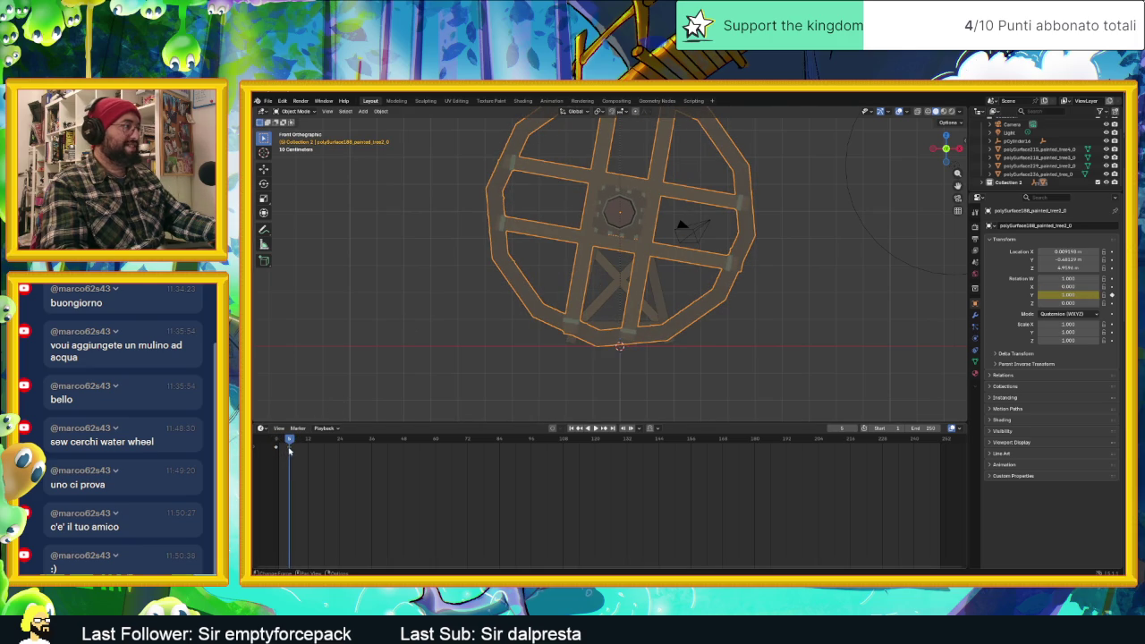
Scrub the playhead between frames 0 and 5 in perspective to watch the wheel turn.
{"action": "mouse_move", "coordinate": [679, 222]}
{"action": "middle_mouse_down"}
{"action": "mouse_move", "coordinate": [665, 289]}
{"action": "mouse_move", "coordinate": [670, 210]}
{"action": "mouse_move", "coordinate": [667, 245]}
{"action": "middle_mouse_up"}
{"action": "scroll", "coordinate": [676, 243], "scroll_direction": "down", "scroll_amount": 2}
{"action": "mouse_move", "coordinate": [288, 444]}
{"action": "left_mouse_down"}
{"action": "mouse_move", "coordinate": [274, 445]}
{"action": "mouse_move", "coordinate": [296, 448]}
{"action": "left_mouse_up"}
{"action": "middle_click_drag", "start_coordinate": [626, 306], "coordinate": [625, 317]}
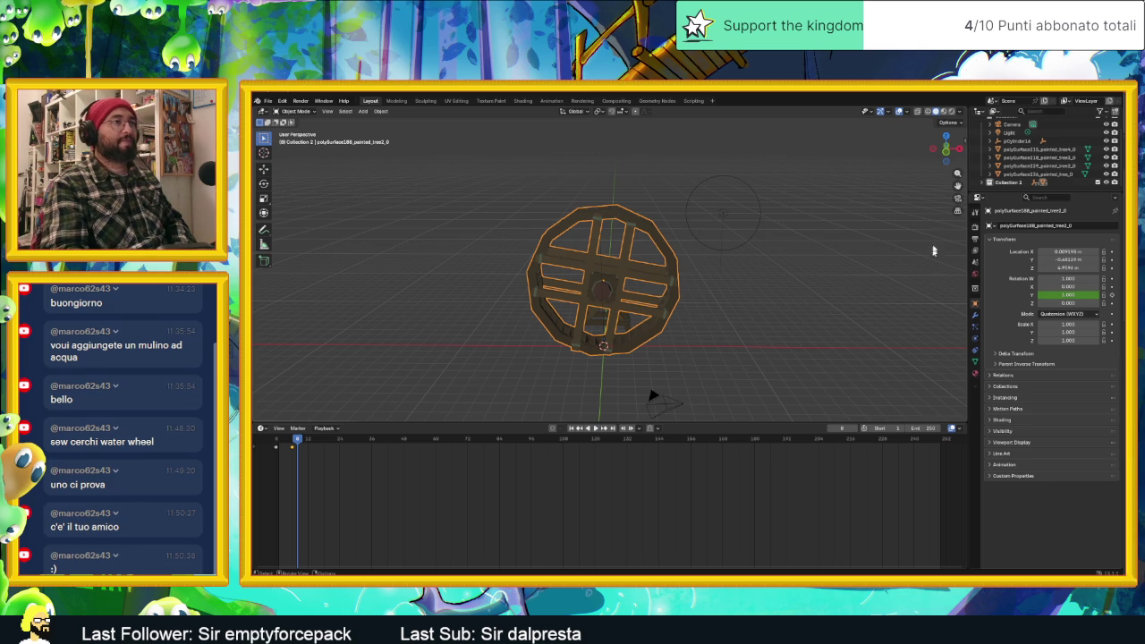
In the sidebar's View tab, enable View Lock Camera to View with Local Camera off.
{"action": "left_click", "coordinate": [975, 211]}
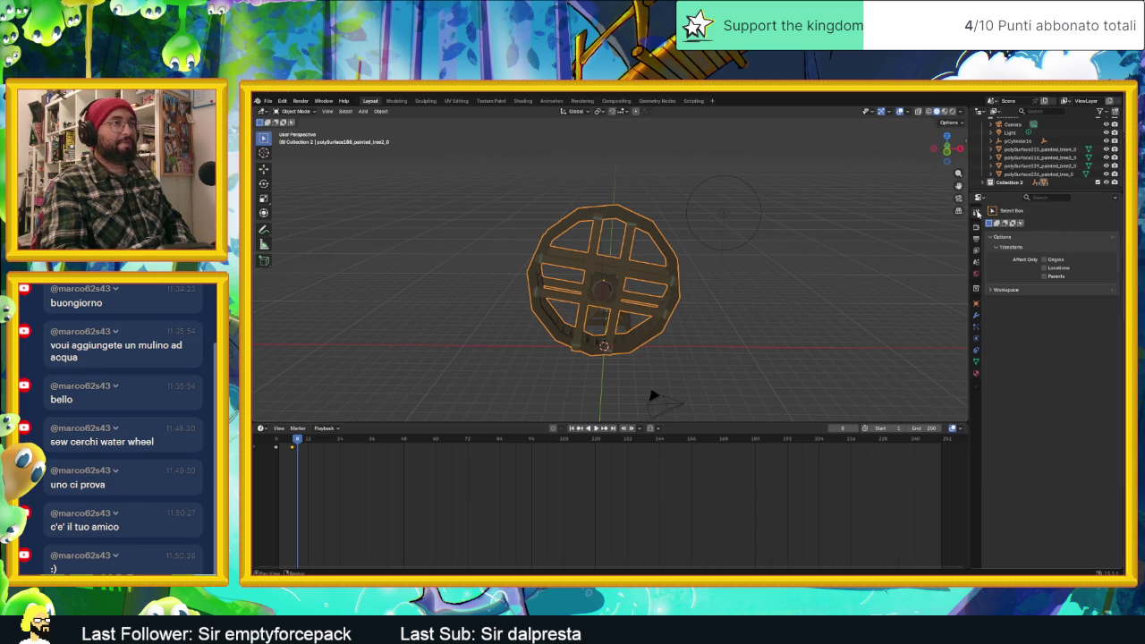
{"action": "left_click", "coordinate": [958, 199]}
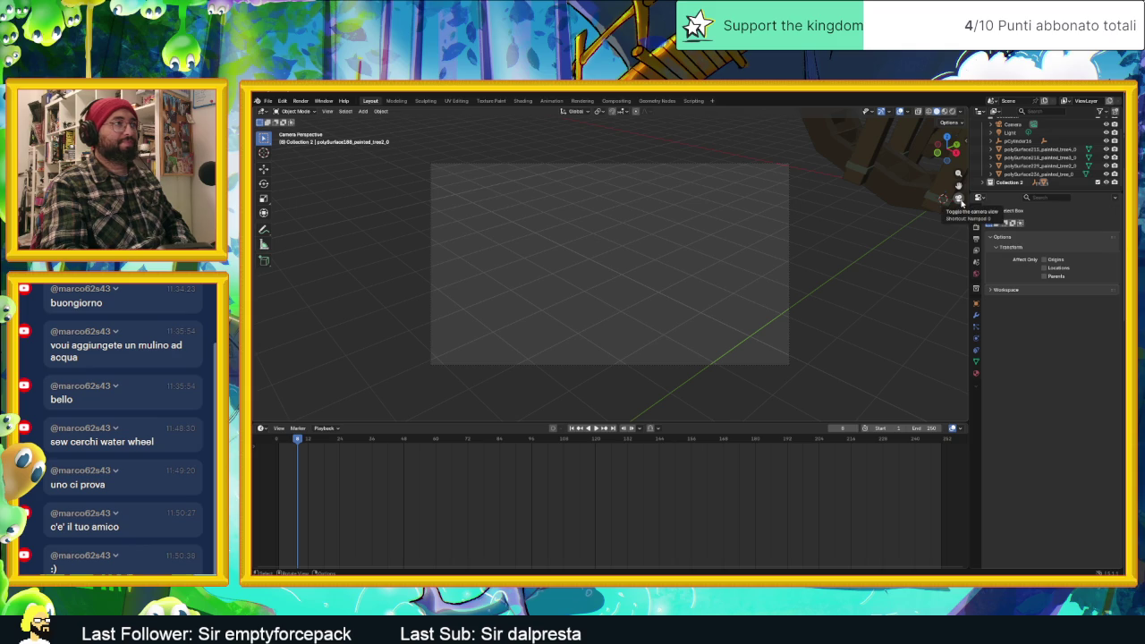
{"action": "left_click", "coordinate": [959, 199]}
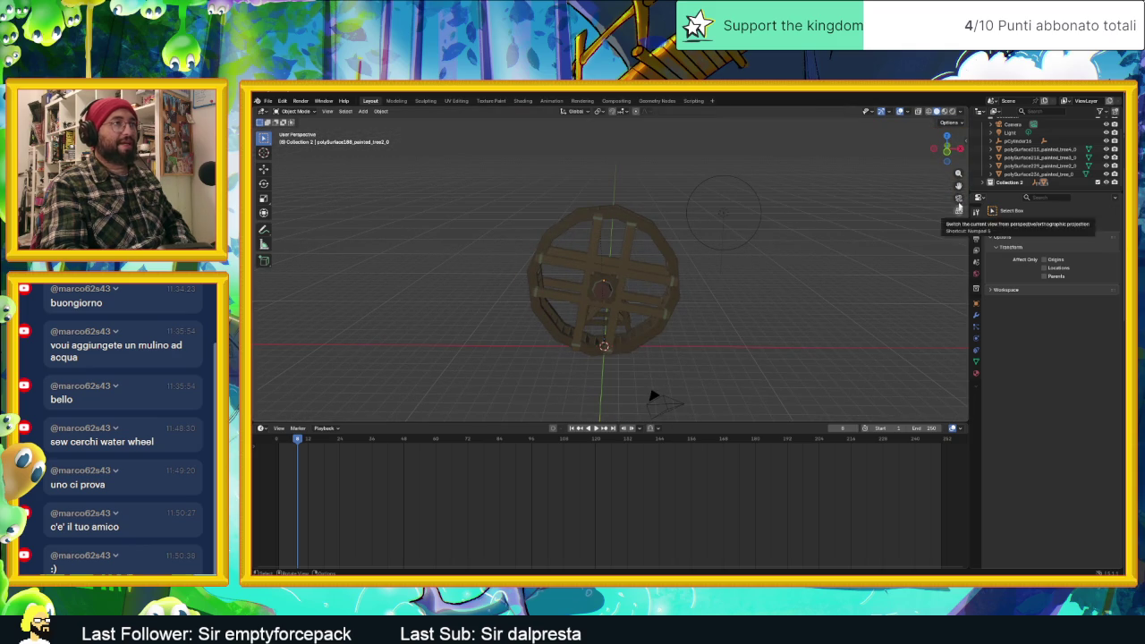
{"action": "left_click", "coordinate": [965, 140]}
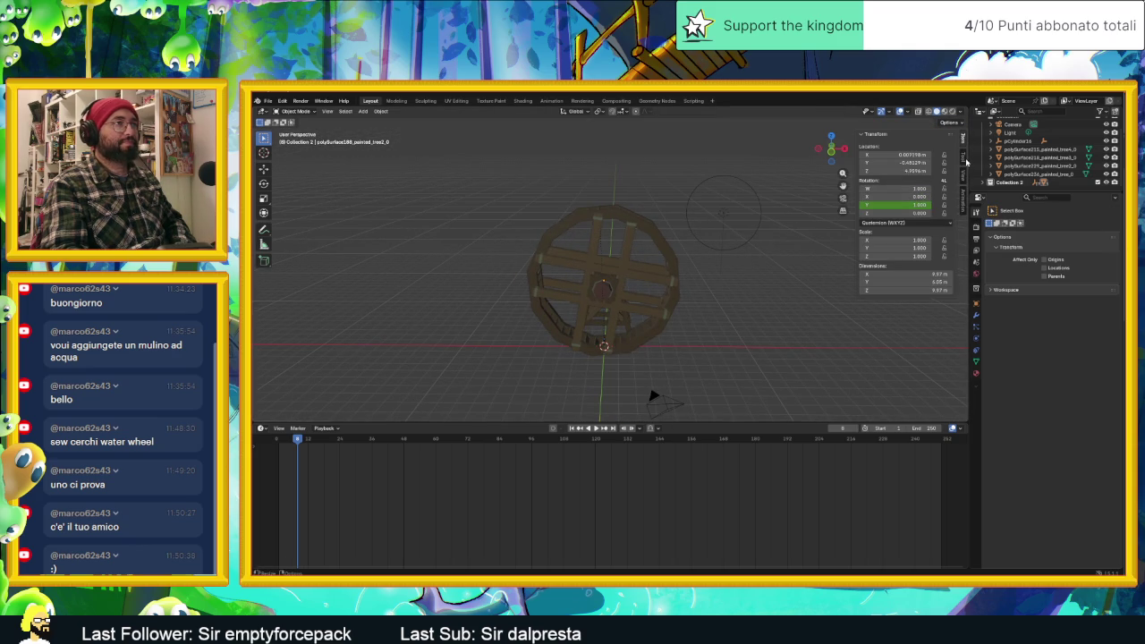
{"action": "left_click", "coordinate": [958, 181]}
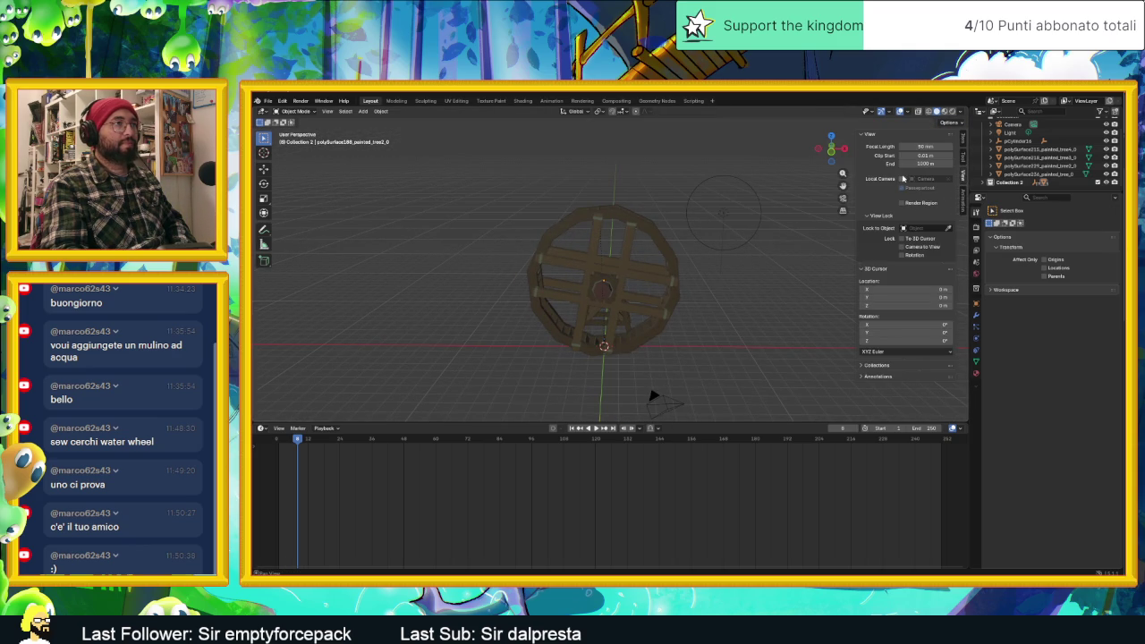
{"action": "left_click", "coordinate": [903, 179]}
{"action": "left_click", "coordinate": [903, 180]}
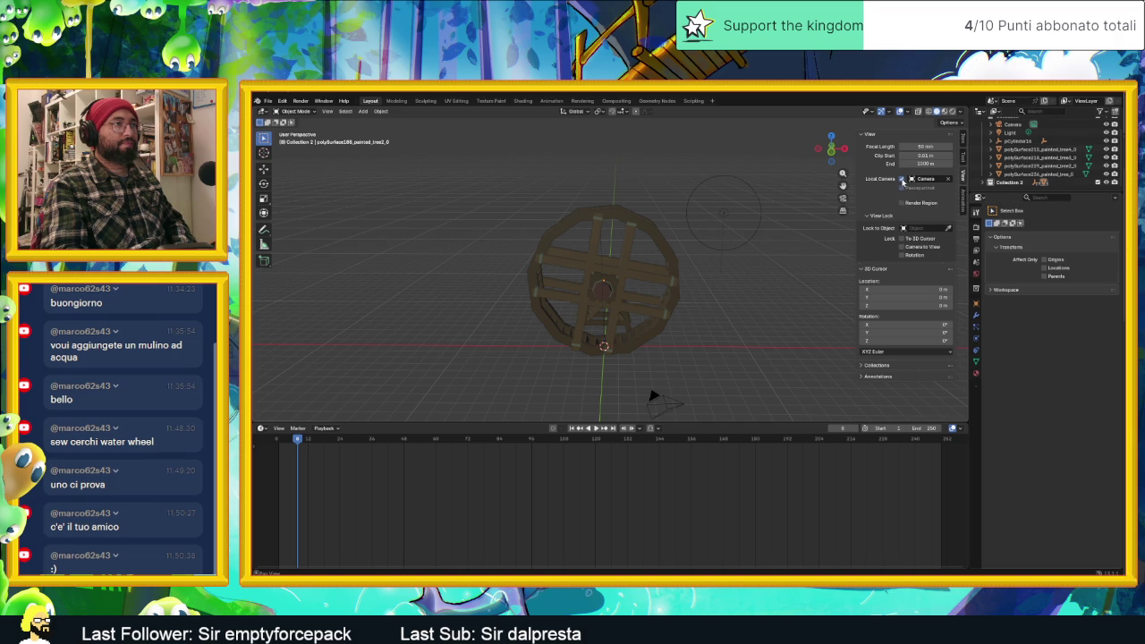
{"action": "left_click", "coordinate": [903, 247]}
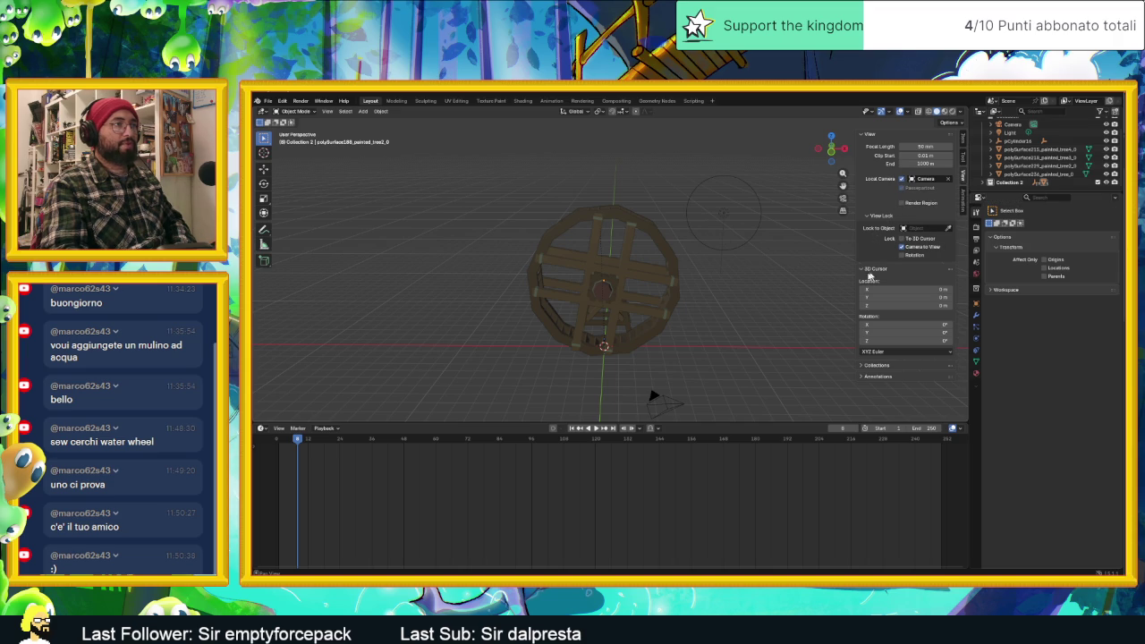
{"action": "left_click", "coordinate": [902, 179]}
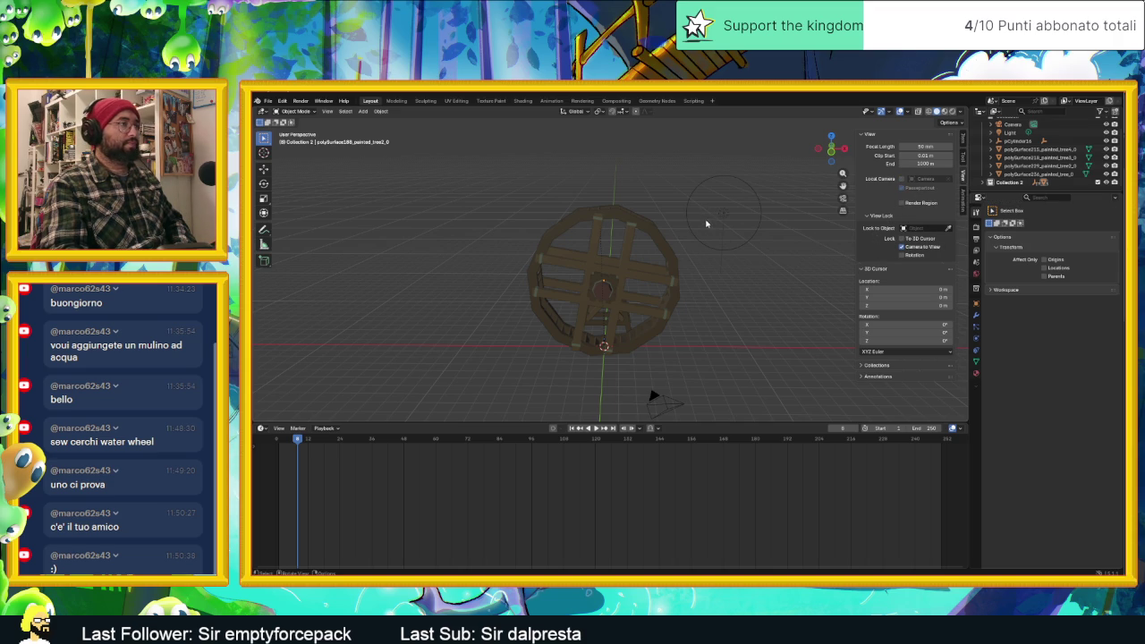
Orbit to an orthographic view of the wheel, rewind to frame 0, and select the wheel.
{"action": "middle_click_drag", "start_coordinate": [708, 216], "coordinate": [710, 228]}
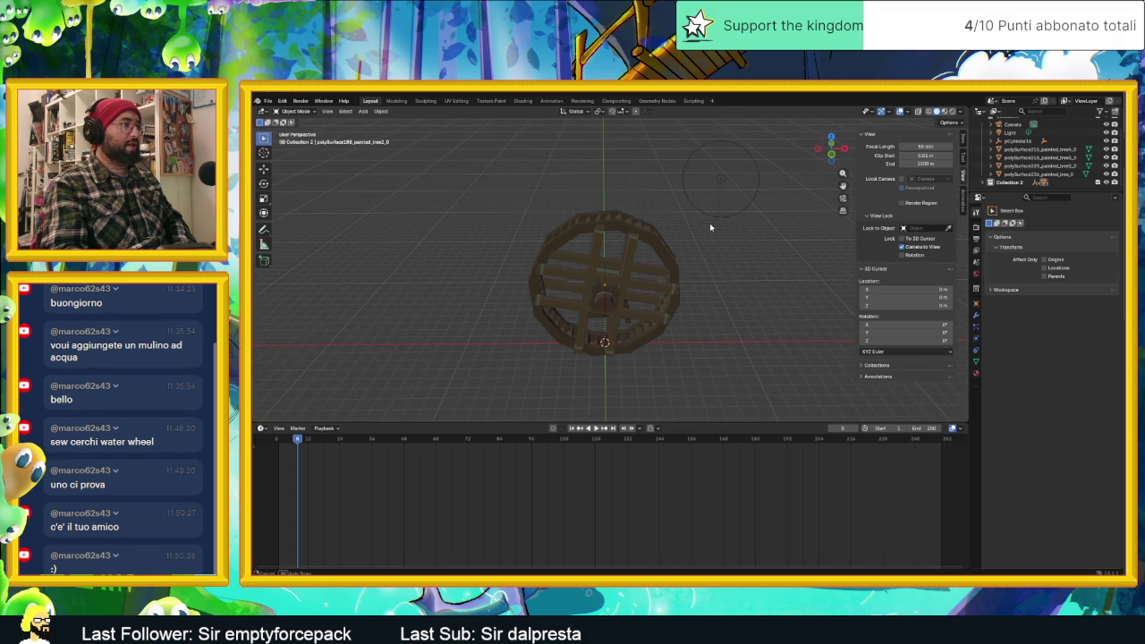
{"action": "middle_click_drag", "start_coordinate": [710, 228], "coordinate": [707, 229]}
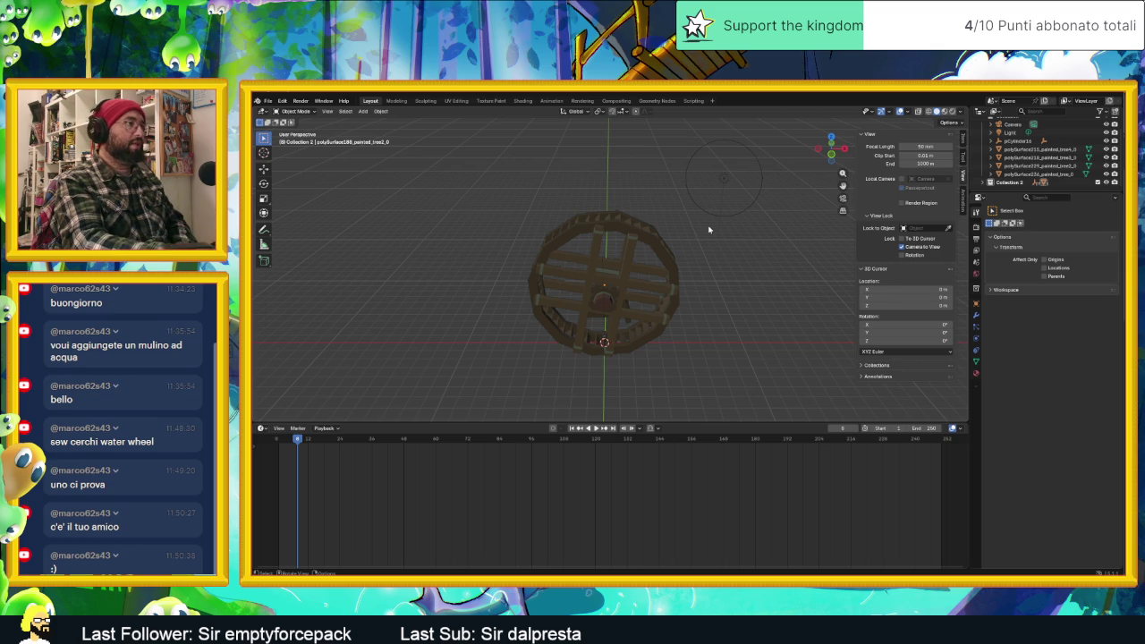
{"action": "key", "text": "KP_5"}
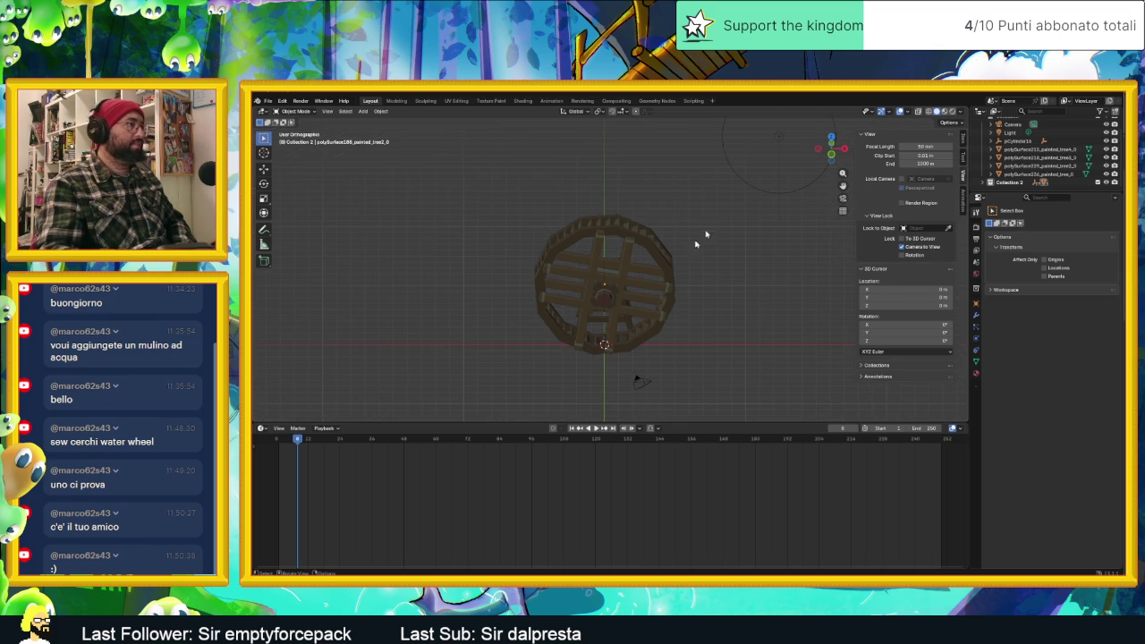
{"action": "left_click_drag", "start_coordinate": [296, 446], "coordinate": [276, 446]}
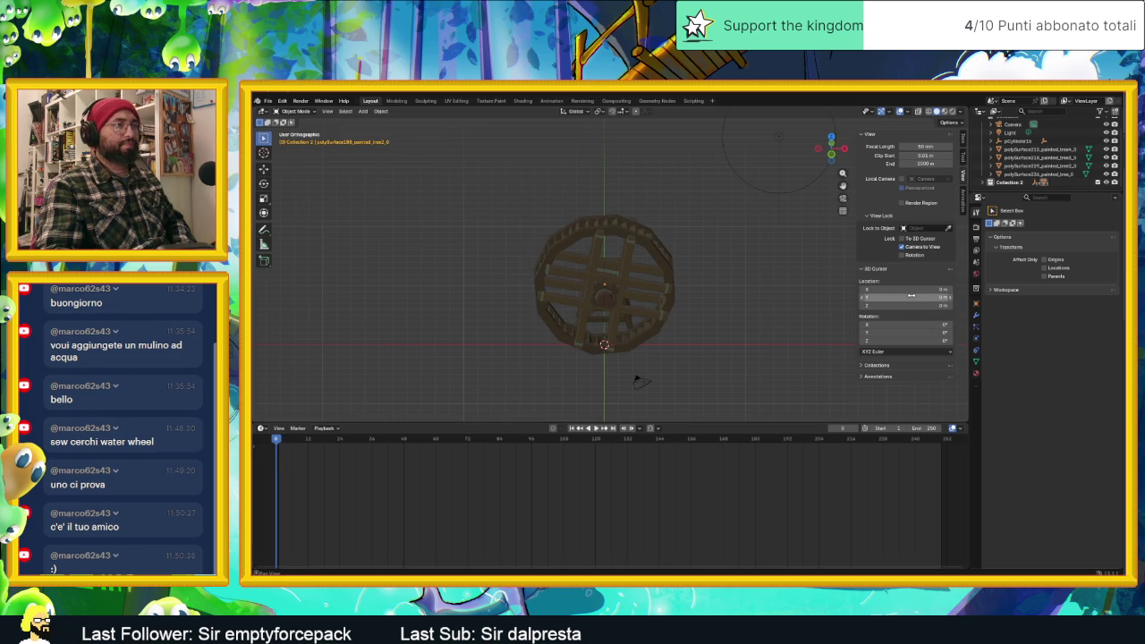
{"action": "left_click", "coordinate": [619, 286]}
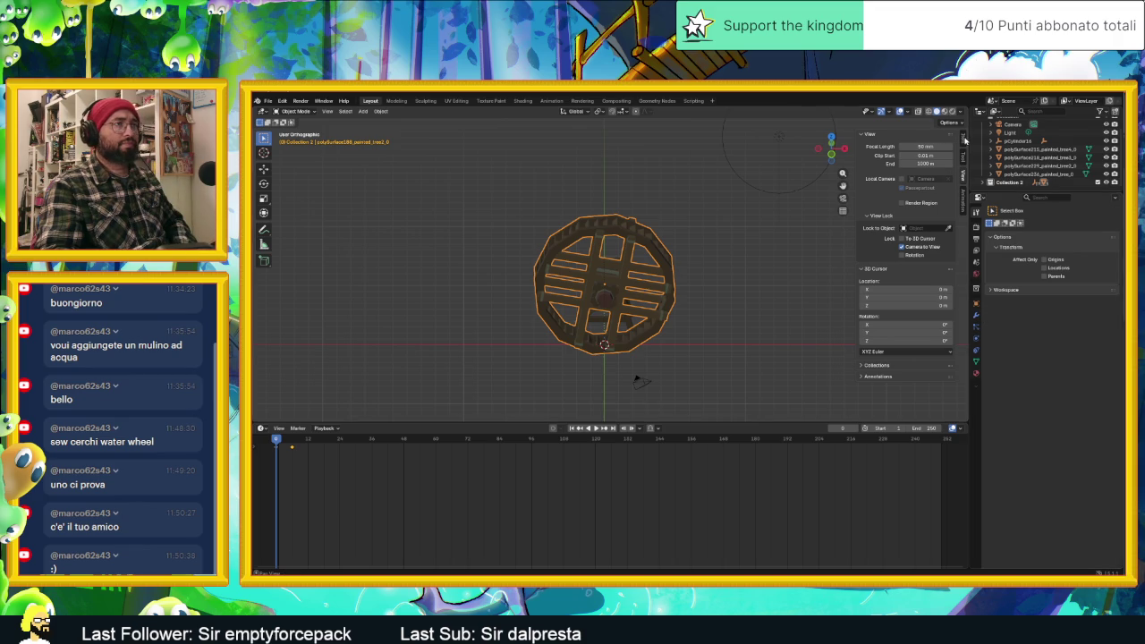
In the sidebar Item panel, drag the wheel's quaternion Z rotation to spin it edge-on.
{"action": "left_click", "coordinate": [963, 141]}
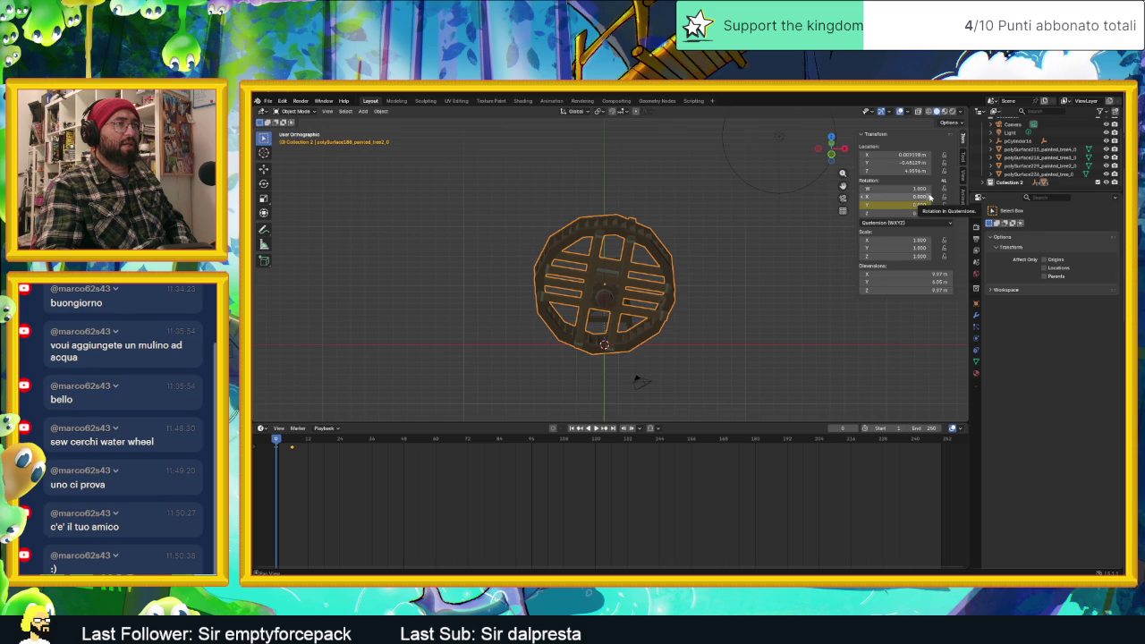
{"action": "left_click_drag", "start_coordinate": [921, 213], "coordinate": [930, 214]}
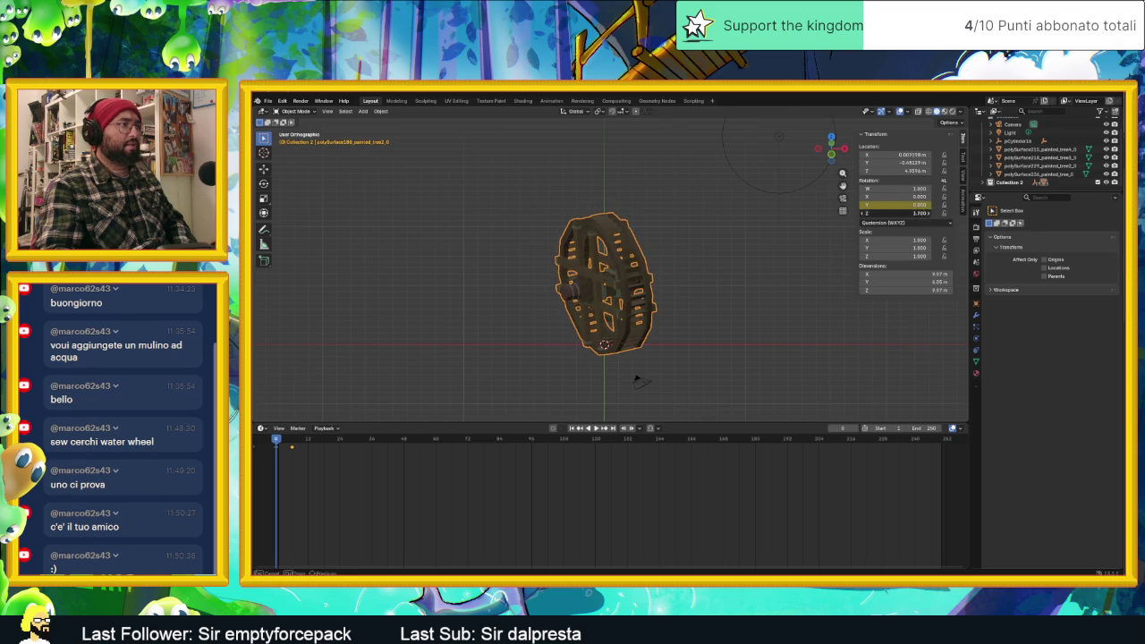
{"action": "left_click_drag", "start_coordinate": [930, 215], "coordinate": [930, 217]}
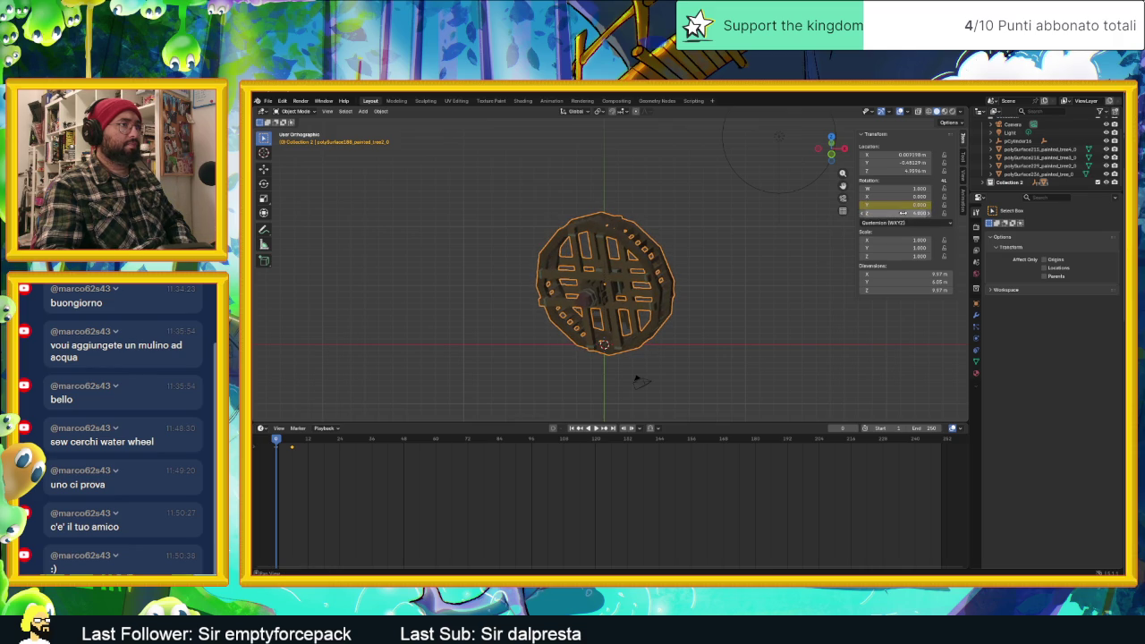
{"action": "left_click_drag", "start_coordinate": [930, 215], "coordinate": [935, 214]}
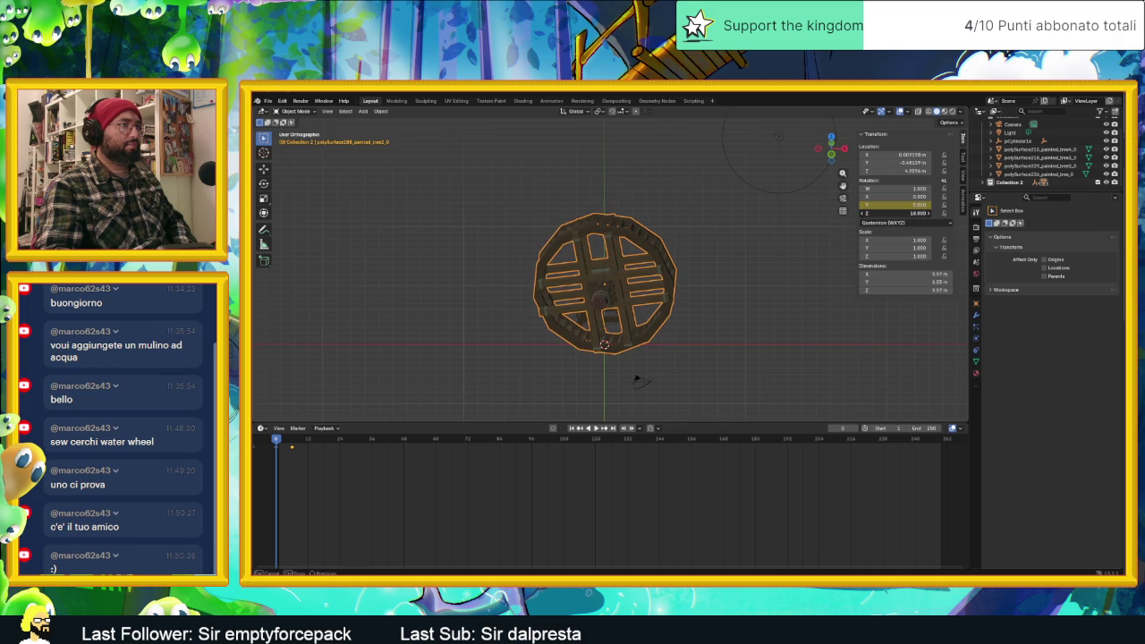
{"action": "left_click_drag", "start_coordinate": [929, 215], "coordinate": [936, 214]}
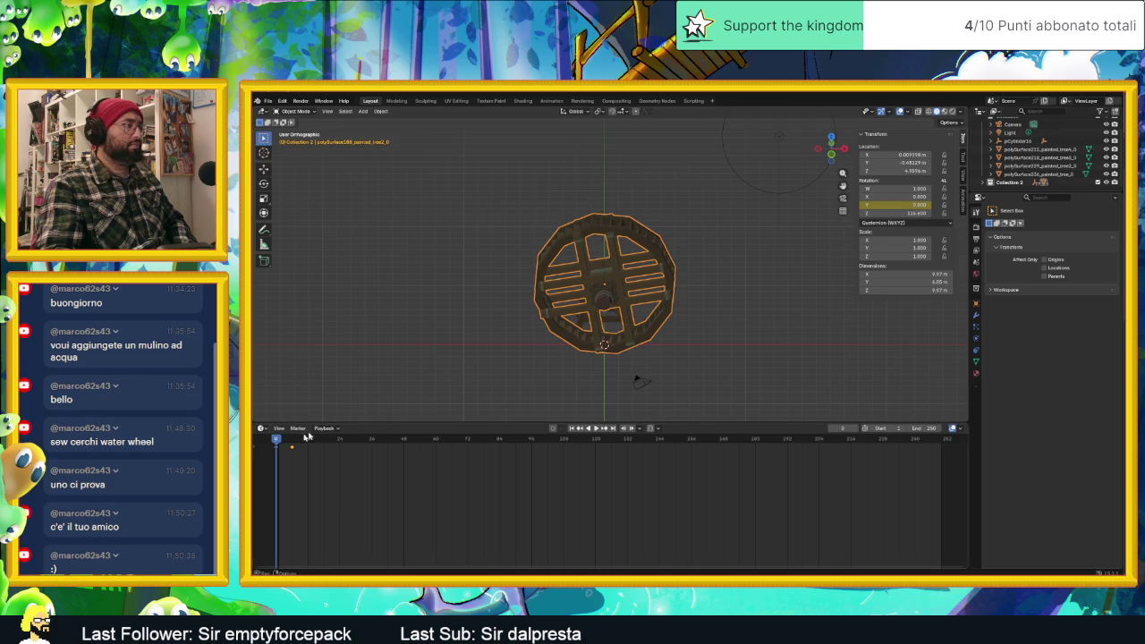
Briefly play and stop the animation, then undo the last change.
{"action": "key", "text": "space"}
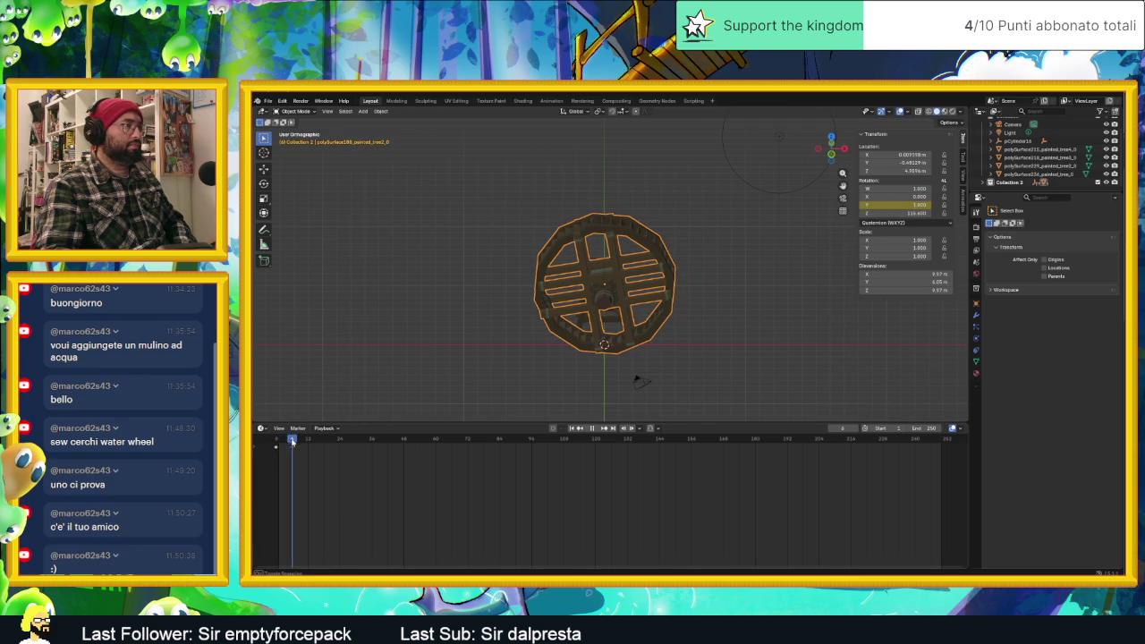
{"action": "key", "text": "Escape"}
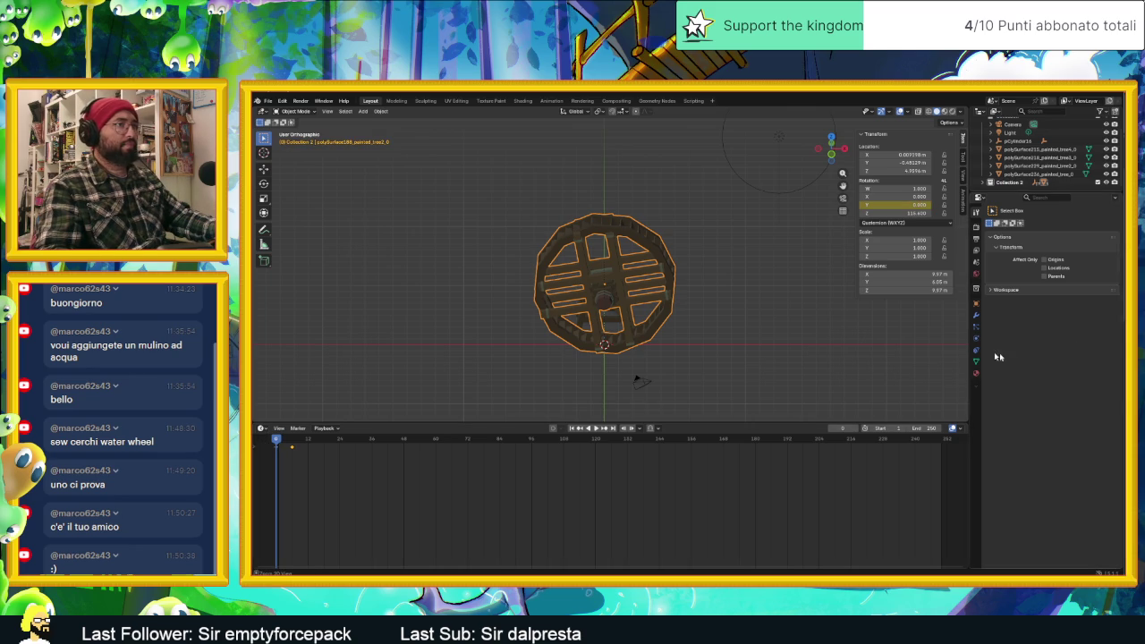
{"action": "key", "text": "ctrl+z"}
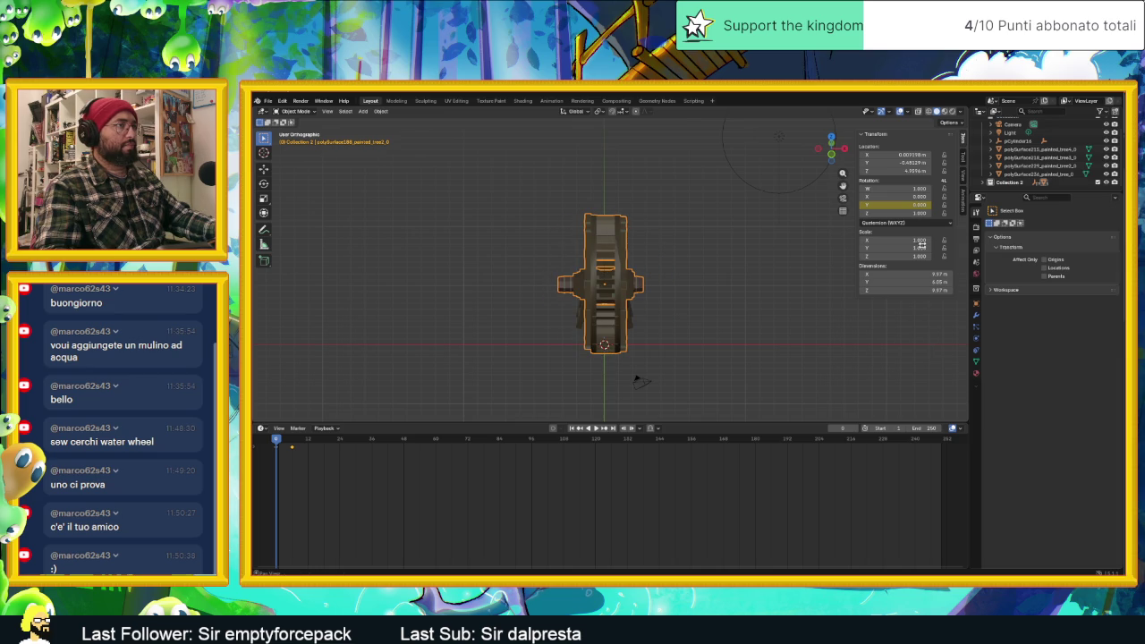
Set the wheel's quaternion Z rotation to 0, play the animation, and rewind to frame 0.
{"action": "left_click_drag", "start_coordinate": [903, 213], "coordinate": [921, 213]}
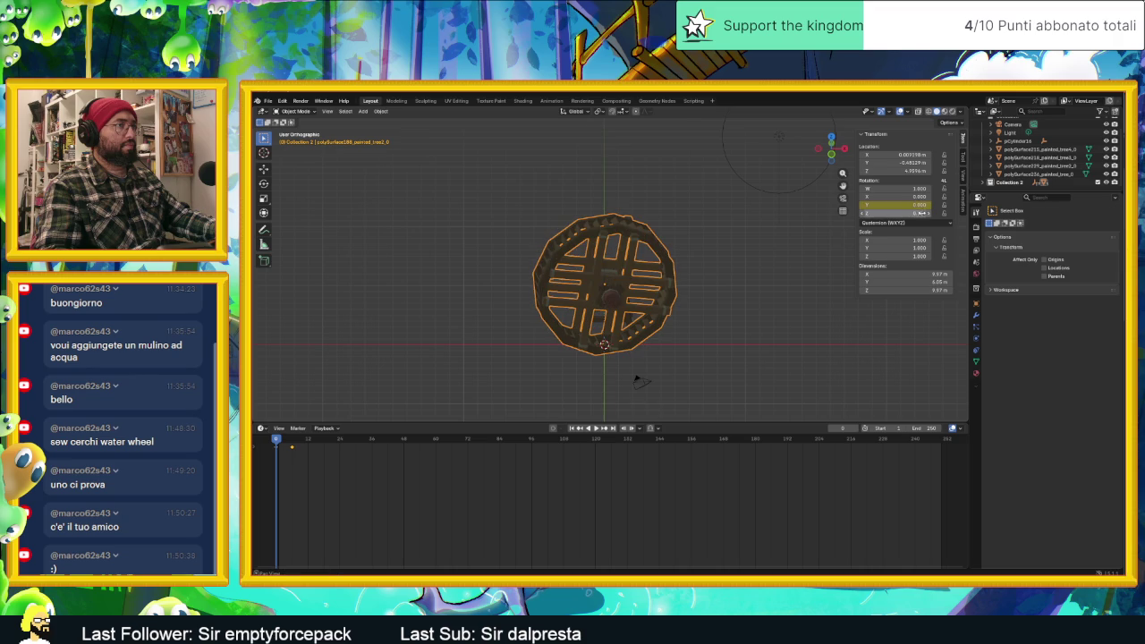
{"action": "type", "text": "0"}
{"action": "key", "text": "Return"}
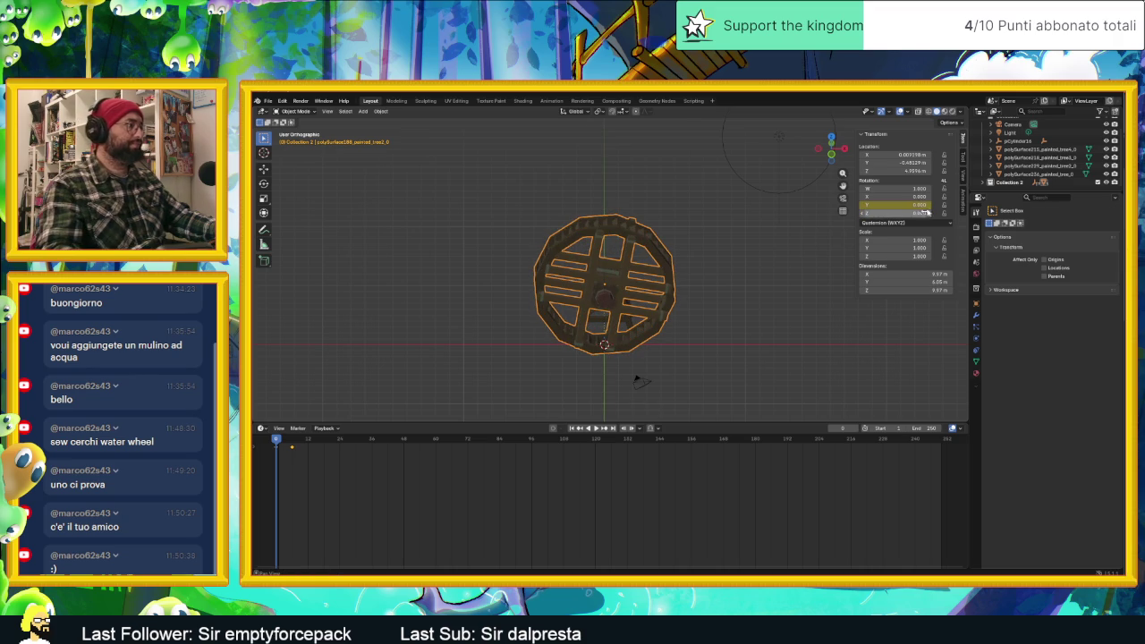
{"action": "left_click", "coordinate": [596, 429]}
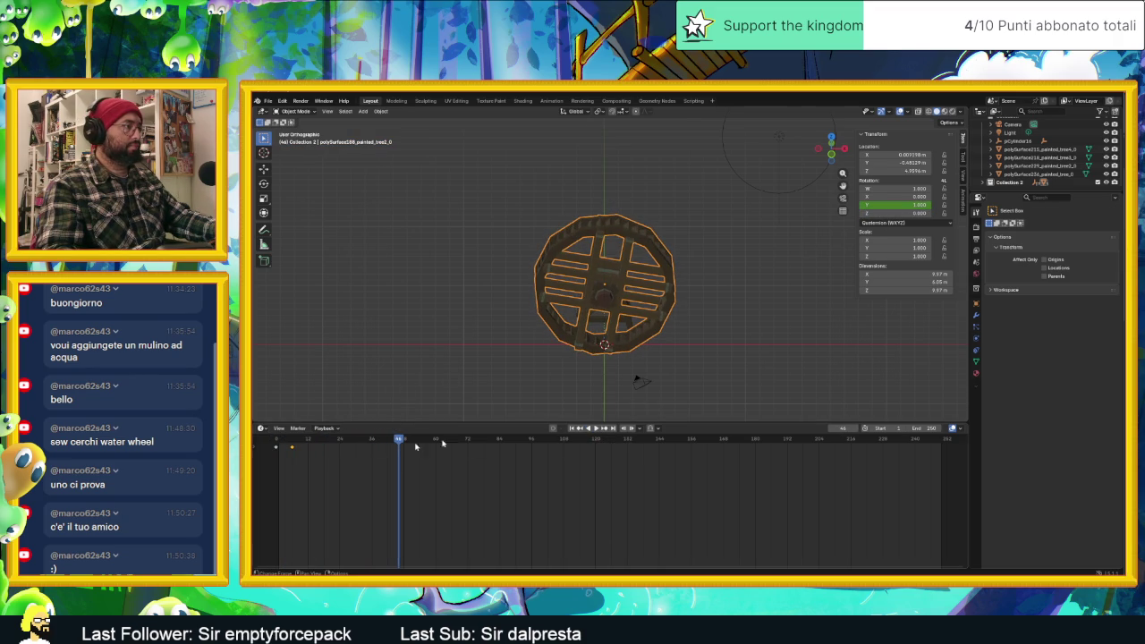
{"action": "left_click_drag", "start_coordinate": [400, 440], "coordinate": [276, 445]}
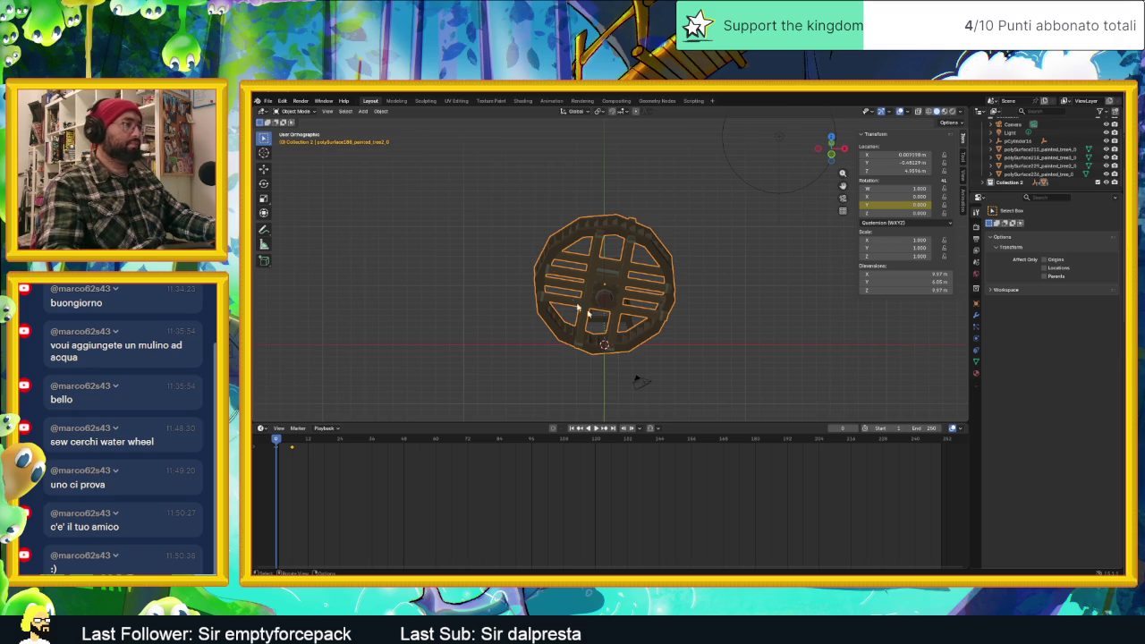
Enable Camera to View in the sidebar View tab and select the camera.
{"action": "left_click", "coordinate": [963, 176]}
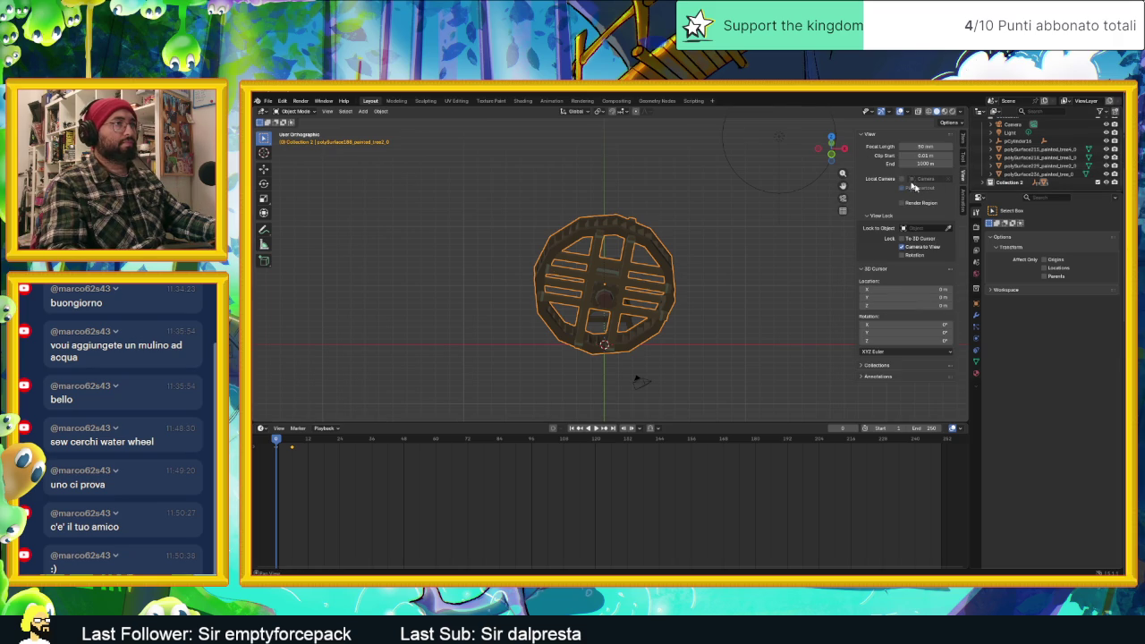
{"action": "left_click", "coordinate": [901, 246]}
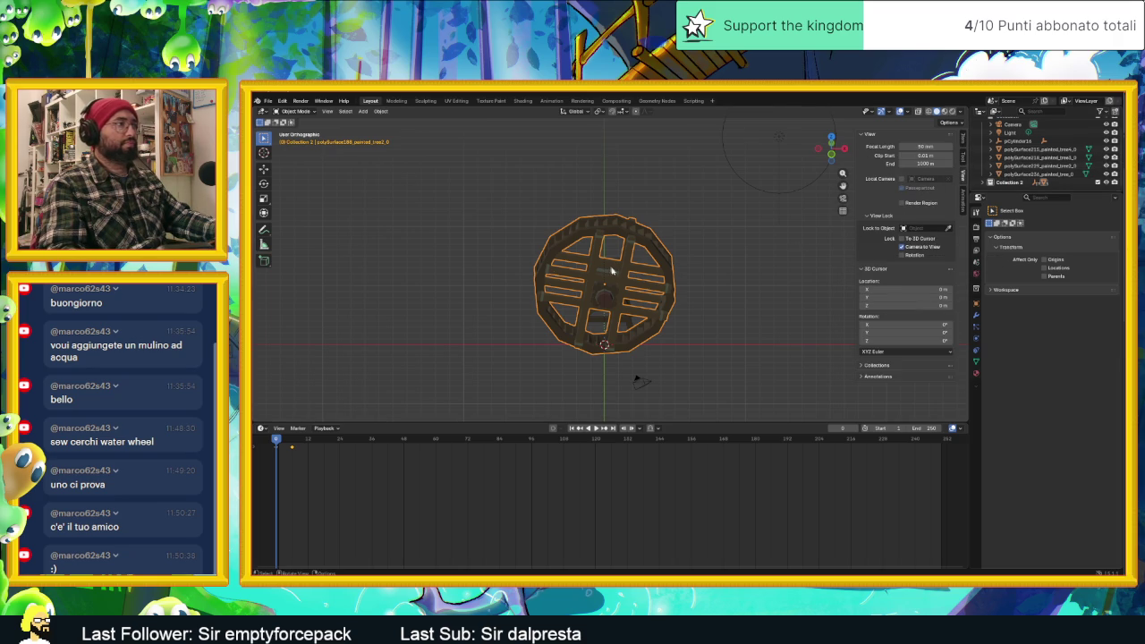
{"action": "left_click", "coordinate": [640, 383]}
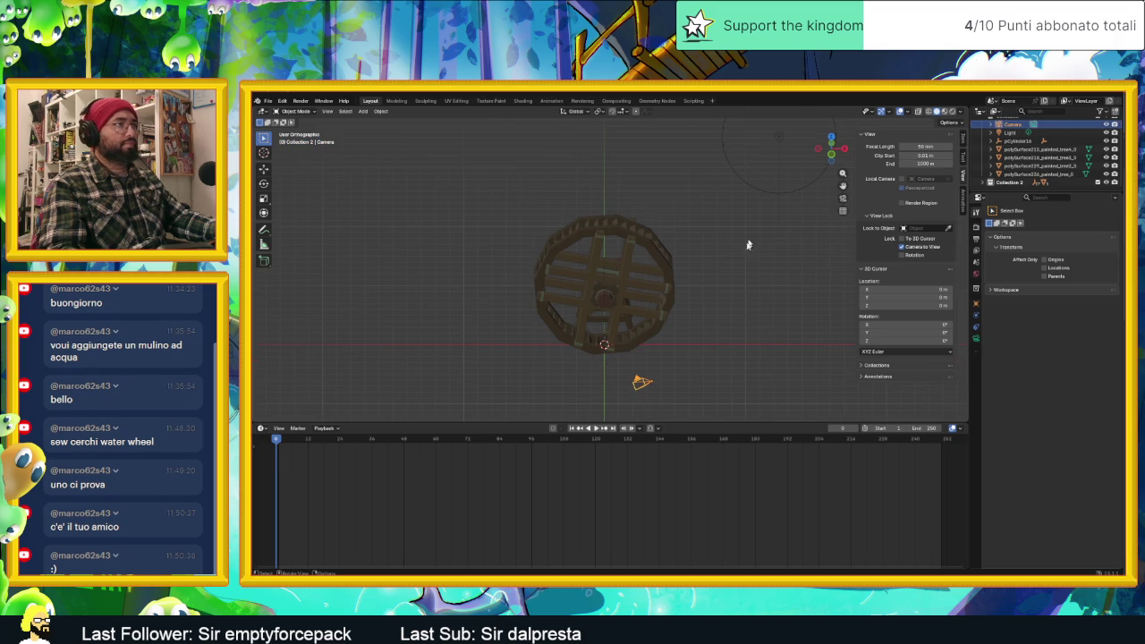
Cycle through preset views with Numpad 1, 3 and 5, ending on Front Orthographic.
{"action": "key", "text": "KP_1"}
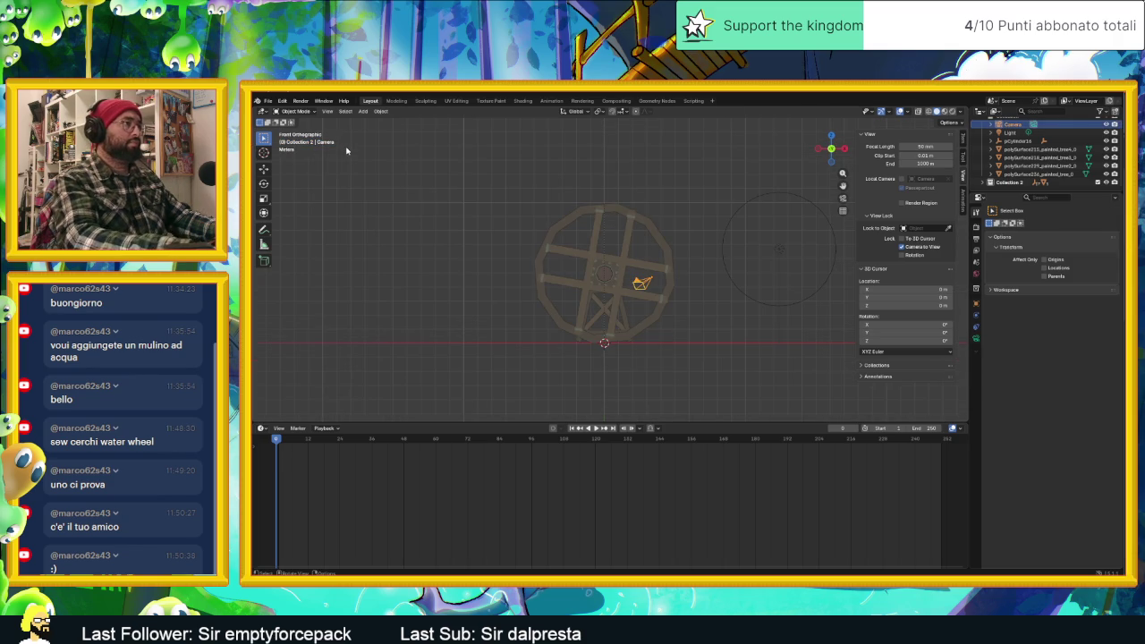
{"action": "key", "text": "KP_5"}
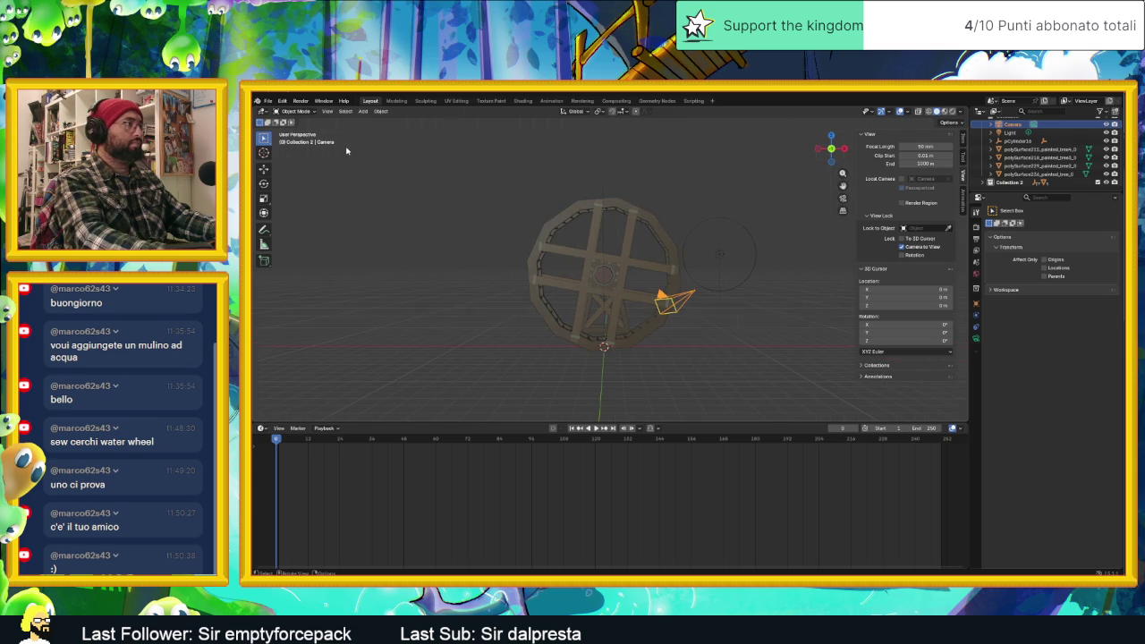
{"action": "key", "text": "KP_1"}
{"action": "key", "text": "KP_3"}
{"action": "key", "text": "KP_5"}
{"action": "key", "text": "KP_1"}
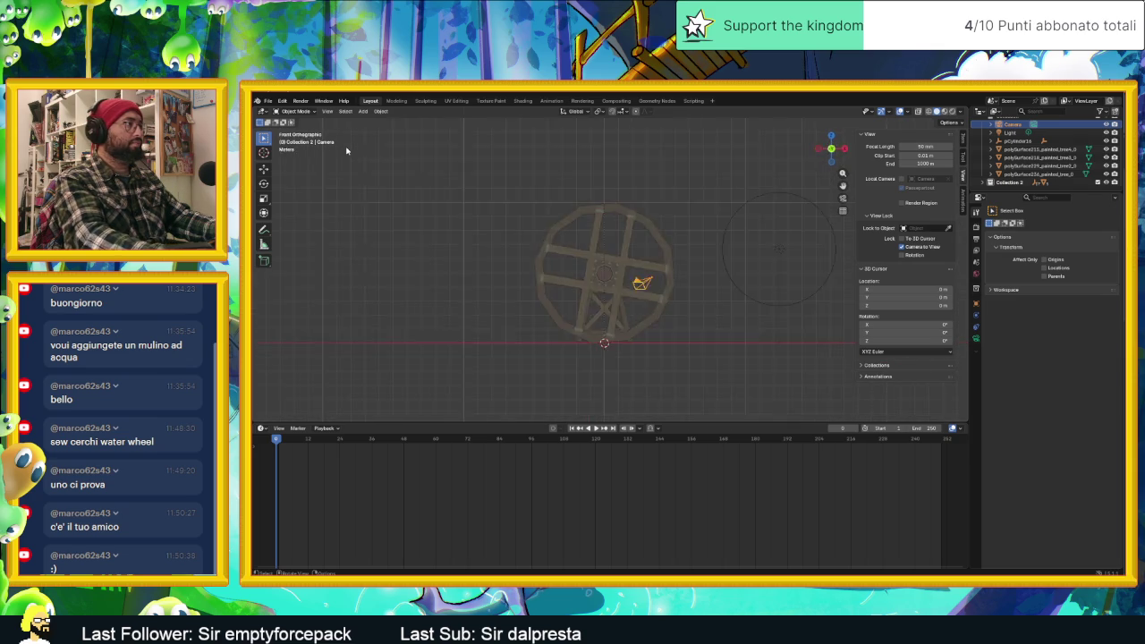
Orbit around the wheel with the numpad and make the camera the active scene camera.
{"action": "key", "text": "KP_8"}
{"action": "key", "text": "KP_8"}
{"action": "key", "text": "KP_2"}
{"action": "key", "text": "KP_2"}
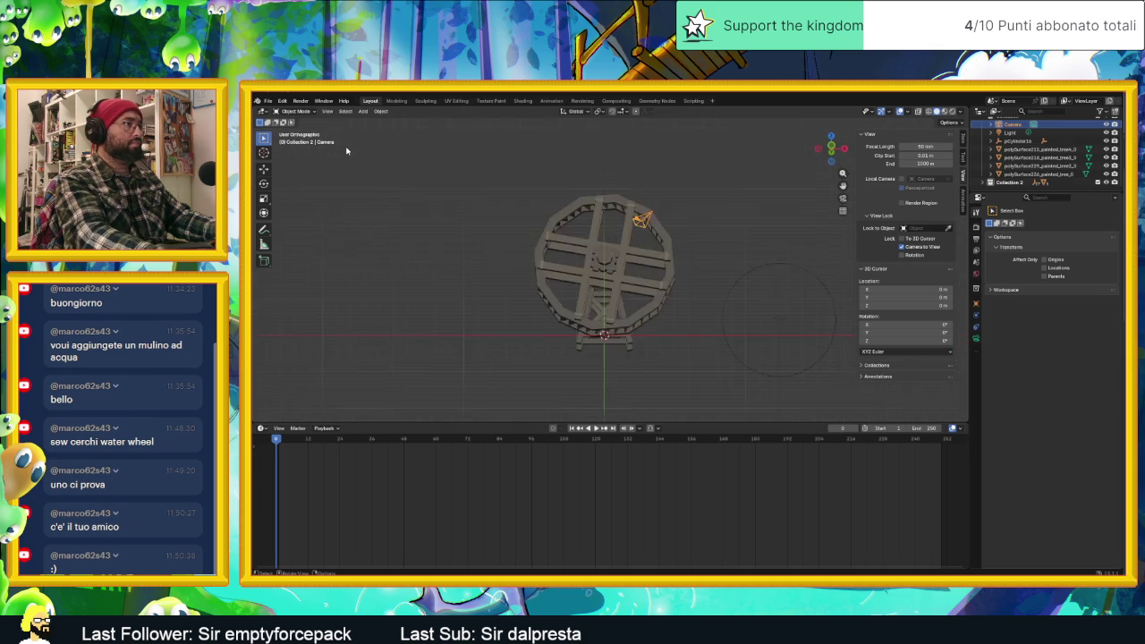
{"action": "key", "text": "KP_3"}
{"action": "key", "text": "KP_4"}
{"action": "key", "text": "KP_4"}
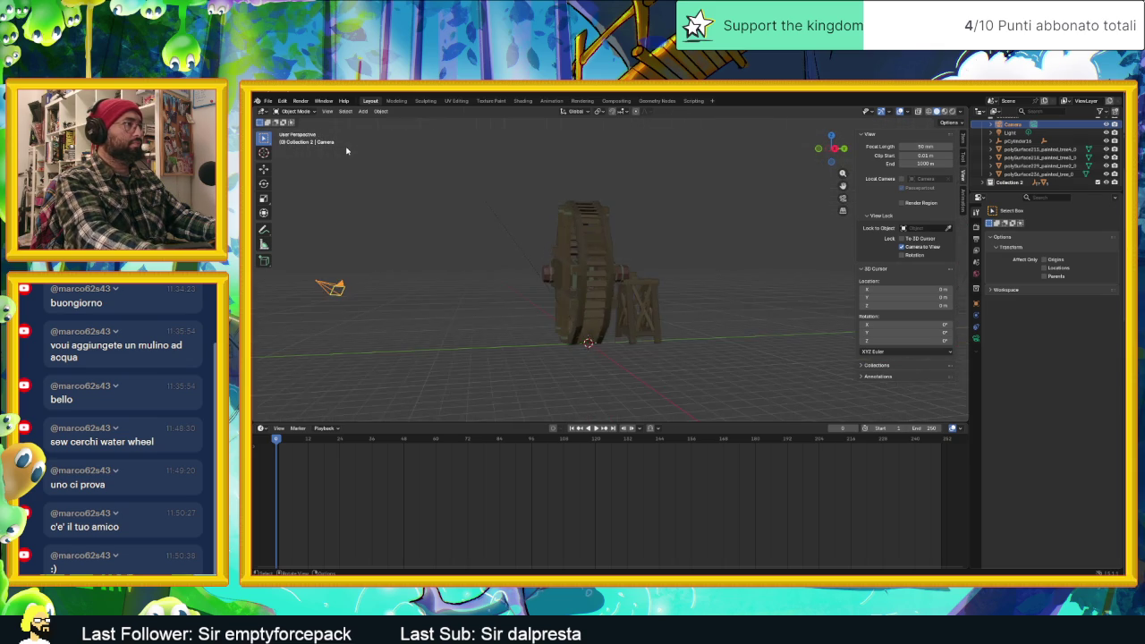
{"action": "key", "text": "KP_8"}
{"action": "key", "text": "KP_8"}
{"action": "key", "text": "KP_2"}
{"action": "key", "text": "KP_2"}
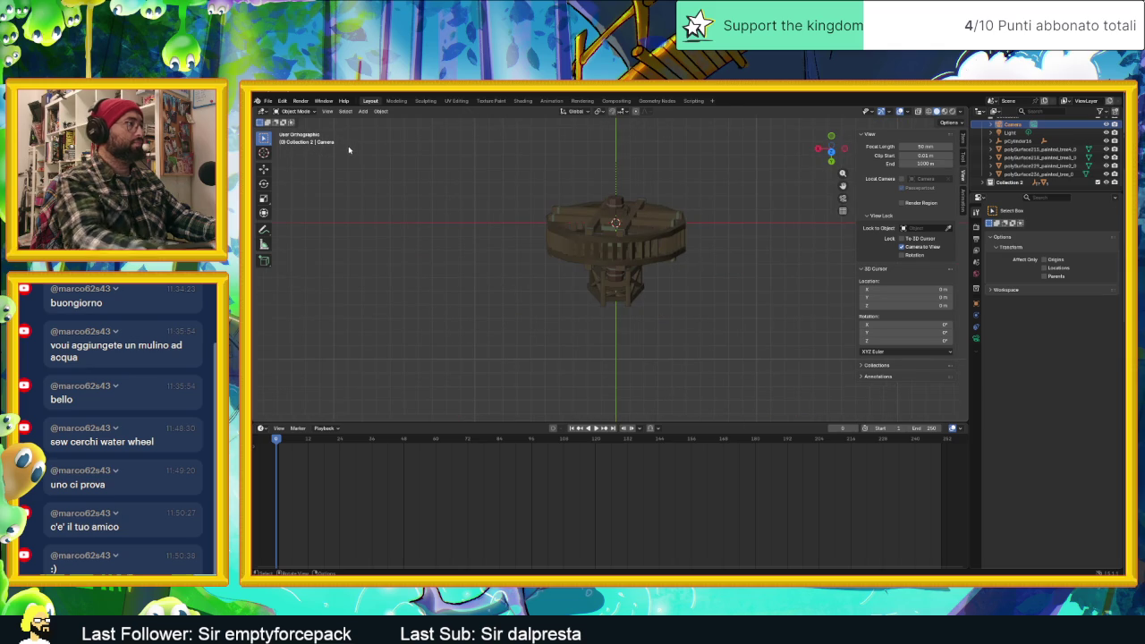
{"action": "right_click", "coordinate": [304, 141]}
{"action": "left_click", "coordinate": [305, 142]}
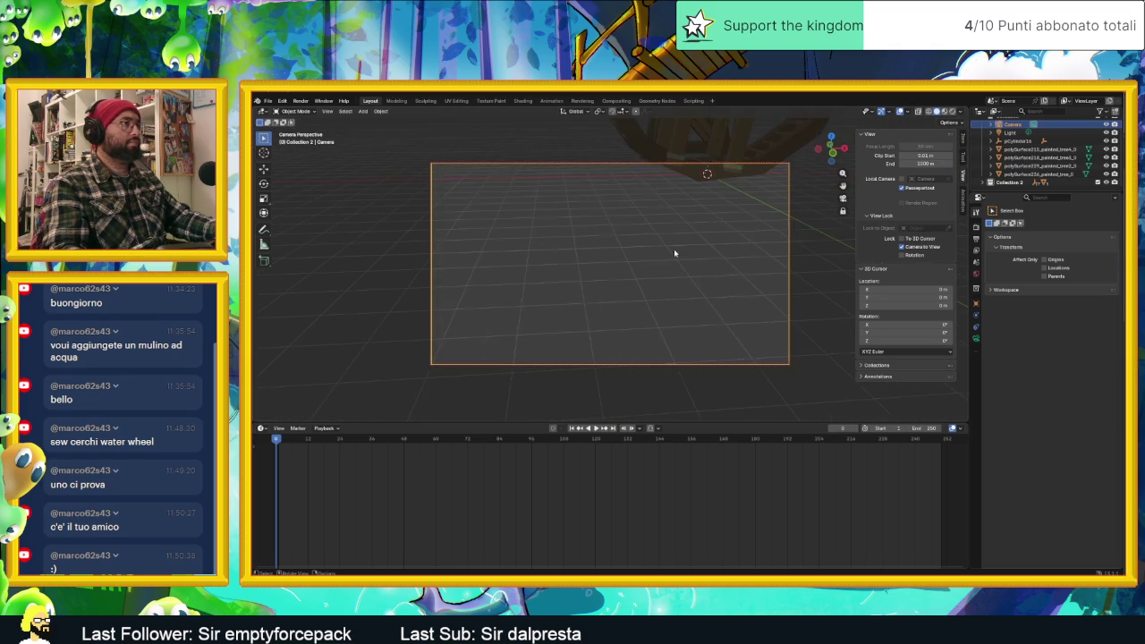
Aim the locked camera so the wheel is centred, then return to front view.
{"action": "middle_click_drag", "start_coordinate": [672, 231], "coordinate": [717, 244]}
{"action": "mouse_move", "coordinate": [702, 243]}
{"action": "middle_mouse_down"}
{"action": "mouse_move", "coordinate": [680, 296]}
{"action": "mouse_move", "coordinate": [689, 319]}
{"action": "mouse_move", "coordinate": [705, 297]}
{"action": "mouse_move", "coordinate": [723, 304]}
{"action": "mouse_move", "coordinate": [689, 294]}
{"action": "middle_mouse_up"}
{"action": "key", "text": "KP_1"}
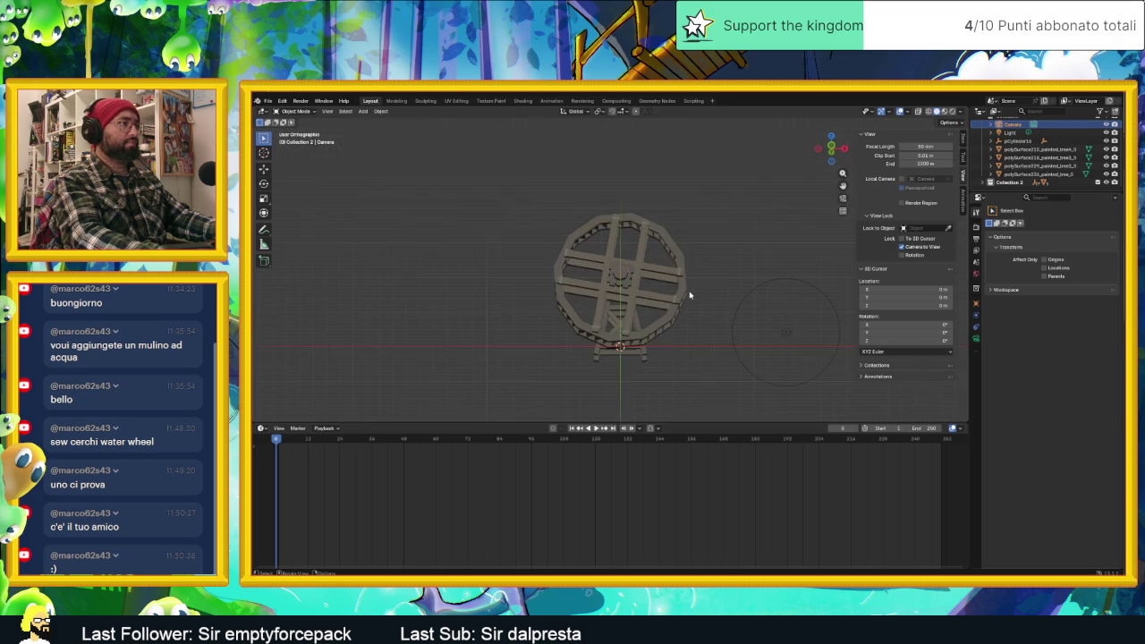
Inspect the wheel from numpad preset views, stepping back to the front, and open the object context menu.
{"action": "key", "text": "KP_1"}
{"action": "key", "text": "KP_4"}
{"action": "key", "text": "KP_8"}
{"action": "key", "text": "KP_1"}
{"action": "key", "text": "KP_4"}
{"action": "key", "text": "KP_8"}
{"action": "key", "text": "KP_1"}
{"action": "key", "text": "KP_4"}
{"action": "key", "text": "KP_8"}
{"action": "key", "text": "KP_1"}
{"action": "key", "text": "KP_8"}
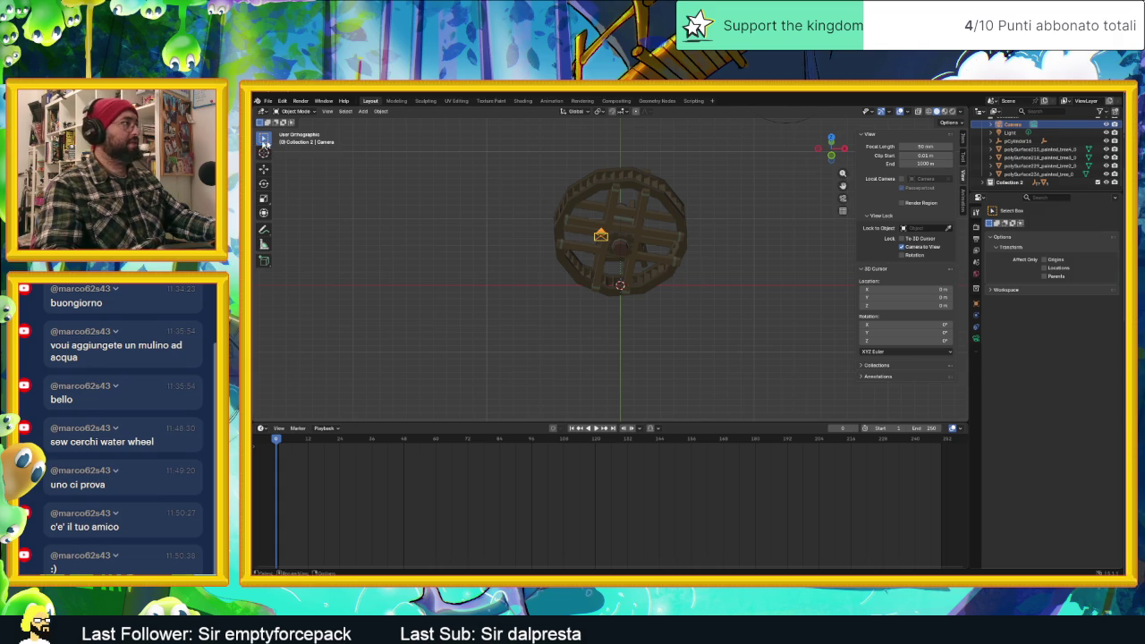
{"action": "right_click", "coordinate": [290, 134]}
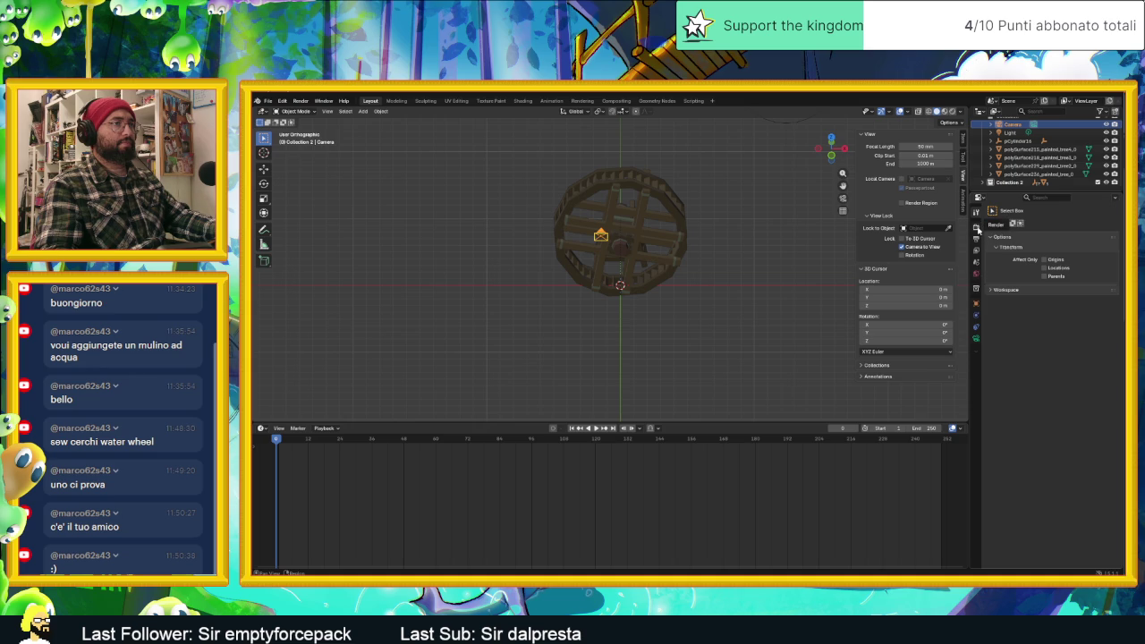
Set the camera's Lens Type to Orthographic in the Camera Data properties.
{"action": "left_click", "coordinate": [977, 228]}
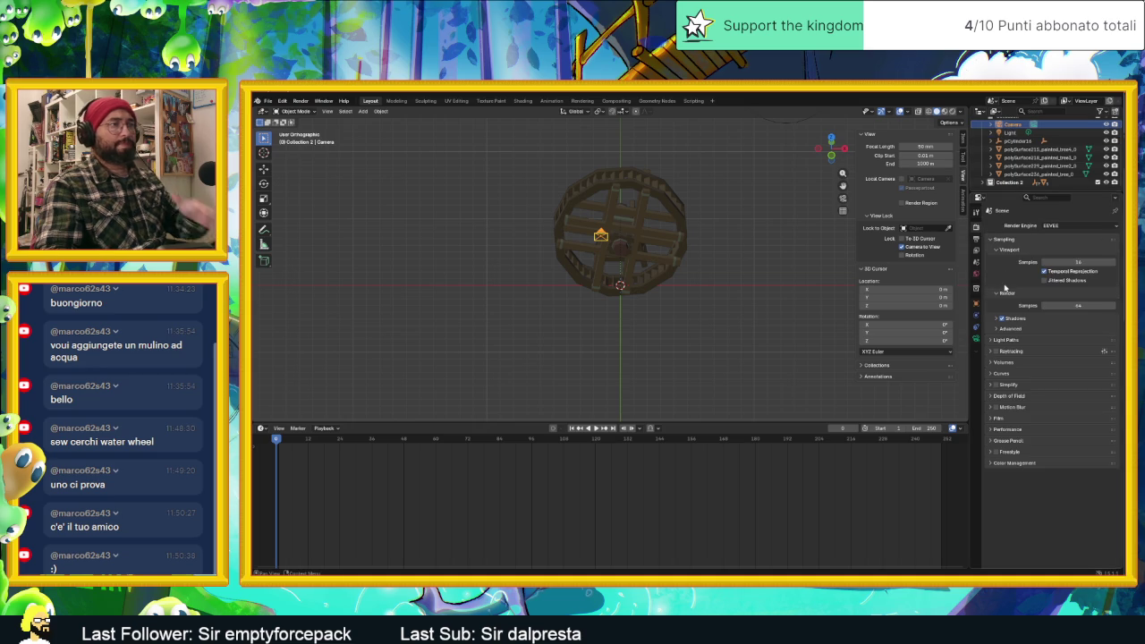
{"action": "left_click", "coordinate": [976, 339]}
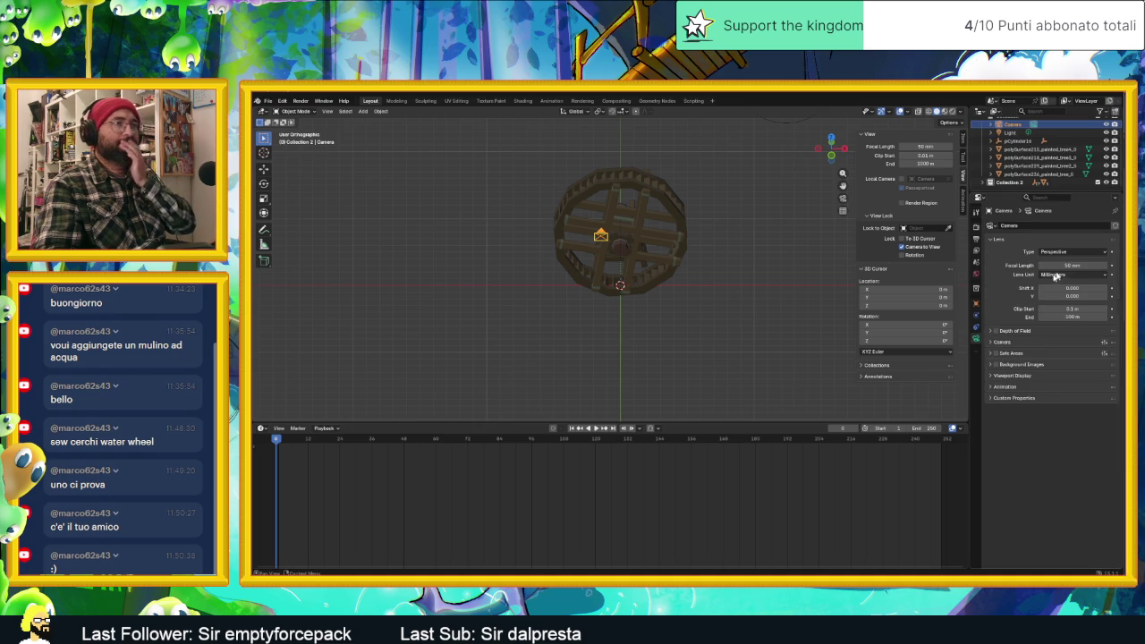
{"action": "left_click", "coordinate": [1090, 254]}
{"action": "left_click", "coordinate": [1074, 271]}
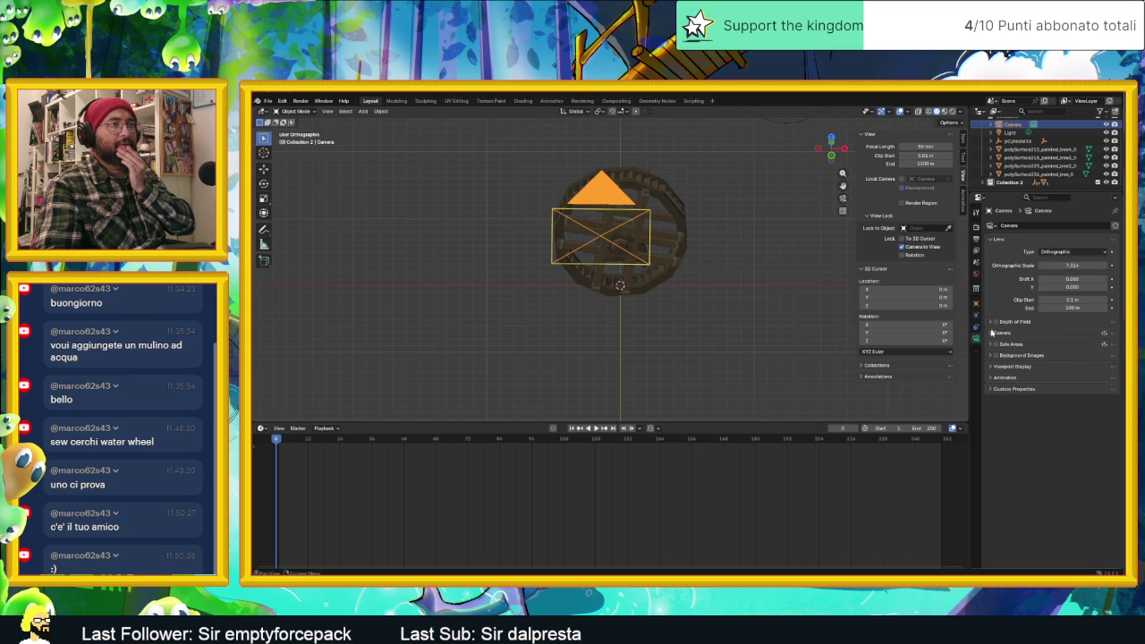
{"action": "left_click", "coordinate": [962, 142]}
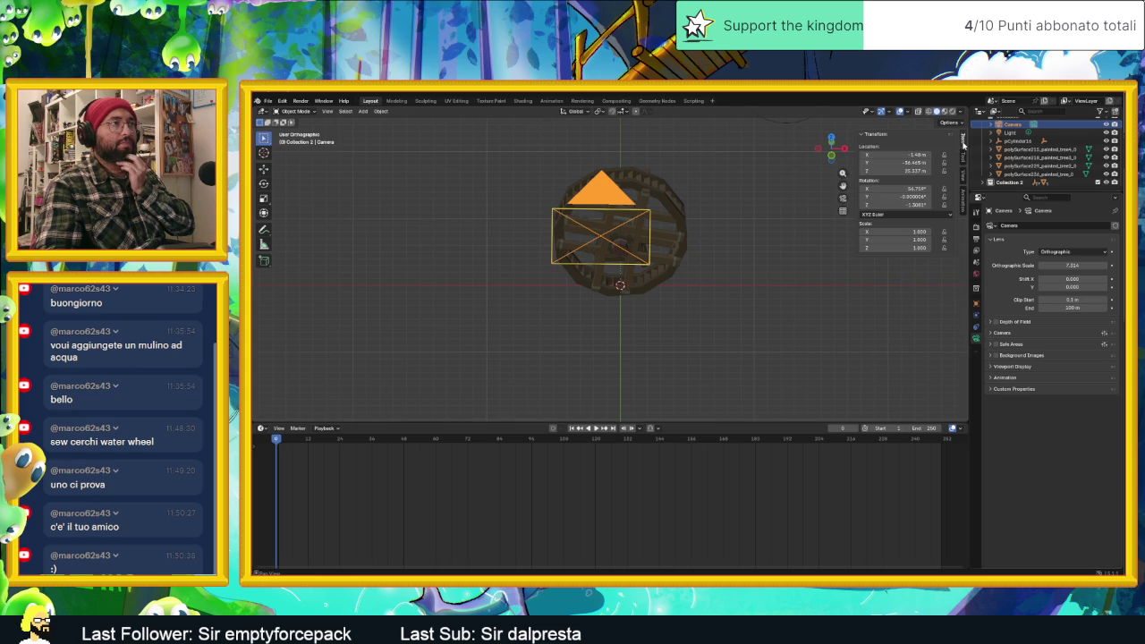
{"action": "left_click", "coordinate": [963, 161]}
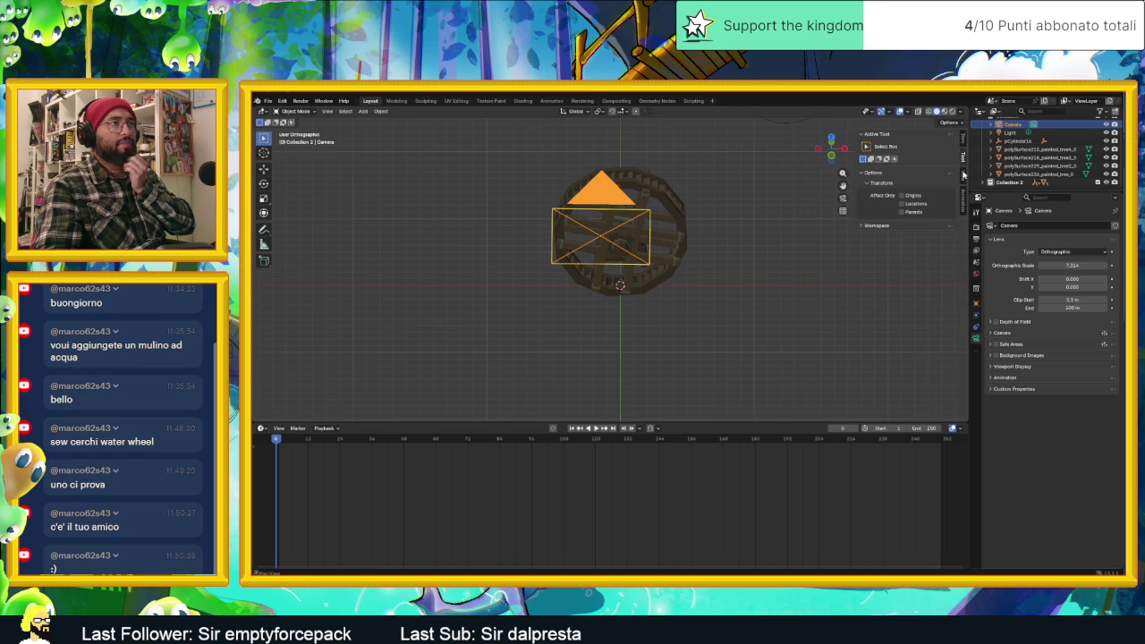
{"action": "left_click", "coordinate": [963, 175]}
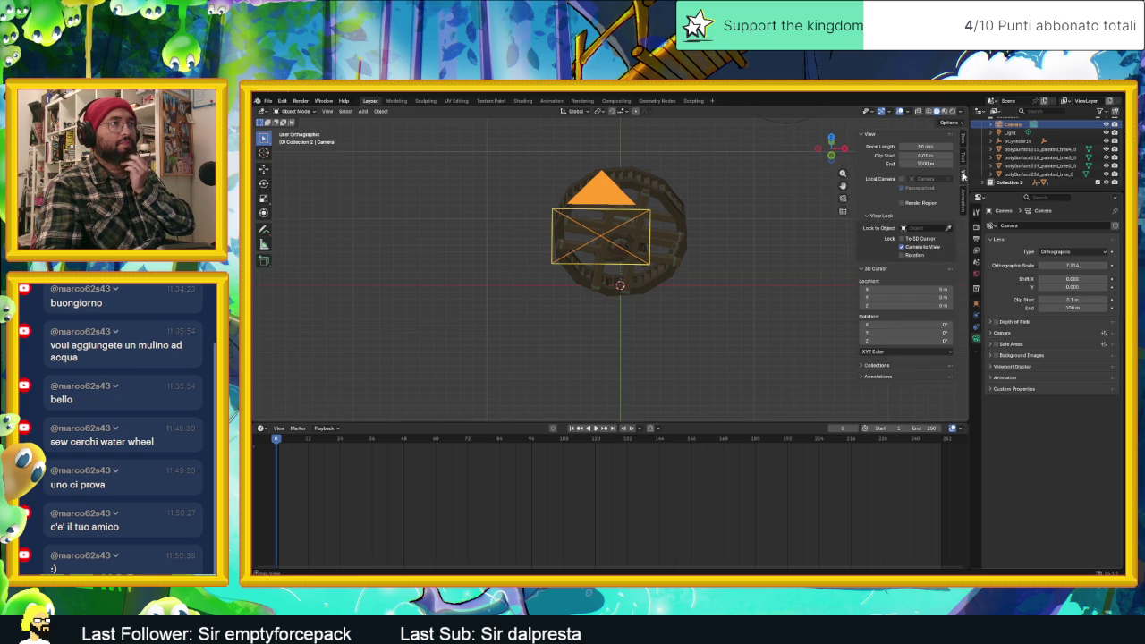
{"action": "left_click", "coordinate": [948, 229]}
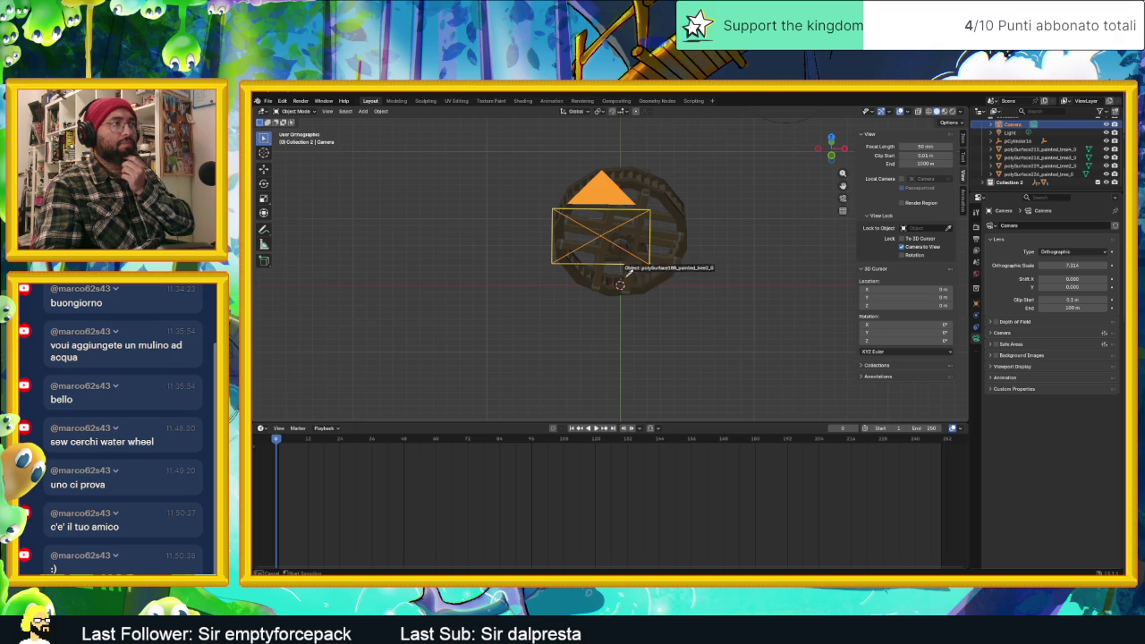
{"action": "left_click", "coordinate": [661, 292]}
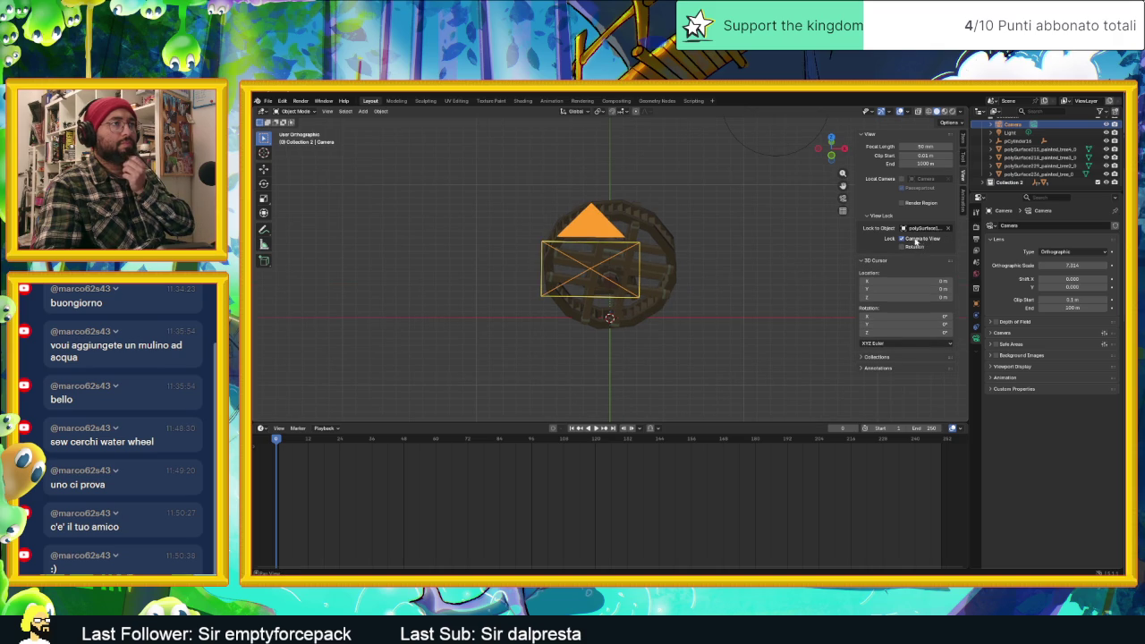
{"action": "left_click", "coordinate": [949, 229]}
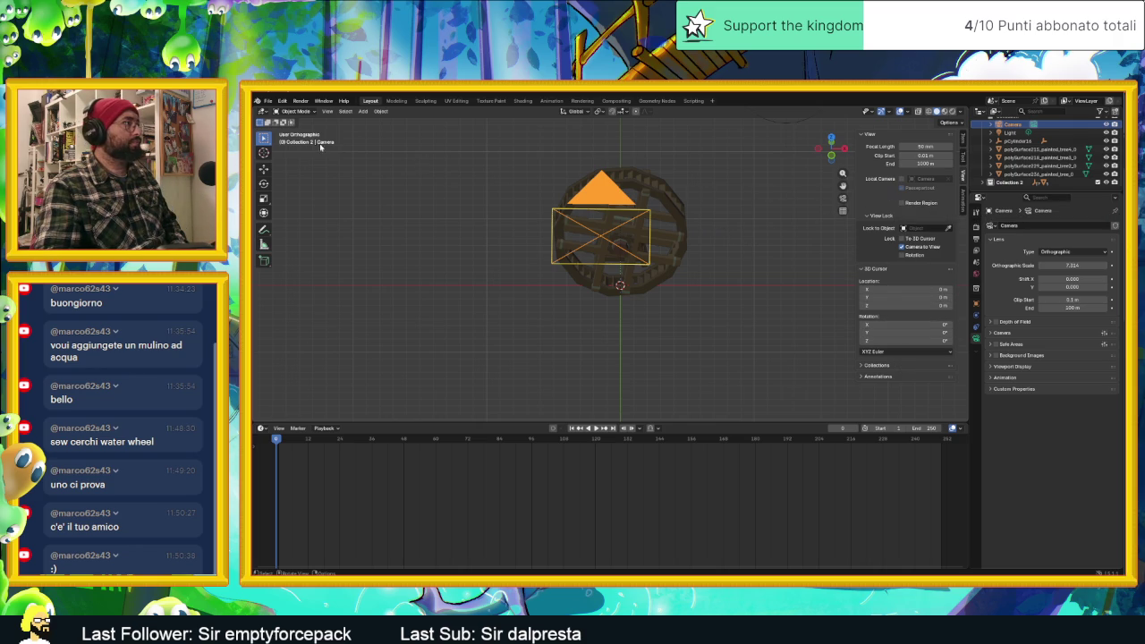
Look through the active camera and nudge its aim onto the wheel.
{"action": "right_click", "coordinate": [280, 124]}
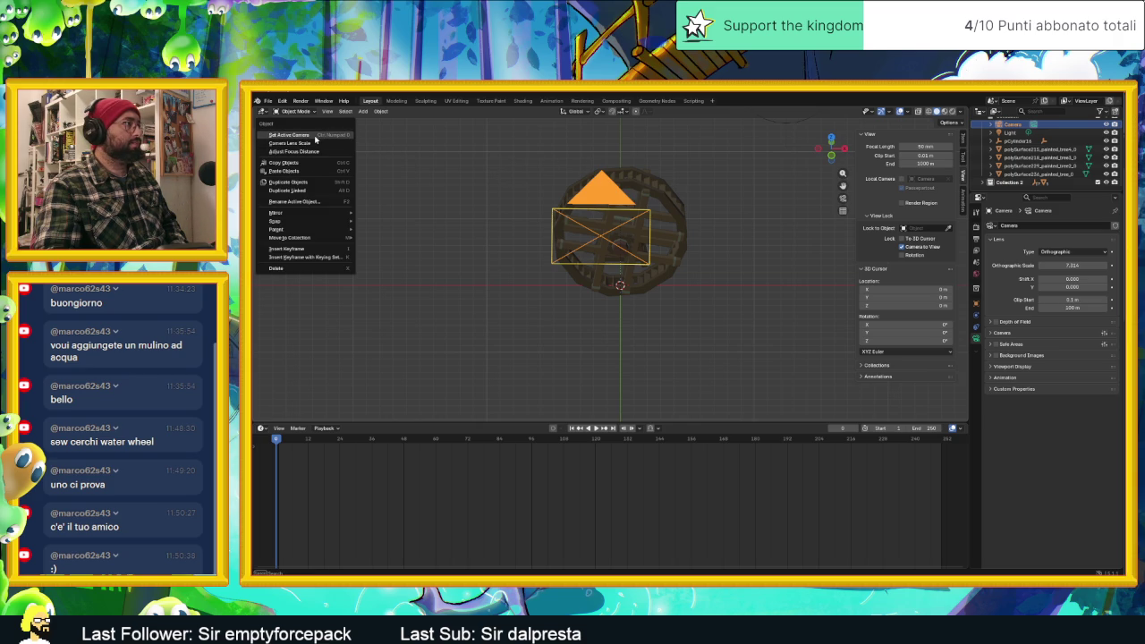
{"action": "left_click", "coordinate": [315, 135]}
{"action": "scroll", "coordinate": [619, 207], "scroll_direction": "up", "scroll_amount": 4}
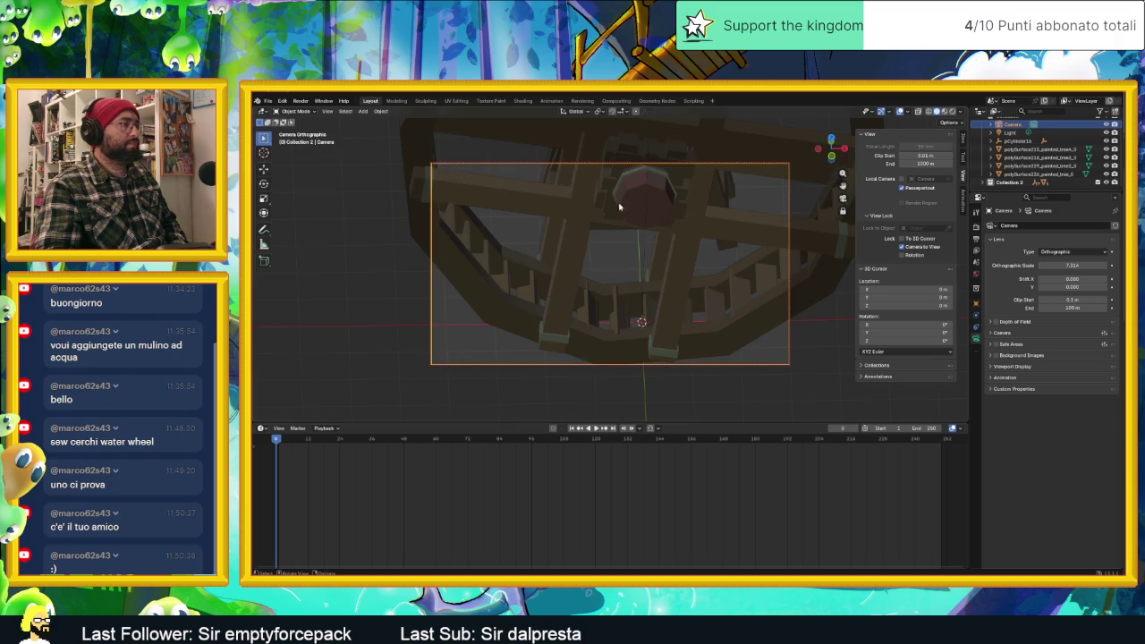
{"action": "scroll", "coordinate": [619, 207], "scroll_direction": "down", "scroll_amount": 2}
{"action": "scroll", "coordinate": [619, 205], "scroll_direction": "down", "scroll_amount": 1}
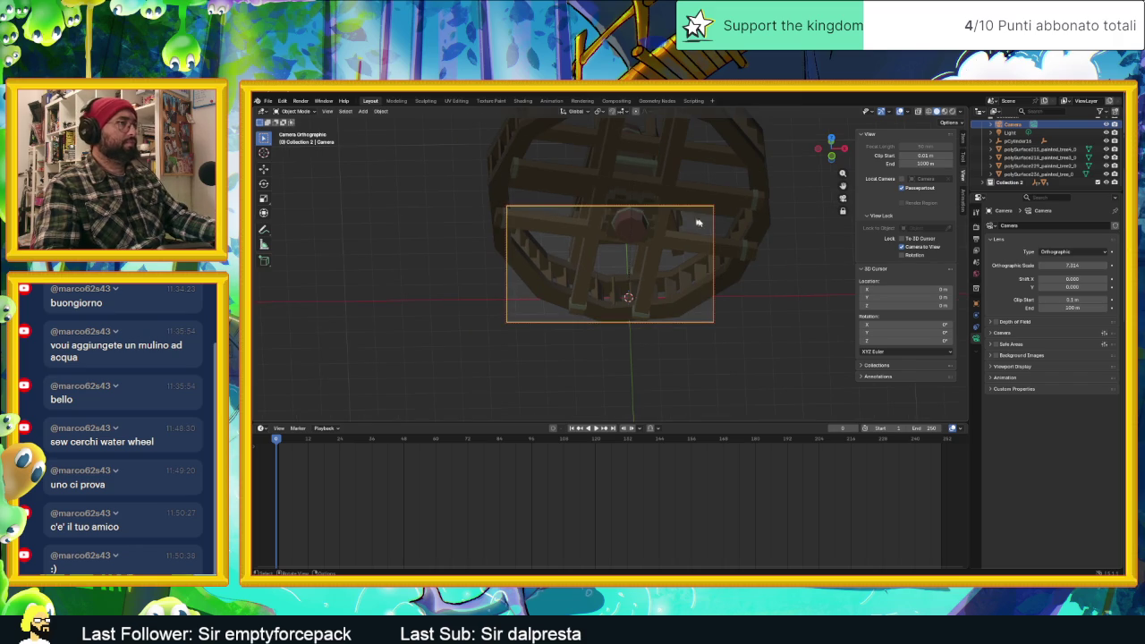
{"action": "middle_click_drag", "start_coordinate": [764, 205], "coordinate": [757, 204]}
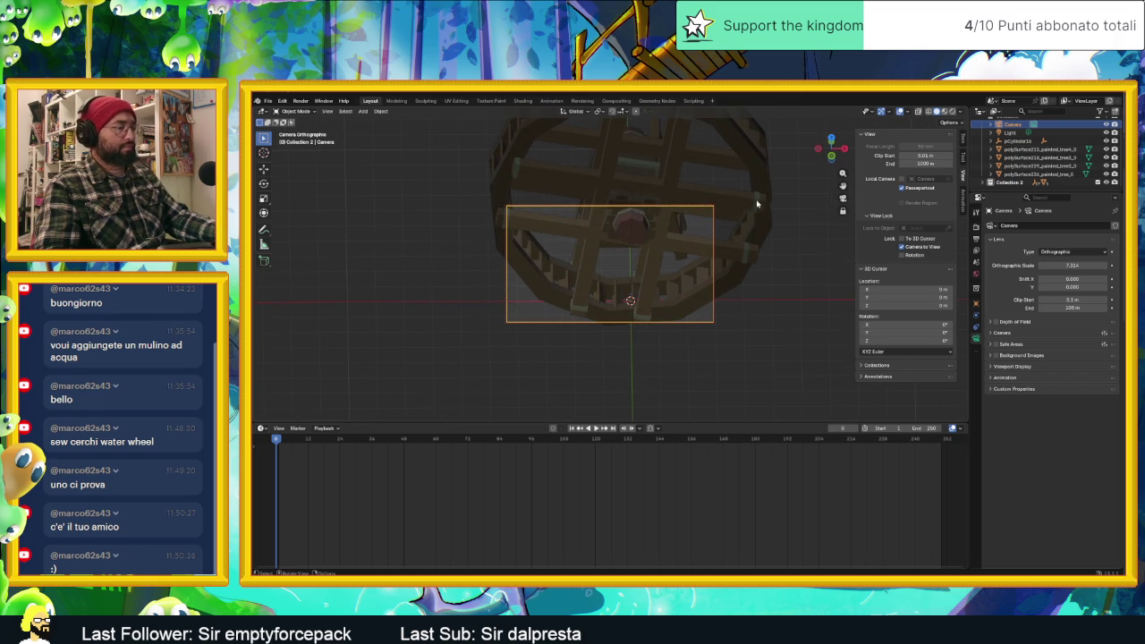
Scale the camera down and orbit it to an angled view of the wheel's hub.
{"action": "key", "text": "s"}
{"action": "left_click", "coordinate": [739, 208]}
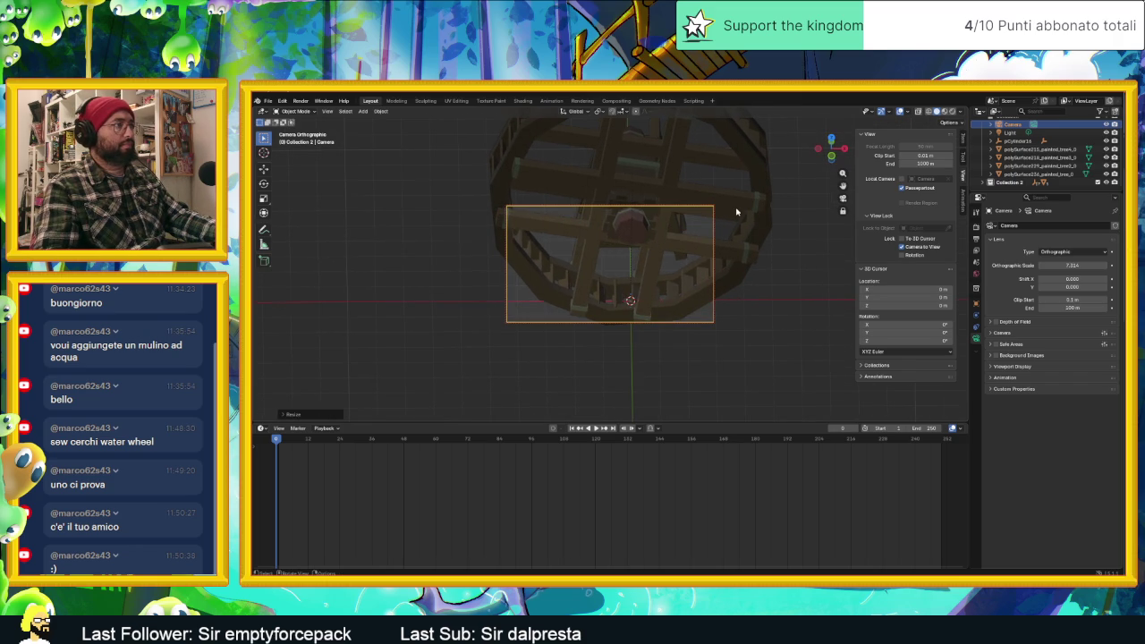
{"action": "scroll", "coordinate": [781, 232], "scroll_direction": "down", "scroll_amount": 3}
{"action": "scroll", "coordinate": [739, 233], "scroll_direction": "up", "scroll_amount": 1}
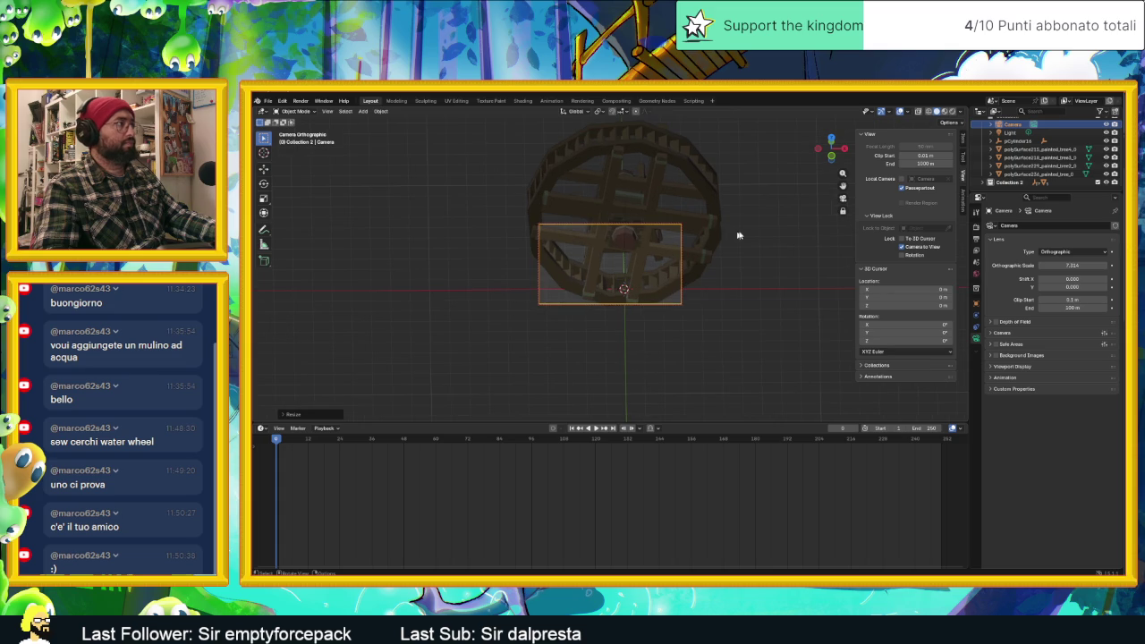
{"action": "middle_click_drag", "start_coordinate": [767, 225], "coordinate": [750, 228]}
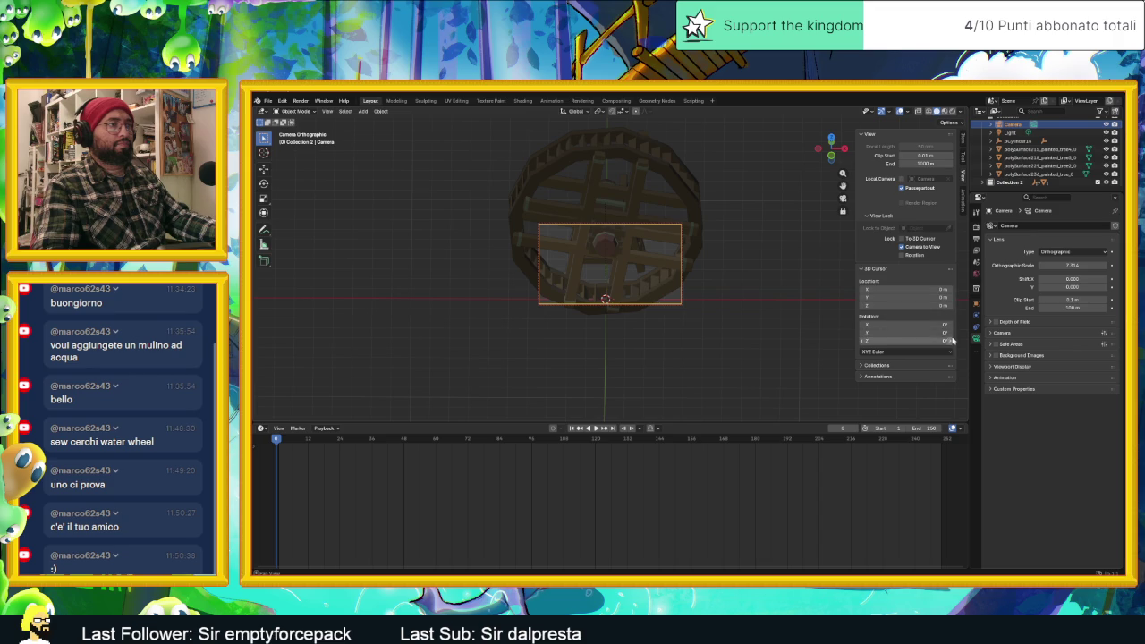
{"action": "mouse_move", "coordinate": [847, 324]}
{"action": "middle_mouse_down"}
{"action": "mouse_move", "coordinate": [823, 293]}
{"action": "mouse_move", "coordinate": [759, 286]}
{"action": "mouse_move", "coordinate": [769, 286]}
{"action": "middle_mouse_up"}
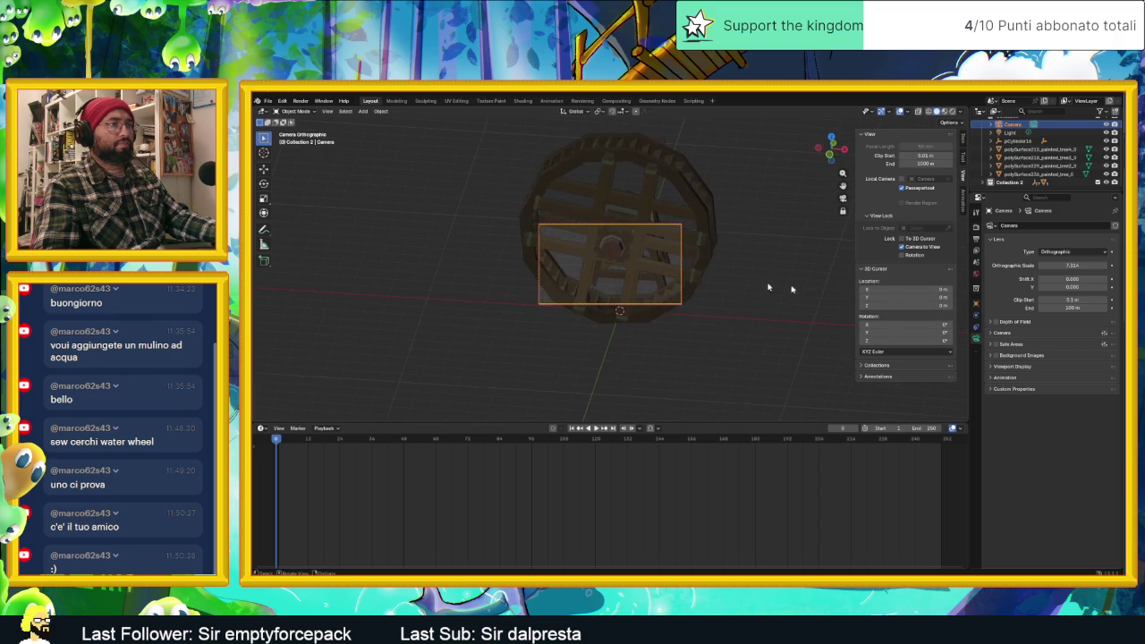
{"action": "left_click", "coordinate": [975, 315]}
{"action": "left_click", "coordinate": [976, 249]}
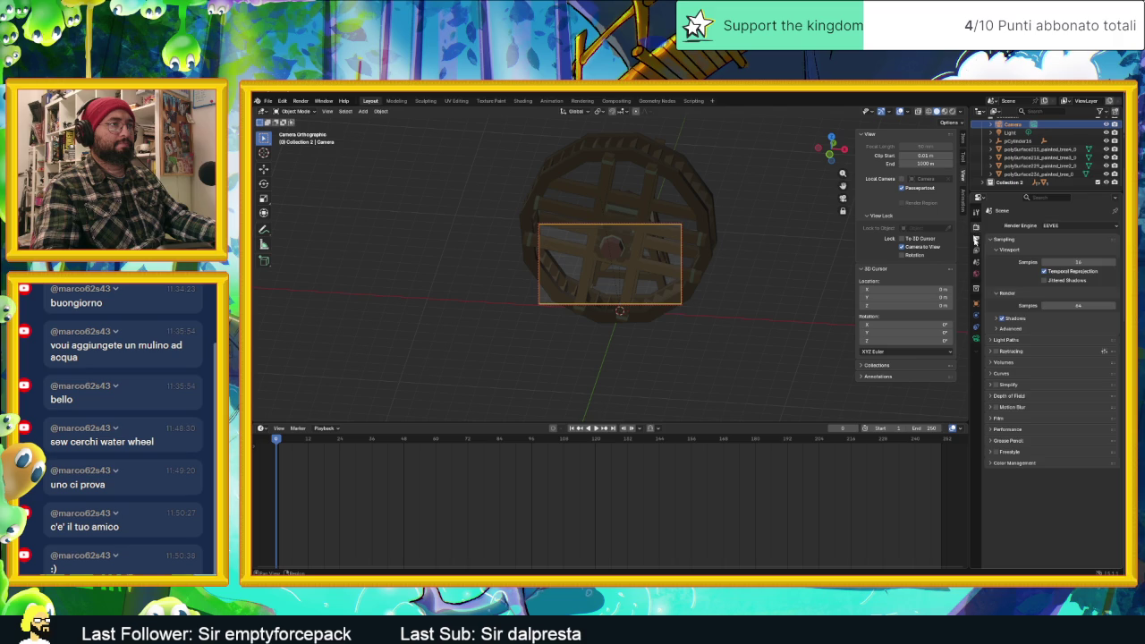
{"action": "left_click", "coordinate": [977, 336]}
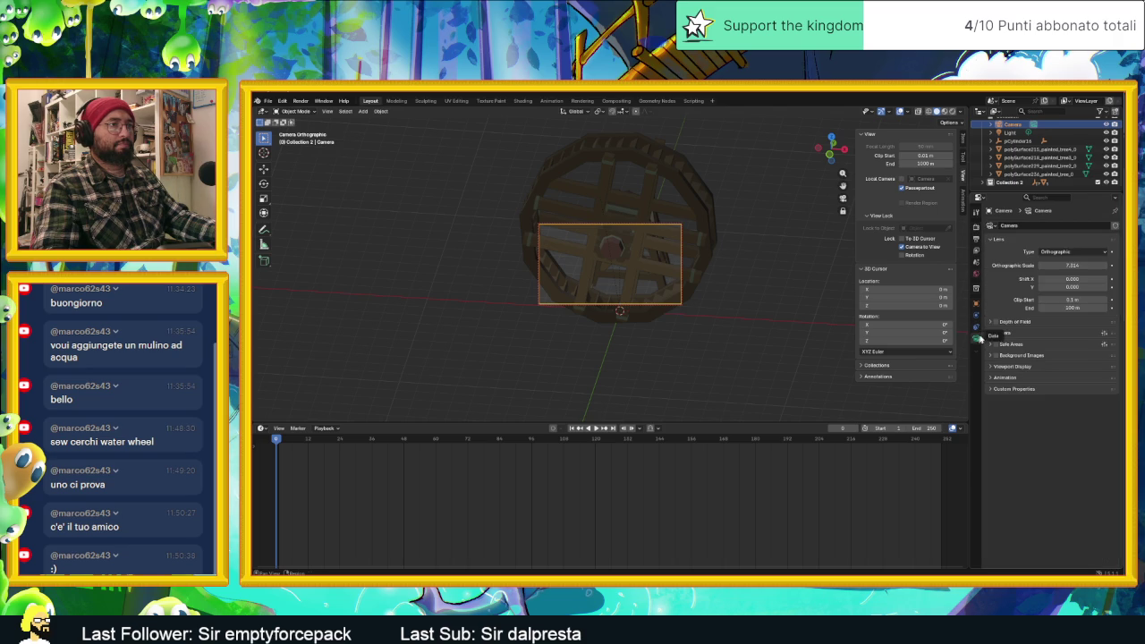
{"action": "mouse_move", "coordinate": [784, 266]}
{"action": "middle_mouse_down"}
{"action": "mouse_move", "coordinate": [772, 263]}
{"action": "mouse_move", "coordinate": [810, 286]}
{"action": "middle_mouse_up"}
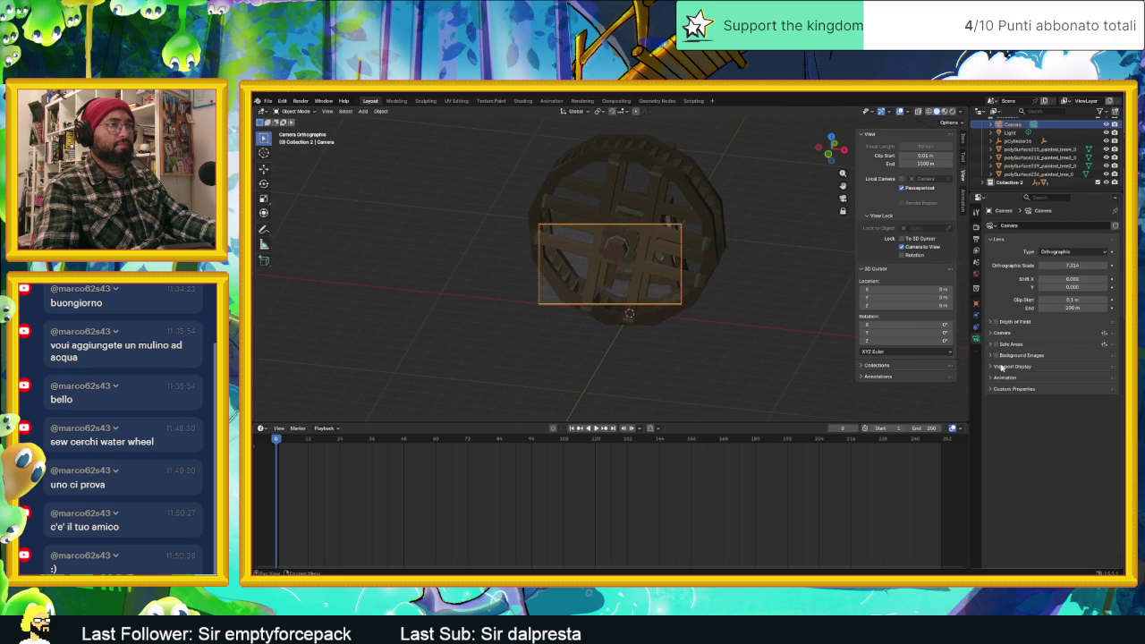
{"action": "left_click", "coordinate": [991, 389]}
{"action": "left_click", "coordinate": [991, 389]}
{"action": "left_click", "coordinate": [990, 366]}
{"action": "left_click", "coordinate": [991, 368]}
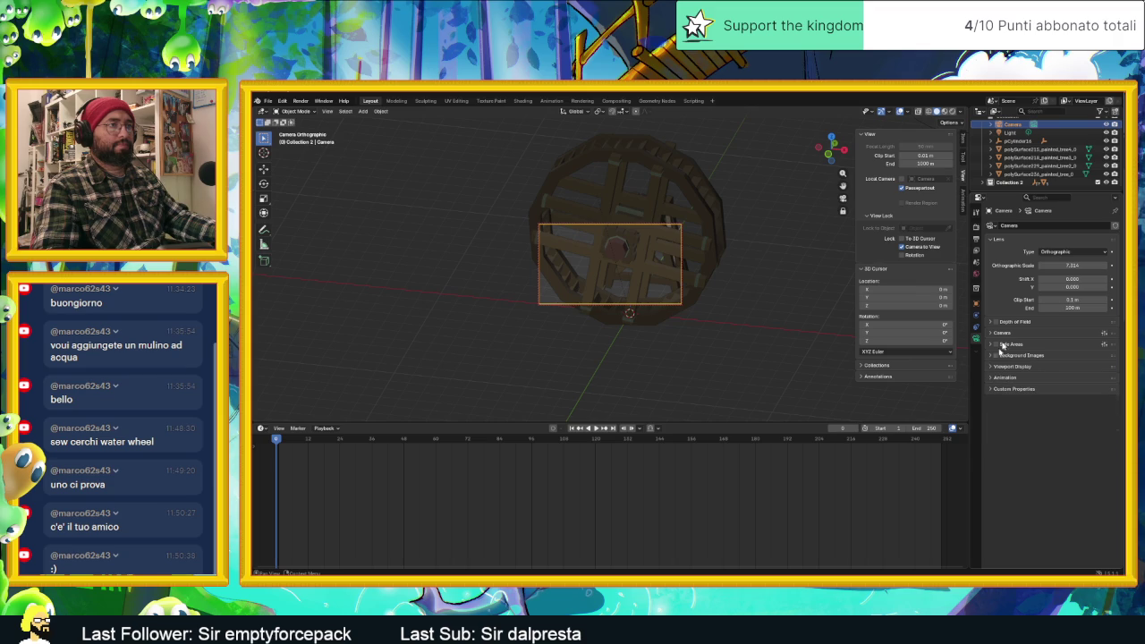
{"action": "mouse_move", "coordinate": [804, 241]}
{"action": "middle_mouse_down"}
{"action": "mouse_move", "coordinate": [706, 256]}
{"action": "mouse_move", "coordinate": [765, 260]}
{"action": "middle_mouse_up"}
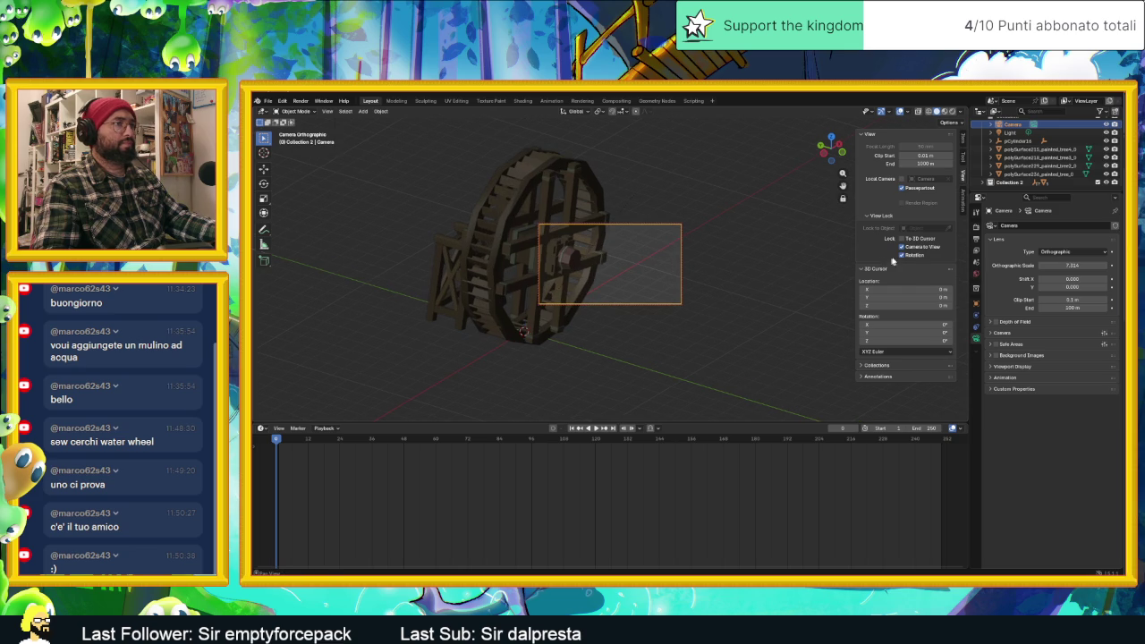
{"action": "middle_click_drag", "start_coordinate": [708, 255], "coordinate": [742, 248]}
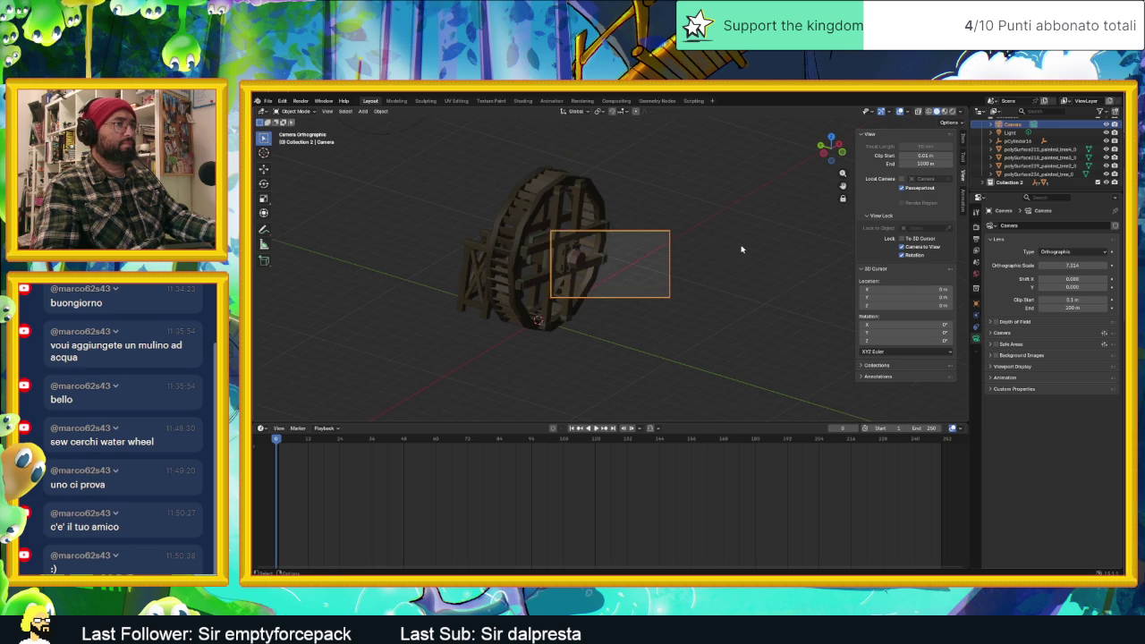
{"action": "scroll", "coordinate": [741, 248], "scroll_direction": "up", "scroll_amount": 1}
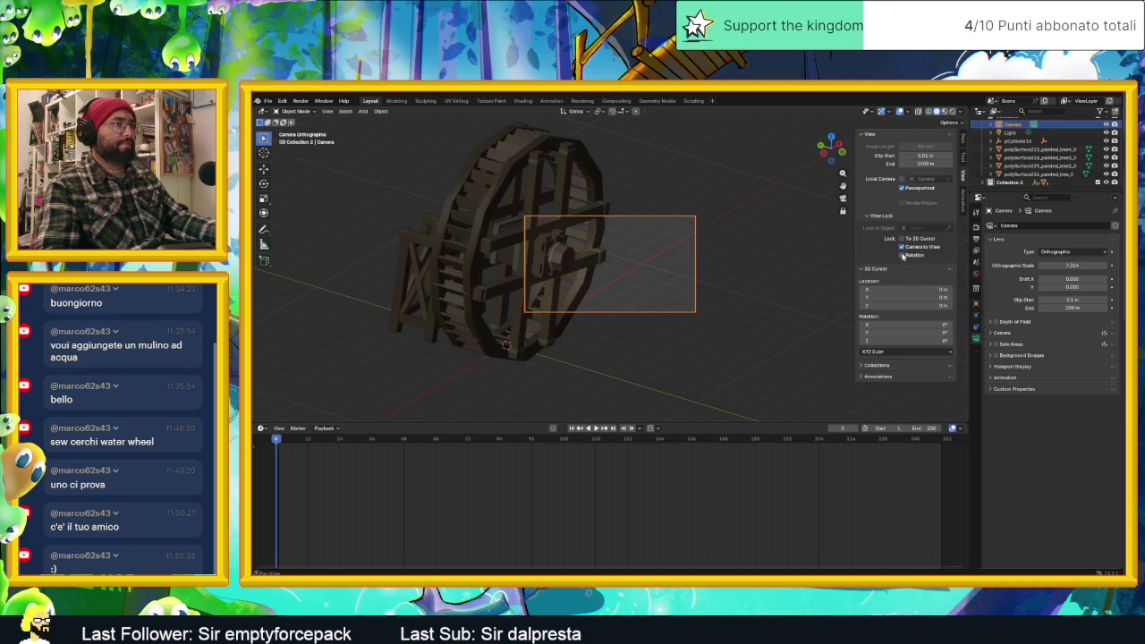
{"action": "middle_click_drag", "start_coordinate": [733, 243], "coordinate": [722, 243]}
{"action": "scroll", "coordinate": [722, 244], "scroll_direction": "down", "scroll_amount": 1}
{"action": "scroll", "coordinate": [721, 243], "scroll_direction": "down", "scroll_amount": 1}
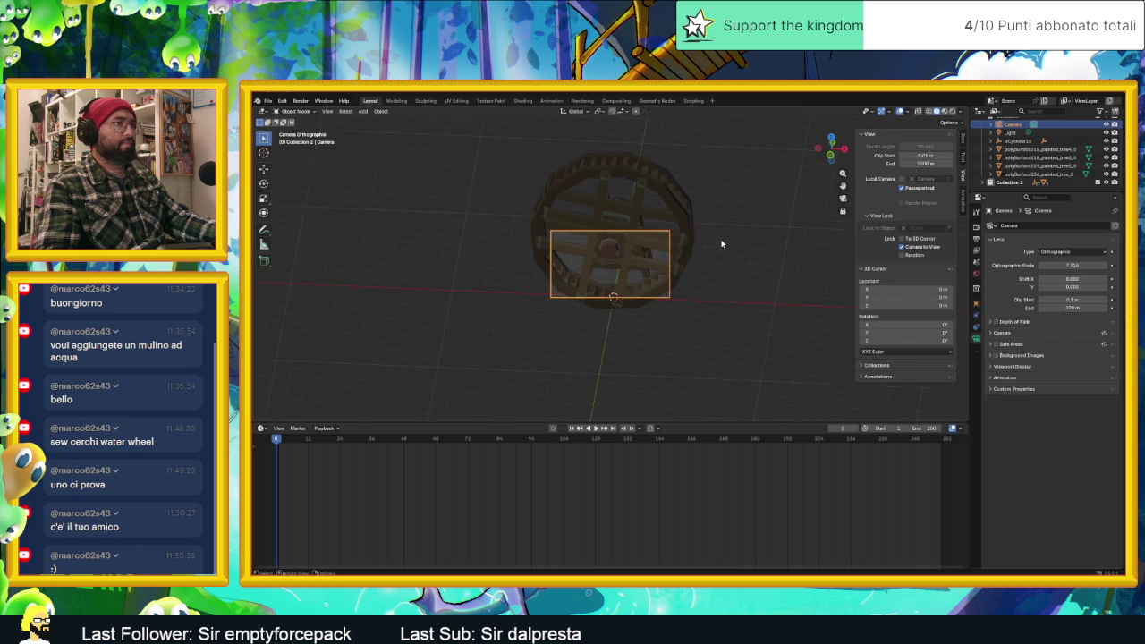
{"action": "scroll", "coordinate": [722, 243], "scroll_direction": "up", "scroll_amount": 1}
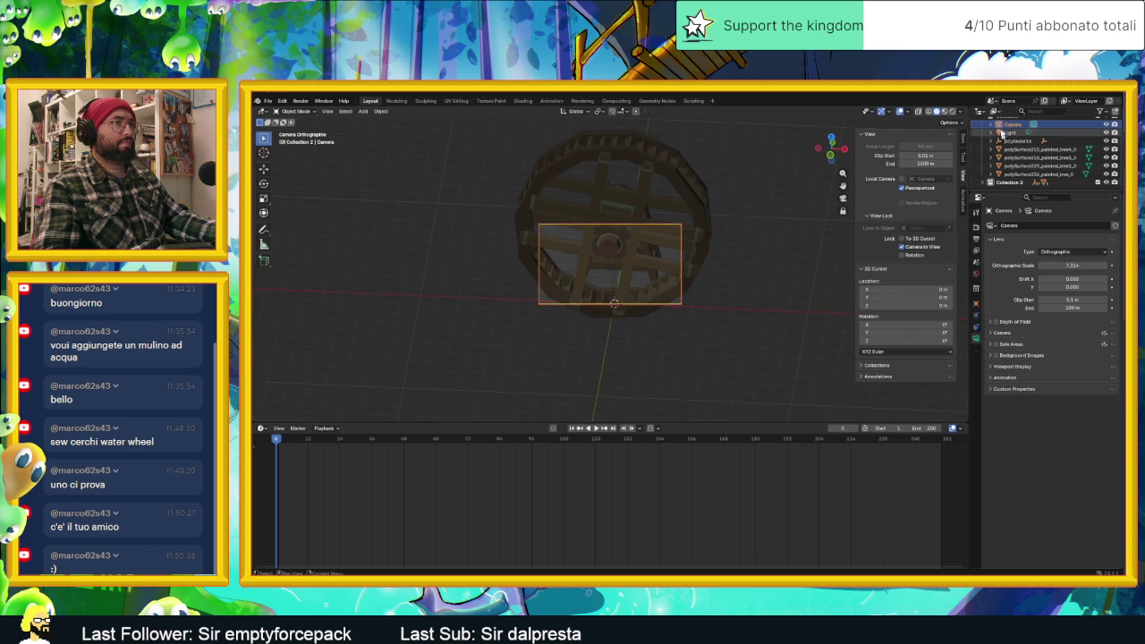
{"action": "scroll", "coordinate": [792, 217], "scroll_direction": "down", "scroll_amount": 1}
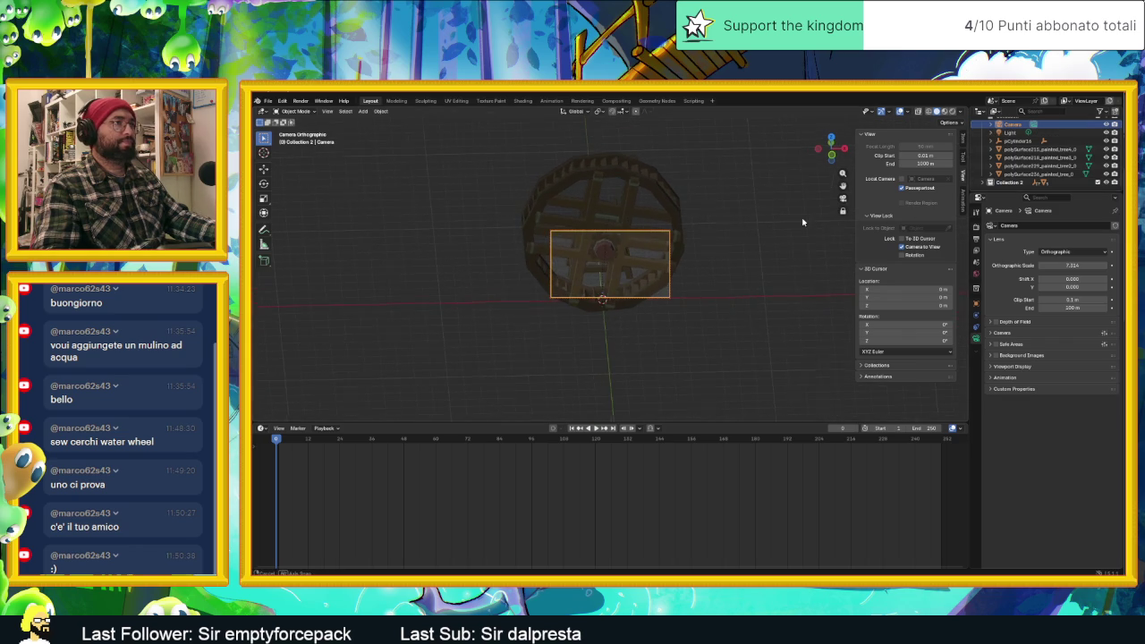
{"action": "left_click", "coordinate": [902, 180]}
Orbit and zoom the view to look down on the water wheel.
{"action": "middle_click_drag", "start_coordinate": [785, 224], "coordinate": [750, 237]}
{"action": "scroll", "coordinate": [768, 232], "scroll_direction": "up", "scroll_amount": 2}
{"action": "scroll", "coordinate": [767, 232], "scroll_direction": "down", "scroll_amount": 2}
{"action": "scroll", "coordinate": [767, 225], "scroll_direction": "down", "scroll_amount": 2}
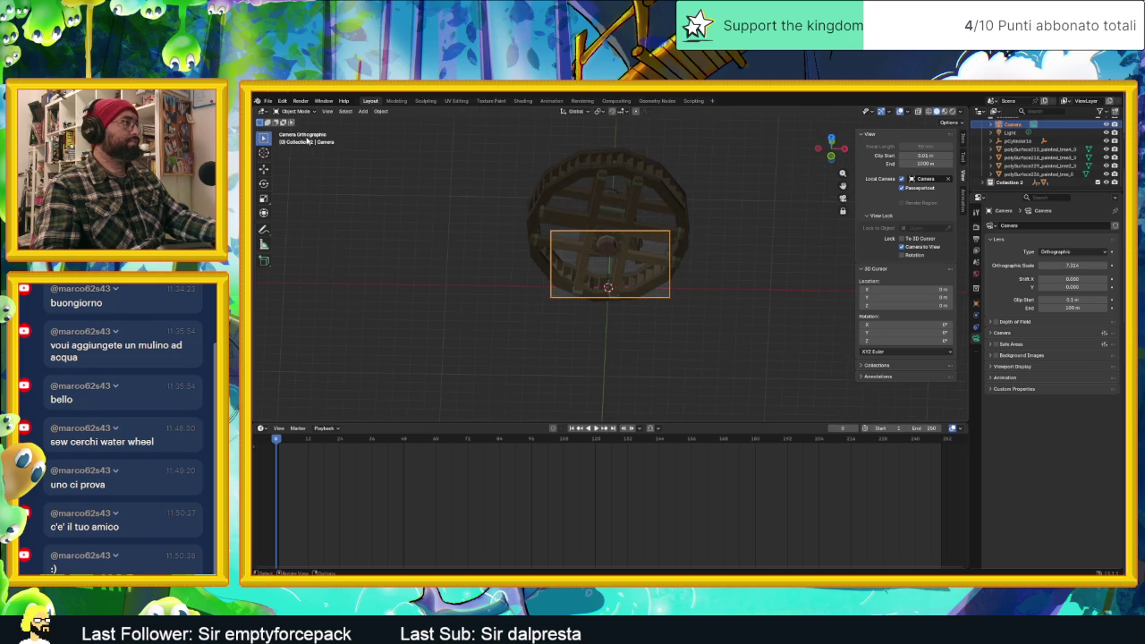
{"action": "scroll", "coordinate": [634, 230], "scroll_direction": "up", "scroll_amount": 1}
{"action": "scroll", "coordinate": [636, 232], "scroll_direction": "up", "scroll_amount": 1}
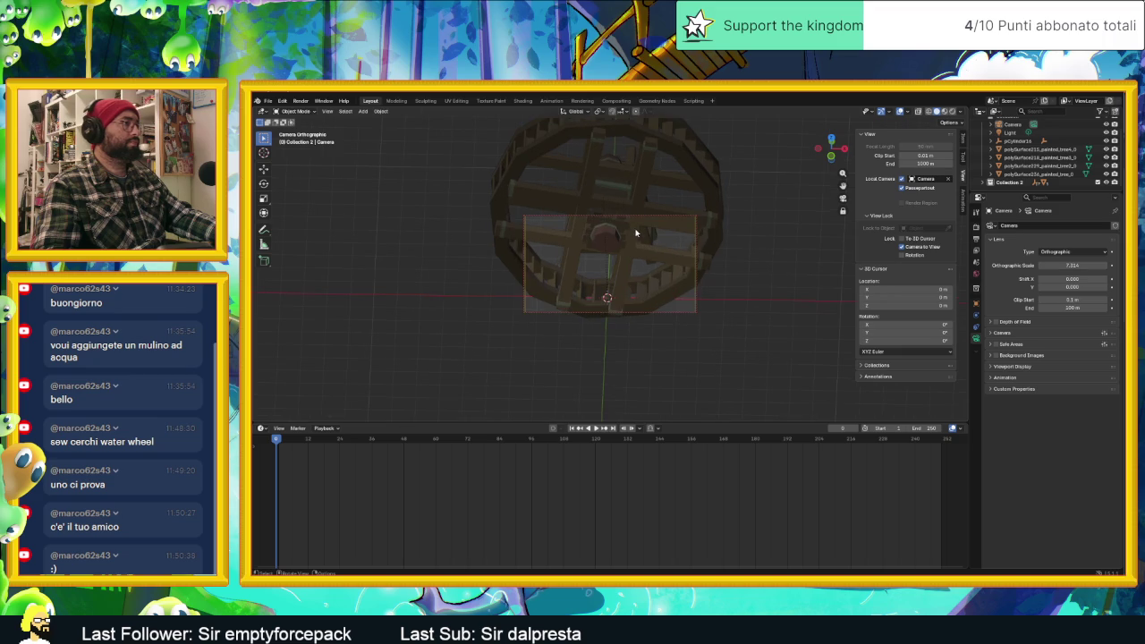
{"action": "scroll", "coordinate": [738, 259], "scroll_direction": "down", "scroll_amount": 1}
{"action": "scroll", "coordinate": [739, 258], "scroll_direction": "down", "scroll_amount": 1}
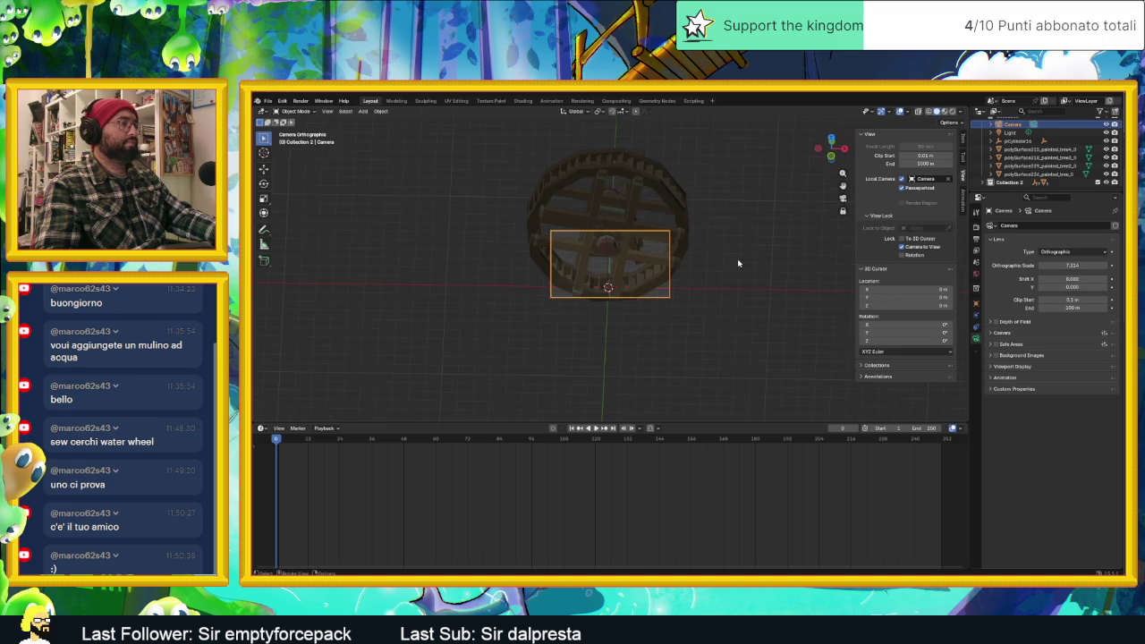
{"action": "scroll", "coordinate": [638, 288], "scroll_direction": "up", "scroll_amount": 1}
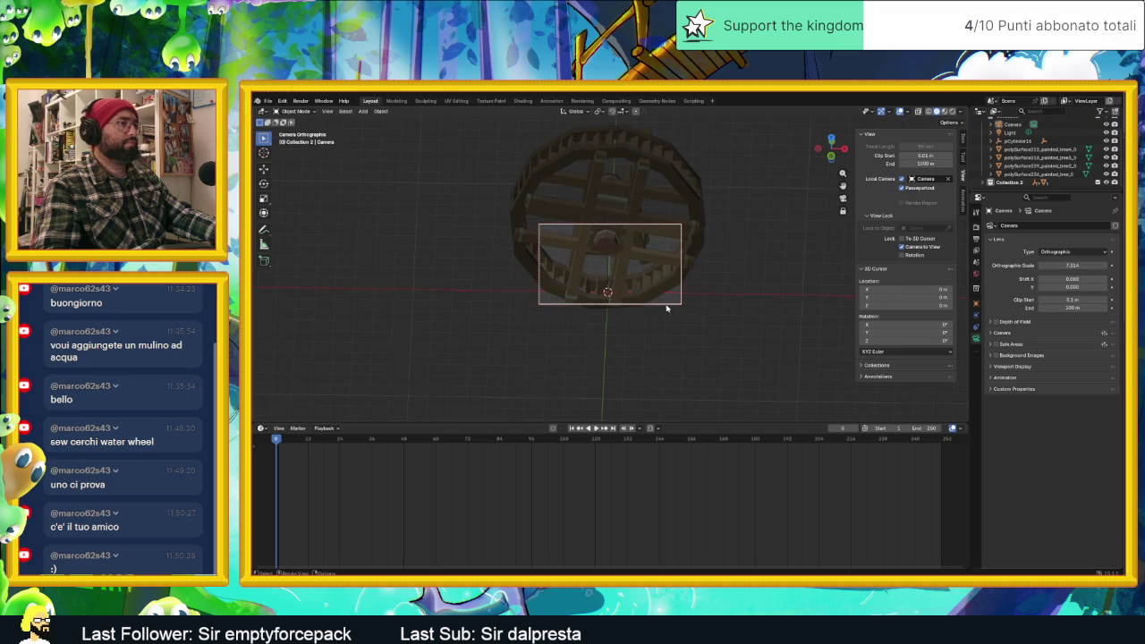
{"action": "scroll", "coordinate": [694, 298], "scroll_direction": "up", "scroll_amount": 3}
{"action": "scroll", "coordinate": [694, 298], "scroll_direction": "up", "scroll_amount": 2}
{"action": "scroll", "coordinate": [674, 287], "scroll_direction": "down", "scroll_amount": 3}
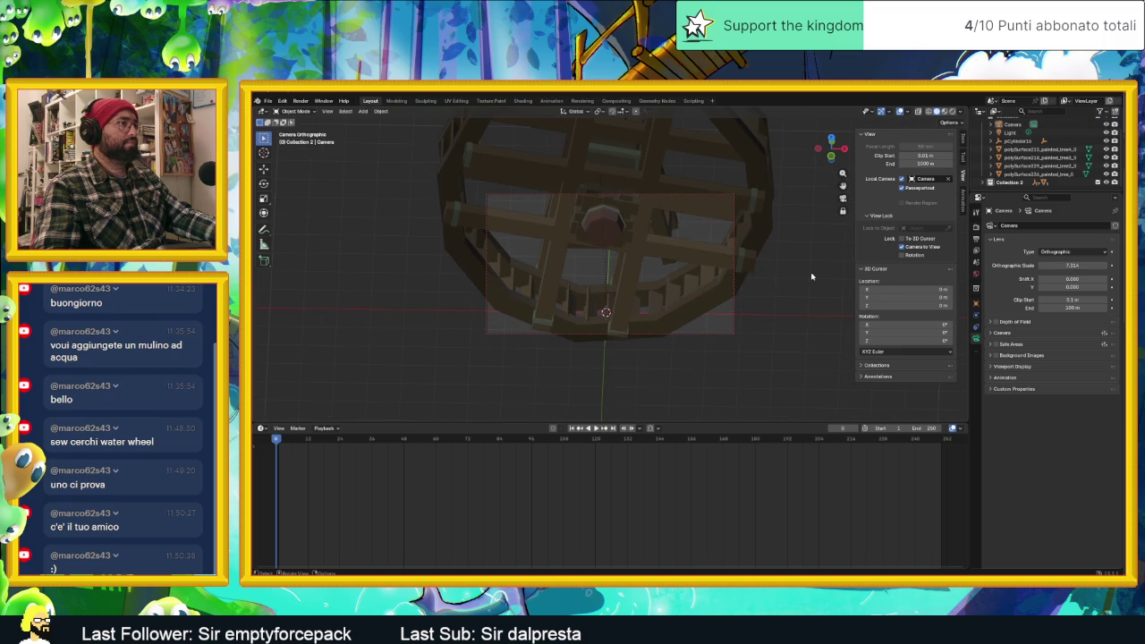
Make Camera the active scene camera and toggle in and out of its camera view.
{"action": "right_click", "coordinate": [301, 139]}
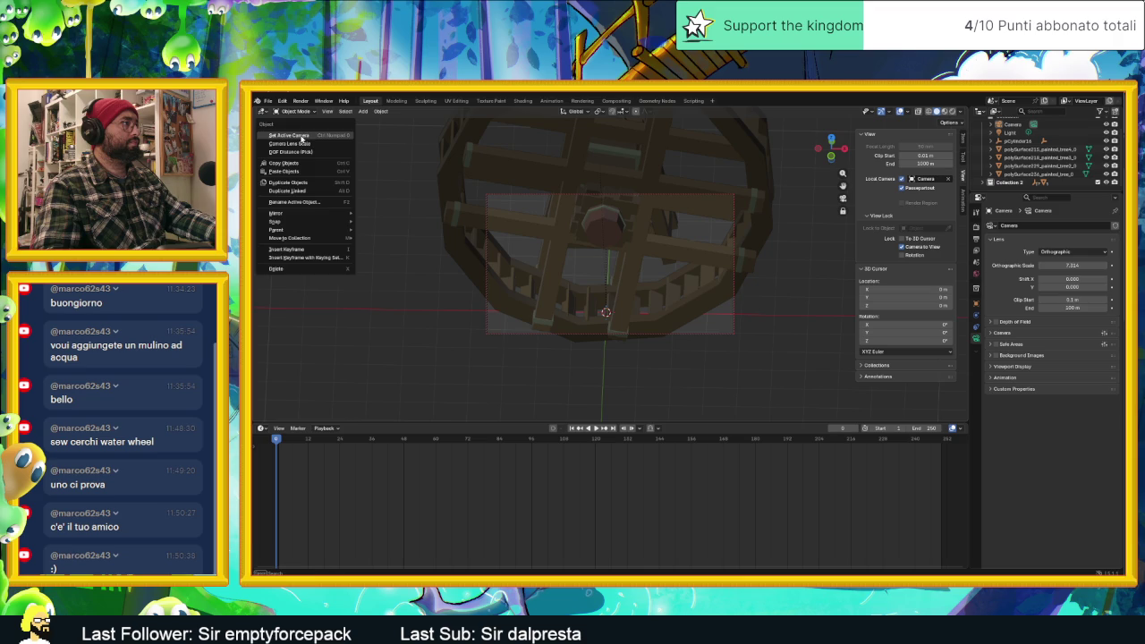
{"action": "left_click", "coordinate": [310, 138]}
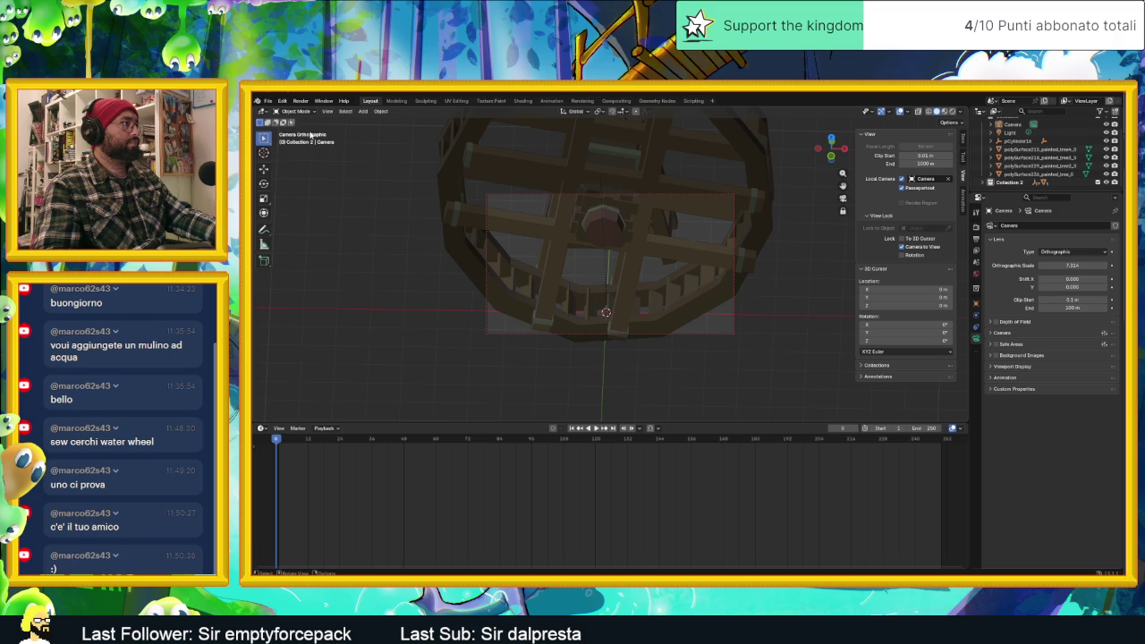
{"action": "right_click", "coordinate": [310, 134]}
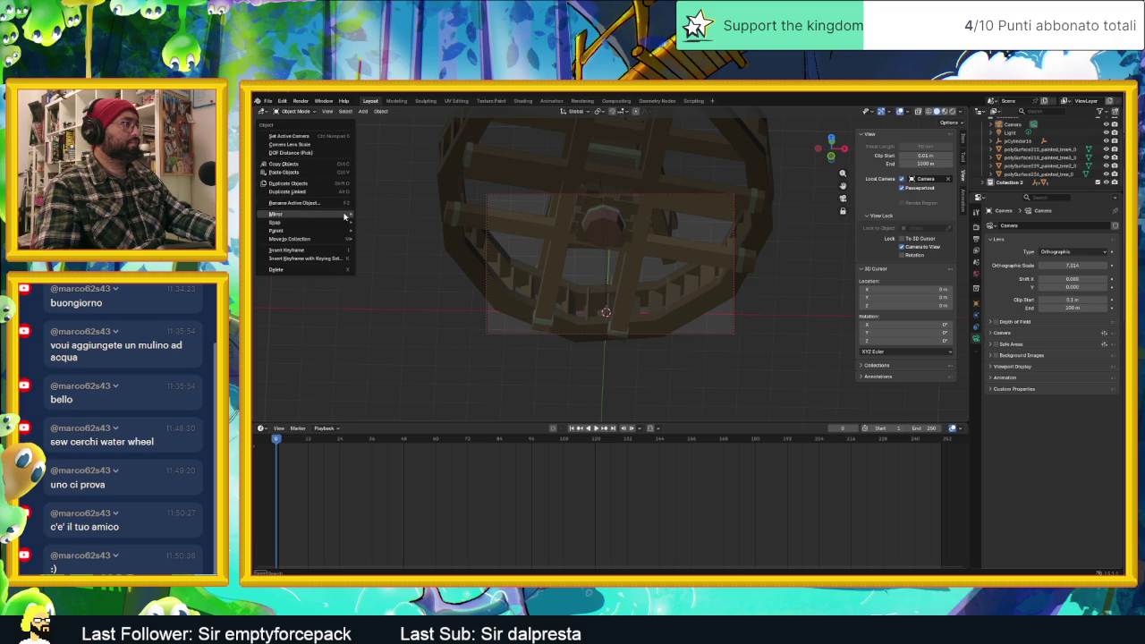
{"action": "left_click", "coordinate": [387, 290]}
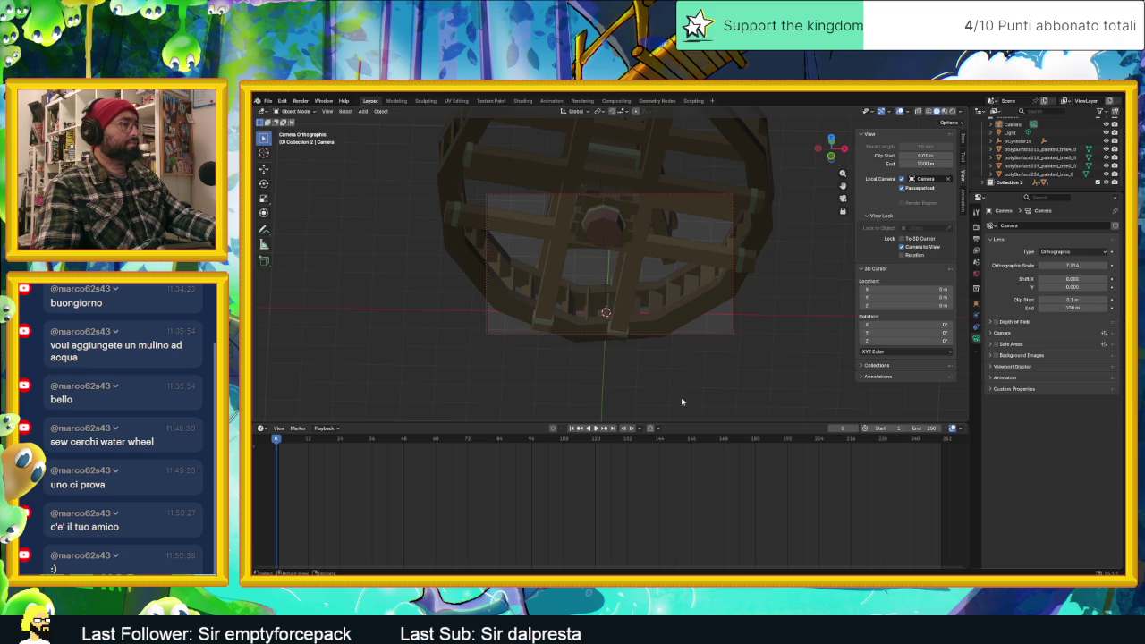
{"action": "key", "text": "KP_0"}
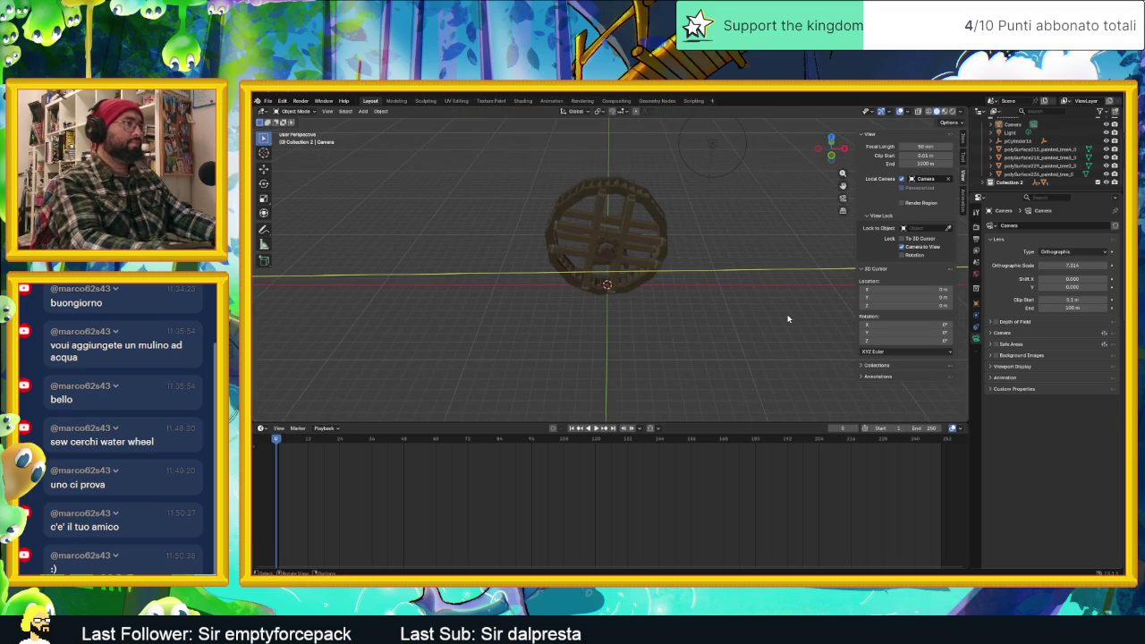
{"action": "scroll", "coordinate": [758, 318], "scroll_direction": "down", "scroll_amount": 3}
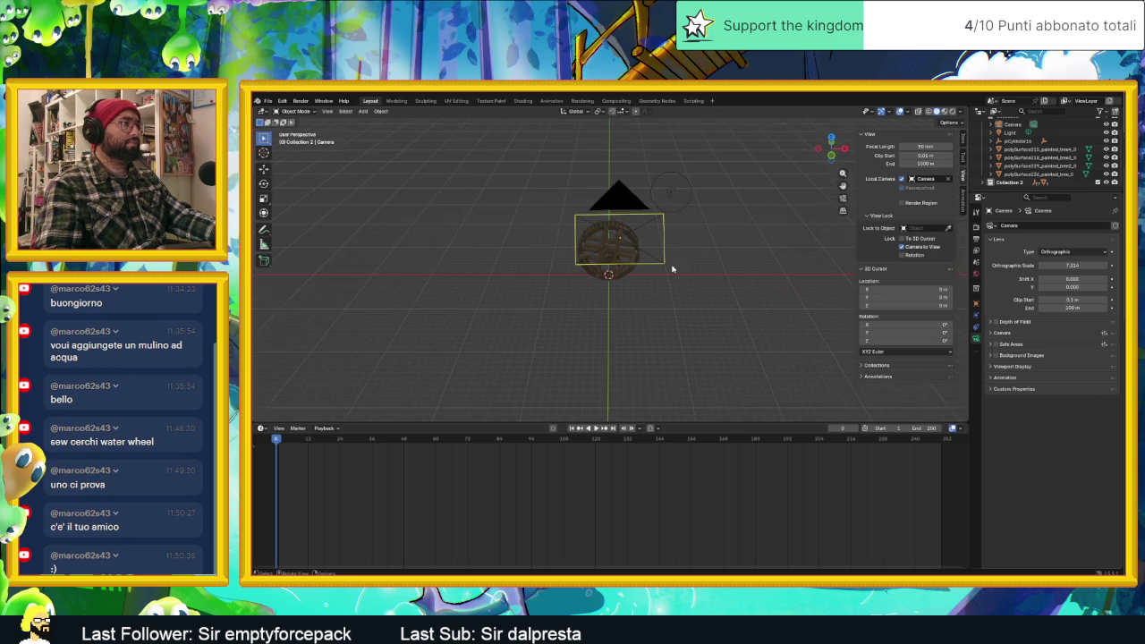
{"action": "key", "text": "ctrl+alt+KP_0"}
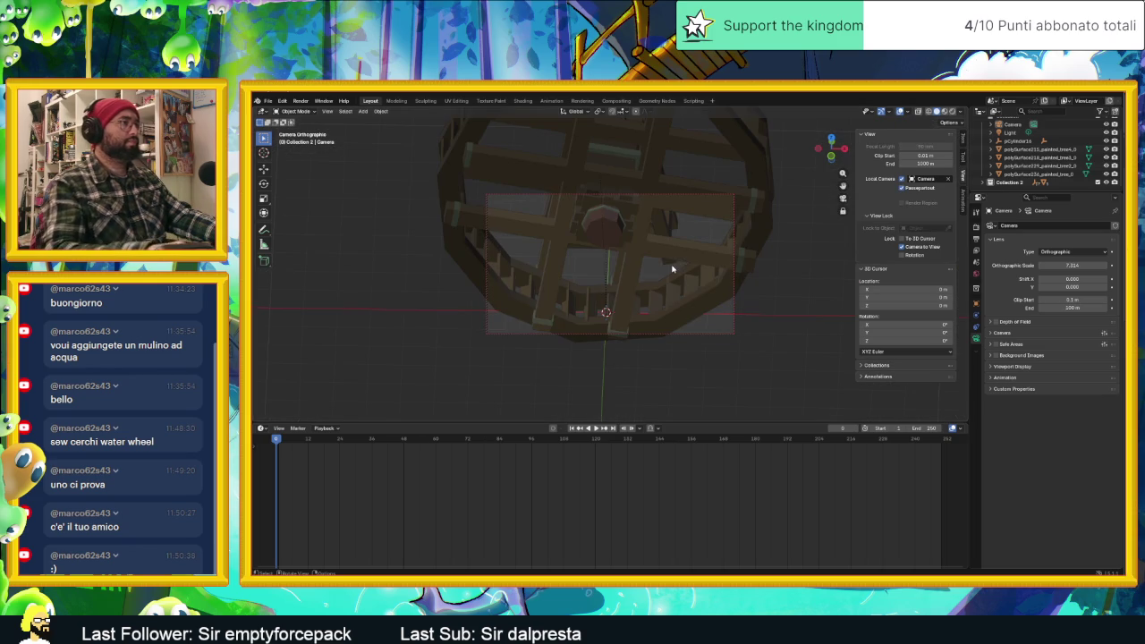
{"action": "key", "text": "KP_0"}
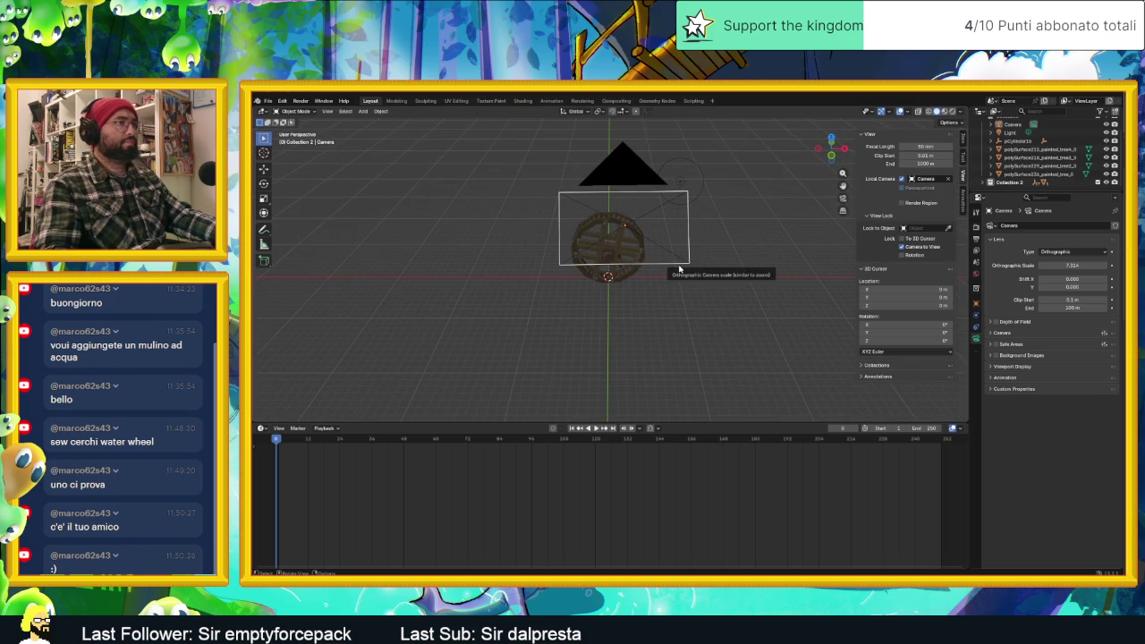
{"action": "key", "text": "KP_0"}
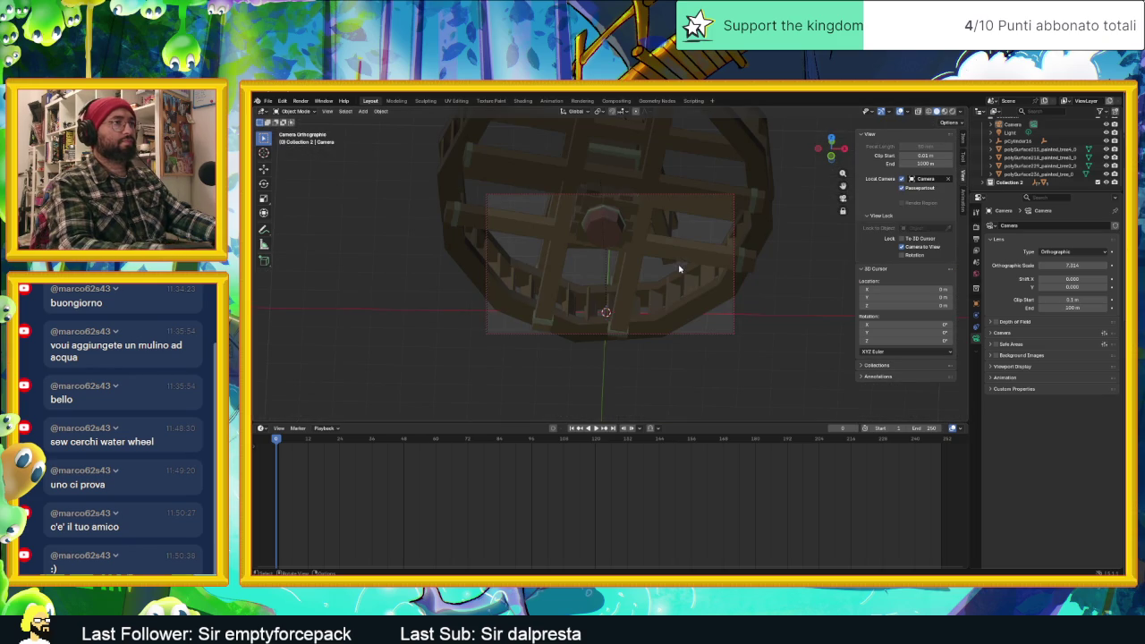
Turn Passepartout off and back on for the camera view.
{"action": "left_click", "coordinate": [902, 187]}
{"action": "scroll", "coordinate": [757, 211], "scroll_direction": "down", "scroll_amount": 2}
{"action": "scroll", "coordinate": [757, 211], "scroll_direction": "down", "scroll_amount": 1}
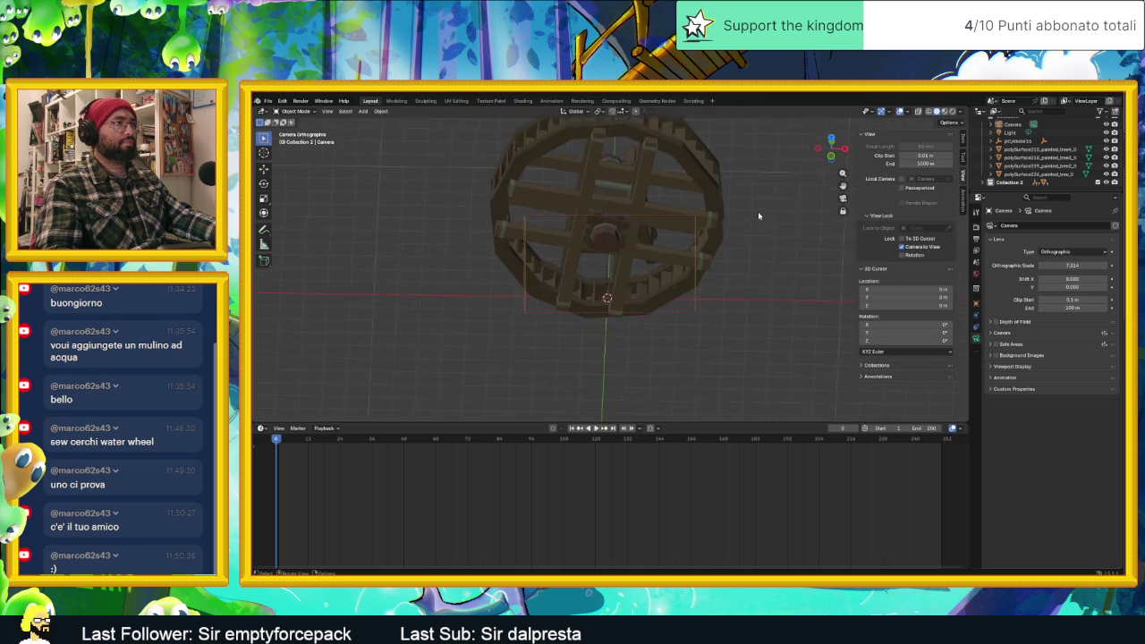
{"action": "scroll", "coordinate": [757, 215], "scroll_direction": "up", "scroll_amount": 1}
{"action": "left_click", "coordinate": [914, 190]}
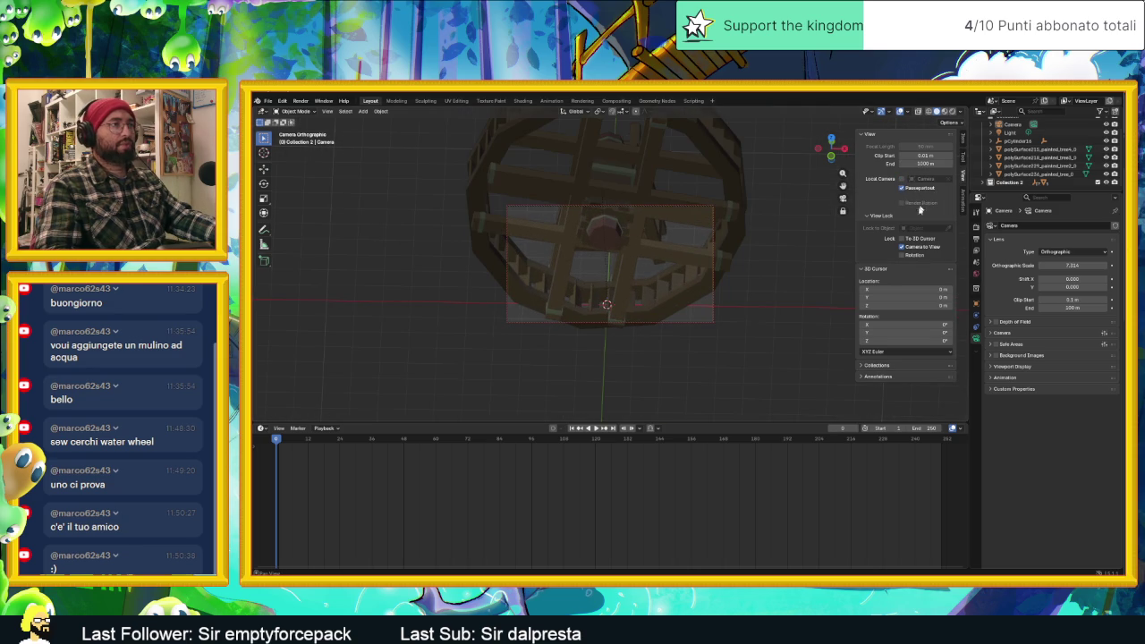
Lock the view to a polySurface wheel piece, swing the camera, then clear the lock.
{"action": "left_click", "coordinate": [925, 229]}
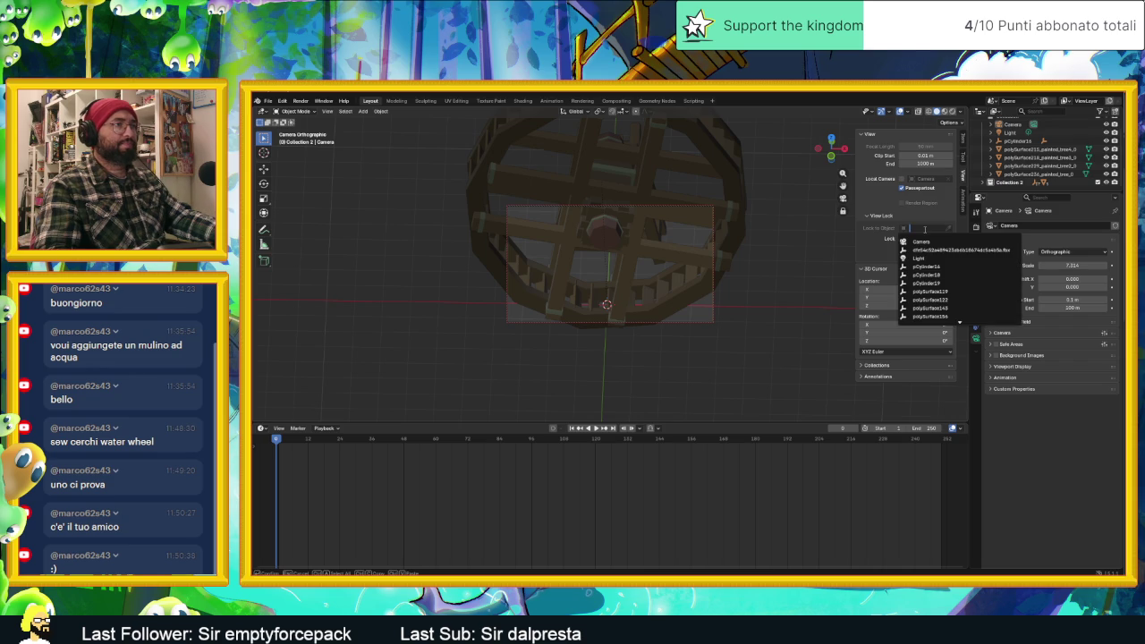
{"action": "key", "text": "Escape"}
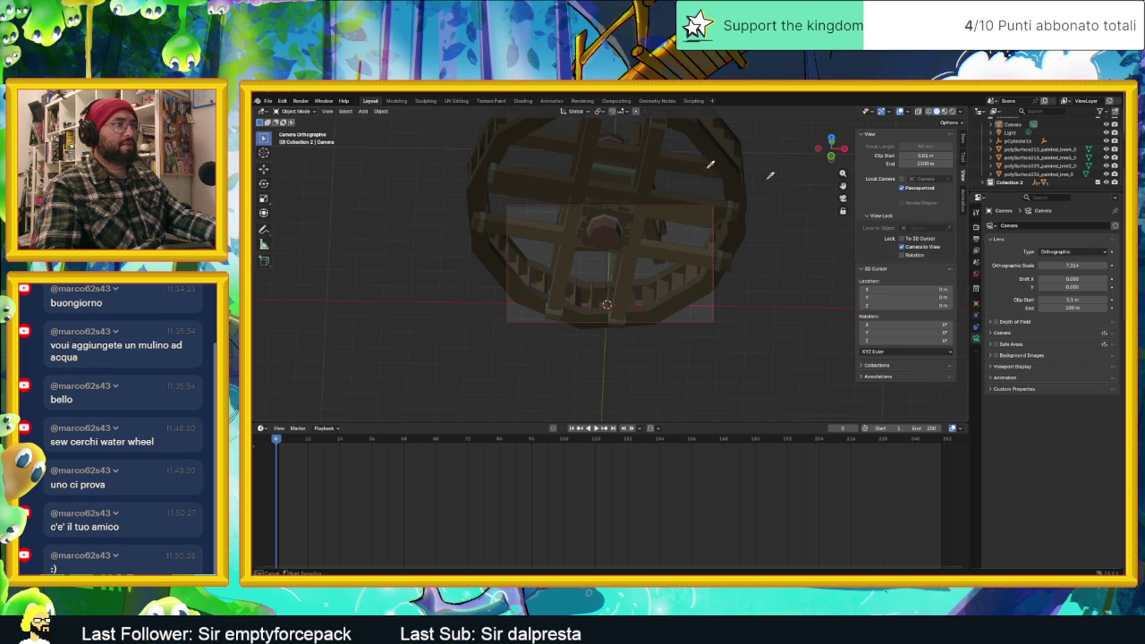
{"action": "left_click", "coordinate": [662, 167]}
{"action": "mouse_move", "coordinate": [762, 201]}
{"action": "middle_mouse_down"}
{"action": "mouse_move", "coordinate": [728, 212]}
{"action": "mouse_move", "coordinate": [789, 212]}
{"action": "middle_mouse_up"}
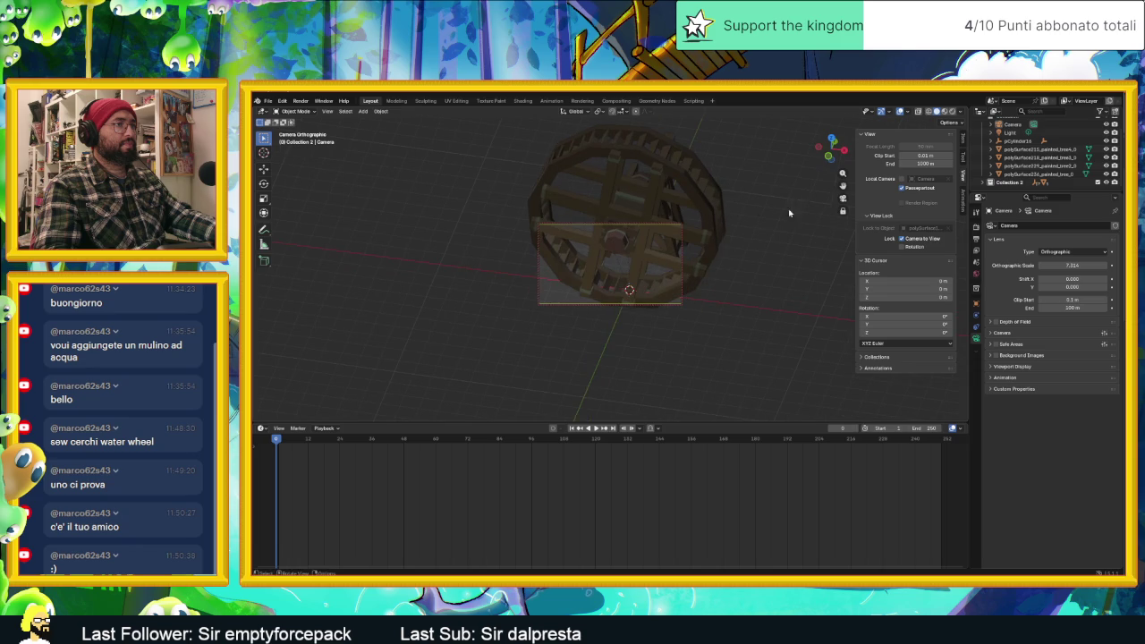
{"action": "left_click", "coordinate": [930, 221]}
{"action": "left_click", "coordinate": [943, 228]}
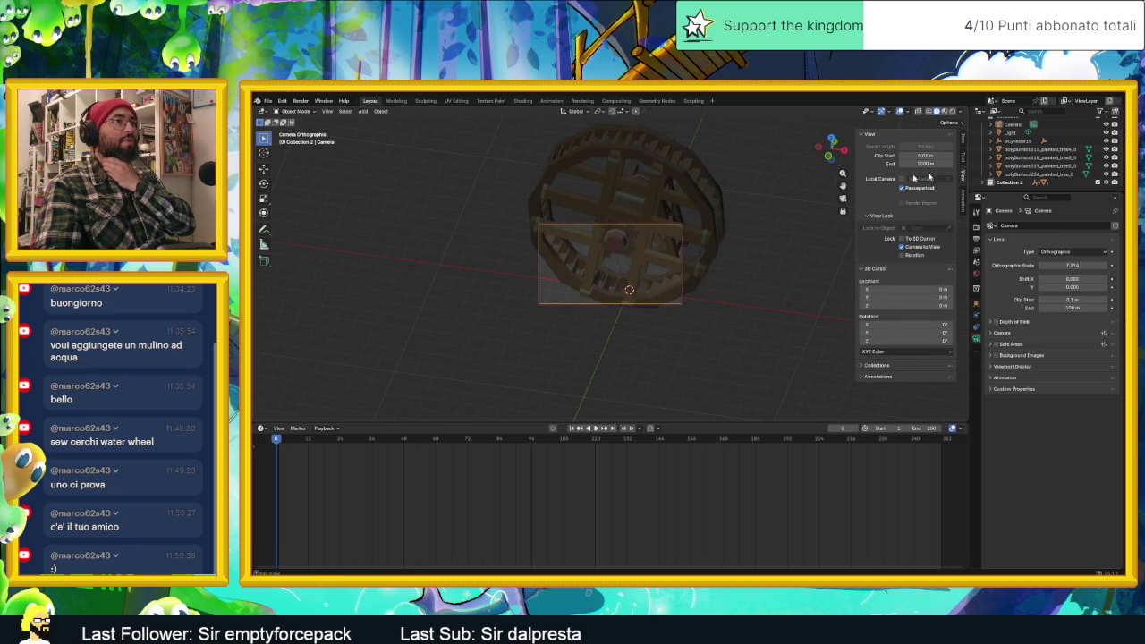
{"action": "left_click", "coordinate": [963, 146]}
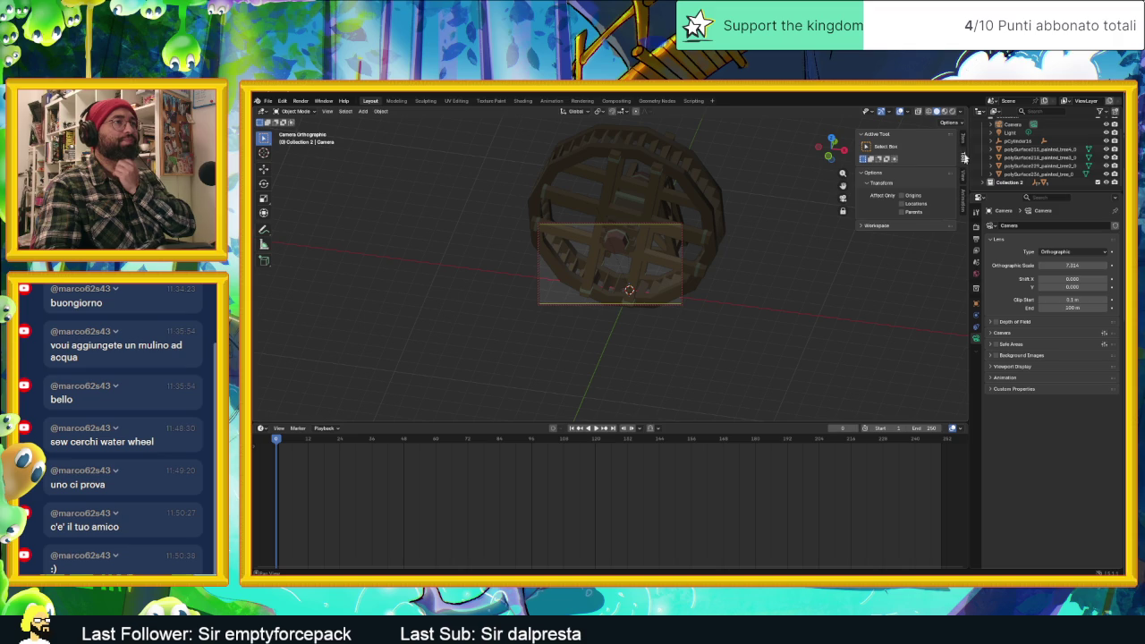
Swing the locked camera view to face the wheel head-on.
{"action": "left_click", "coordinate": [963, 141]}
{"action": "middle_click_drag", "start_coordinate": [659, 295], "coordinate": [673, 293]}
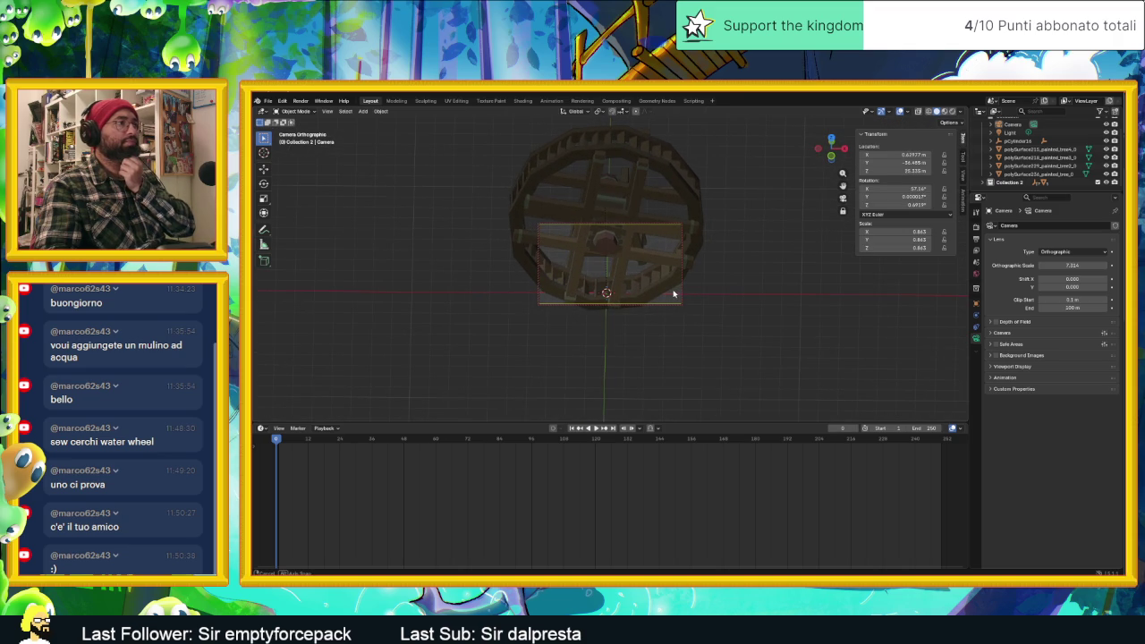
{"action": "scroll", "coordinate": [673, 293], "scroll_direction": "down", "scroll_amount": 1}
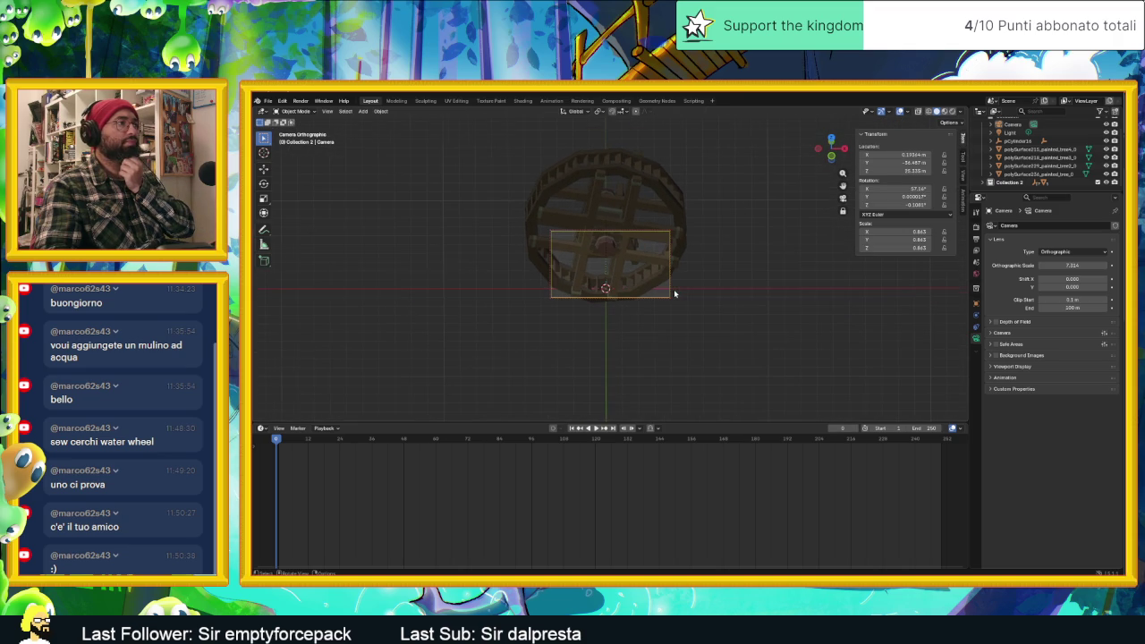
{"action": "scroll", "coordinate": [675, 293], "scroll_direction": "up", "scroll_amount": 1}
{"action": "scroll", "coordinate": [675, 294], "scroll_direction": "up", "scroll_amount": 1}
{"action": "scroll", "coordinate": [675, 294], "scroll_direction": "up", "scroll_amount": 1}
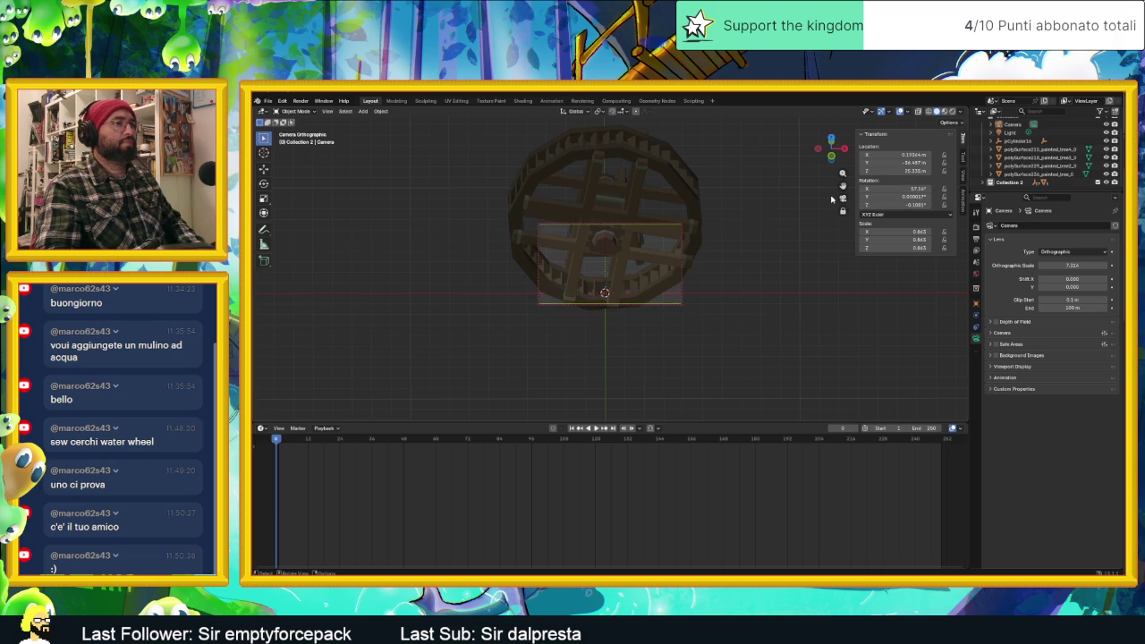
Reset the camera's scale to 1.000 and shift its Y location to -33.857 m.
{"action": "left_click", "coordinate": [924, 232]}
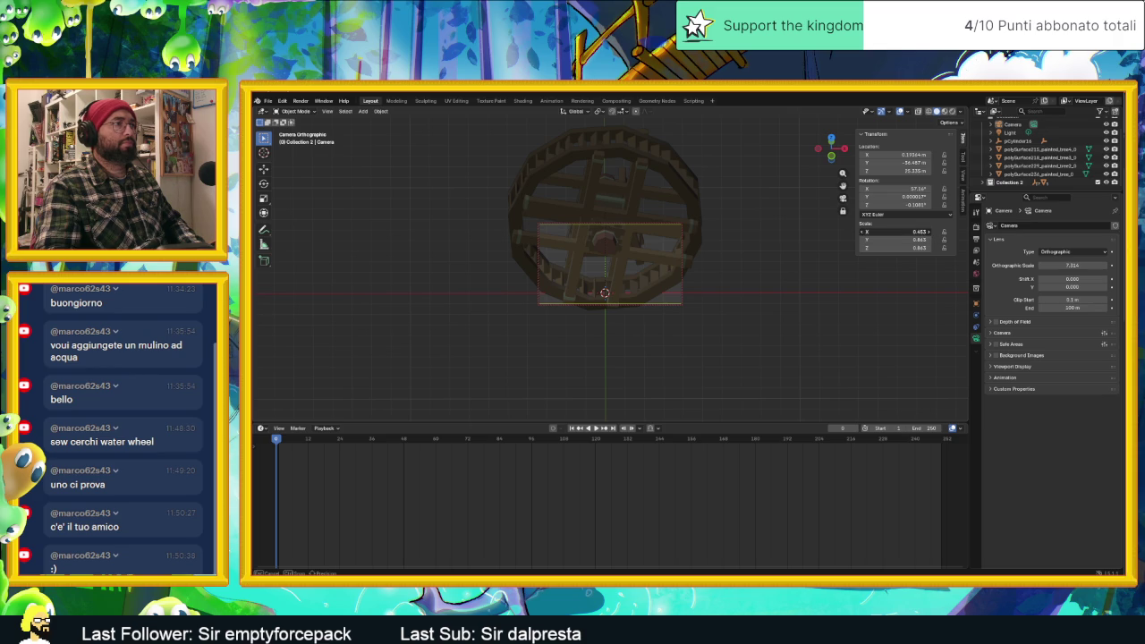
{"action": "type", "text": "1.133"}
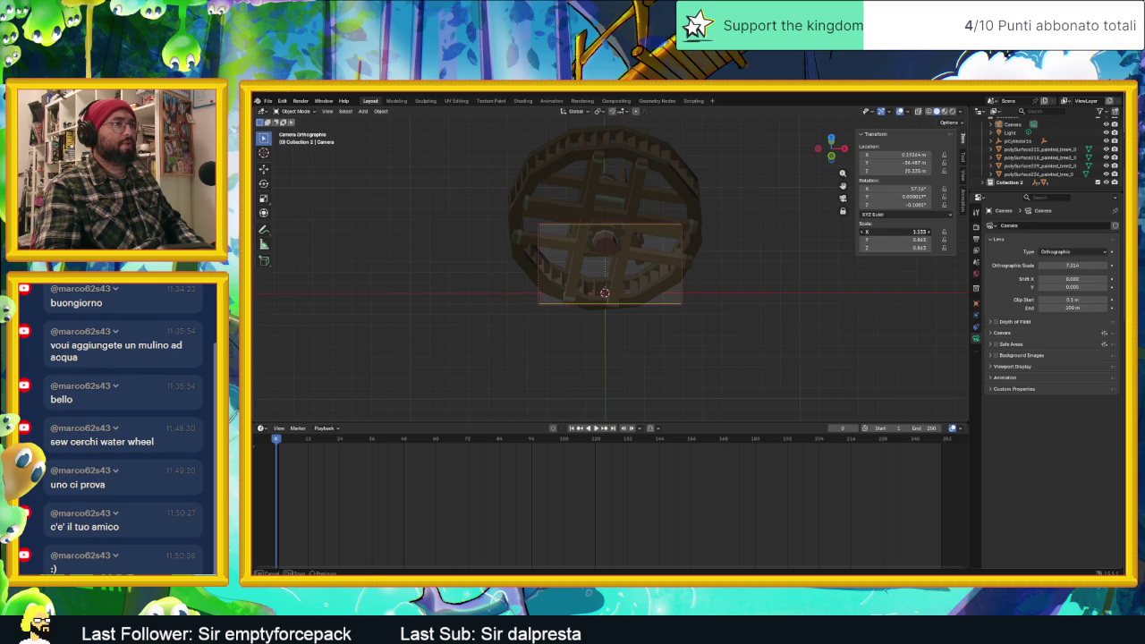
{"action": "right_click", "coordinate": [921, 232]}
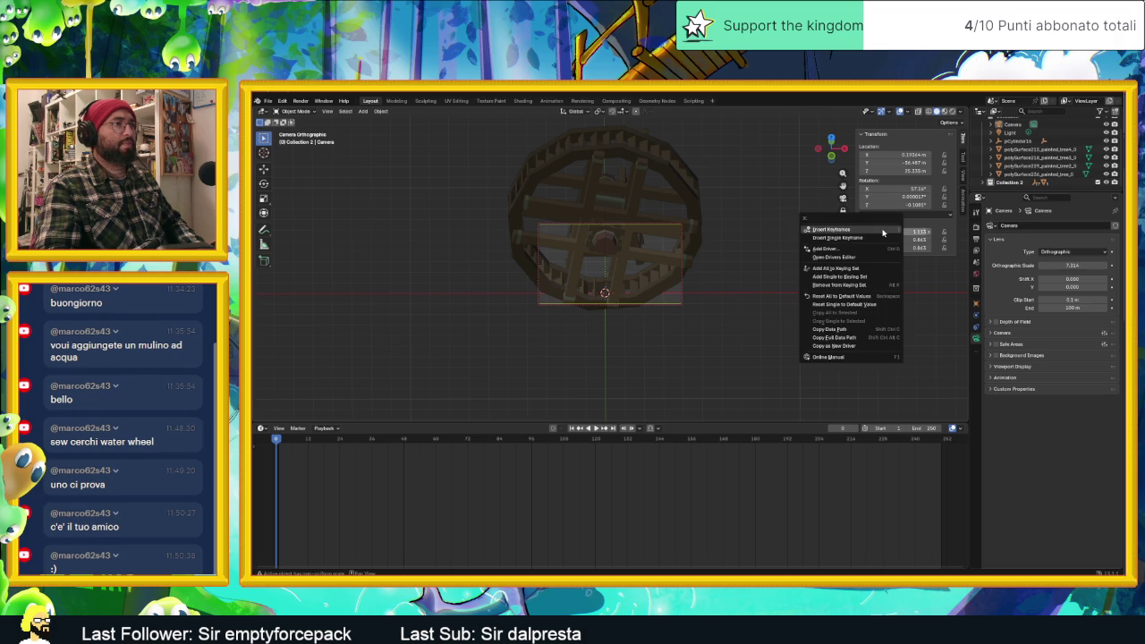
{"action": "left_click", "coordinate": [862, 296]}
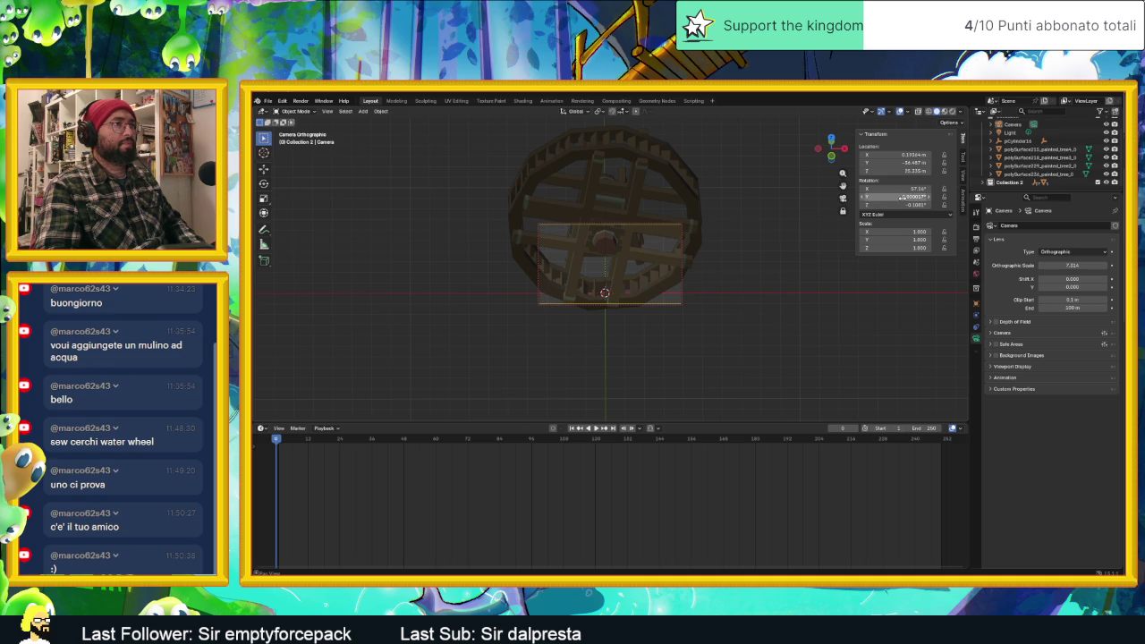
{"action": "mouse_move", "coordinate": [912, 162]}
{"action": "left_mouse_down"}
{"action": "mouse_move", "coordinate": [930, 170]}
{"action": "mouse_move", "coordinate": [910, 162]}
{"action": "mouse_move", "coordinate": [921, 162]}
{"action": "left_mouse_up"}
Adjust the camera's location values, then reset its rotation to default.
{"action": "left_click", "coordinate": [912, 162]}
{"action": "left_click_drag", "start_coordinate": [912, 170], "coordinate": [916, 170]}
{"action": "scroll", "coordinate": [631, 230], "scroll_direction": "down", "scroll_amount": 2}
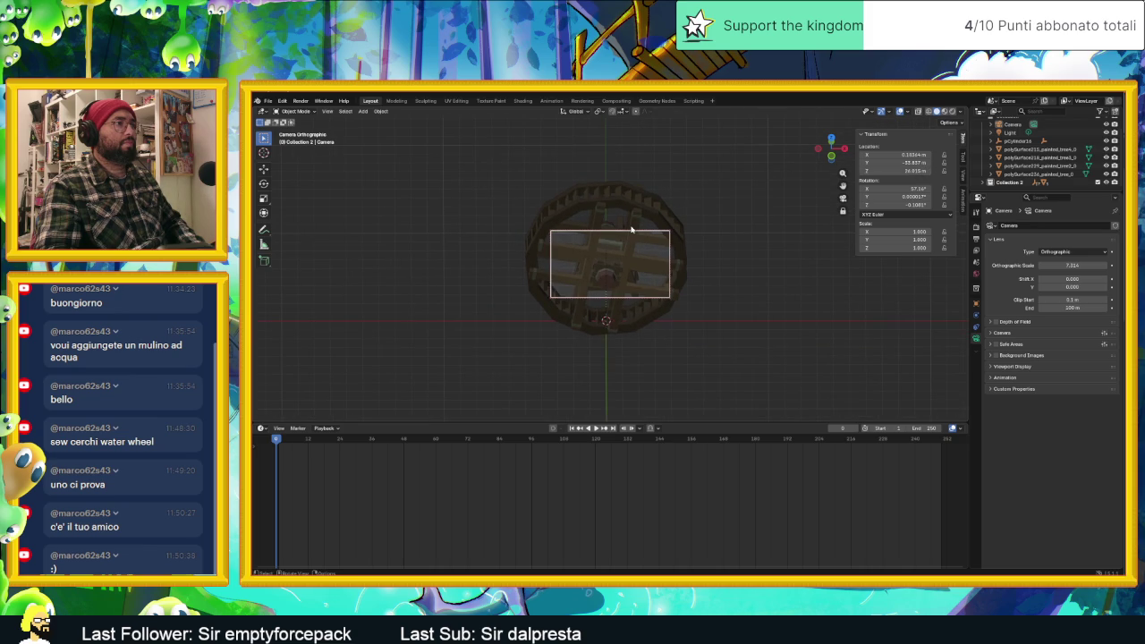
{"action": "left_click_drag", "start_coordinate": [905, 196], "coordinate": [910, 197]}
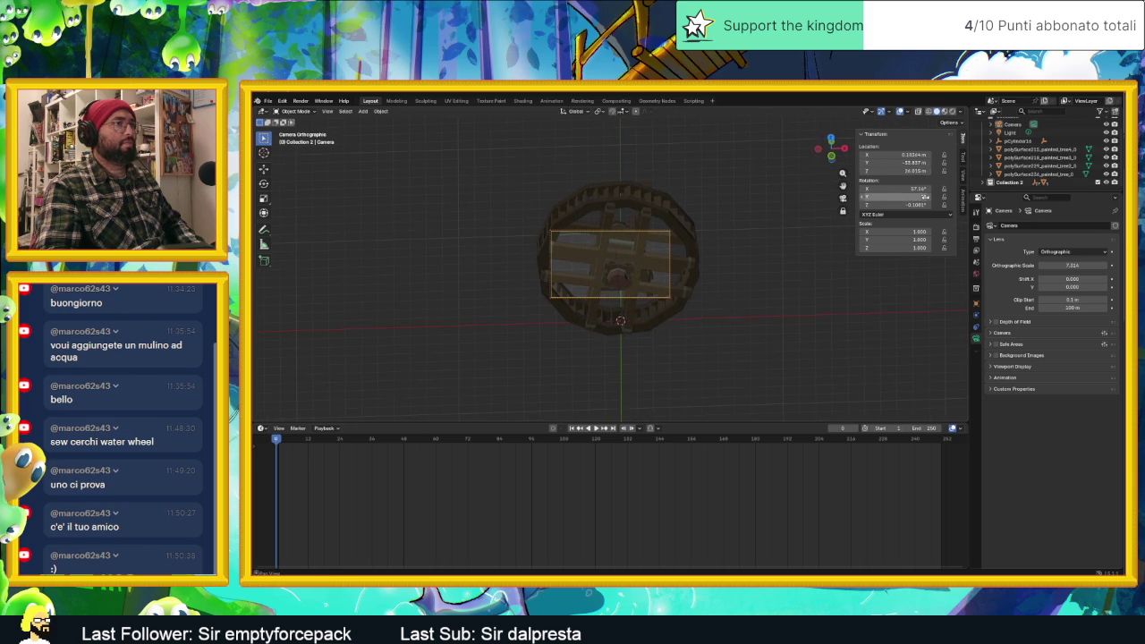
{"action": "right_click", "coordinate": [925, 197]}
{"action": "left_click", "coordinate": [849, 259]}
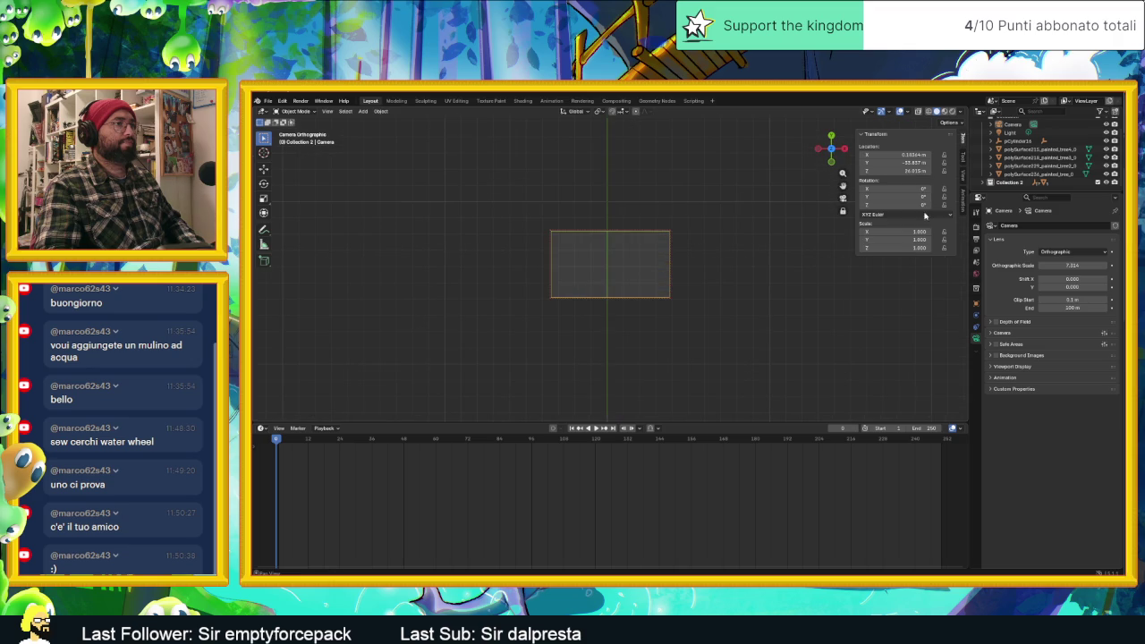
Re-aim and zoom the locked camera so the wheel's beams and hub fill the frame, then switch to the browser.
{"action": "mouse_move", "coordinate": [680, 222]}
{"action": "middle_mouse_down"}
{"action": "mouse_move", "coordinate": [746, 203]}
{"action": "mouse_move", "coordinate": [650, 134]}
{"action": "mouse_move", "coordinate": [677, 135]}
{"action": "mouse_move", "coordinate": [685, 158]}
{"action": "mouse_move", "coordinate": [721, 169]}
{"action": "mouse_move", "coordinate": [718, 263]}
{"action": "middle_mouse_up"}
{"action": "scroll", "coordinate": [697, 249], "scroll_direction": "up", "scroll_amount": 2}
{"action": "scroll", "coordinate": [693, 245], "scroll_direction": "up", "scroll_amount": 4}
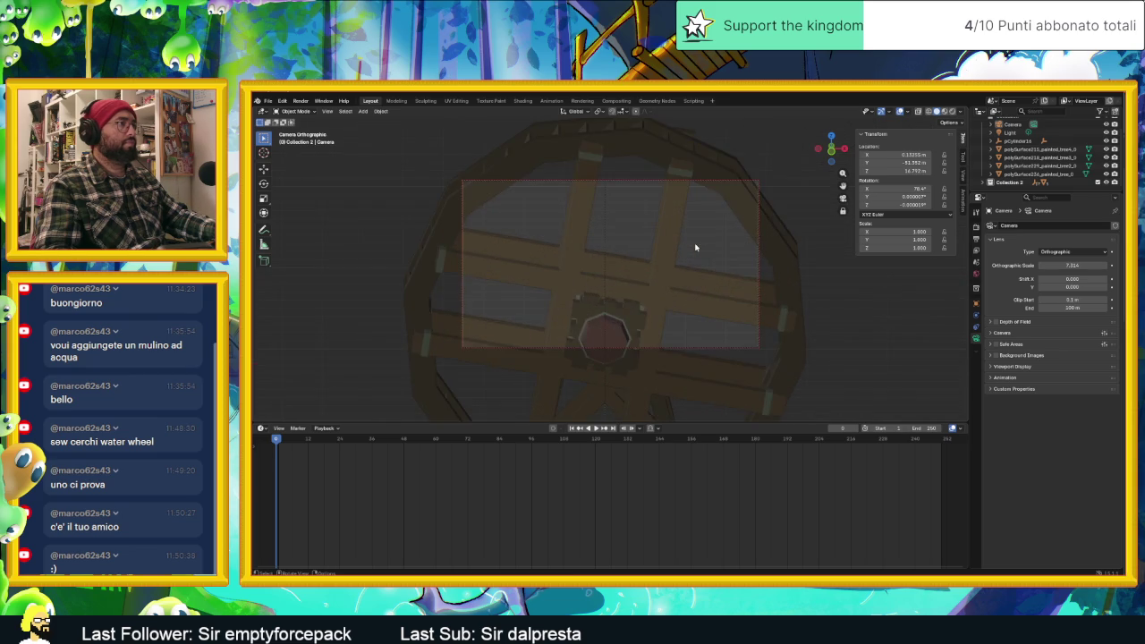
{"action": "scroll", "coordinate": [695, 246], "scroll_direction": "up", "scroll_amount": 3}
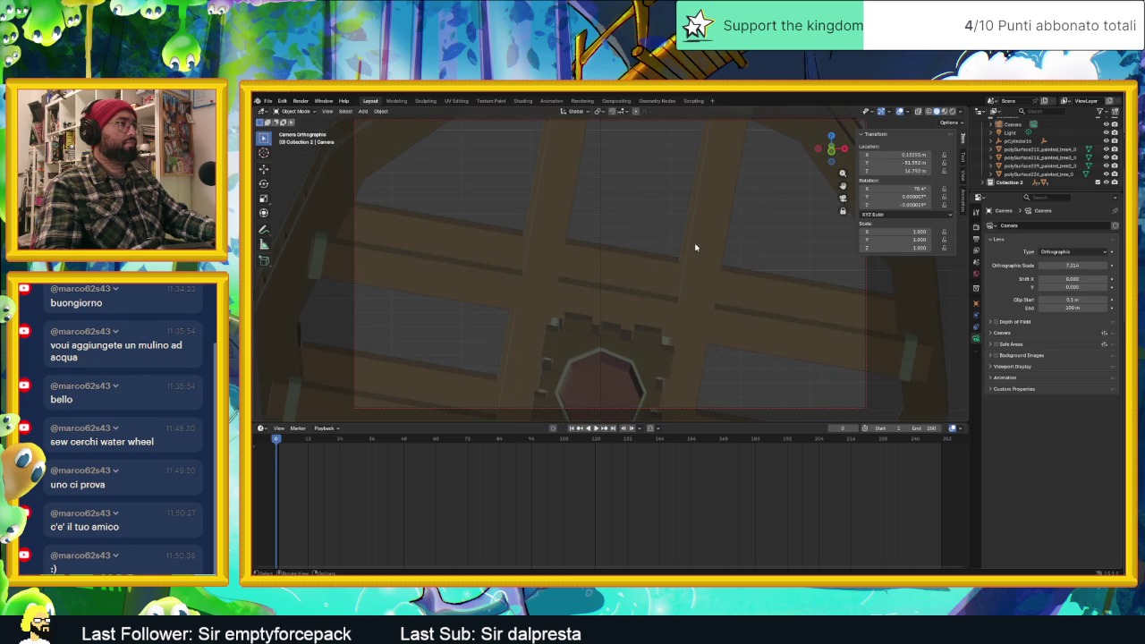
{"action": "scroll", "coordinate": [695, 247], "scroll_direction": "down", "scroll_amount": 1}
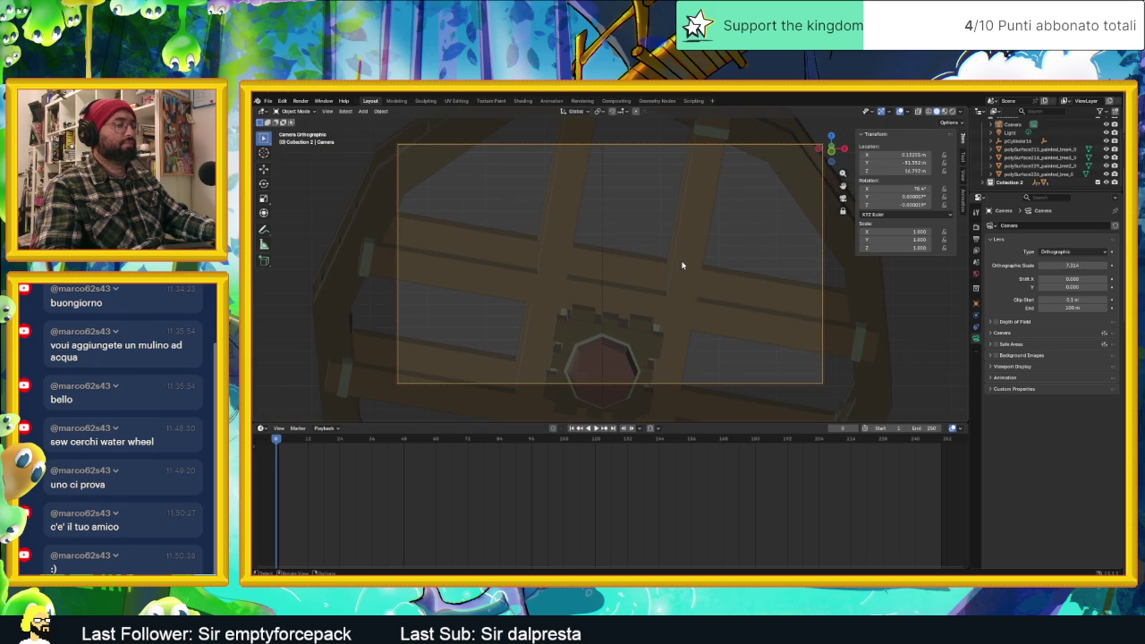
{"action": "key", "text": "Up"}
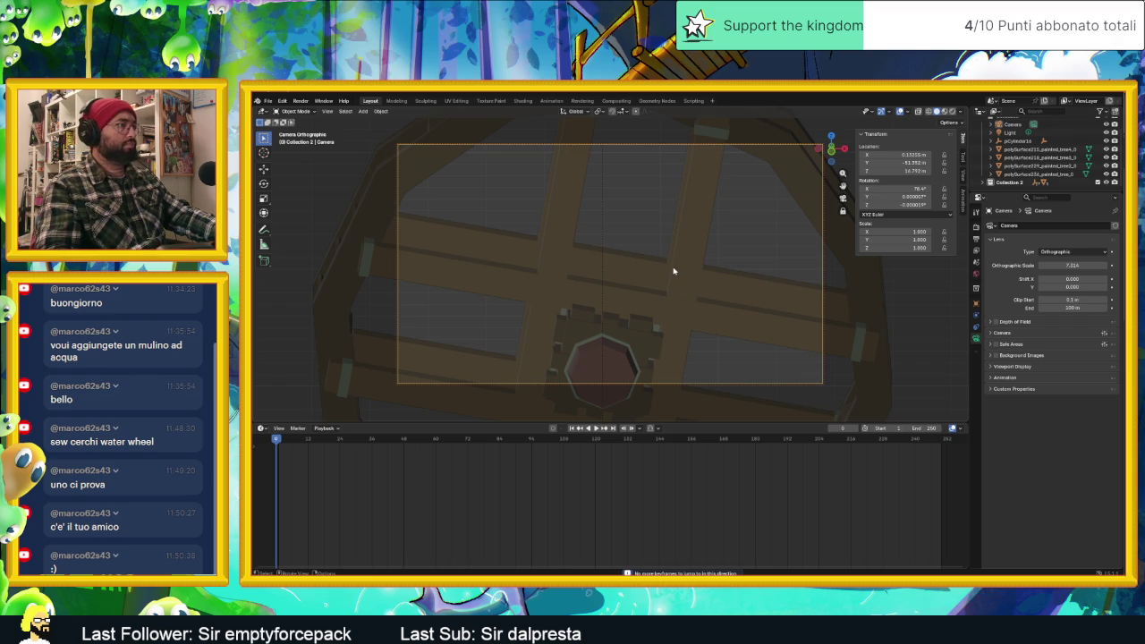
{"action": "scroll", "coordinate": [674, 270], "scroll_direction": "down", "scroll_amount": 1}
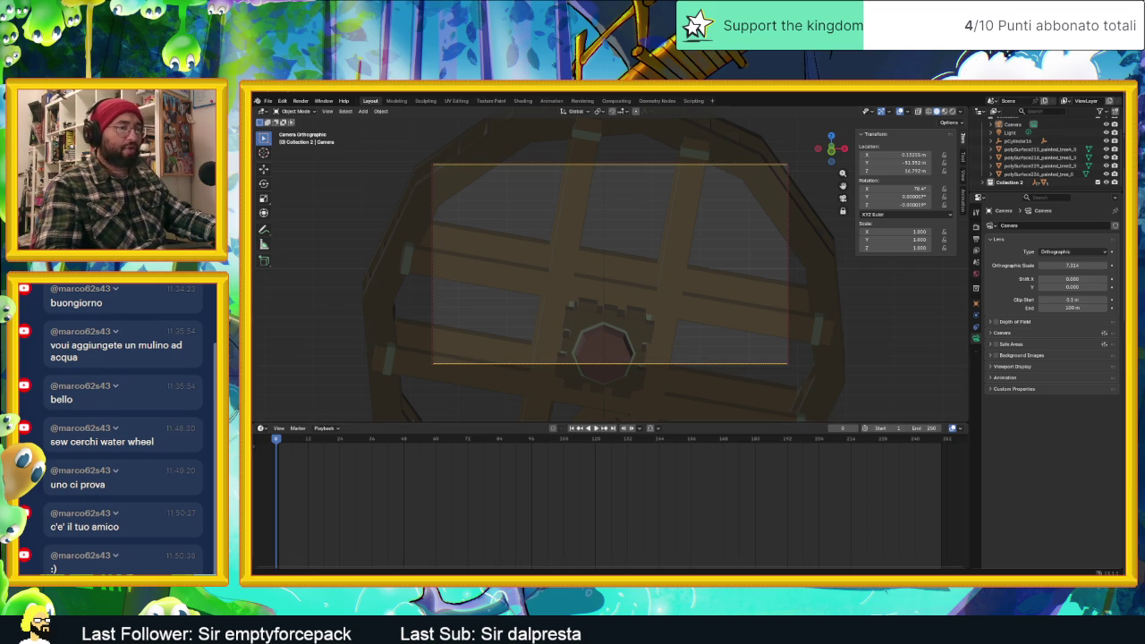
{"action": "key", "text": "alt+Tab"}
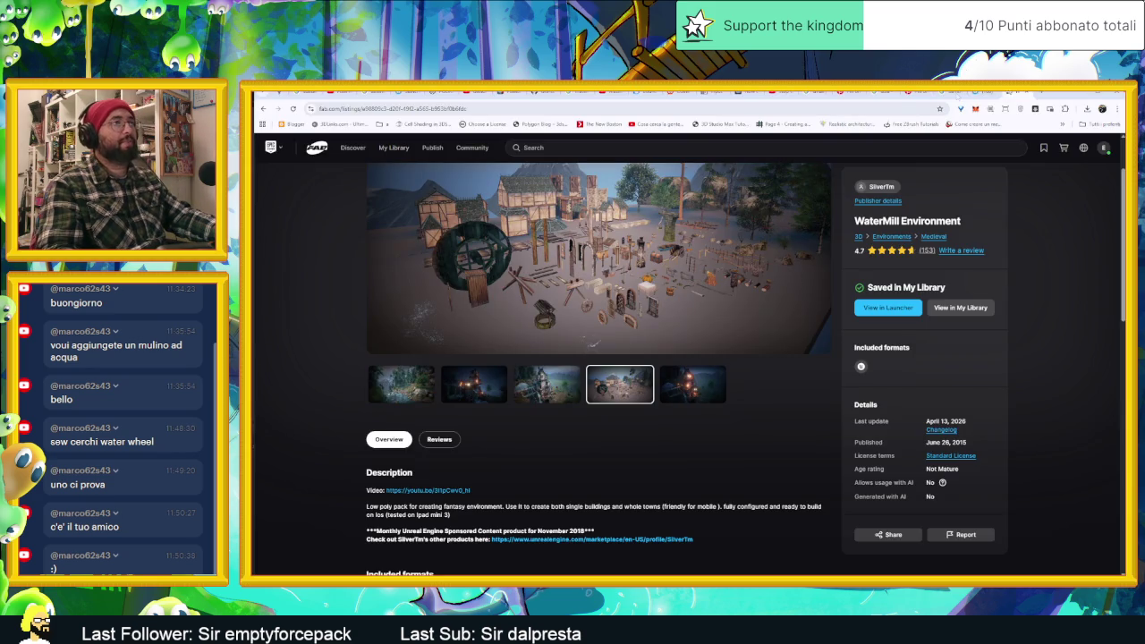
Search Google for 'blender set camera to view does not work' and open the first tutorial video.
{"action": "left_click", "coordinate": [1048, 96]}
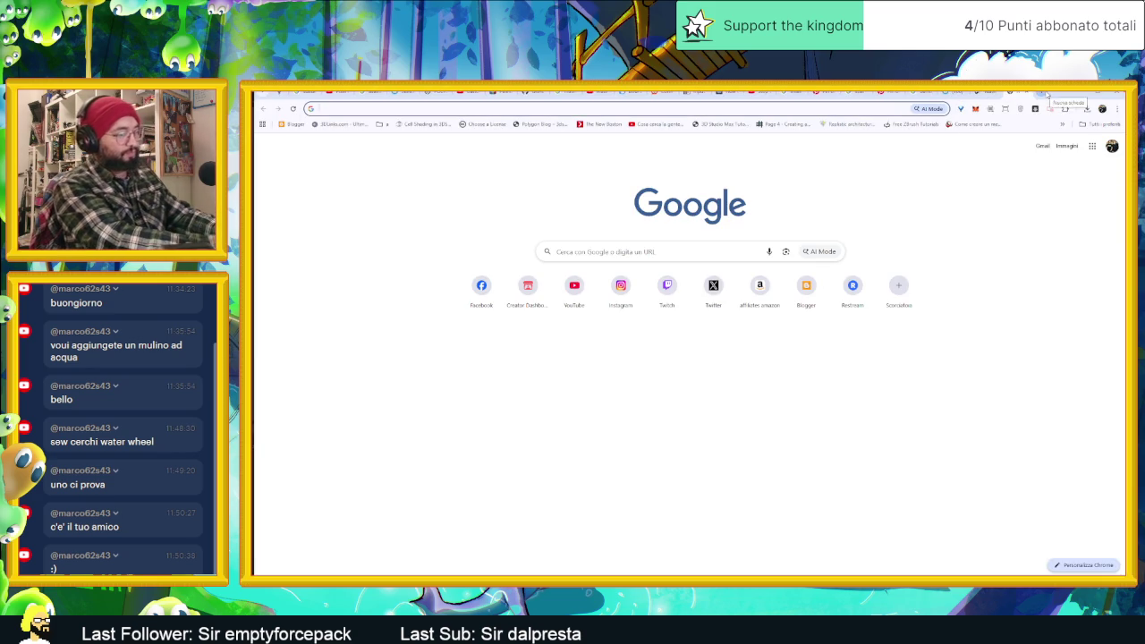
{"action": "type", "text": "se"}
{"action": "key", "text": "BackSpace"}
{"action": "key", "text": "BackSpace"}
{"action": "type", "text": "blender set camera to"}
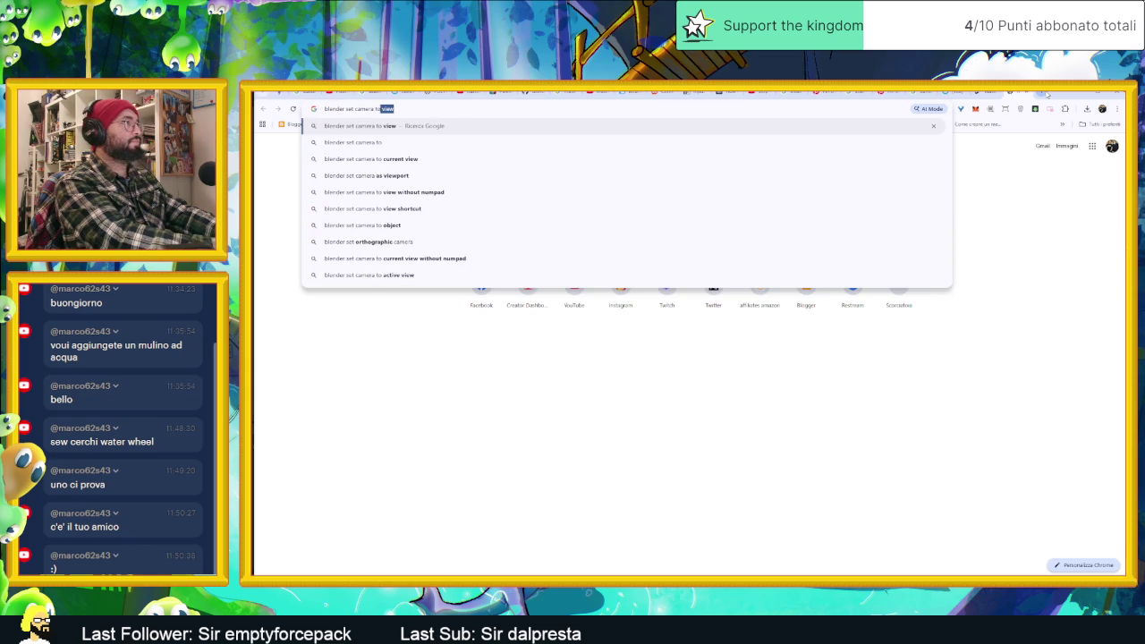
{"action": "type", "text": " viwe"}
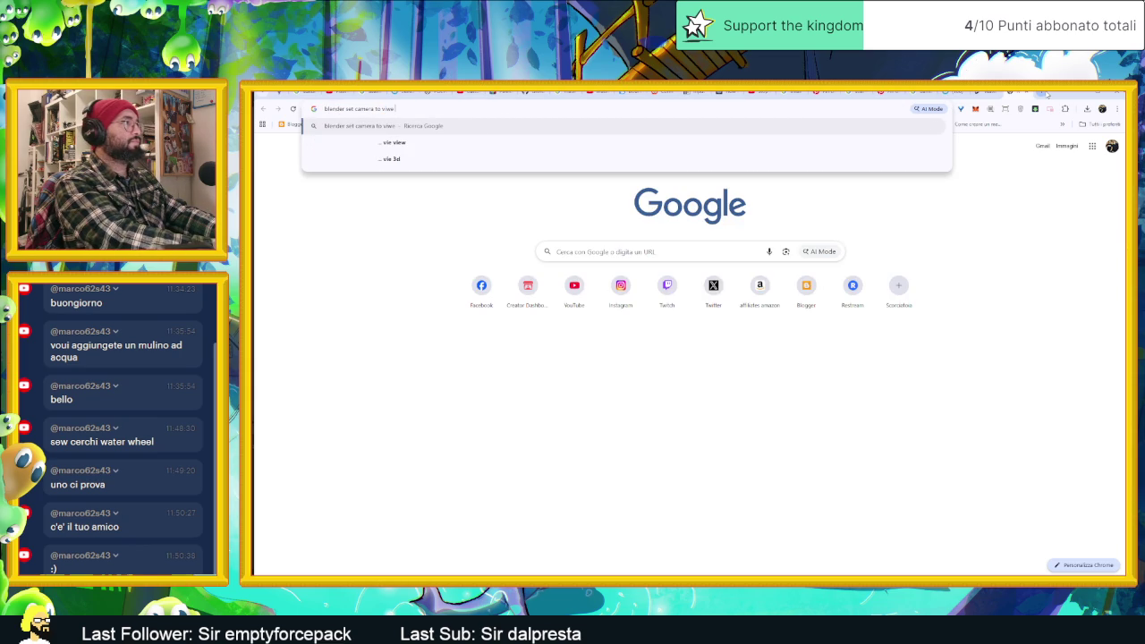
{"action": "type", "text": " doe"}
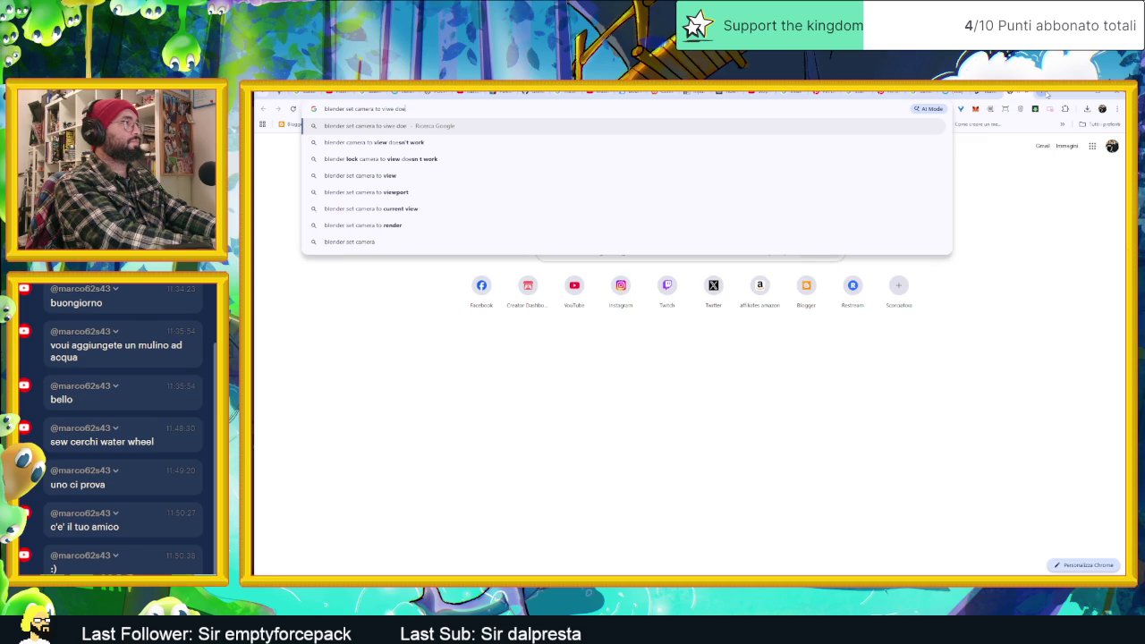
{"action": "type", "text": "s"}
{"action": "key", "text": "Down"}
{"action": "key", "text": "Return"}
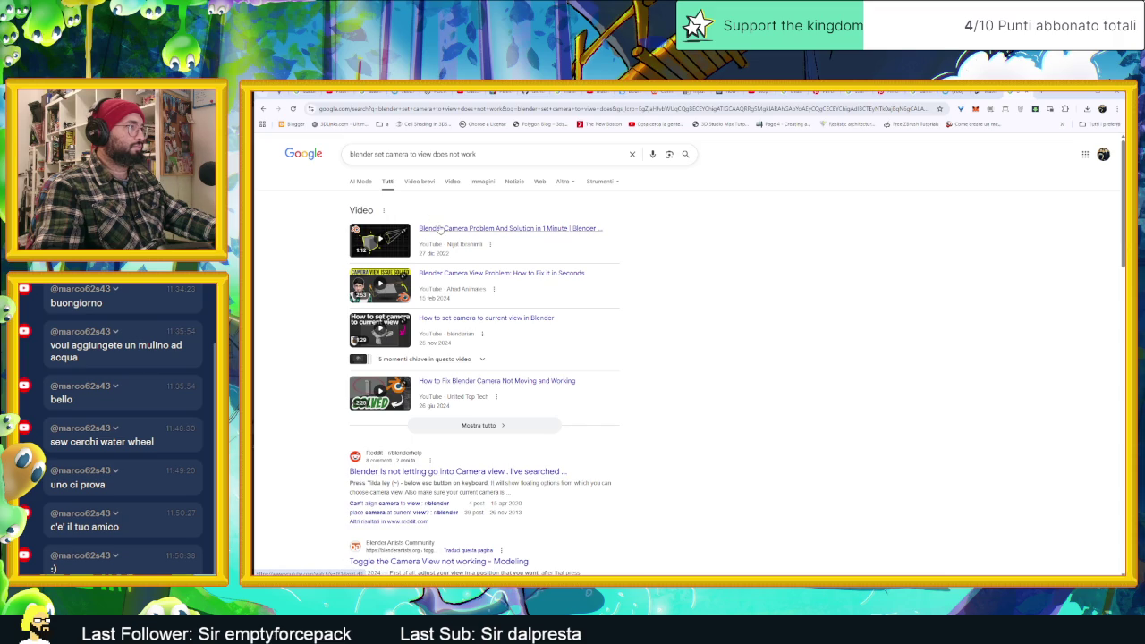
{"action": "left_click", "coordinate": [439, 229]}
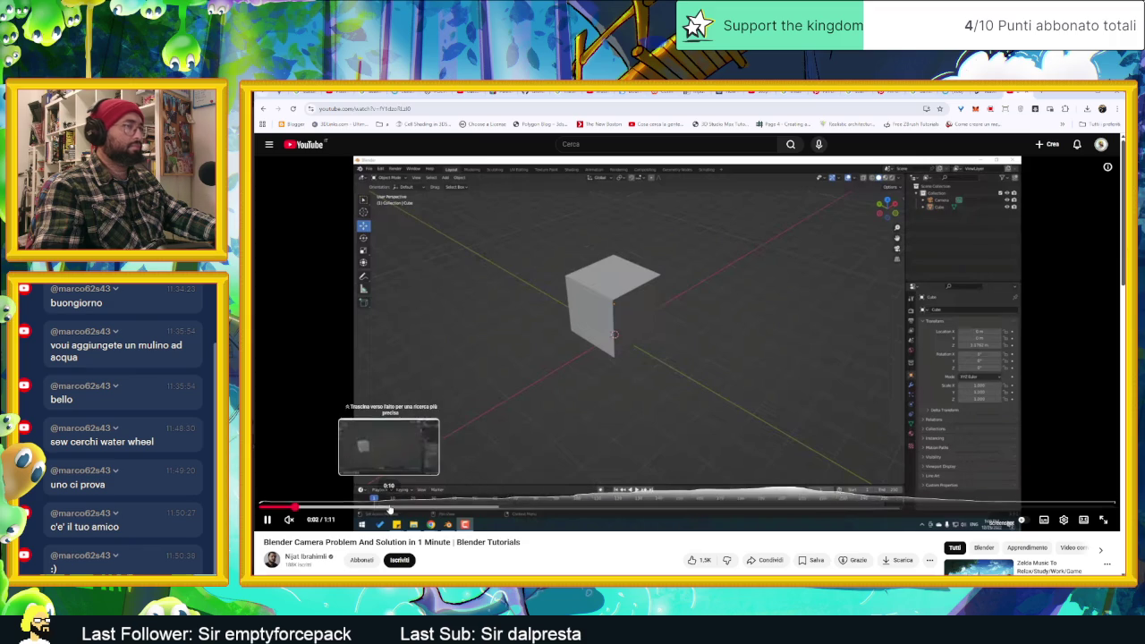
Skip the camera tutorial ahead to its camera-lock fix, pause it, and return to Blender.
{"action": "left_click", "coordinate": [391, 507]}
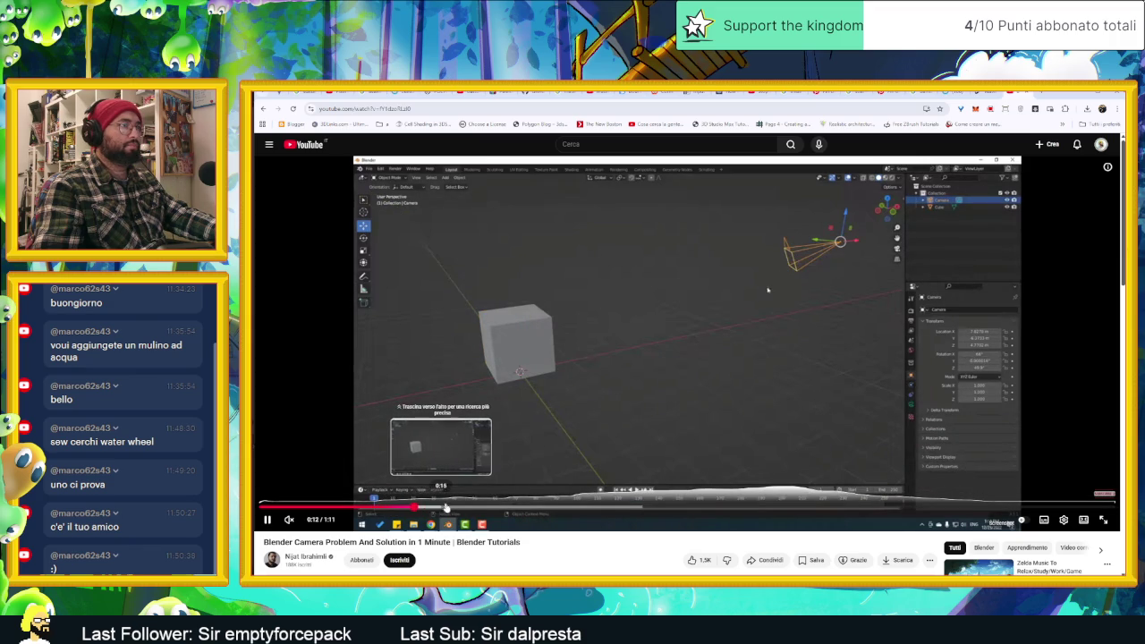
{"action": "left_click_drag", "start_coordinate": [480, 509], "coordinate": [619, 511]}
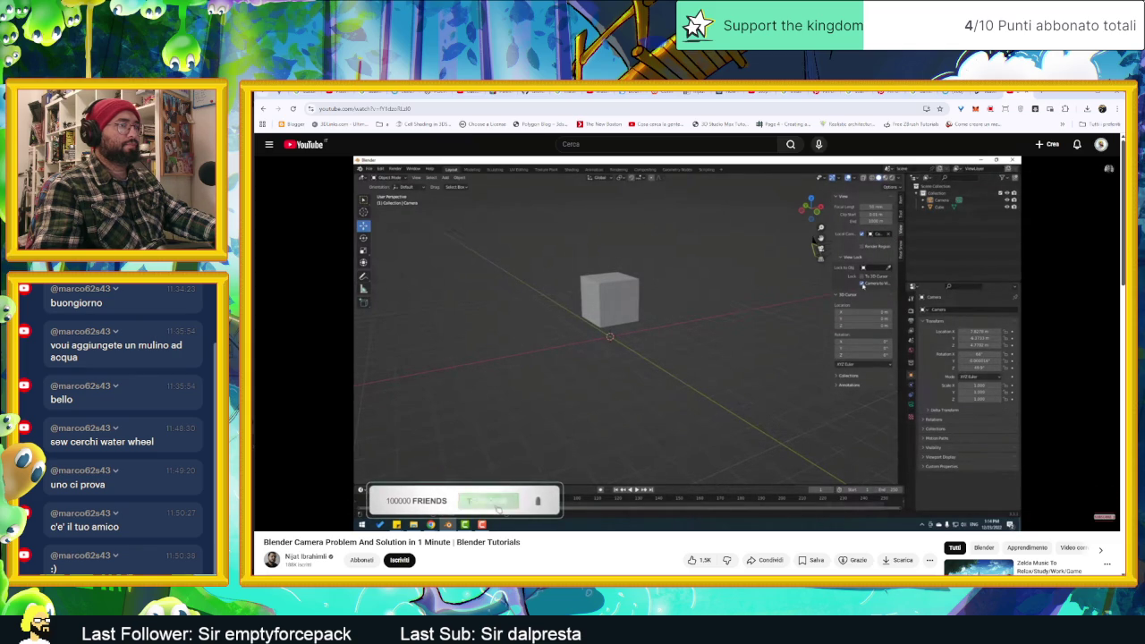
{"action": "left_click", "coordinate": [729, 344]}
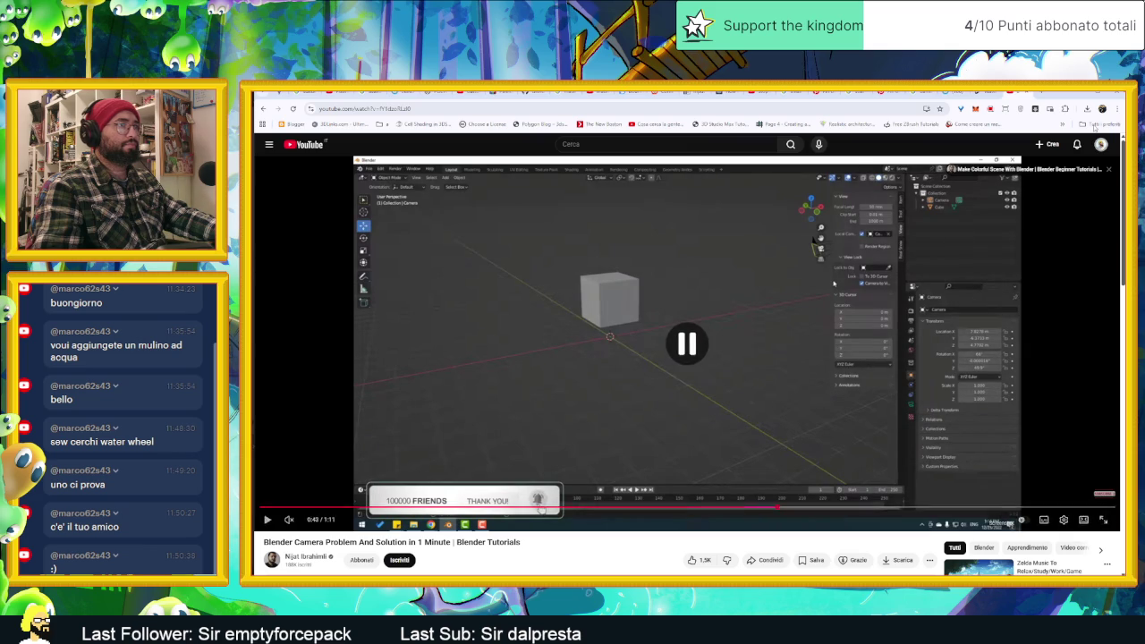
{"action": "key", "text": "alt+Tab"}
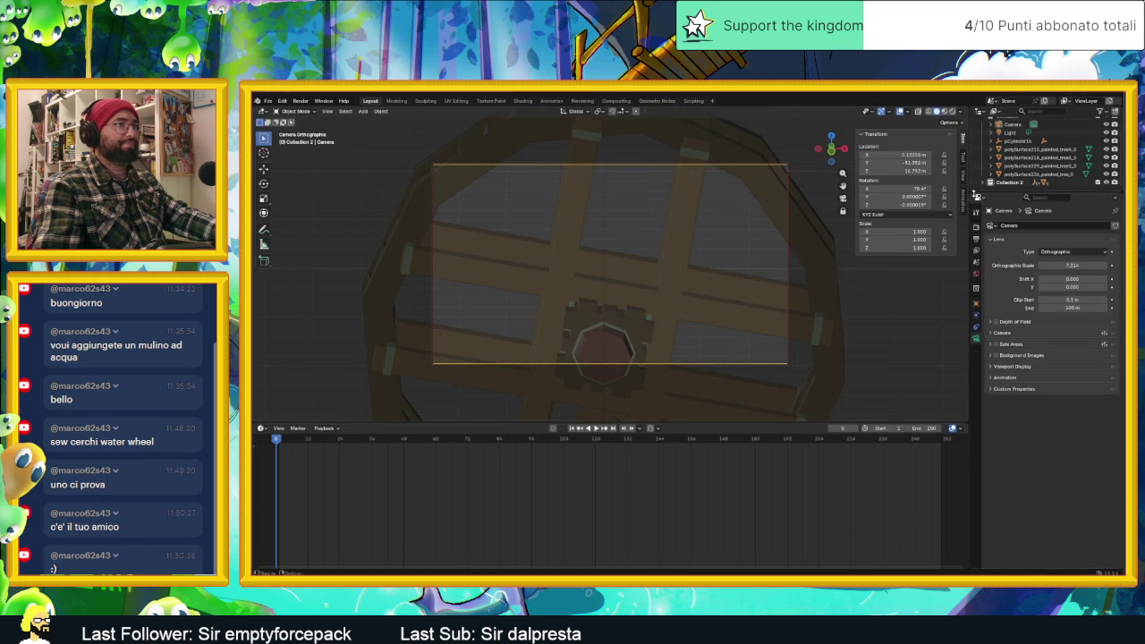
Tick and then untick Camera to View in the sidebar's View tab.
{"action": "left_click", "coordinate": [964, 176]}
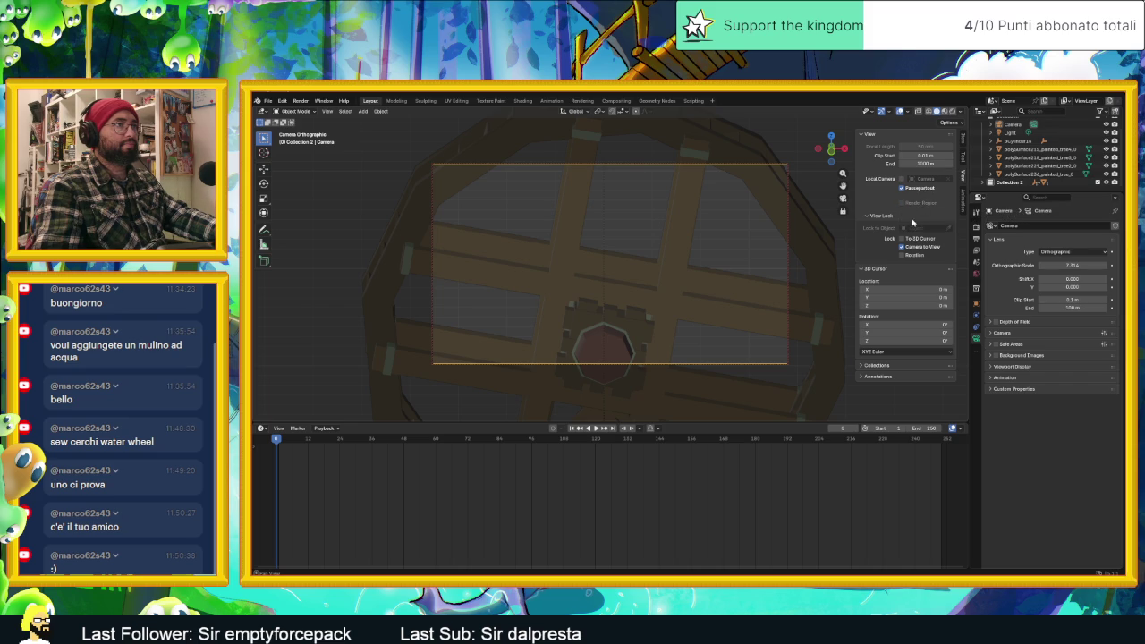
{"action": "left_click", "coordinate": [922, 247]}
{"action": "scroll", "coordinate": [725, 294], "scroll_direction": "down", "scroll_amount": 4}
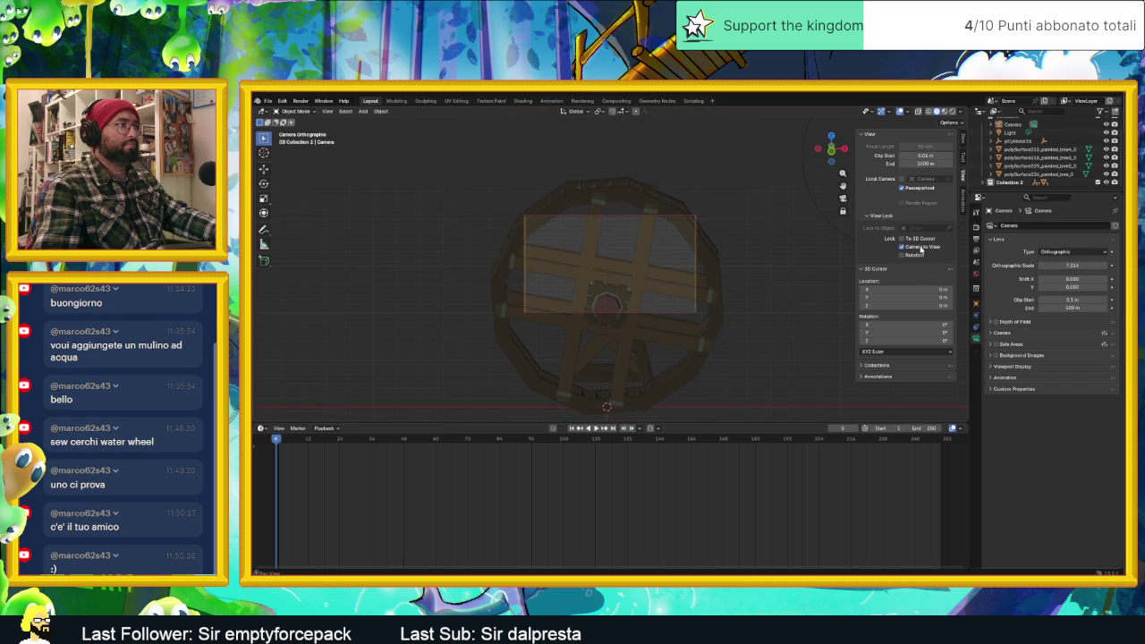
{"action": "left_click", "coordinate": [921, 249]}
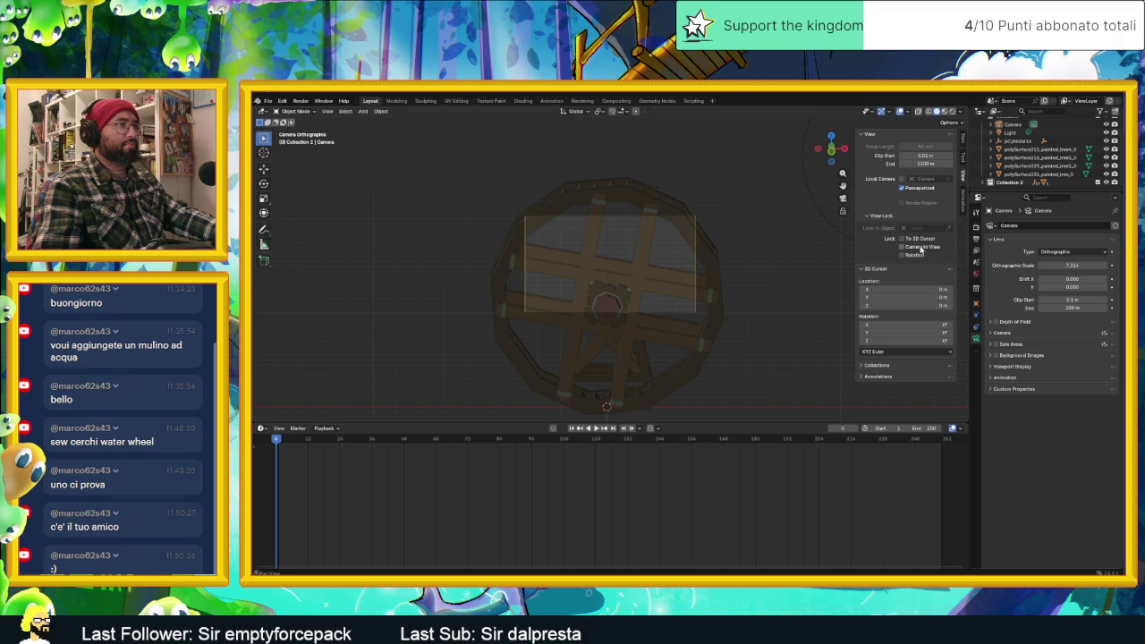
{"action": "scroll", "coordinate": [1028, 152], "scroll_direction": "up", "scroll_amount": 2}
Select the camera and its camera data in the Outliner, then collapse its entry.
{"action": "left_click", "coordinate": [1025, 140]}
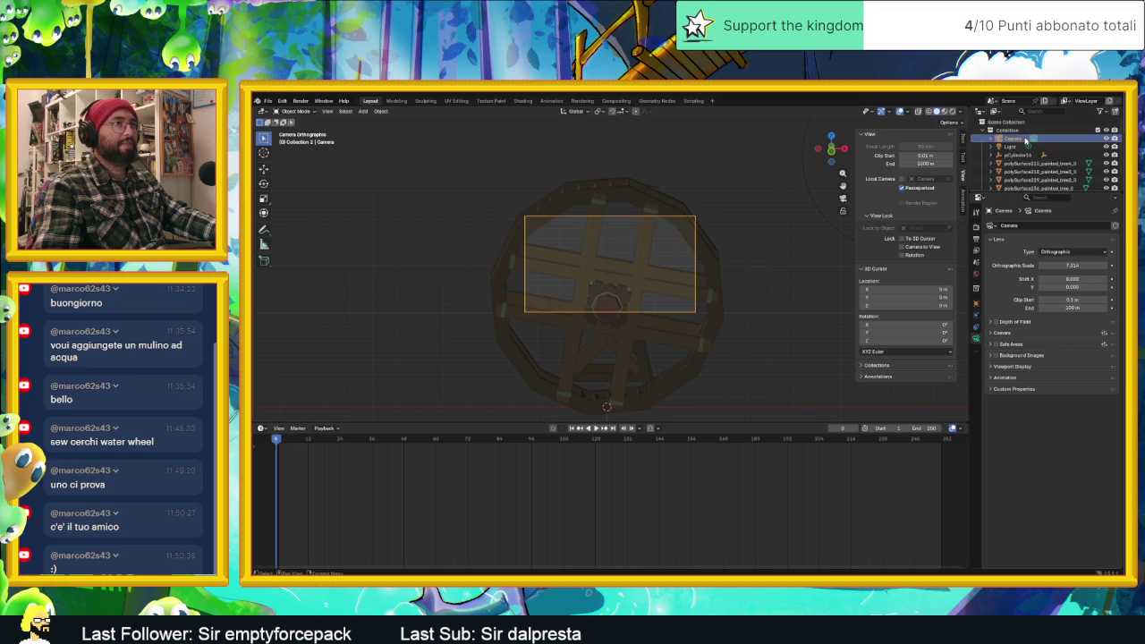
{"action": "left_click", "coordinate": [995, 139]}
{"action": "left_click", "coordinate": [1017, 146]}
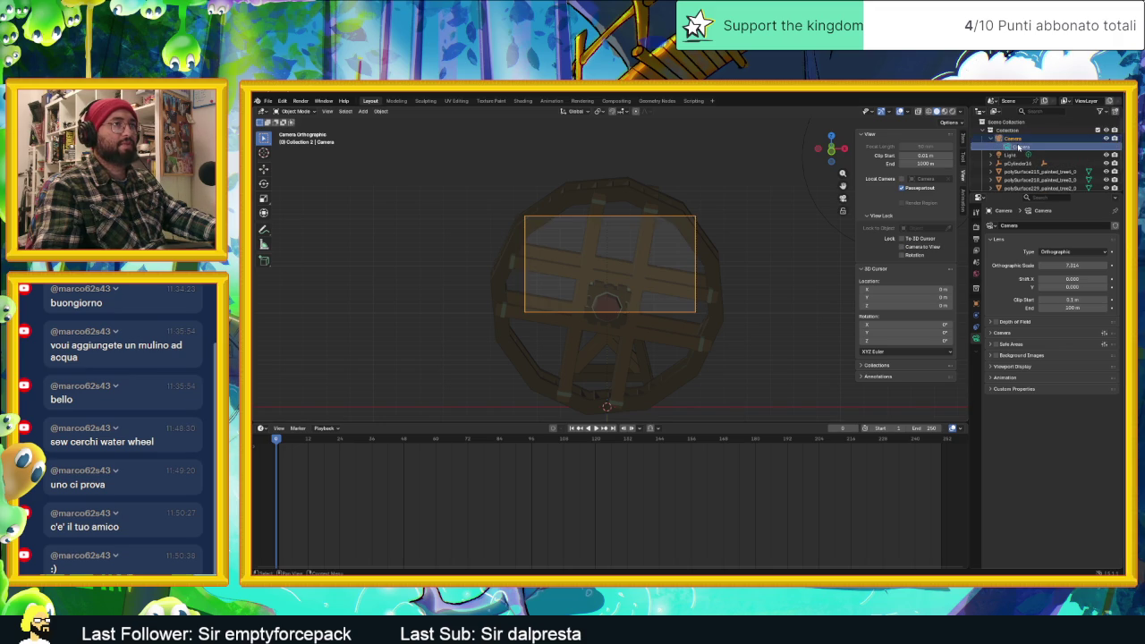
{"action": "left_click", "coordinate": [998, 139]}
{"action": "scroll", "coordinate": [708, 317], "scroll_direction": "down", "scroll_amount": 2}
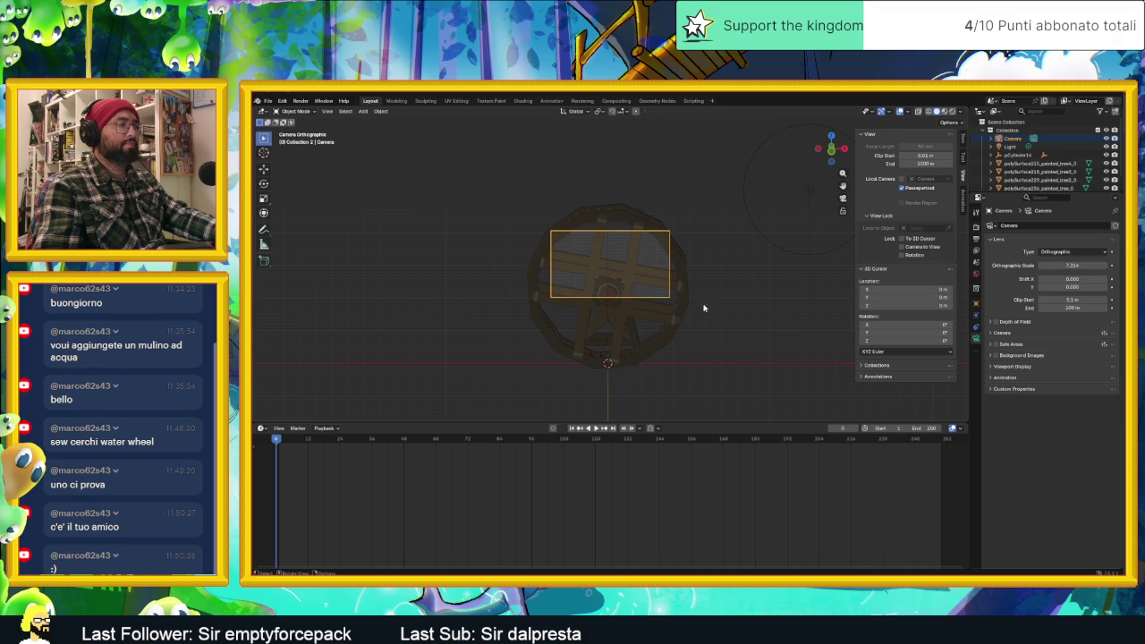
Leave camera view and orbit freely around the water wheel, checking the front view.
{"action": "key", "text": "KP_0"}
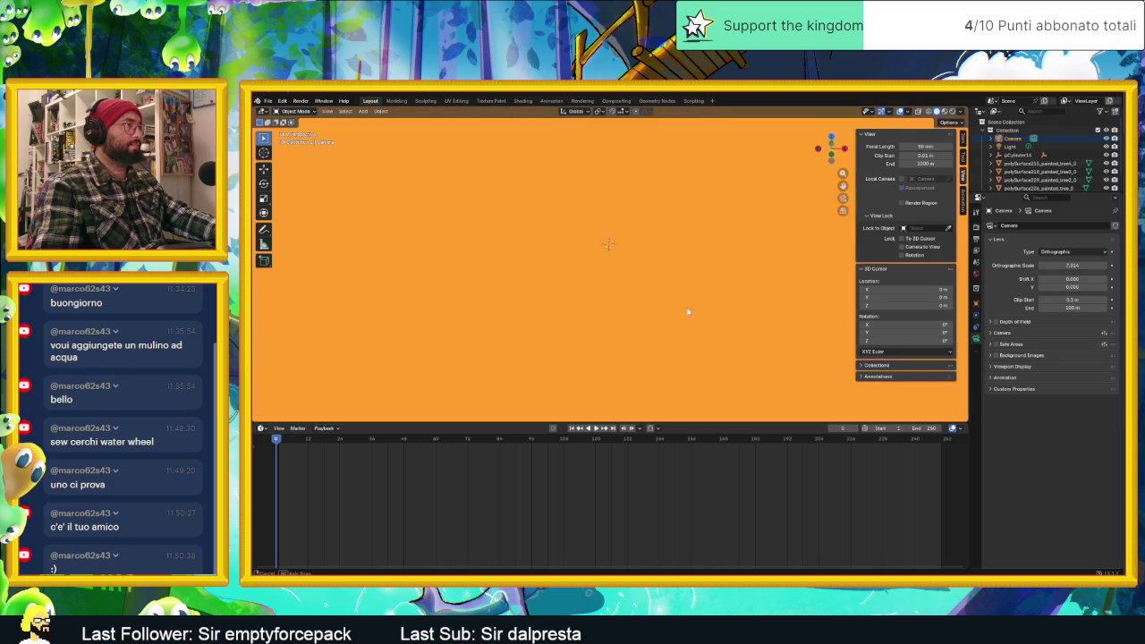
{"action": "middle_click_drag", "start_coordinate": [684, 299], "coordinate": [679, 266]}
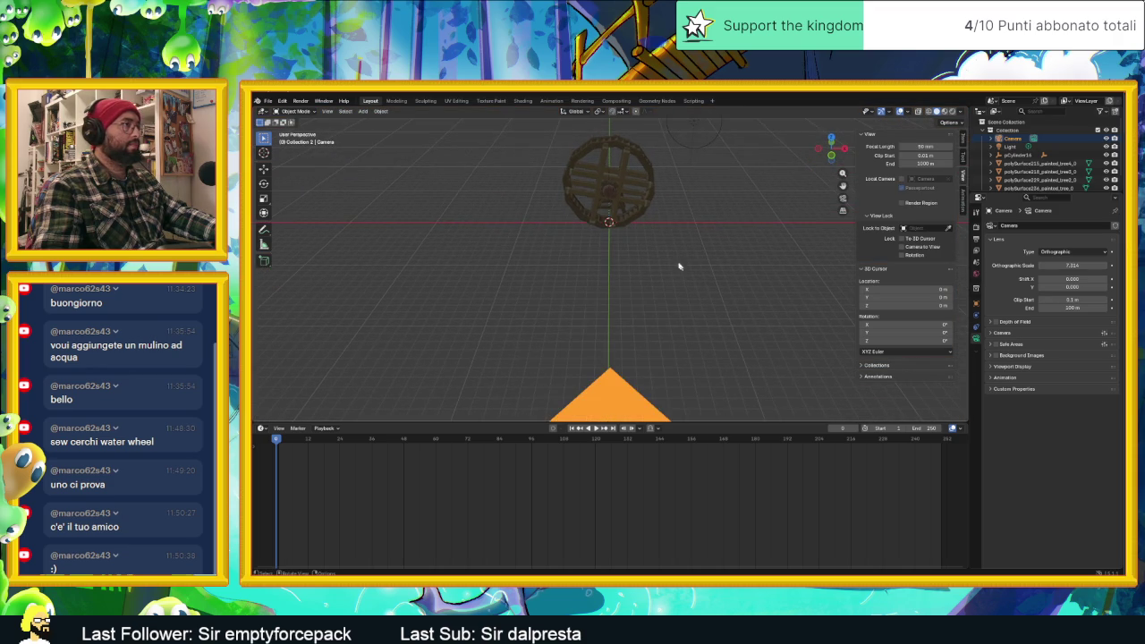
{"action": "mouse_move", "coordinate": [662, 201]}
{"action": "middle_mouse_down"}
{"action": "mouse_move", "coordinate": [667, 247]}
{"action": "mouse_move", "coordinate": [653, 248]}
{"action": "mouse_move", "coordinate": [644, 206]}
{"action": "mouse_move", "coordinate": [656, 205]}
{"action": "mouse_move", "coordinate": [644, 330]}
{"action": "middle_mouse_up"}
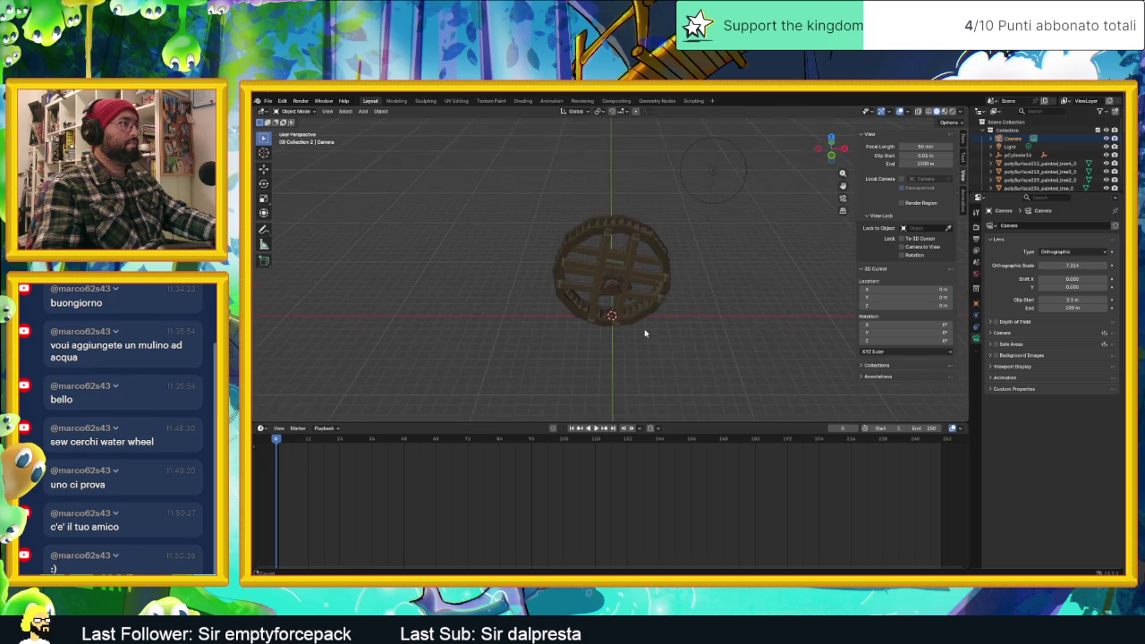
{"action": "scroll", "coordinate": [617, 257], "scroll_direction": "up", "scroll_amount": 1}
{"action": "scroll", "coordinate": [617, 253], "scroll_direction": "up", "scroll_amount": 1}
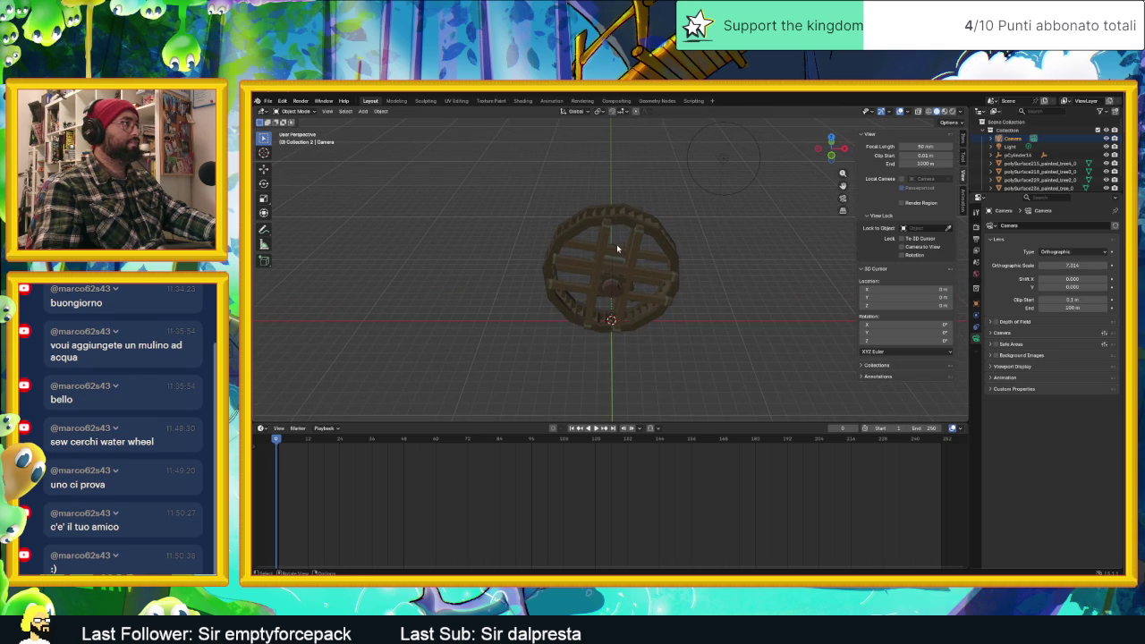
{"action": "key", "text": "KP_0"}
{"action": "key", "text": "KP_0"}
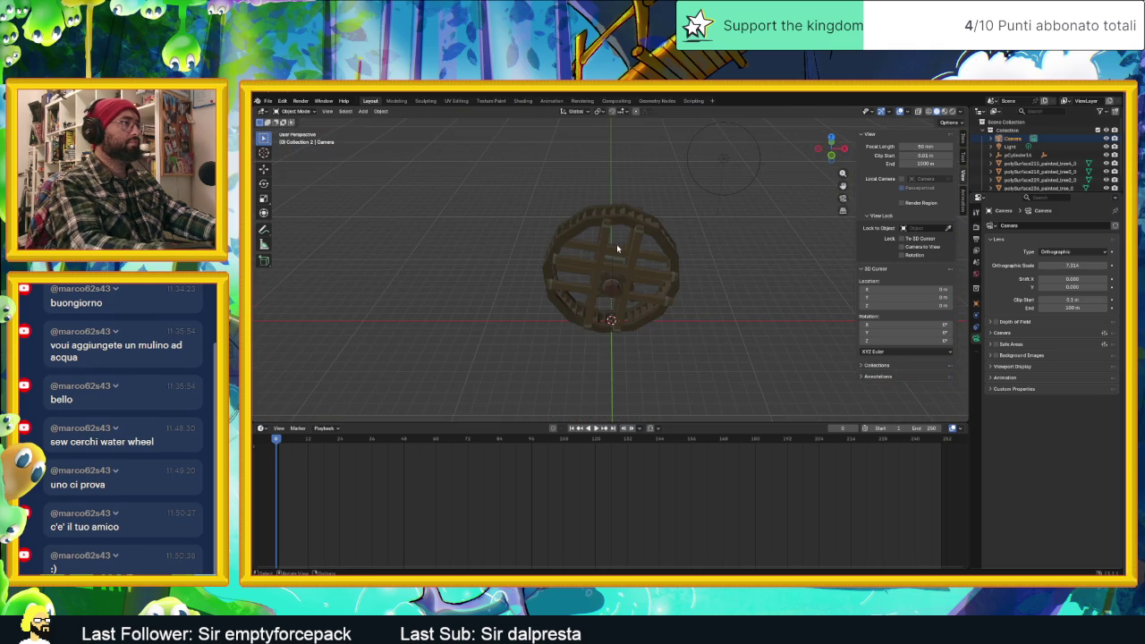
{"action": "key", "text": "KP_1"}
{"action": "key", "text": "KP_0"}
{"action": "key", "text": "KP_0"}
{"action": "middle_click_drag", "start_coordinate": [616, 249], "coordinate": [626, 239]}
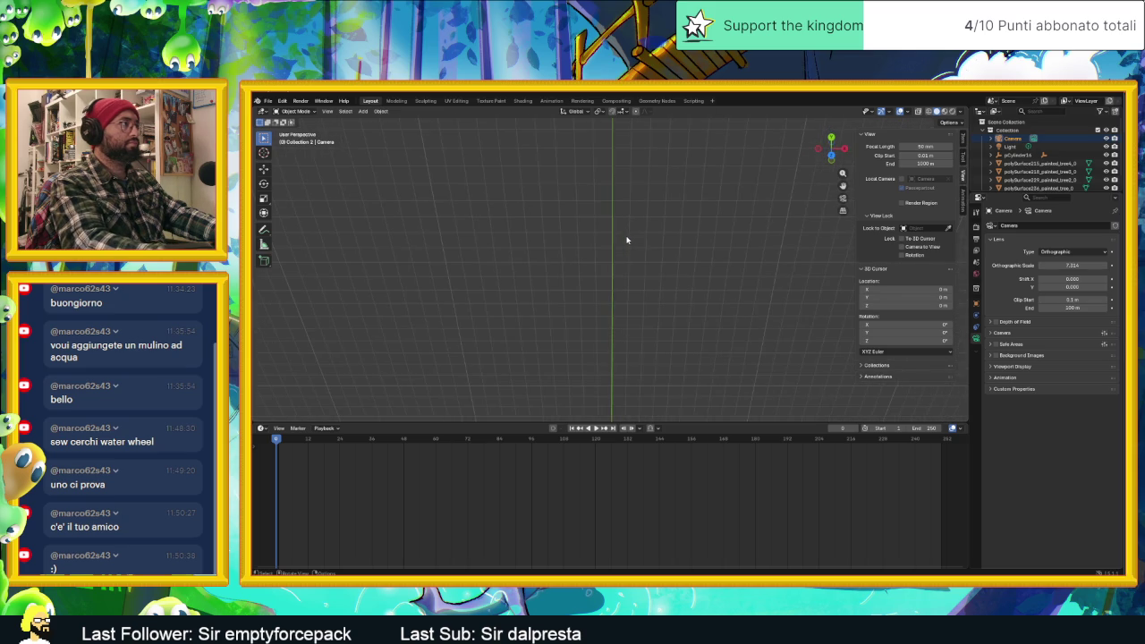
Switch to orthographic, zoom in on the wheel, deselect the camera, and toggle camera view with Numpad 0.
{"action": "key", "text": "KP_5"}
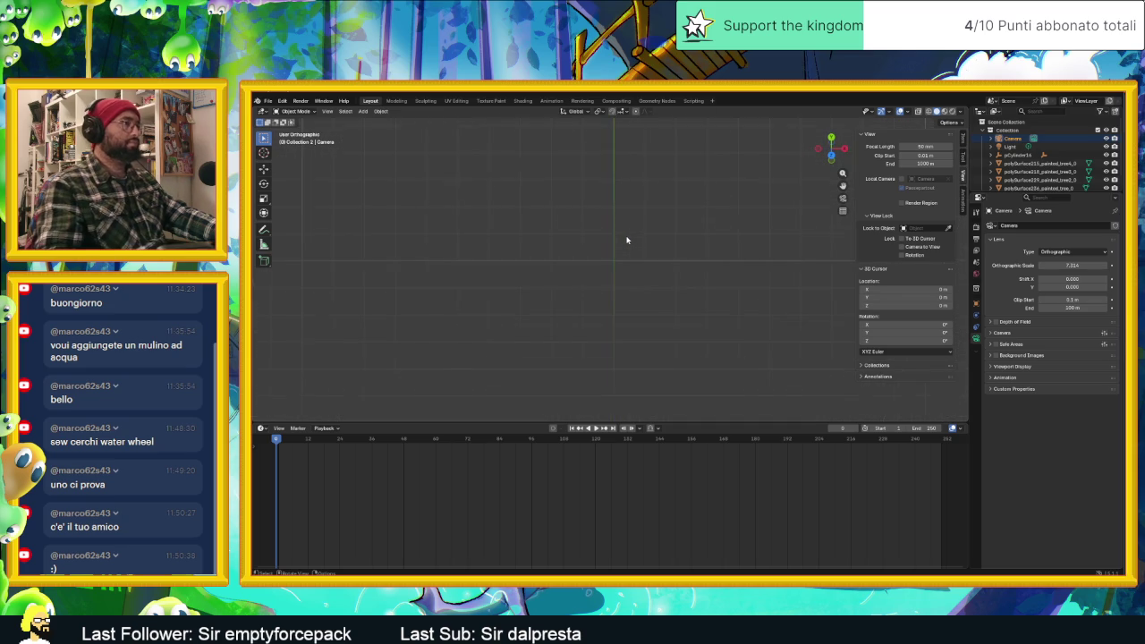
{"action": "scroll", "coordinate": [616, 250], "scroll_direction": "down", "scroll_amount": 3}
{"action": "mouse_move", "coordinate": [615, 190]}
{"action": "middle_mouse_down"}
{"action": "mouse_move", "coordinate": [608, 317]}
{"action": "mouse_move", "coordinate": [601, 225]}
{"action": "mouse_move", "coordinate": [590, 232]}
{"action": "mouse_move", "coordinate": [608, 221]}
{"action": "middle_mouse_up"}
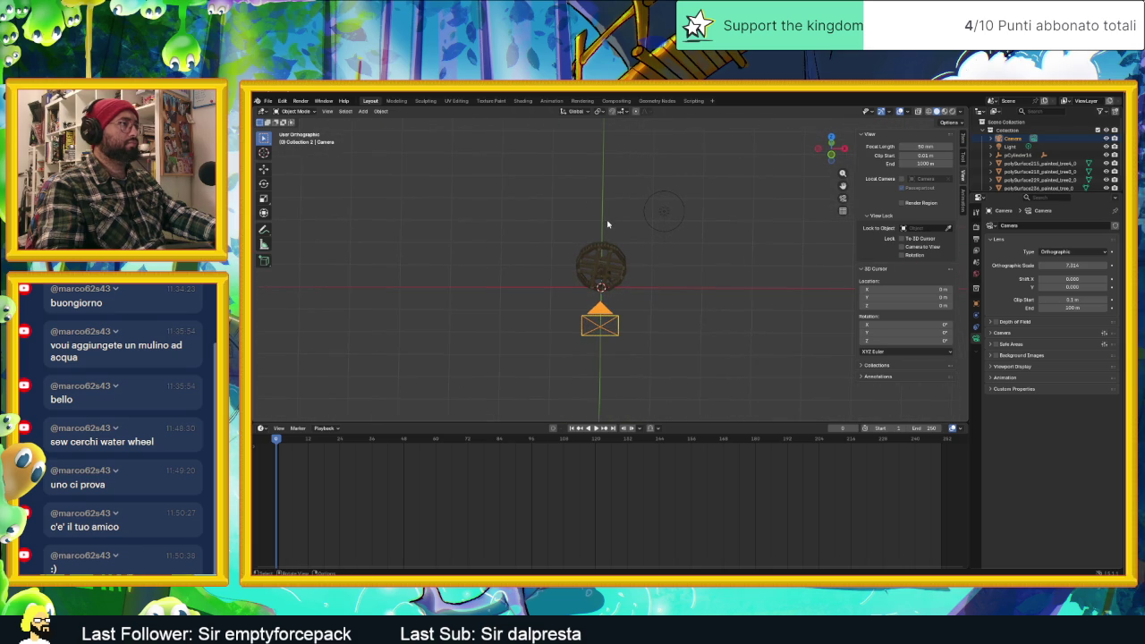
{"action": "scroll", "coordinate": [606, 223], "scroll_direction": "up", "scroll_amount": 1}
{"action": "scroll", "coordinate": [607, 224], "scroll_direction": "up", "scroll_amount": 1}
{"action": "scroll", "coordinate": [606, 224], "scroll_direction": "up", "scroll_amount": 1}
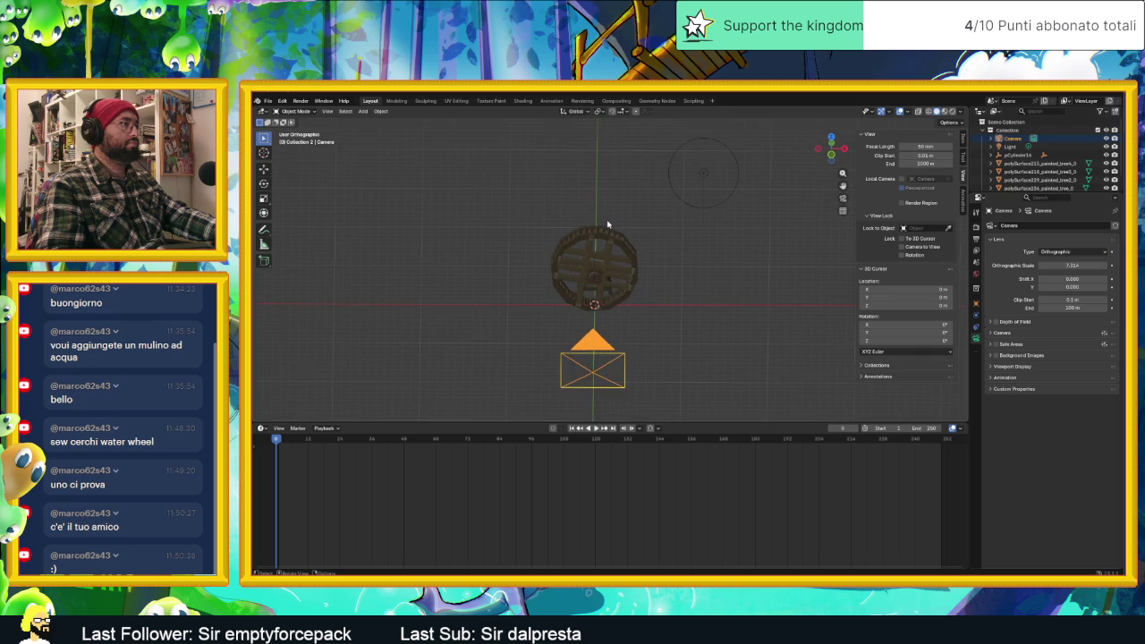
{"action": "scroll", "coordinate": [606, 223], "scroll_direction": "up", "scroll_amount": 1}
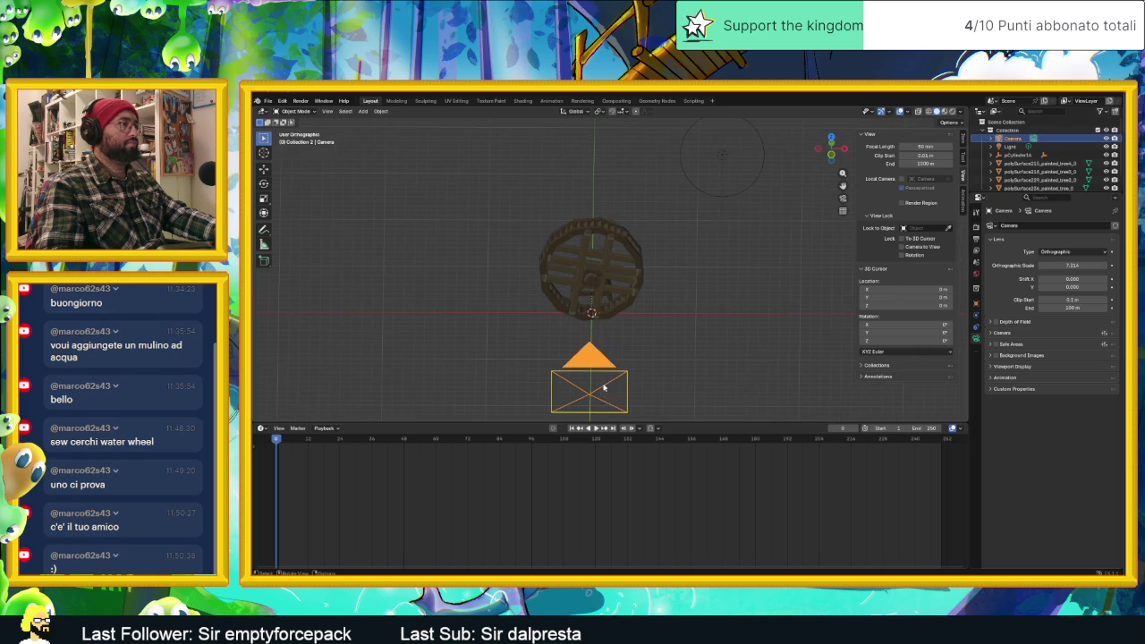
{"action": "left_click", "coordinate": [664, 344]}
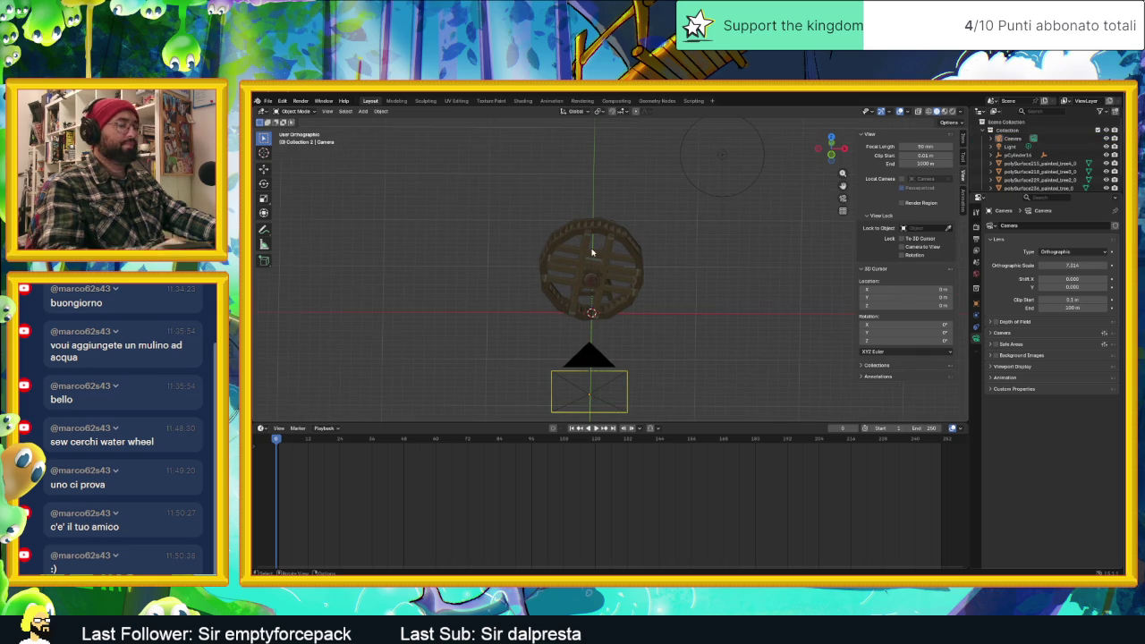
{"action": "key", "text": "KP_0"}
{"action": "key", "text": "KP_0"}
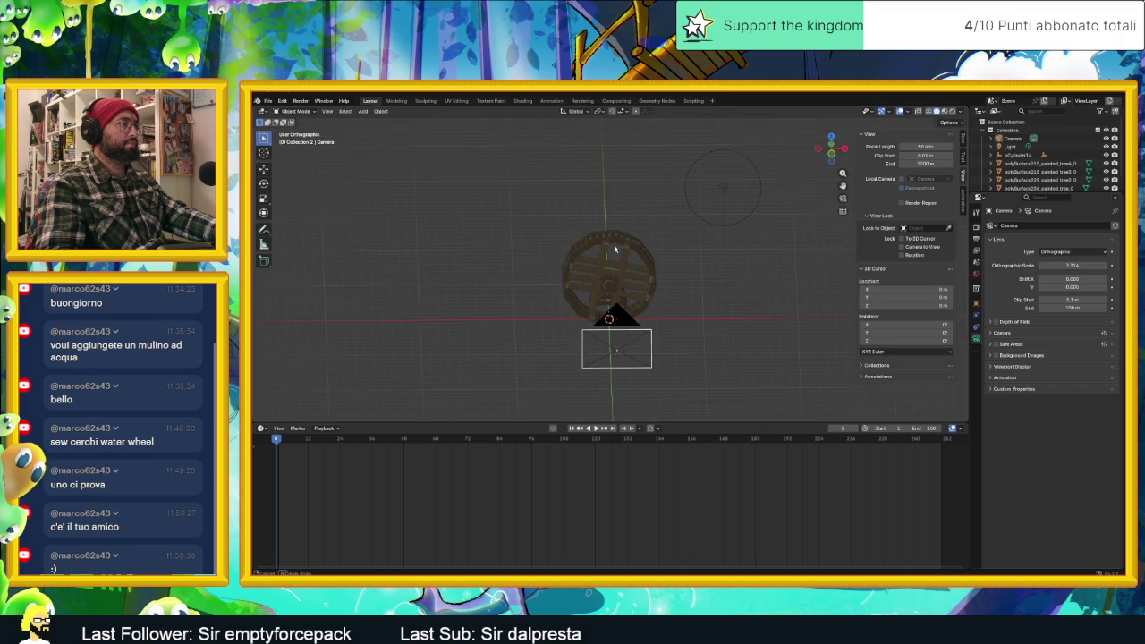
{"action": "key", "text": "KP_0"}
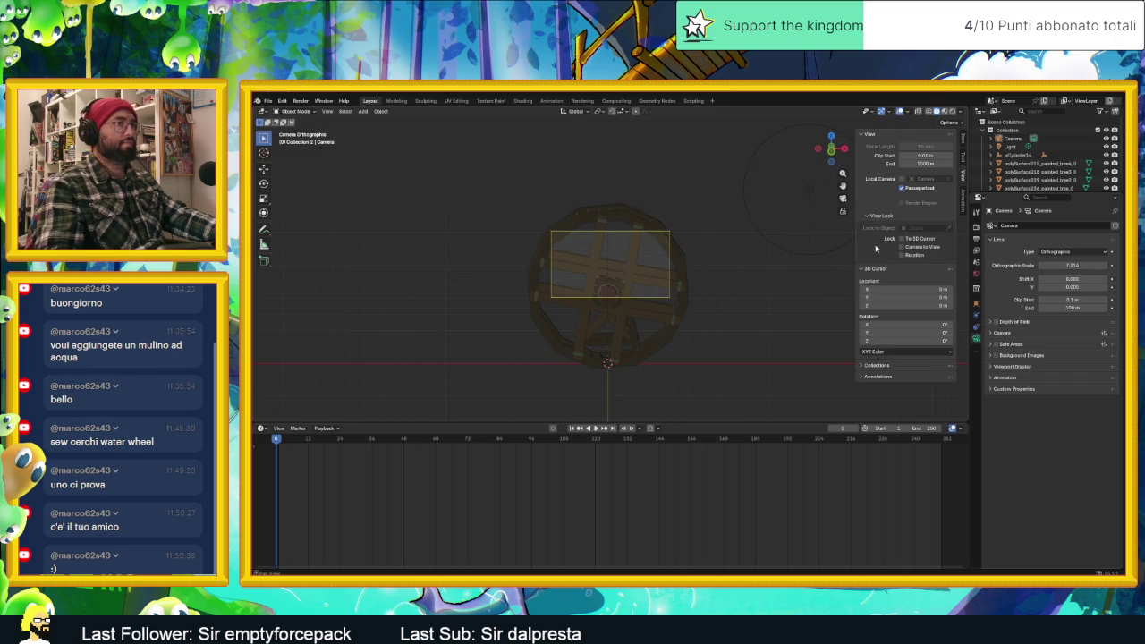
Tilt the camera lower and reset Clip Start, Clip End and Focal Length to their defaults.
{"action": "middle_click_drag", "start_coordinate": [682, 248], "coordinate": [682, 274]}
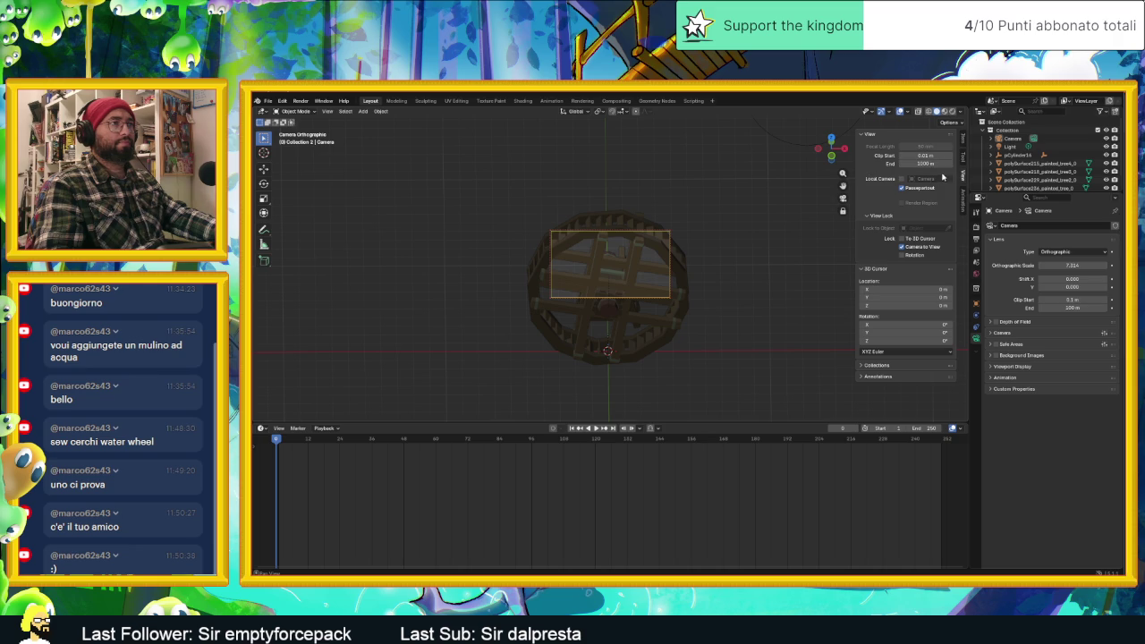
{"action": "mouse_move", "coordinate": [924, 156]}
{"action": "left_mouse_down"}
{"action": "mouse_move", "coordinate": [948, 156]}
{"action": "mouse_move", "coordinate": [941, 166]}
{"action": "left_mouse_up"}
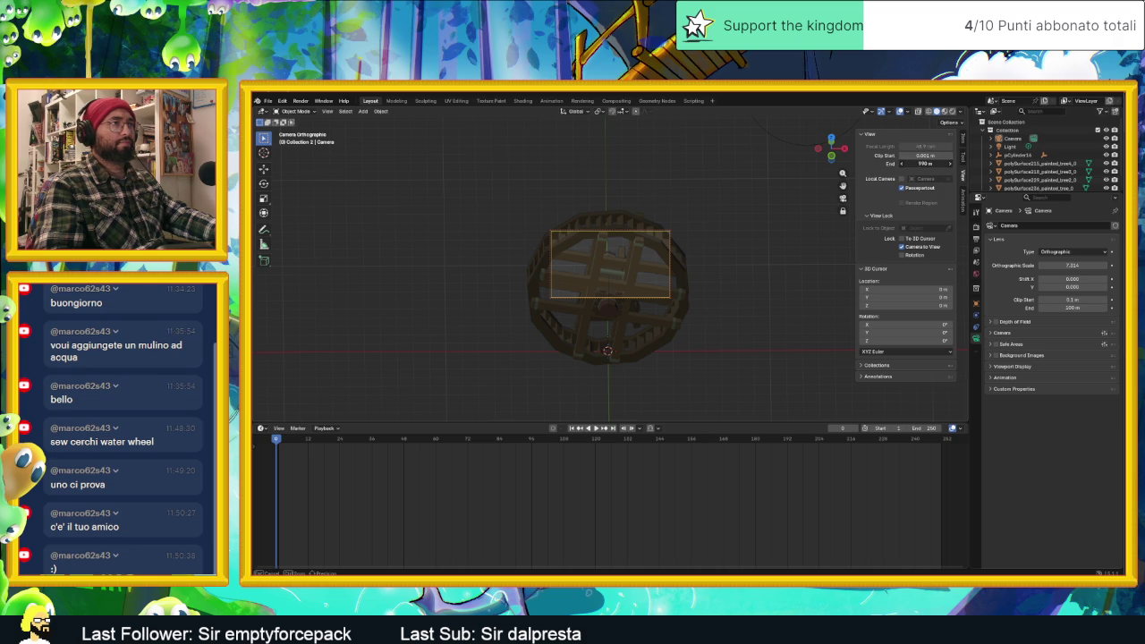
{"action": "right_click", "coordinate": [925, 164]}
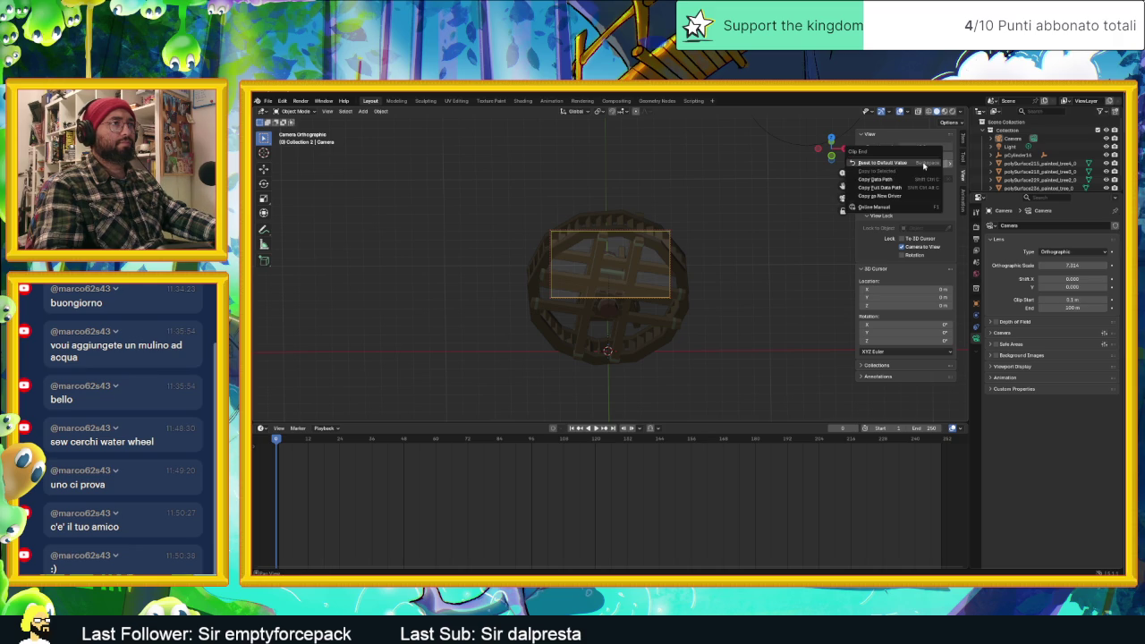
{"action": "left_click", "coordinate": [892, 163]}
{"action": "right_click", "coordinate": [930, 156]}
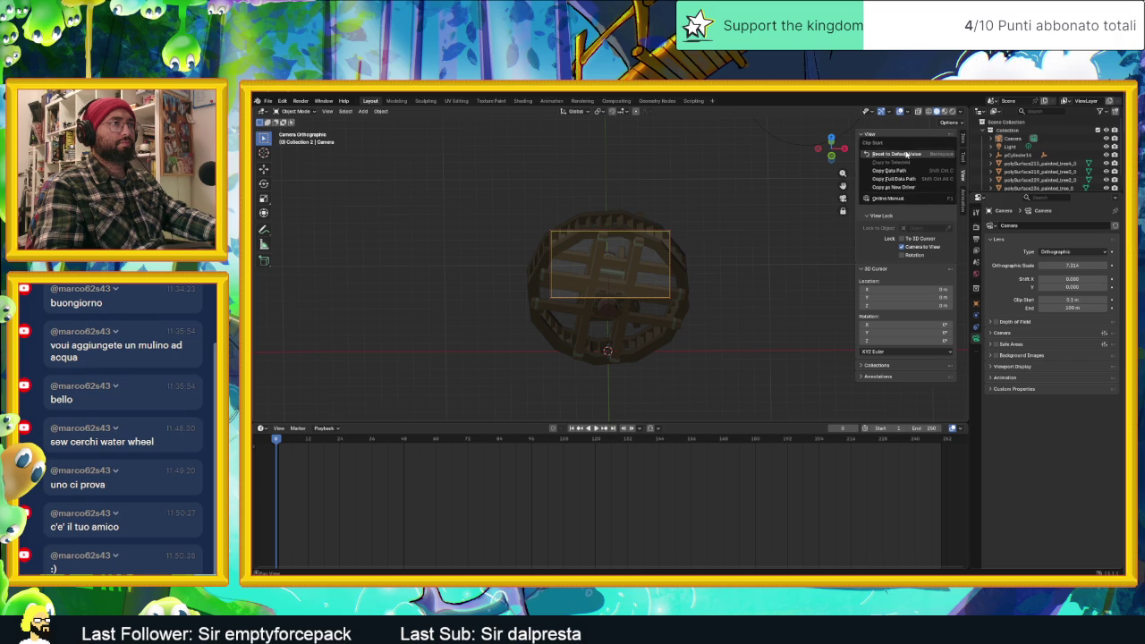
{"action": "left_click", "coordinate": [903, 155]}
{"action": "right_click", "coordinate": [925, 144]}
{"action": "left_click", "coordinate": [898, 146]}
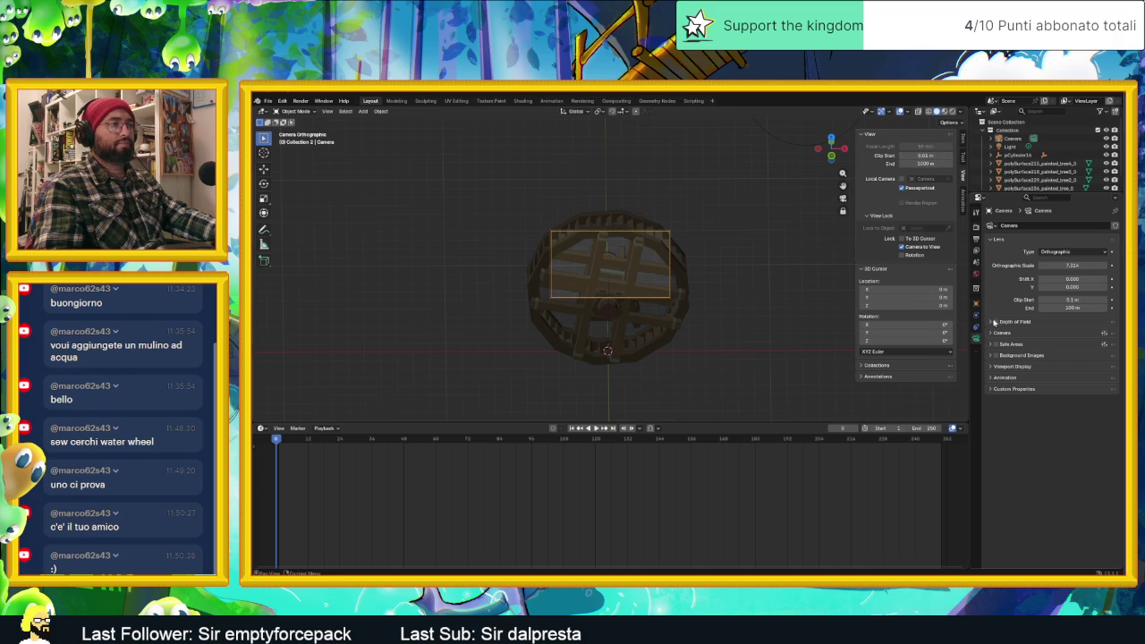
Widen the camera's Orthographic Scale to 14.624.
{"action": "left_click", "coordinate": [976, 227]}
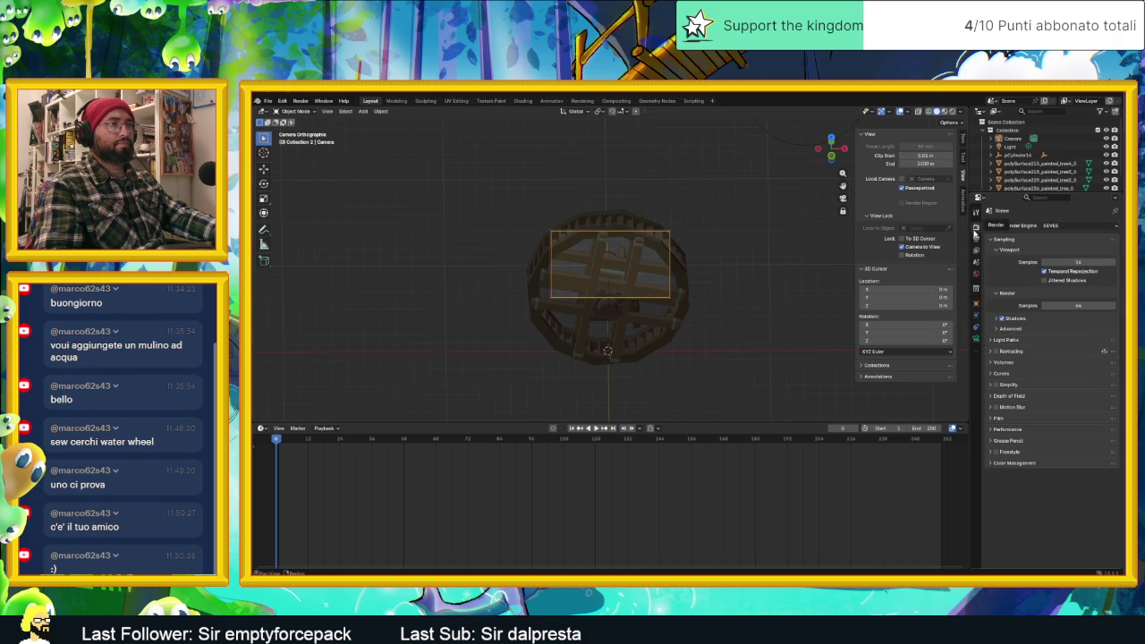
{"action": "left_click", "coordinate": [976, 338]}
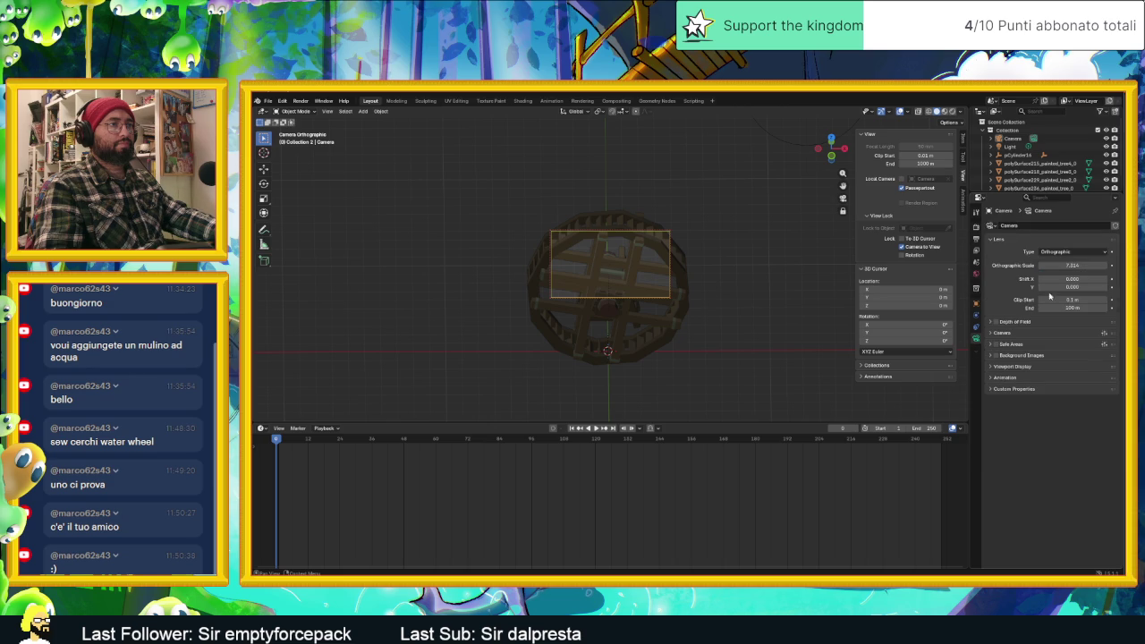
{"action": "mouse_move", "coordinate": [1080, 266]}
{"action": "left_mouse_down"}
{"action": "mouse_move", "coordinate": [1127, 265]}
{"action": "mouse_move", "coordinate": [1096, 266]}
{"action": "left_mouse_up"}
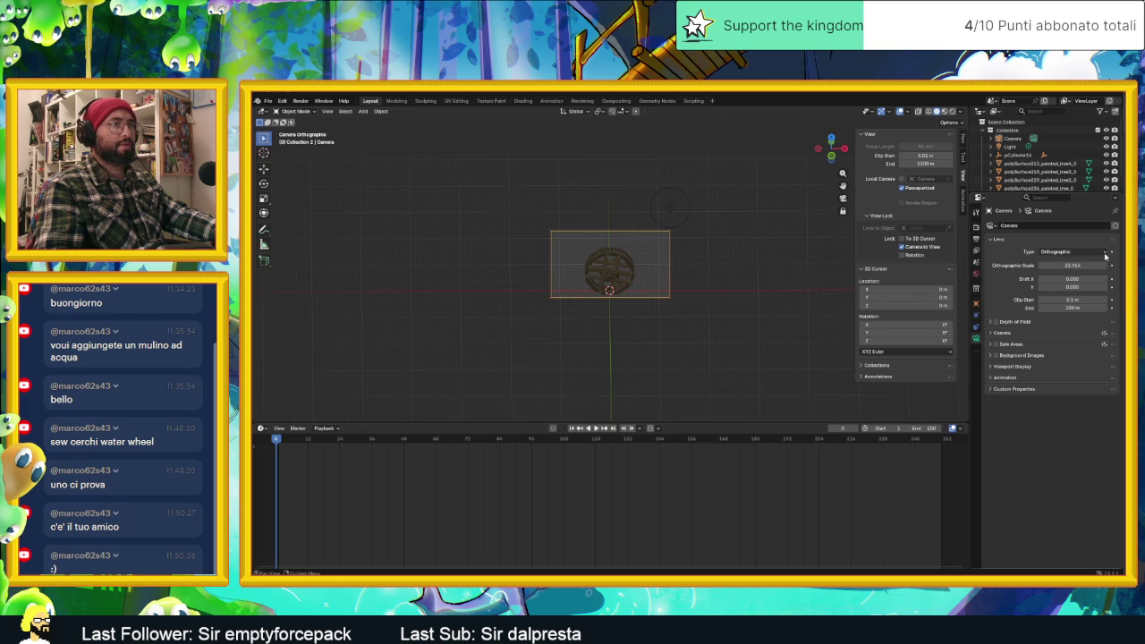
Keep the camera type Orthographic, zoom in, swing the locked camera around the wheel, and select the wheel.
{"action": "left_click", "coordinate": [1102, 253]}
{"action": "left_click", "coordinate": [1073, 269]}
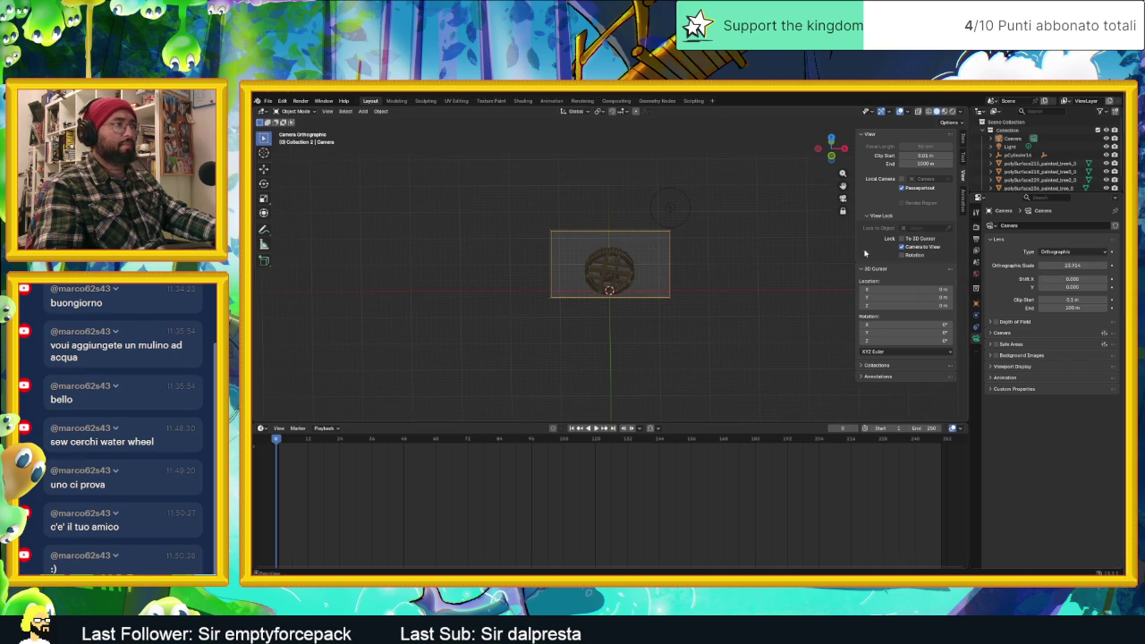
{"action": "scroll", "coordinate": [661, 279], "scroll_direction": "up", "scroll_amount": 4}
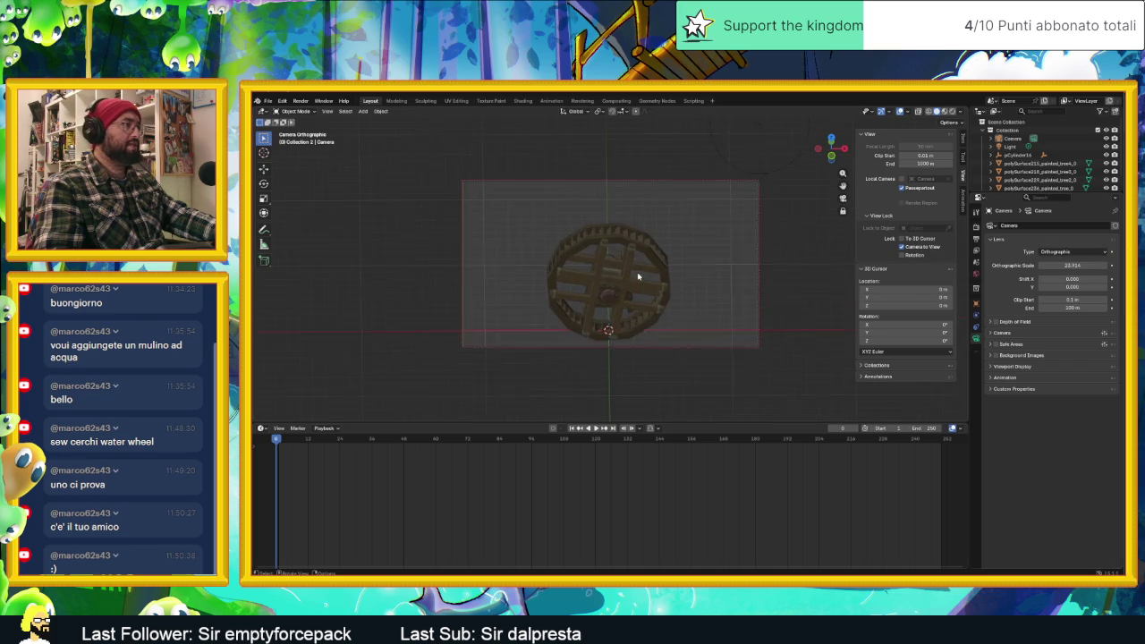
{"action": "scroll", "coordinate": [701, 278], "scroll_direction": "up", "scroll_amount": 1}
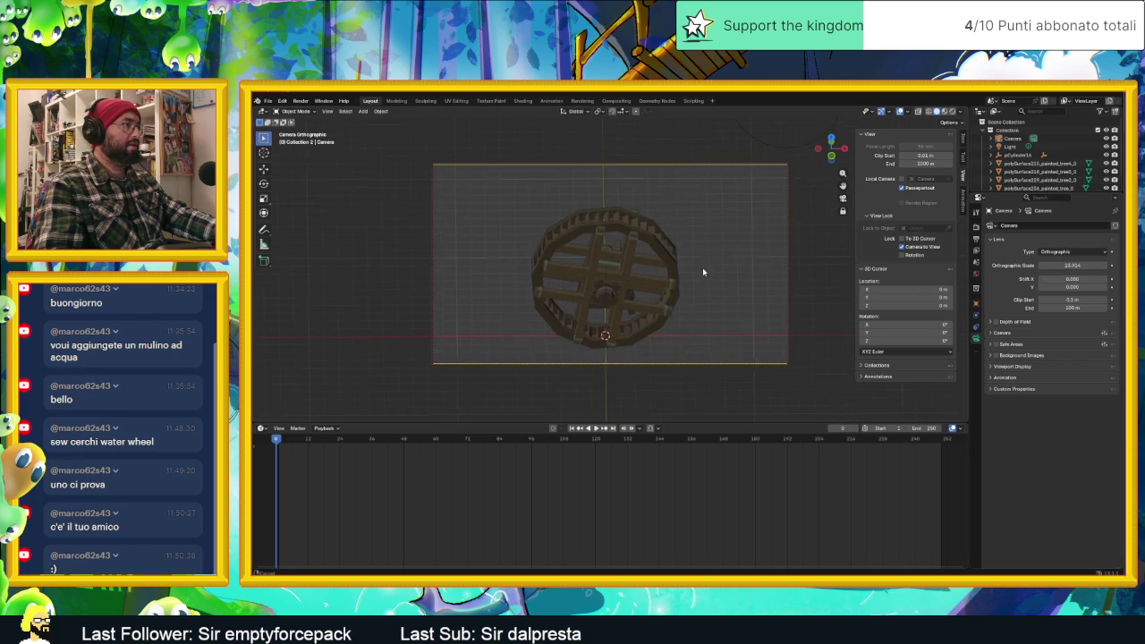
{"action": "mouse_move", "coordinate": [701, 272]}
{"action": "middle_mouse_down"}
{"action": "mouse_move", "coordinate": [718, 260]}
{"action": "mouse_move", "coordinate": [728, 273]}
{"action": "middle_mouse_up"}
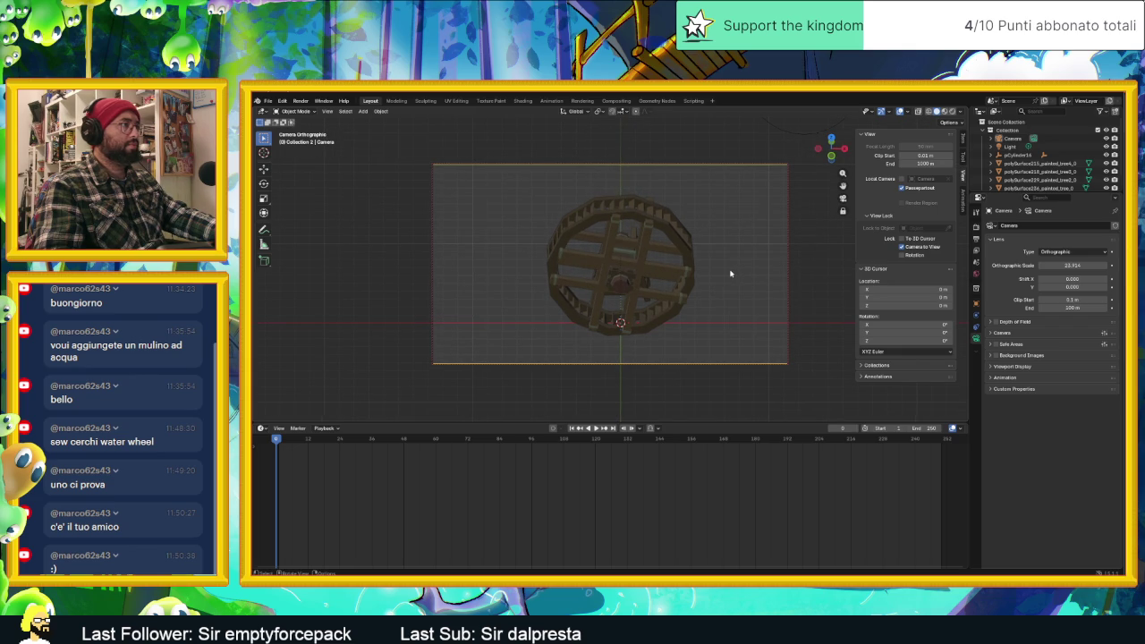
{"action": "middle_click_drag", "start_coordinate": [730, 273], "coordinate": [723, 272]}
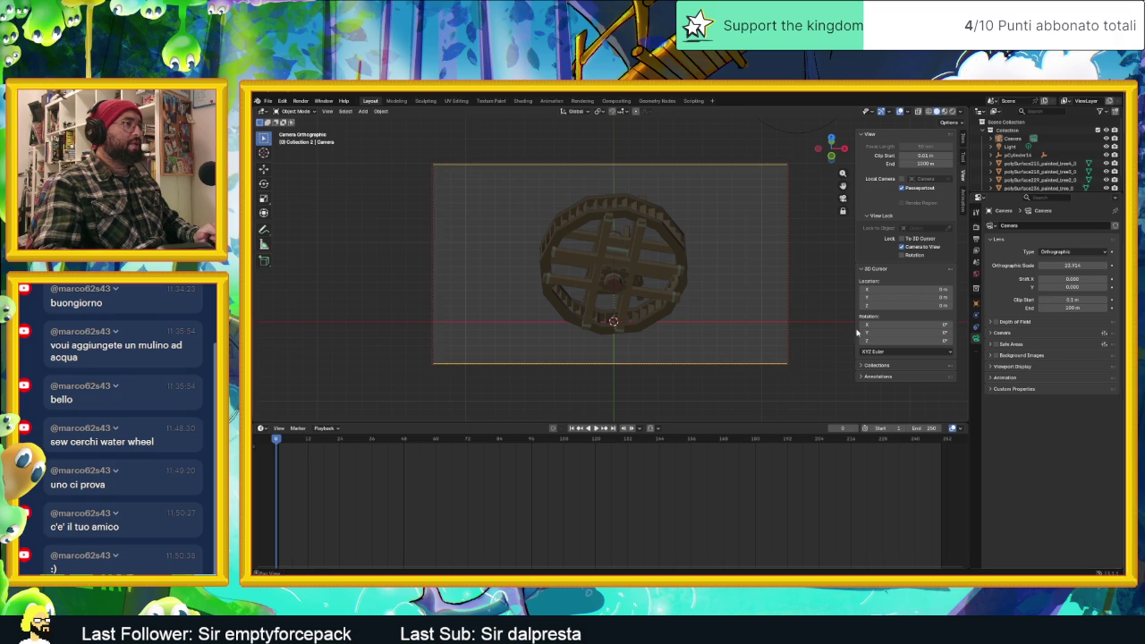
{"action": "left_click", "coordinate": [611, 295]}
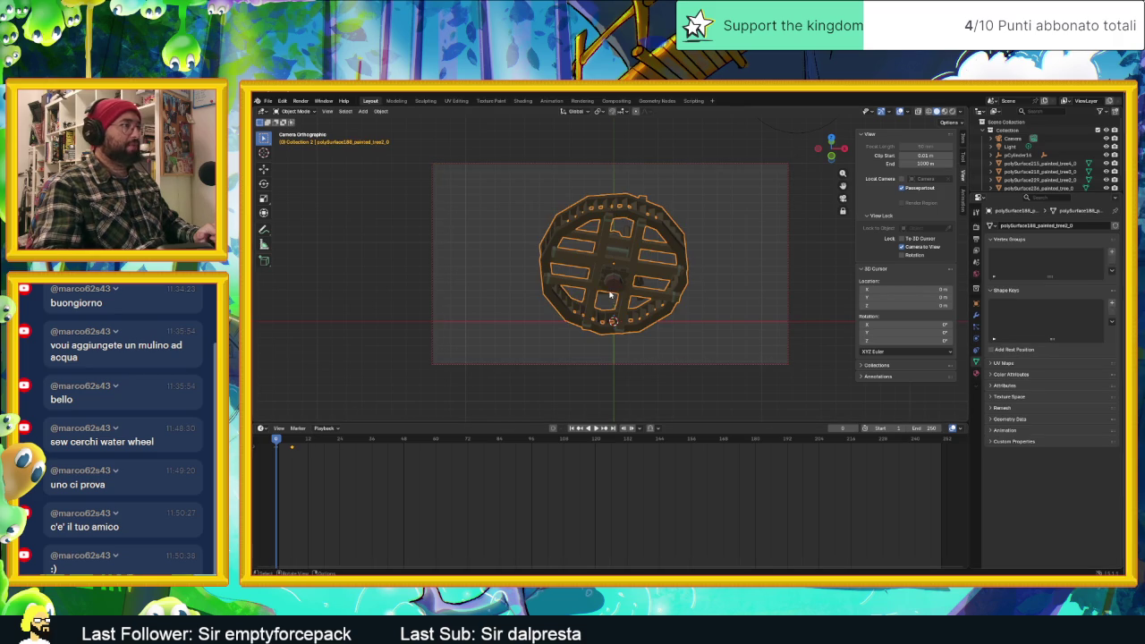
Play the wheel's spin, expand its channels down to Quaternion Rotation, and switch to the Animation workspace.
{"action": "key", "text": "space"}
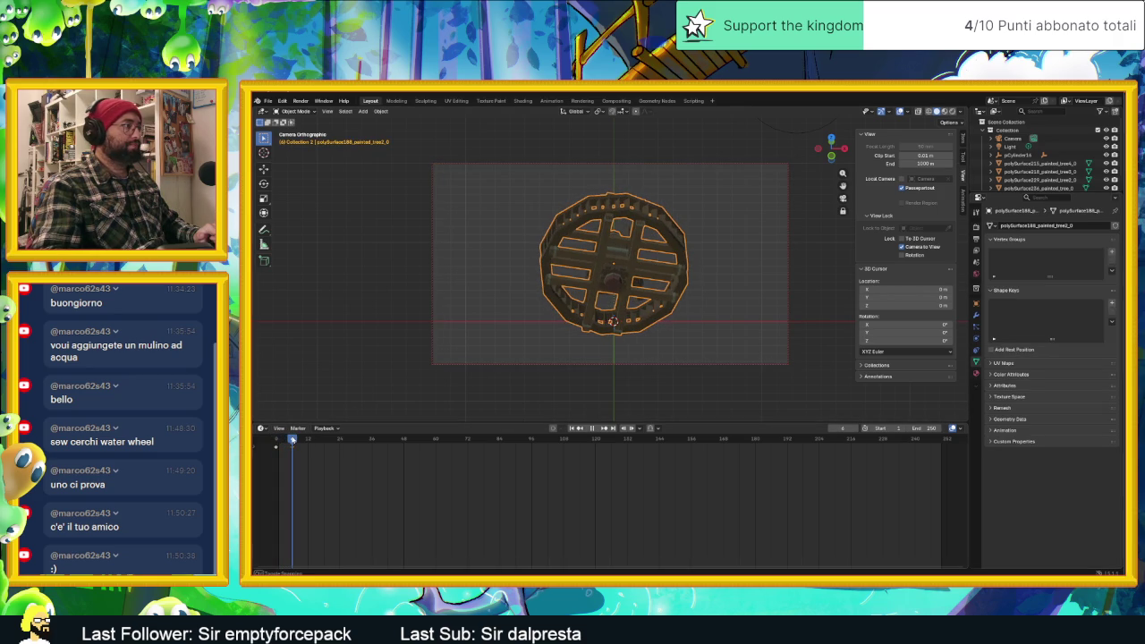
{"action": "left_click_drag", "start_coordinate": [290, 440], "coordinate": [276, 439]}
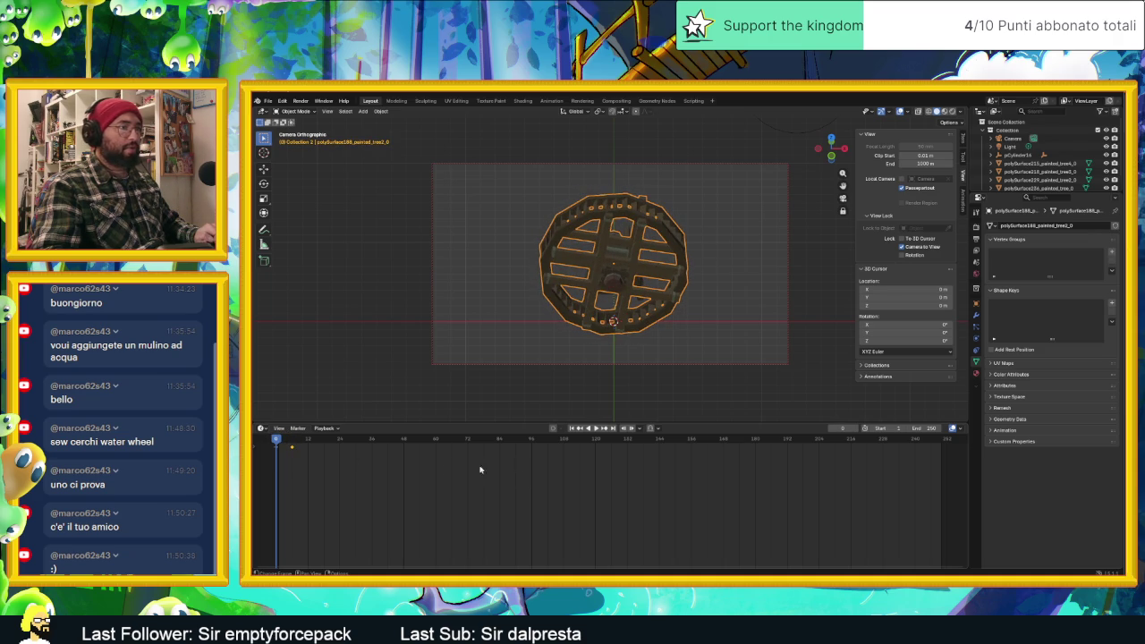
{"action": "left_click", "coordinate": [257, 450]}
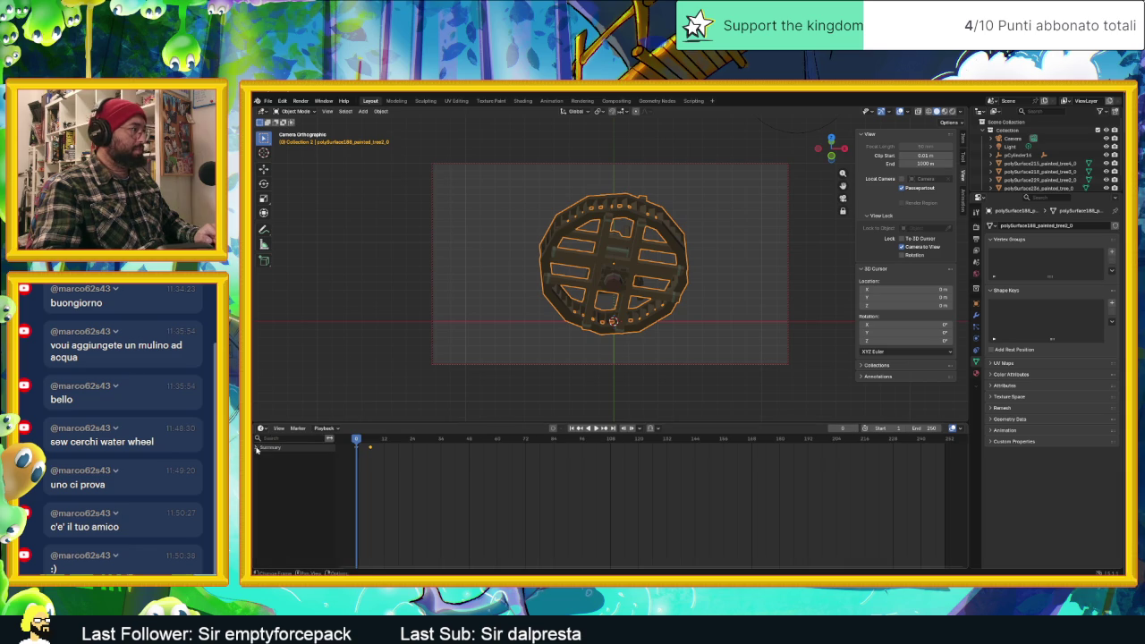
{"action": "left_click", "coordinate": [257, 448]}
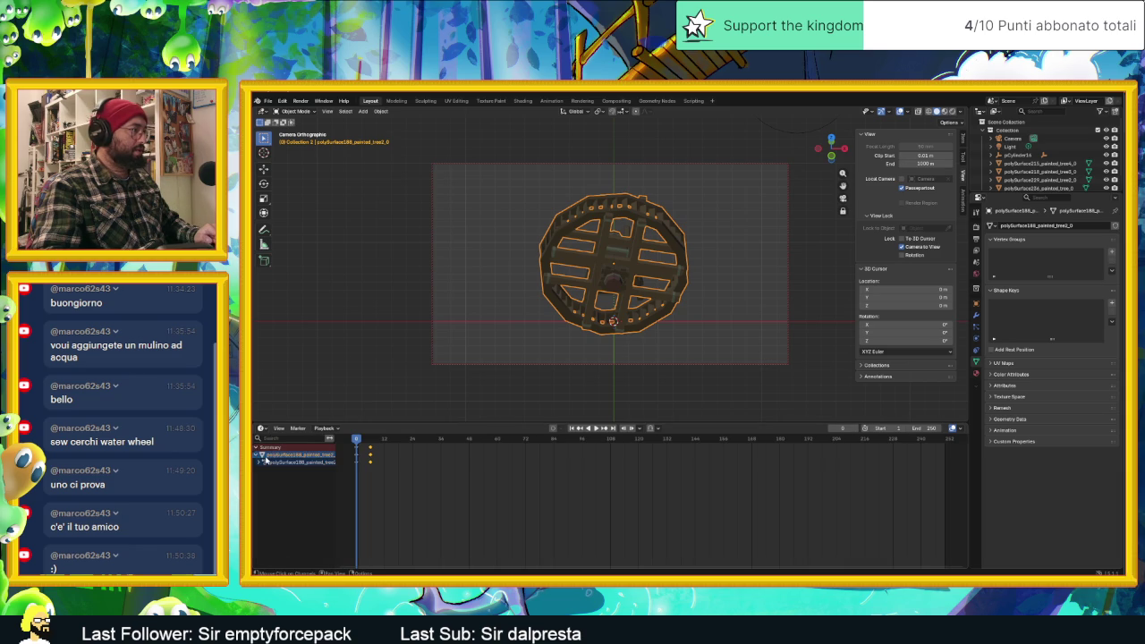
{"action": "left_click", "coordinate": [260, 462]}
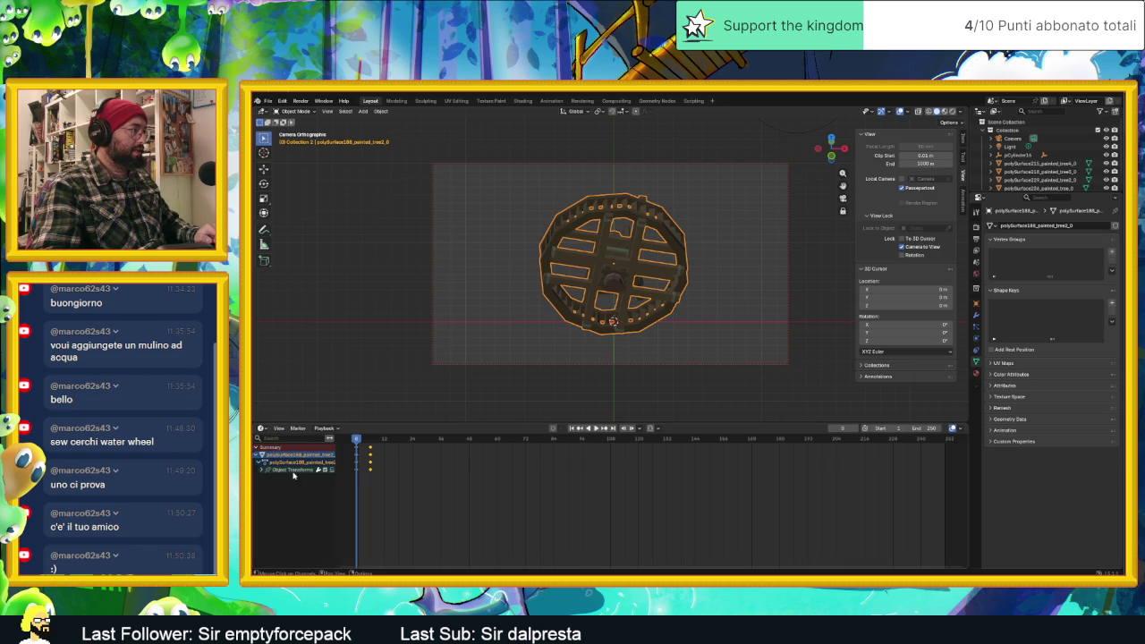
{"action": "left_click", "coordinate": [260, 471]}
{"action": "left_click", "coordinate": [290, 478]}
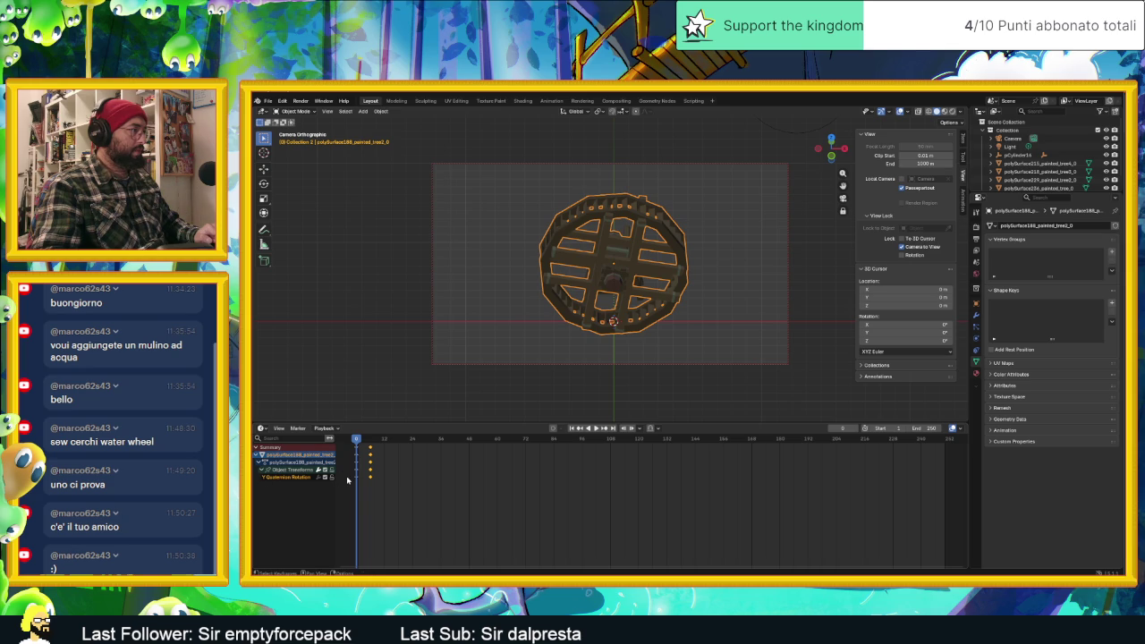
{"action": "left_click", "coordinate": [259, 462]}
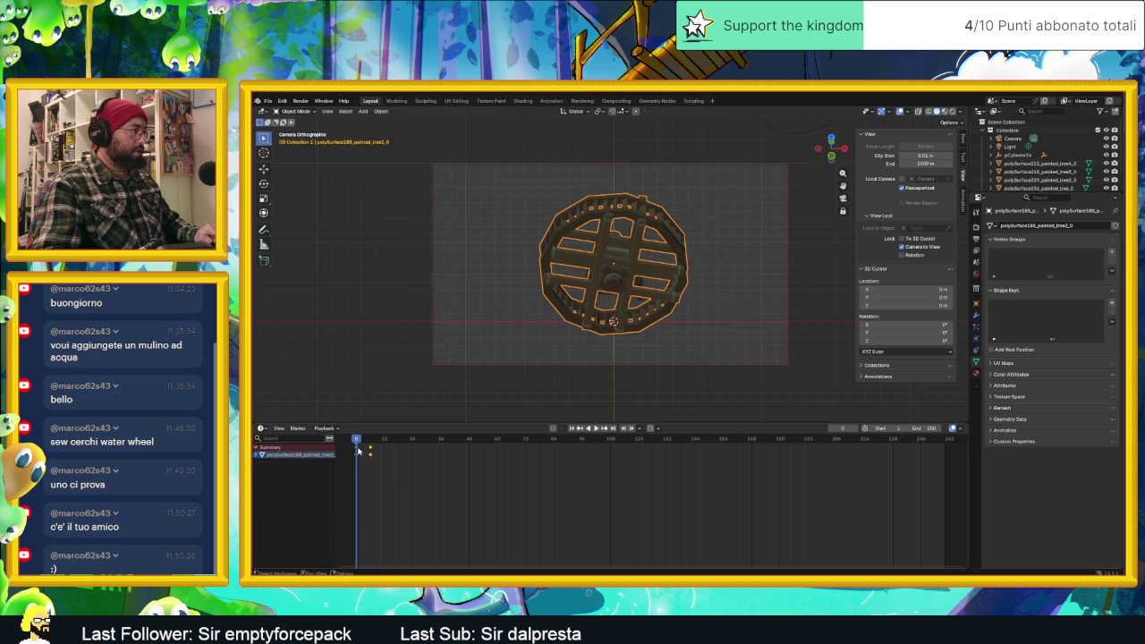
{"action": "left_click", "coordinate": [551, 100]}
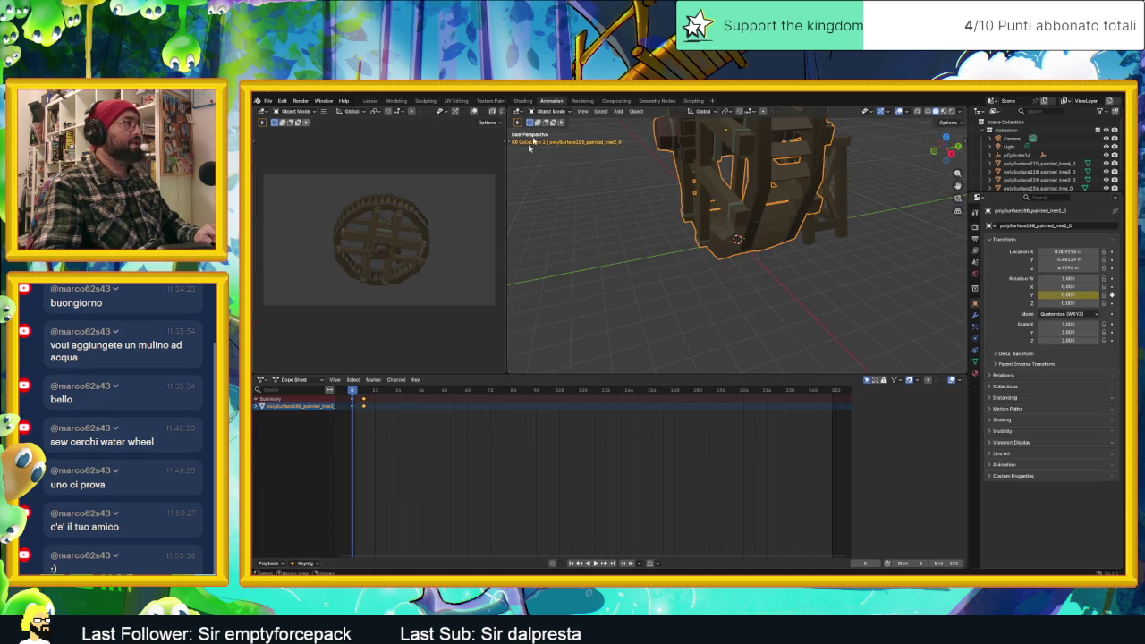
Frame all keys in the Dope Sheet, play the spin, and scrub the timeline back toward frame 0.
{"action": "key", "text": "Home"}
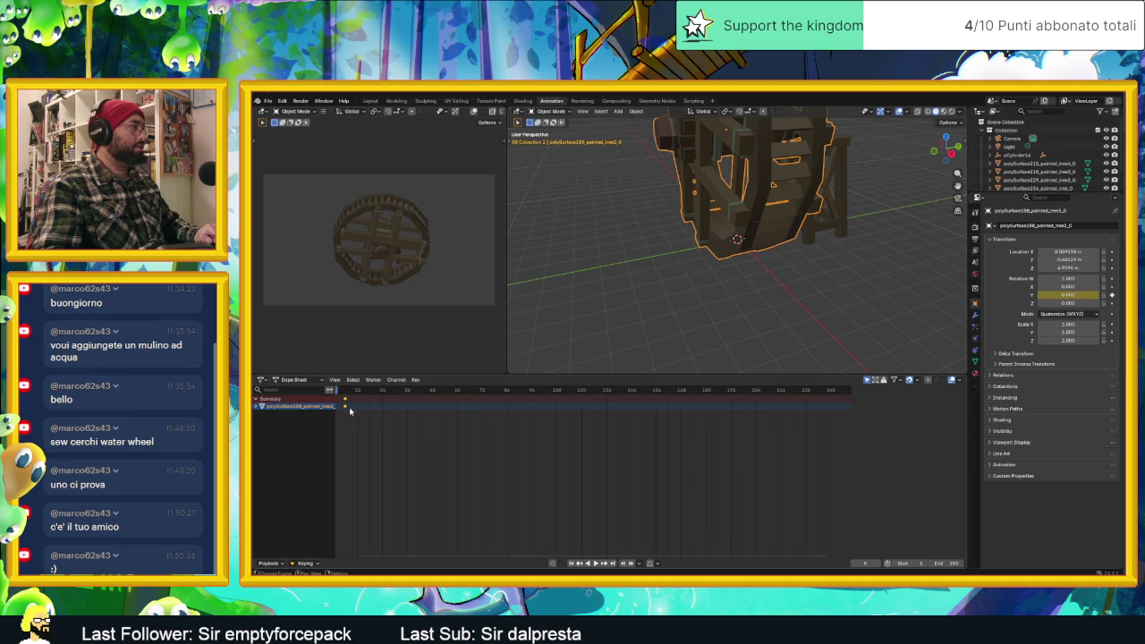
{"action": "scroll", "coordinate": [349, 410], "scroll_direction": "up", "scroll_amount": 4, "text": "ctrl"}
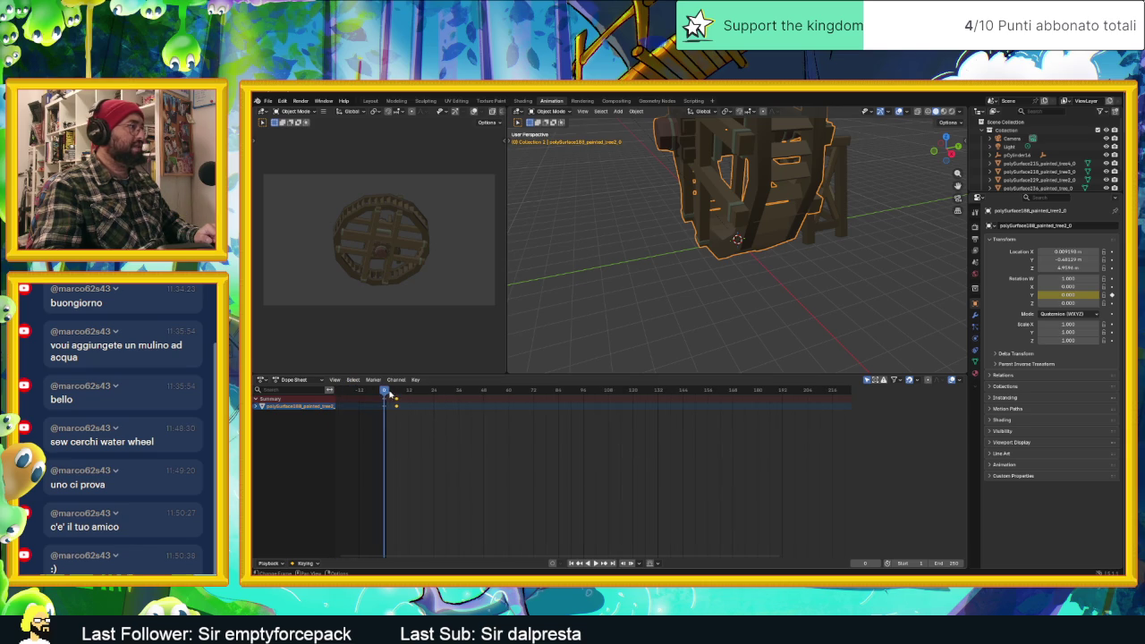
{"action": "key", "text": "space"}
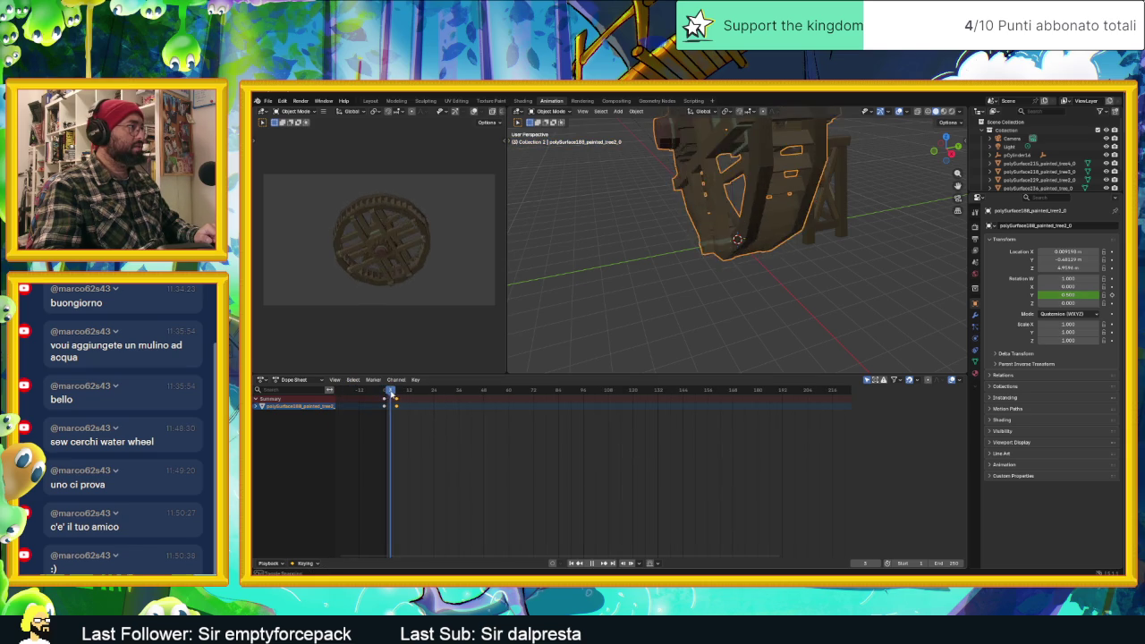
{"action": "left_click_drag", "start_coordinate": [395, 396], "coordinate": [398, 396]}
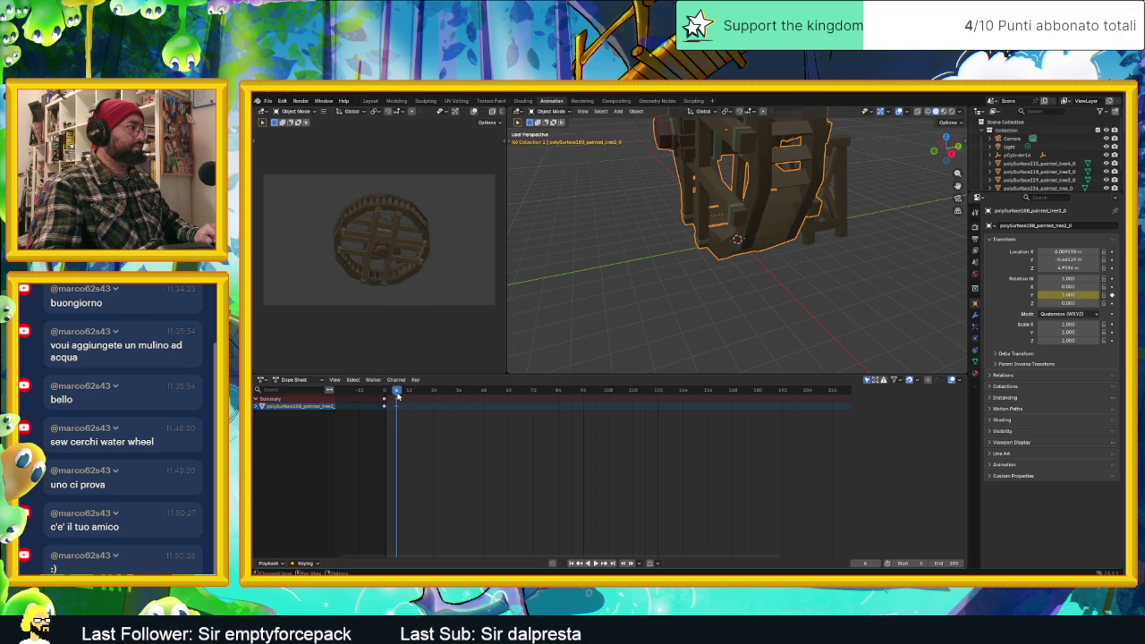
{"action": "scroll", "coordinate": [391, 407], "scroll_direction": "up", "scroll_amount": 2}
{"action": "middle_click_drag", "start_coordinate": [382, 416], "coordinate": [499, 435]}
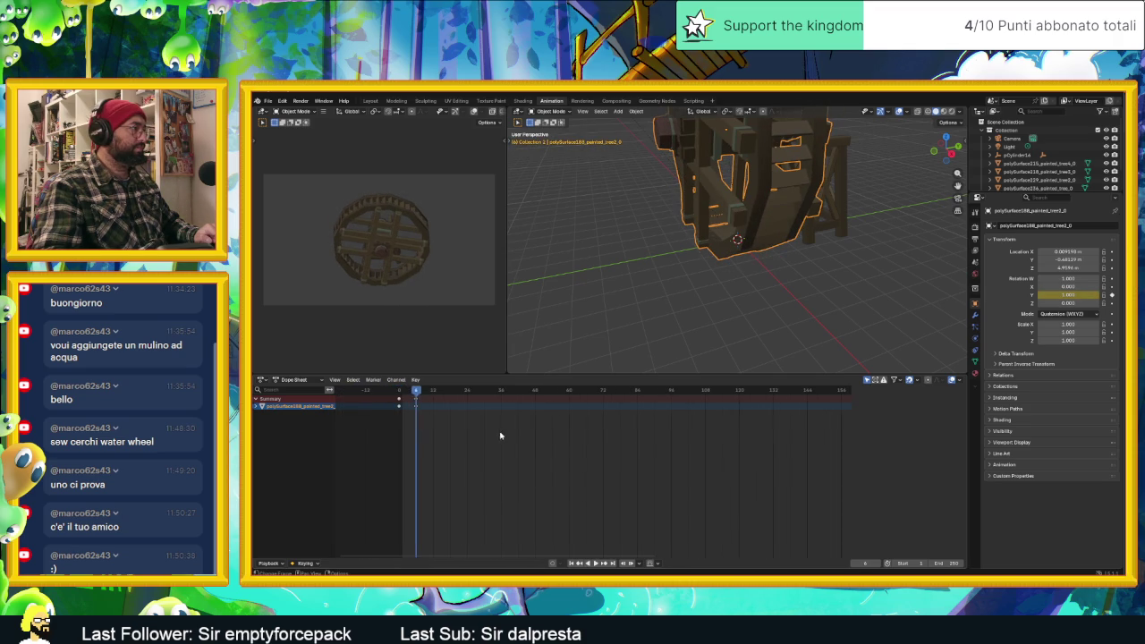
Switch the editor to Action Editor and back to Dope Sheet, replay from the first frame, then go to Chrome.
{"action": "left_click", "coordinate": [295, 380]}
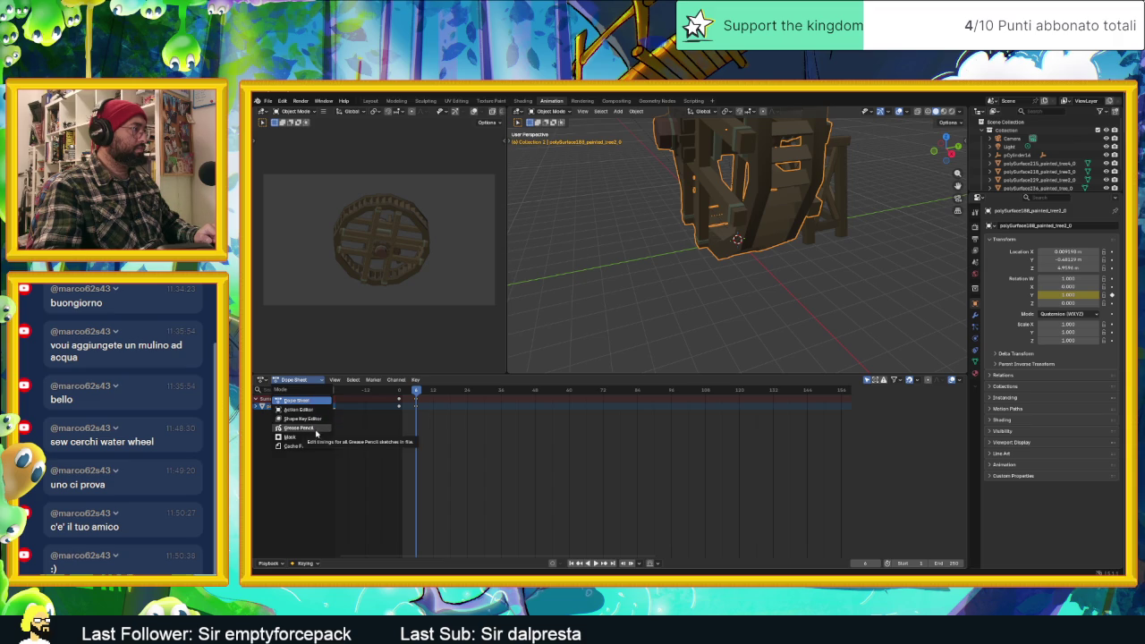
{"action": "left_click", "coordinate": [299, 409]}
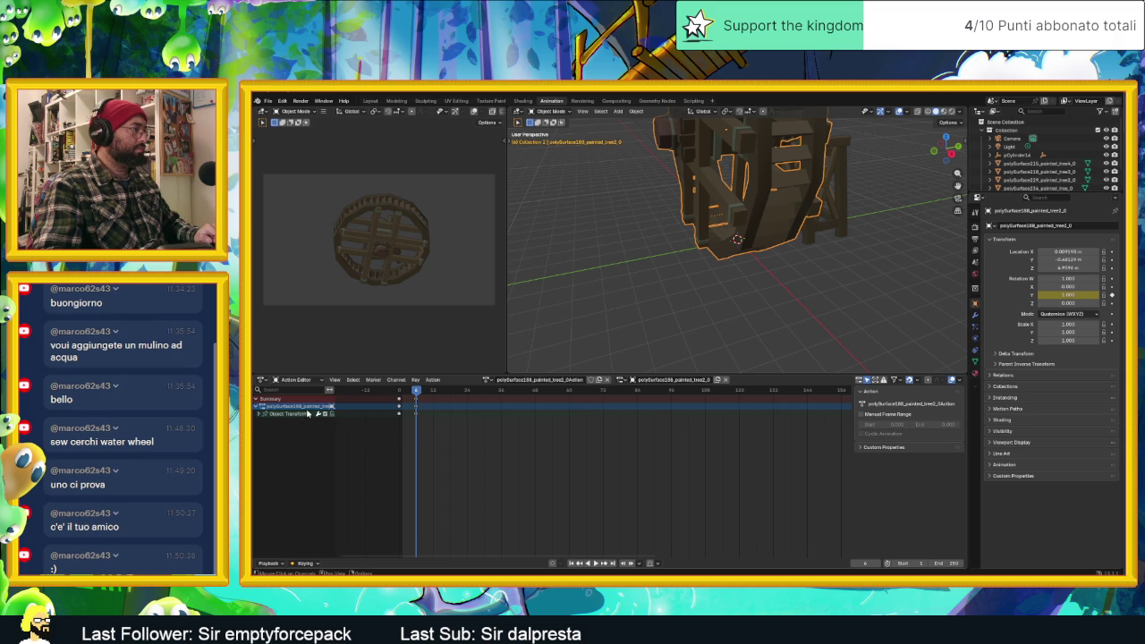
{"action": "left_click", "coordinate": [308, 380]}
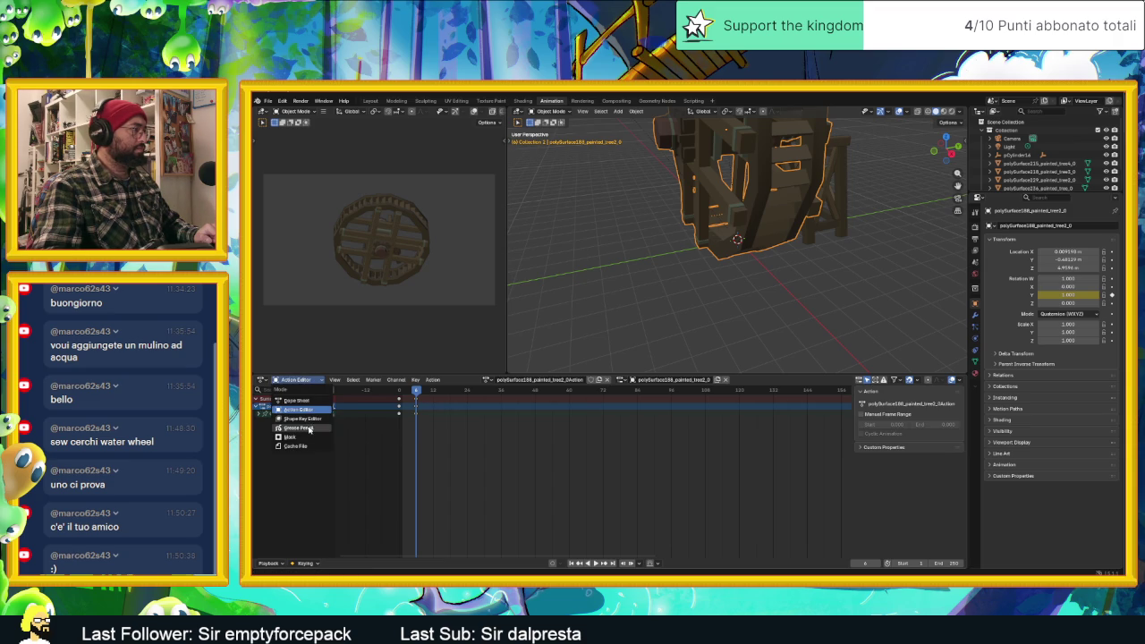
{"action": "left_click", "coordinate": [303, 400]}
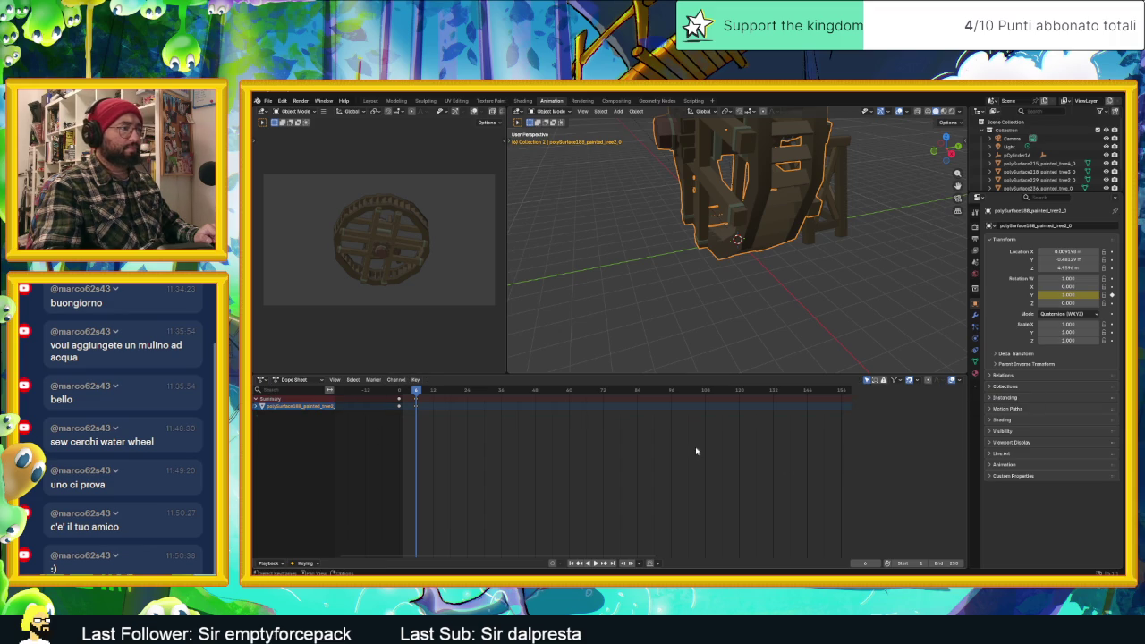
{"action": "key", "text": "shift+Left"}
{"action": "key", "text": "space"}
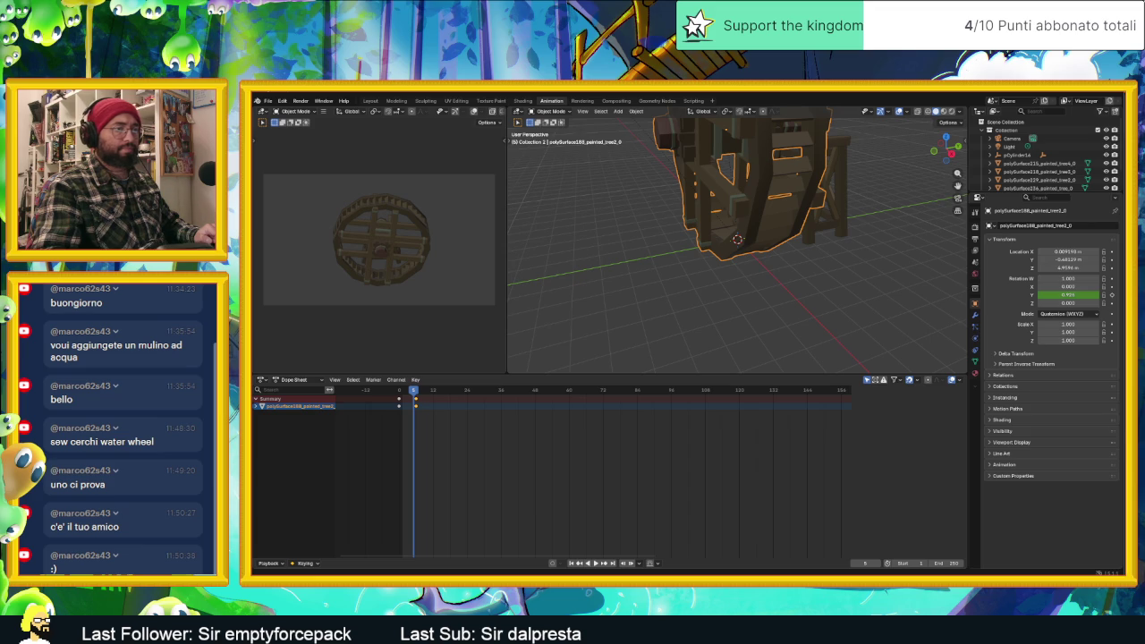
{"action": "key", "text": "alt+Tab"}
{"action": "left_click", "coordinate": [729, 93]}
Search Google for 'blender edit animation curve' and open the Graph Editor for Beginners video on YouTube.
{"action": "left_click", "coordinate": [728, 112]}
{"action": "type", "text": "blenmd"}
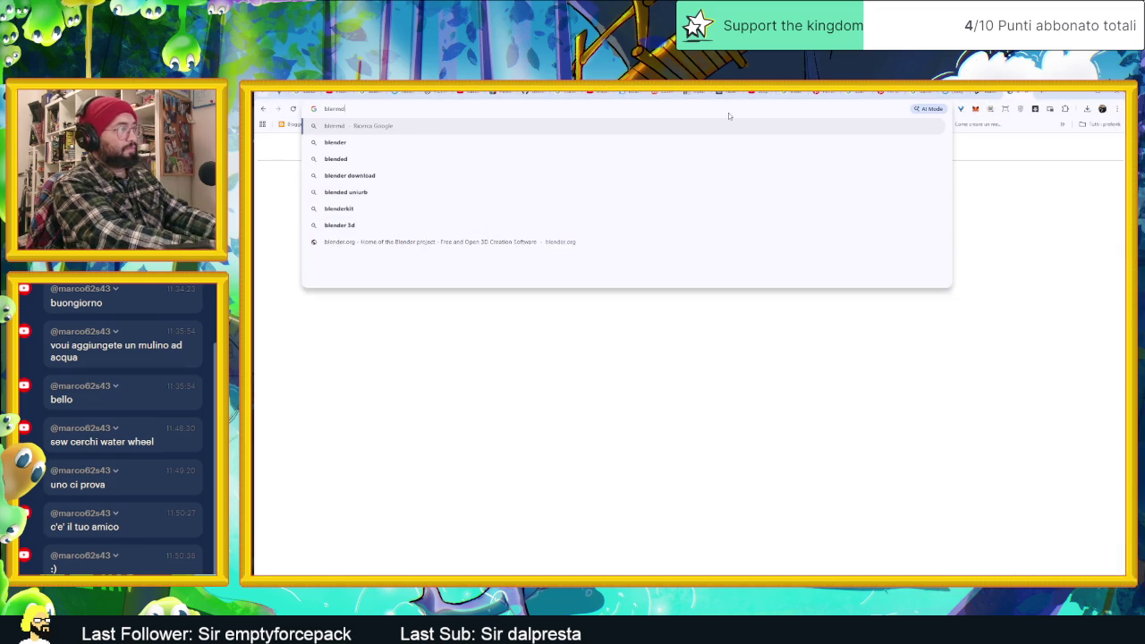
{"action": "key", "text": "BackSpace"}
{"action": "key", "text": "BackSpace"}
{"action": "type", "text": "der a"}
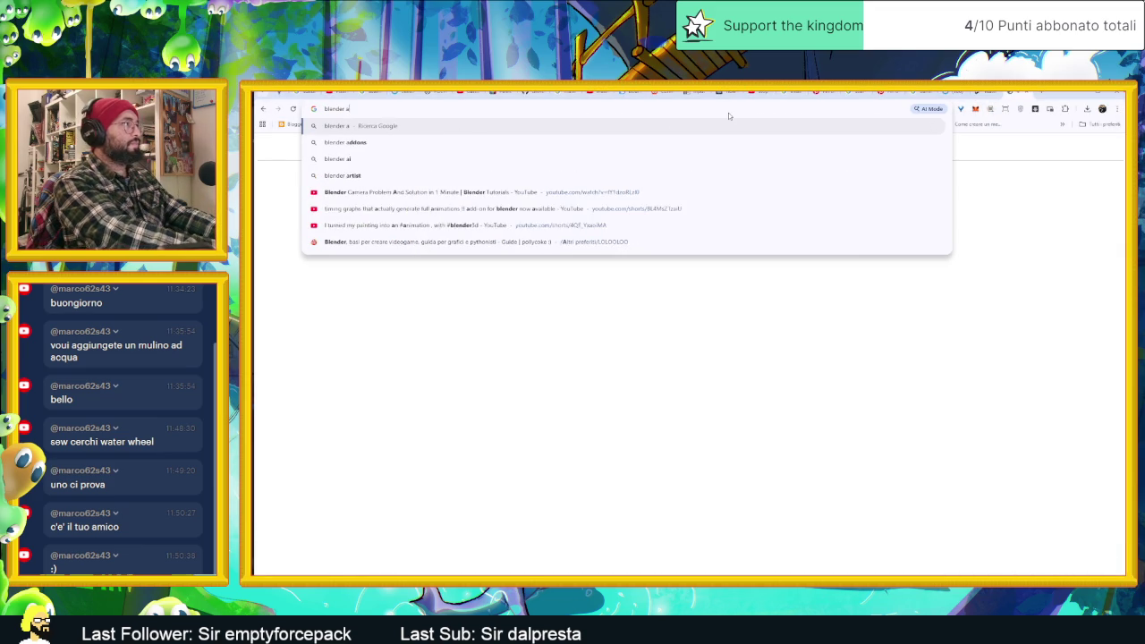
{"action": "type", "text": "nimat"}
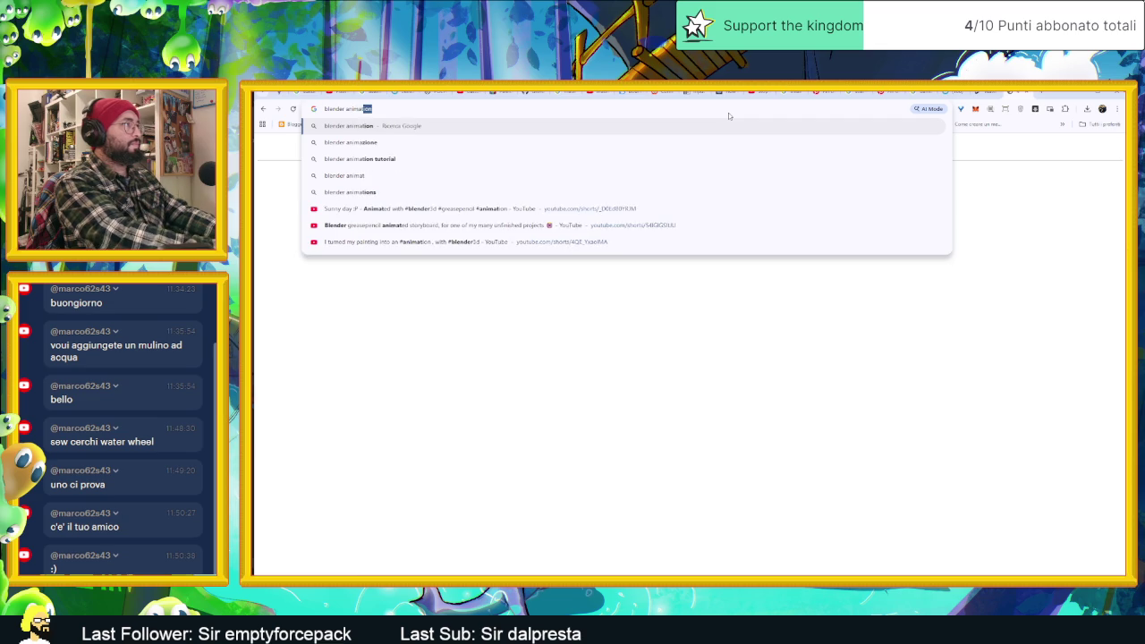
{"action": "type", "text": "ion edit"}
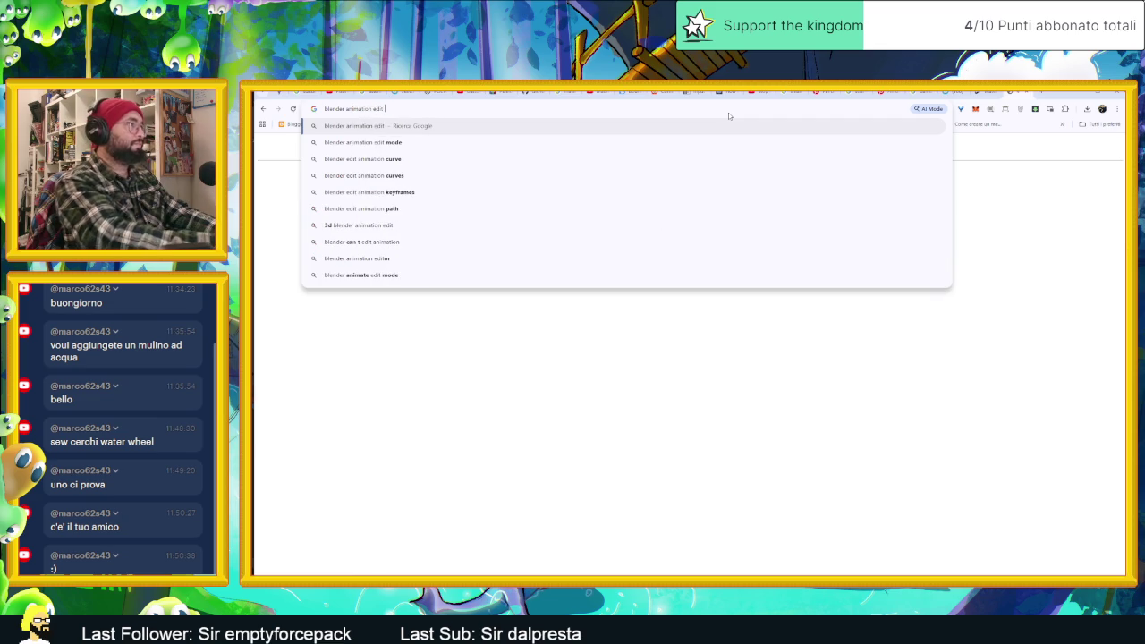
{"action": "key", "text": "Down"}
{"action": "key", "text": "Down"}
{"action": "key", "text": "Return"}
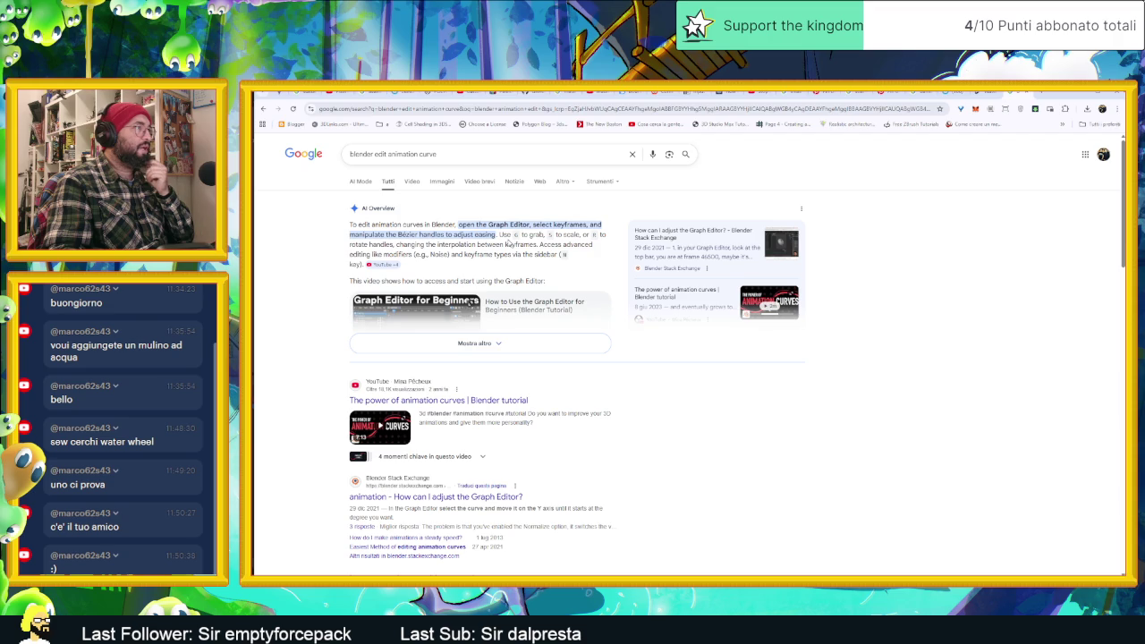
{"action": "left_click", "coordinate": [474, 342]}
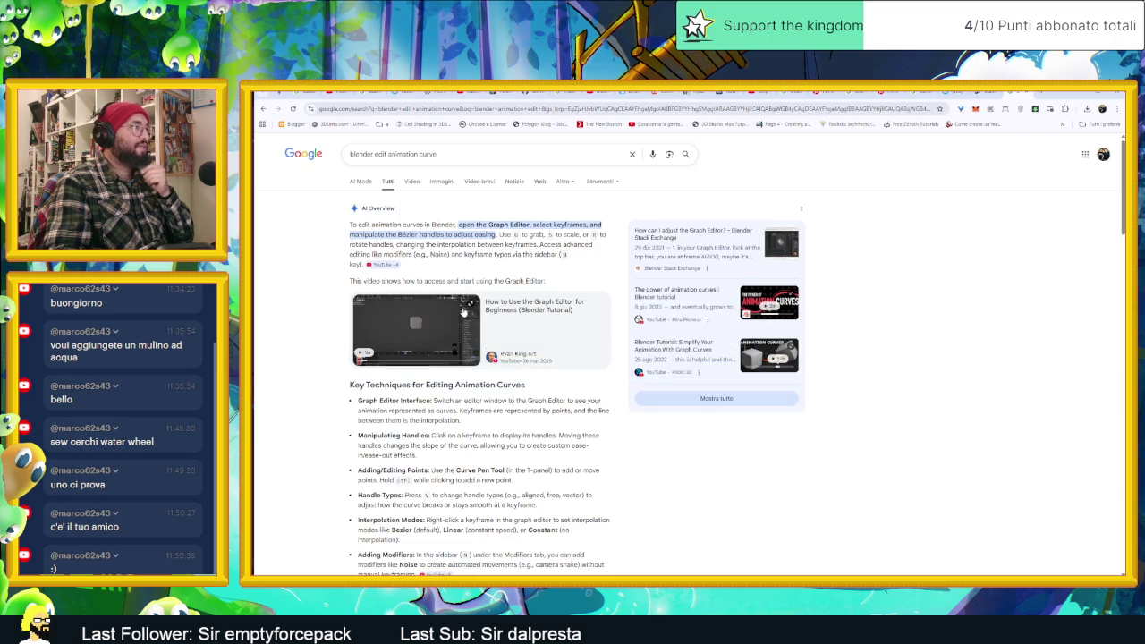
{"action": "left_click", "coordinate": [503, 309]}
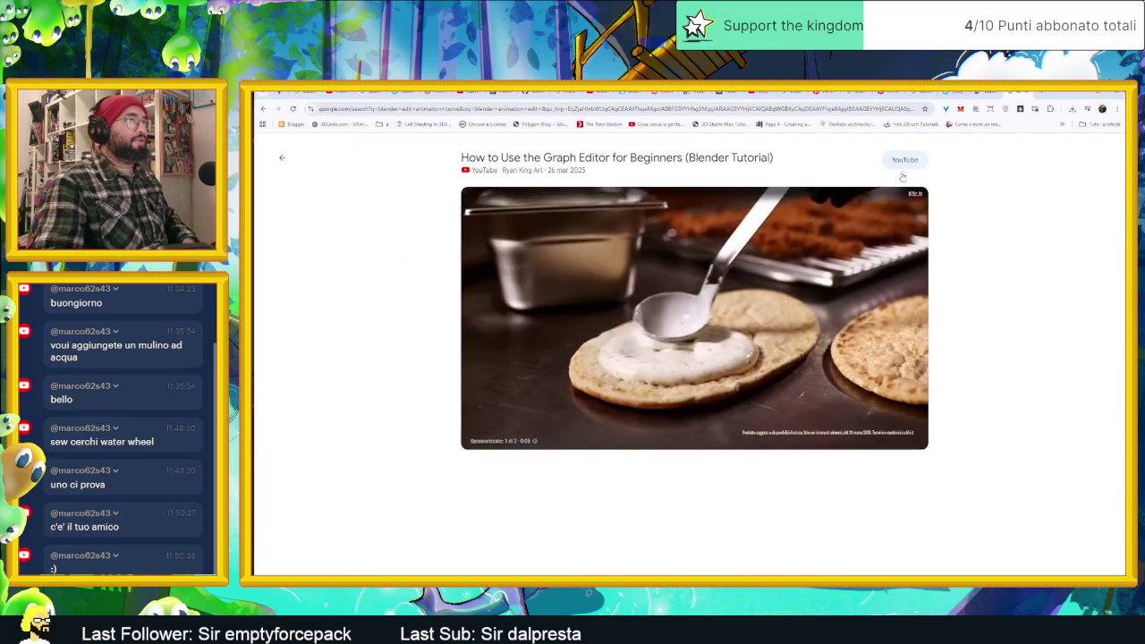
{"action": "left_click", "coordinate": [904, 160]}
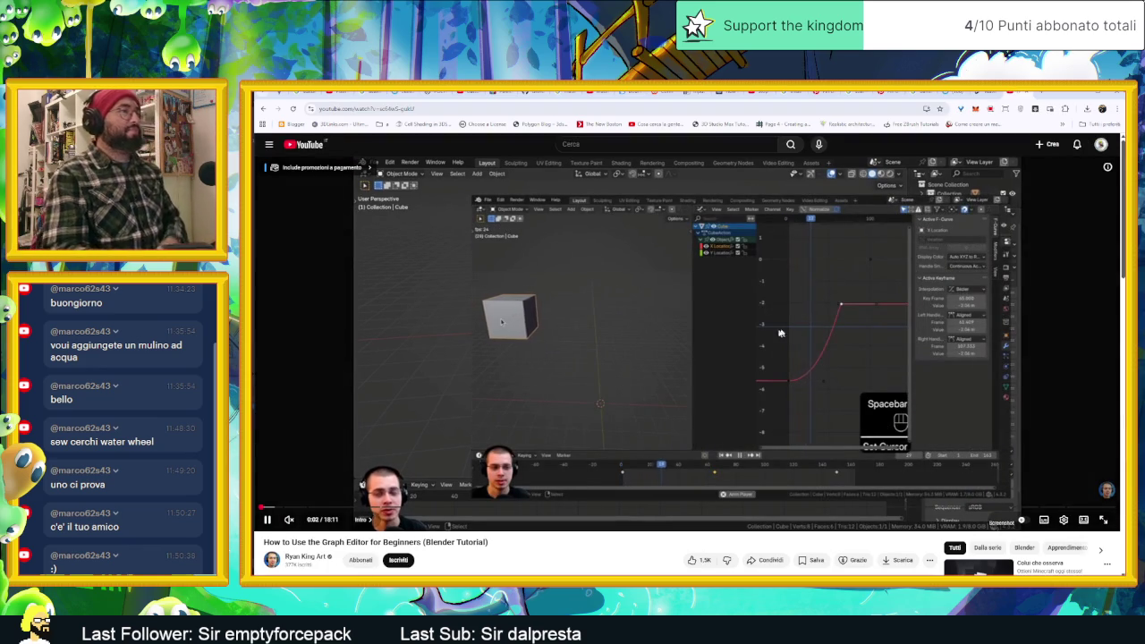
Pause the tutorial, scrub to its Graph Editor explanation around 1:45, then return to Blender.
{"action": "left_click", "coordinate": [775, 321]}
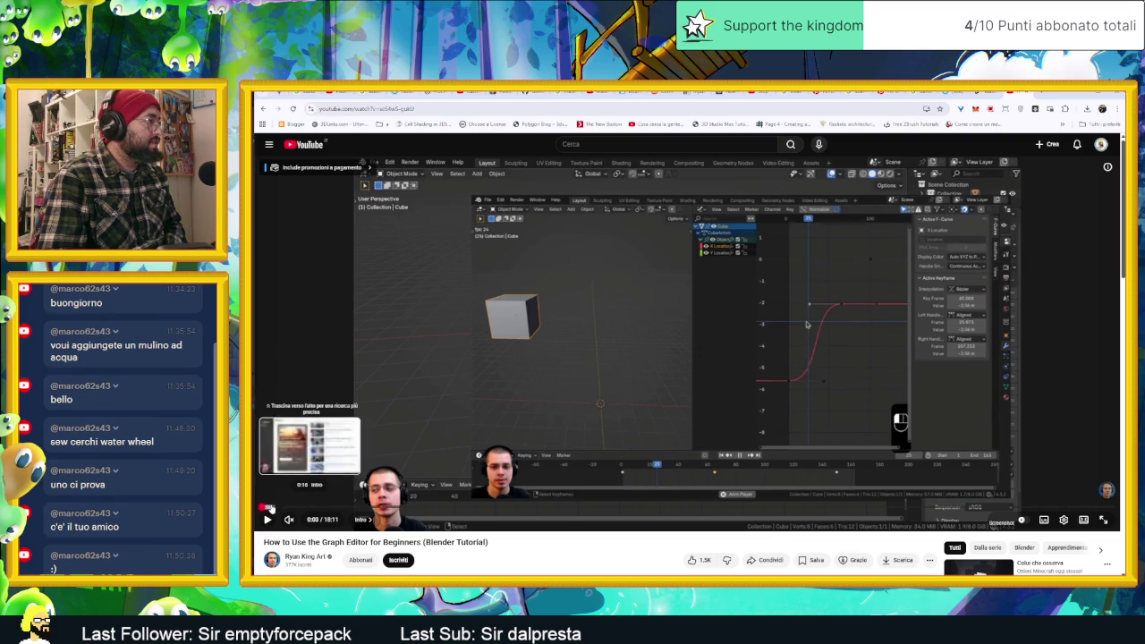
{"action": "left_click", "coordinate": [295, 507]}
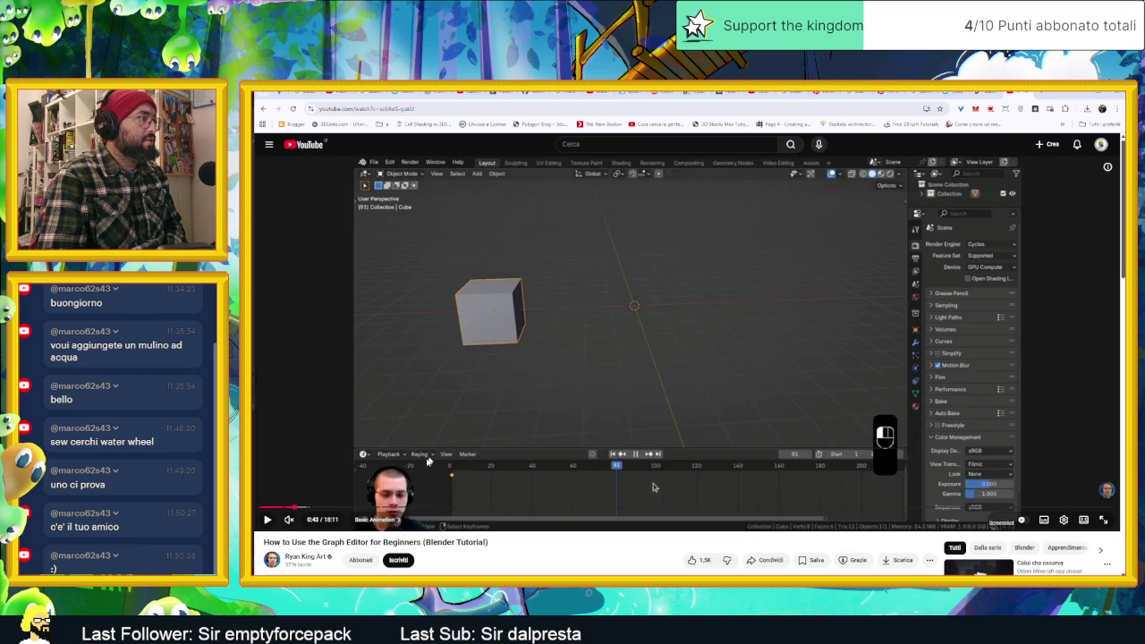
{"action": "mouse_move", "coordinate": [339, 507]}
{"action": "left_mouse_down"}
{"action": "mouse_move", "coordinate": [407, 511]}
{"action": "mouse_move", "coordinate": [345, 507]}
{"action": "left_mouse_up"}
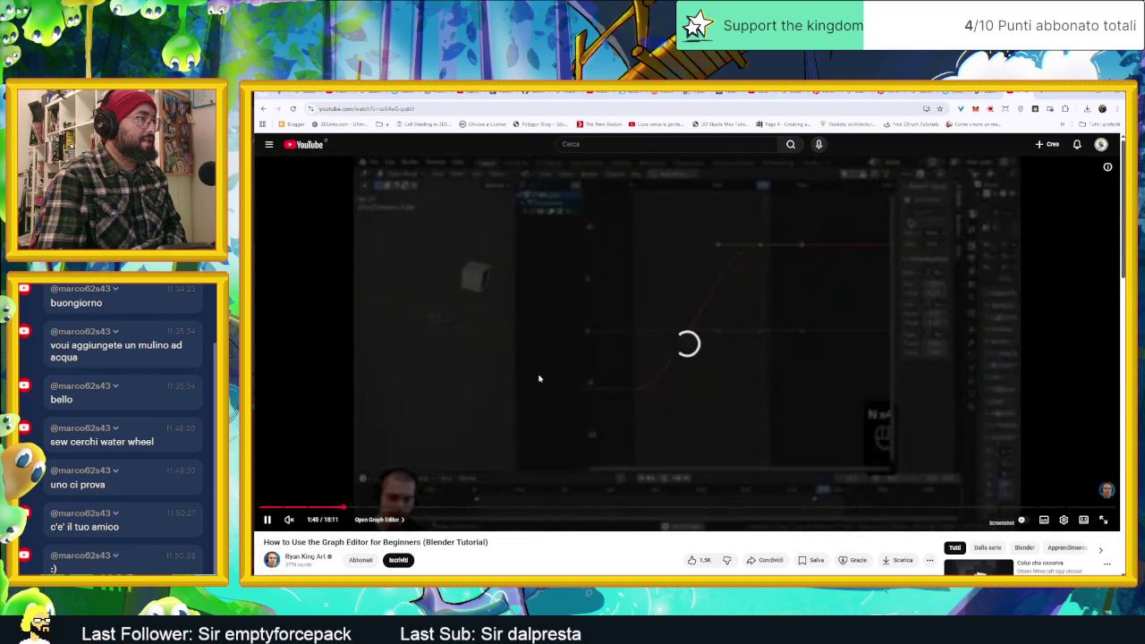
{"action": "left_click", "coordinate": [537, 378]}
{"action": "left_click", "coordinate": [652, 348]}
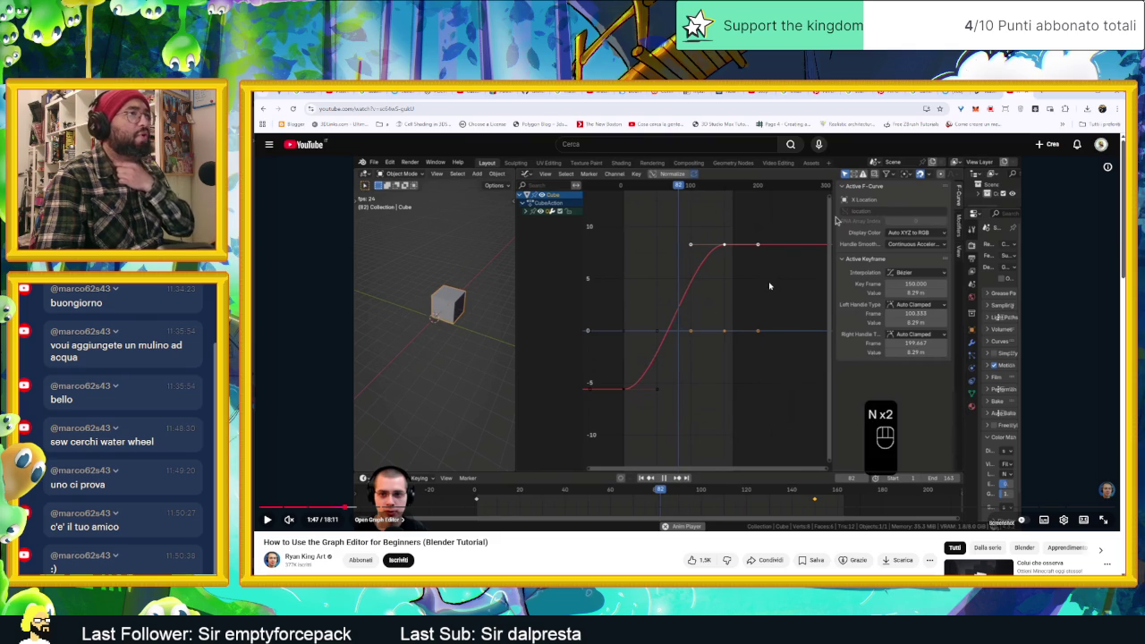
{"action": "key", "text": "j"}
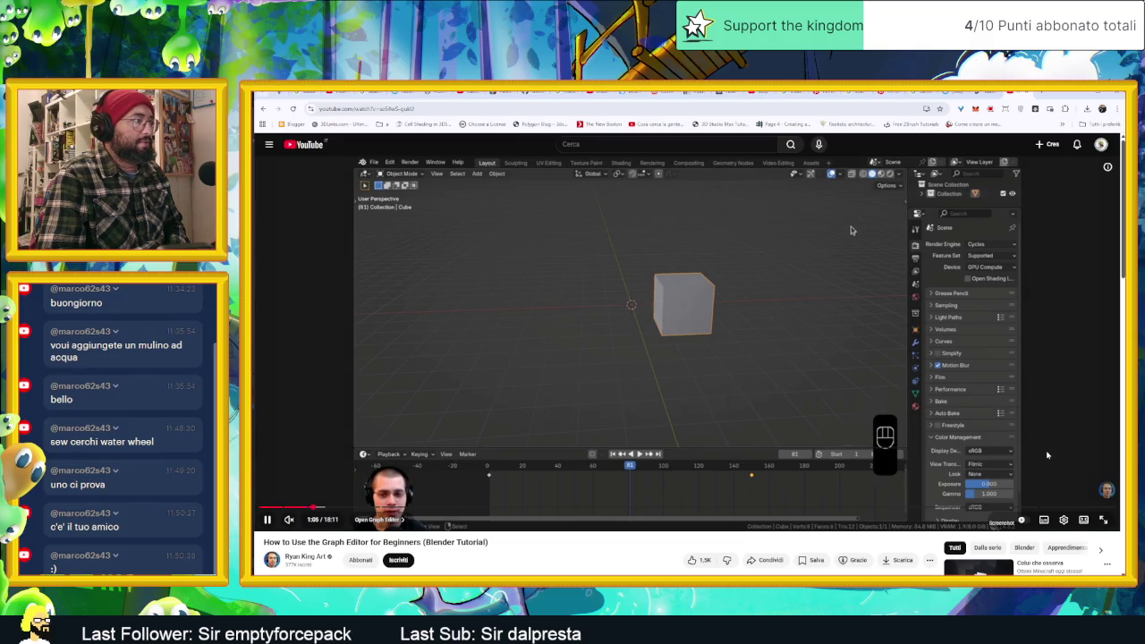
{"action": "key", "text": "k"}
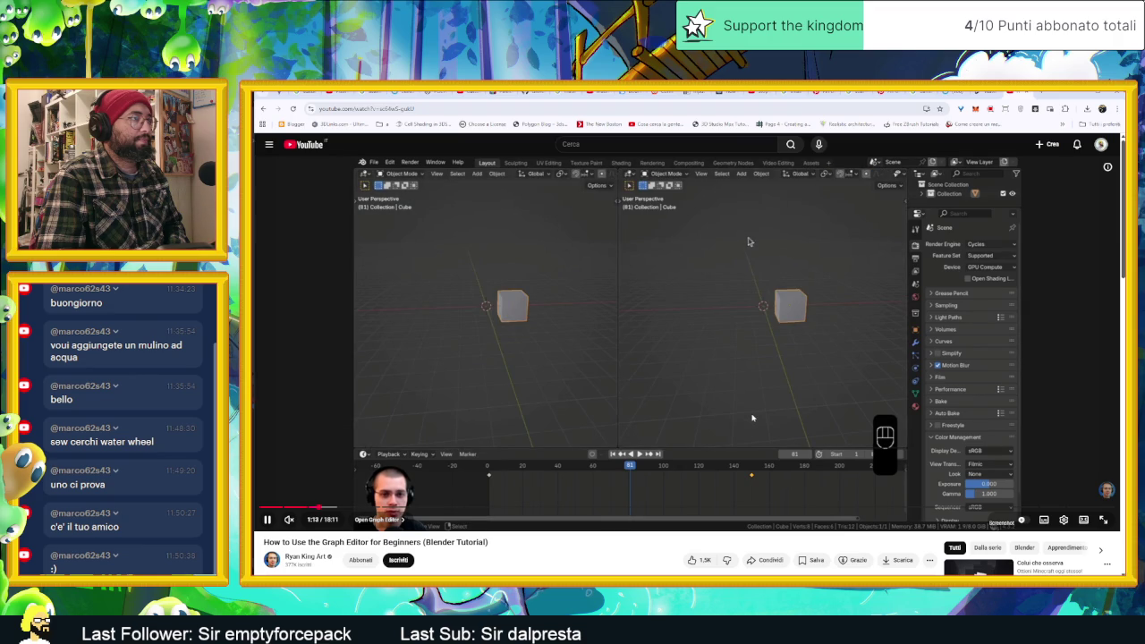
{"action": "left_click", "coordinate": [723, 384]}
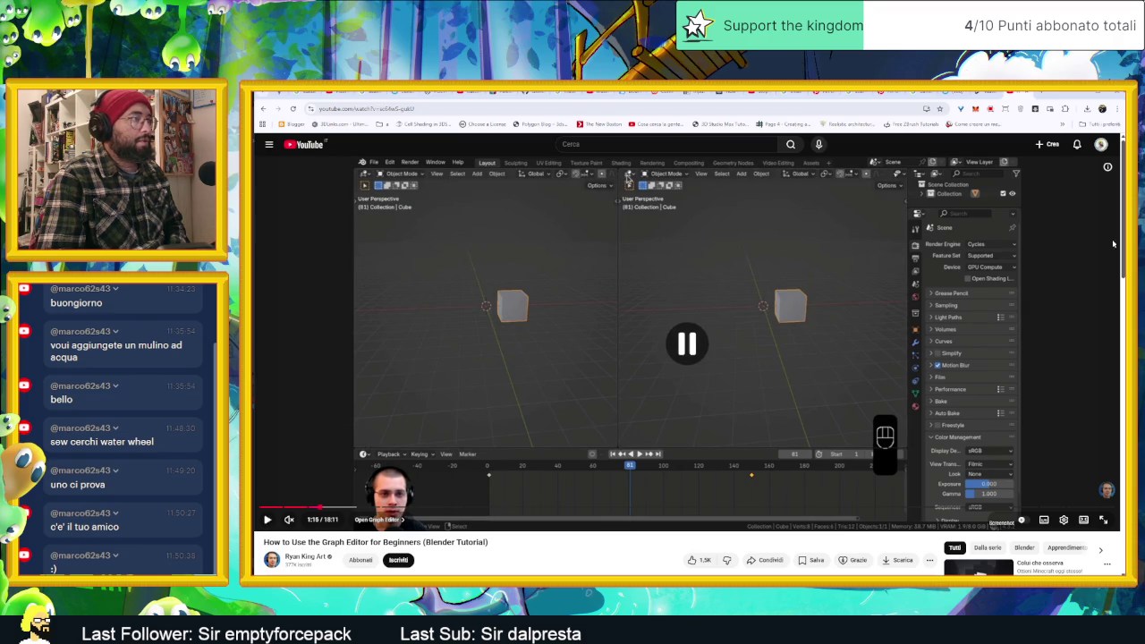
{"action": "left_click", "coordinate": [1070, 92]}
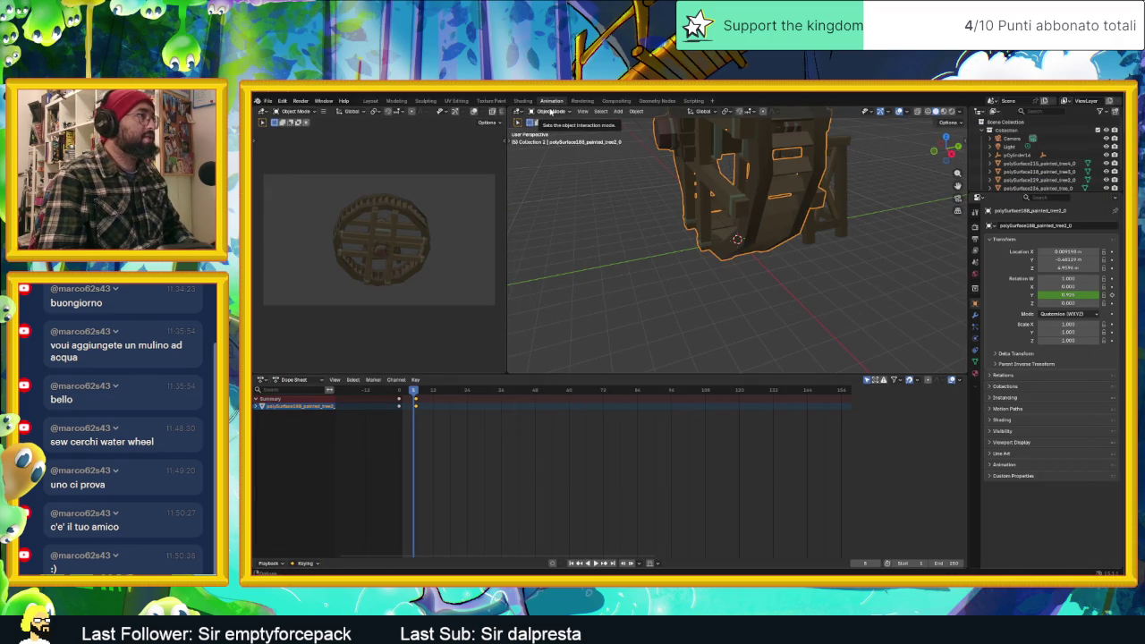
In the Layout workspace, turn the camera view area into a Graph Editor framing the rotation curve.
{"action": "left_click", "coordinate": [372, 100]}
{"action": "left_click", "coordinate": [295, 111]}
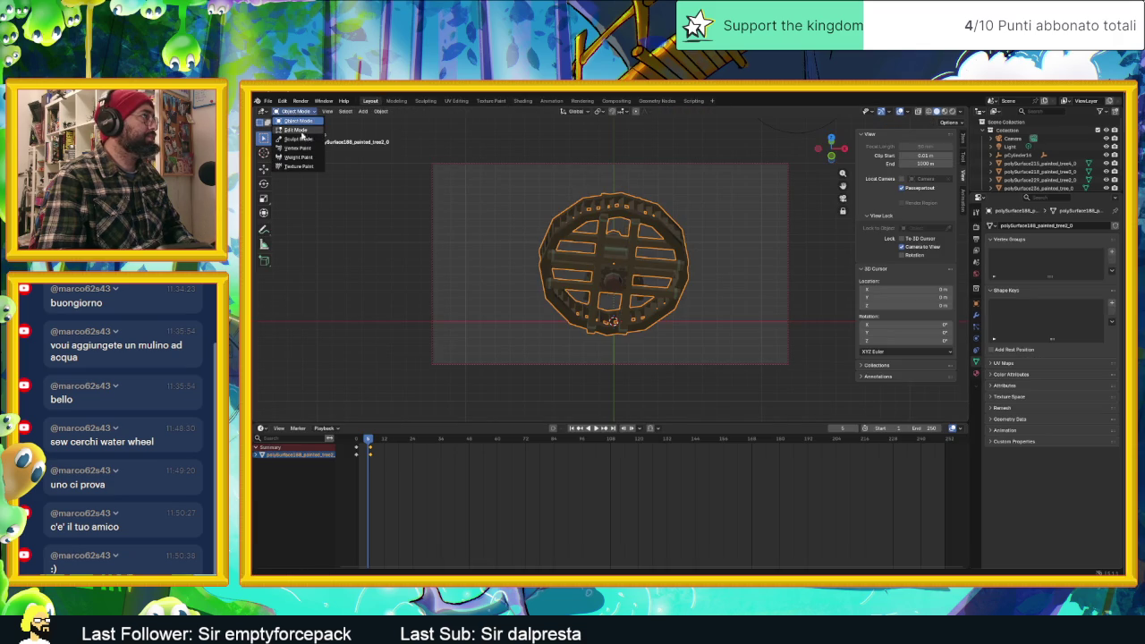
{"action": "left_click", "coordinate": [263, 111]}
{"action": "left_click", "coordinate": [263, 111]}
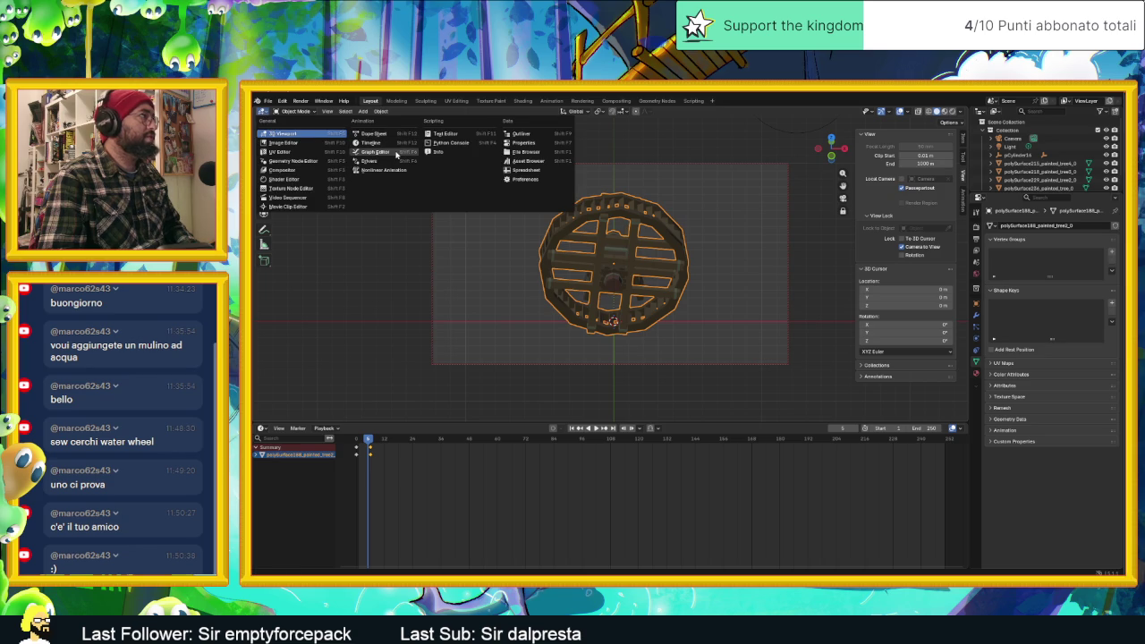
{"action": "left_click", "coordinate": [396, 153]}
{"action": "key", "text": "Home"}
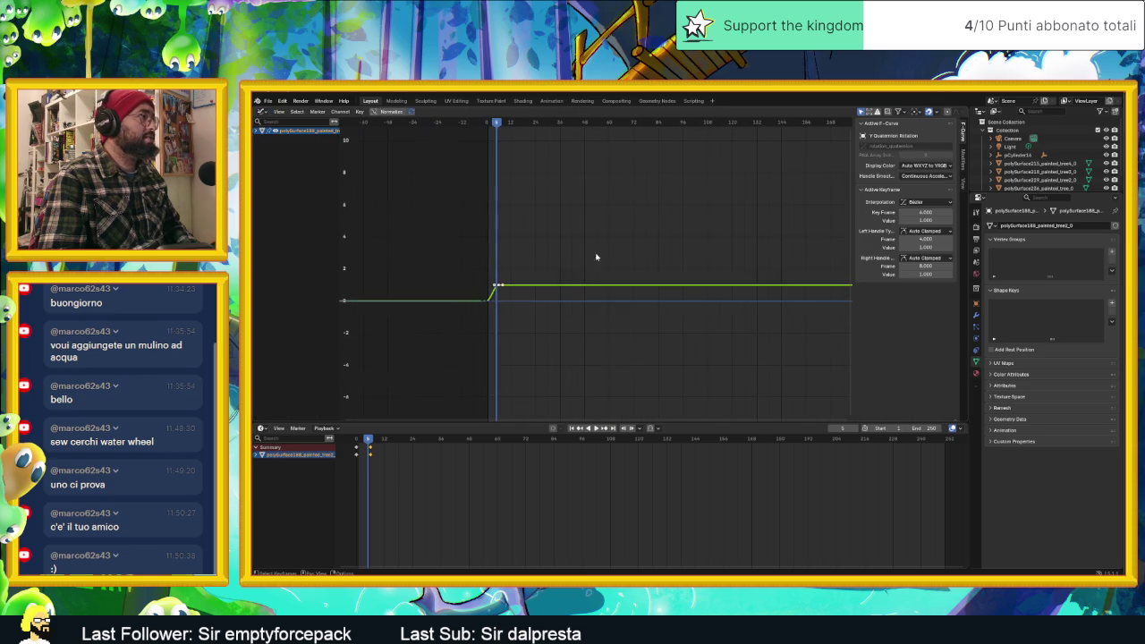
Zoom in on the curve's keyframe and return the playhead to the start frame.
{"action": "mouse_move", "coordinate": [472, 292]}
{"action": "middle_mouse_down"}
{"action": "mouse_move", "coordinate": [582, 325]}
{"action": "mouse_move", "coordinate": [608, 301]}
{"action": "middle_mouse_up"}
{"action": "scroll", "coordinate": [561, 332], "scroll_direction": "up", "scroll_amount": 3}
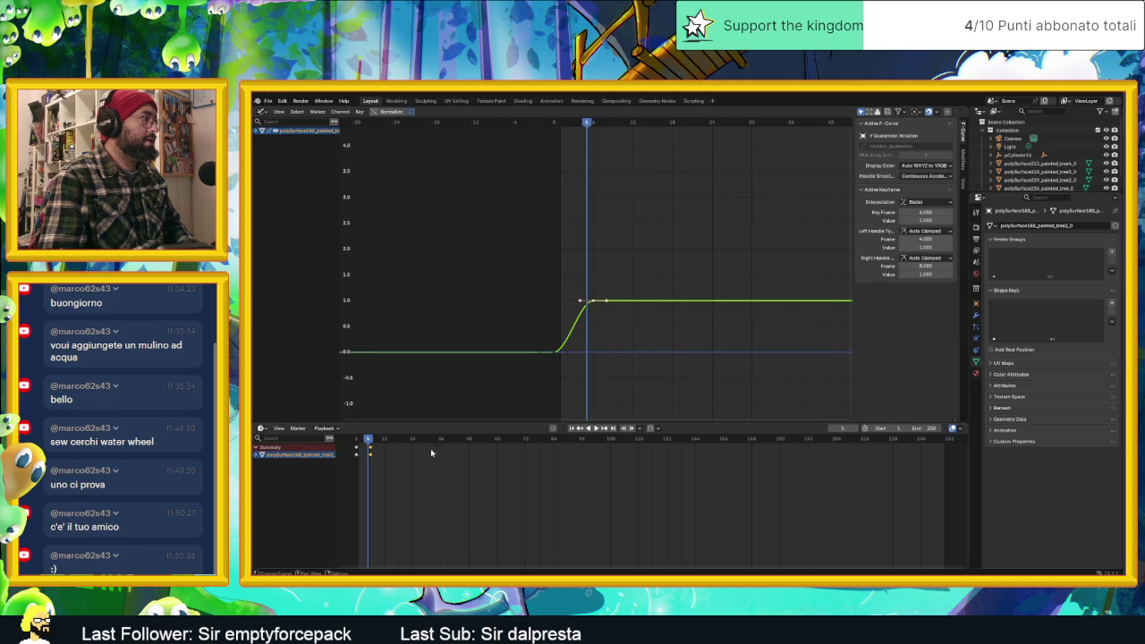
{"action": "left_click", "coordinate": [372, 439]}
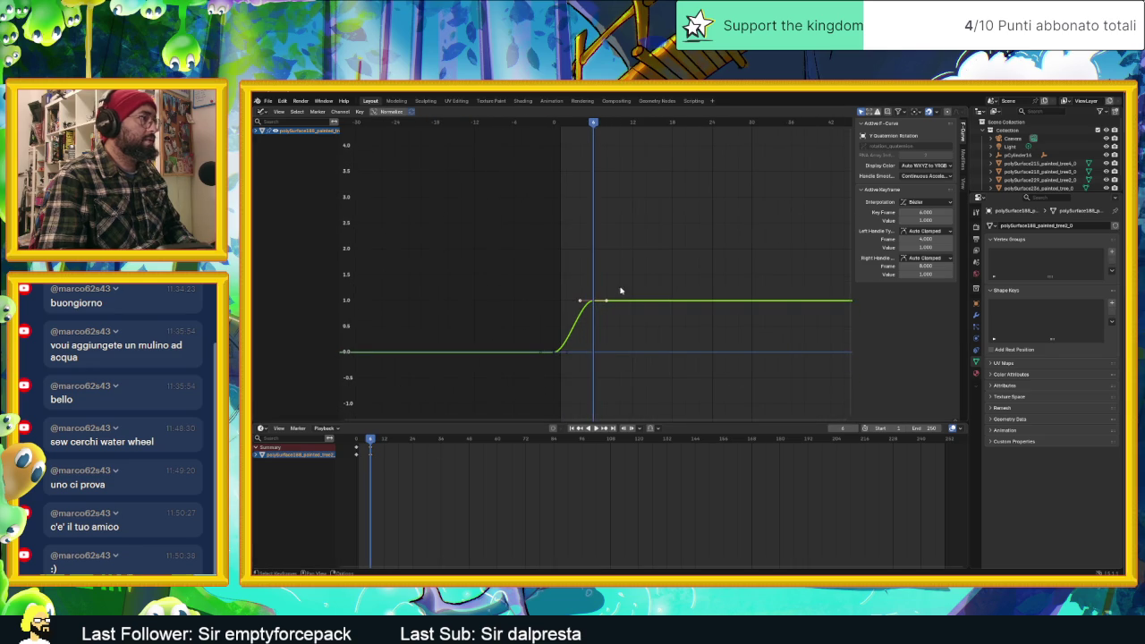
{"action": "scroll", "coordinate": [579, 341], "scroll_direction": "up", "scroll_amount": 1}
{"action": "scroll", "coordinate": [580, 340], "scroll_direction": "up", "scroll_amount": 2}
{"action": "middle_click_drag", "start_coordinate": [579, 341], "coordinate": [626, 295]}
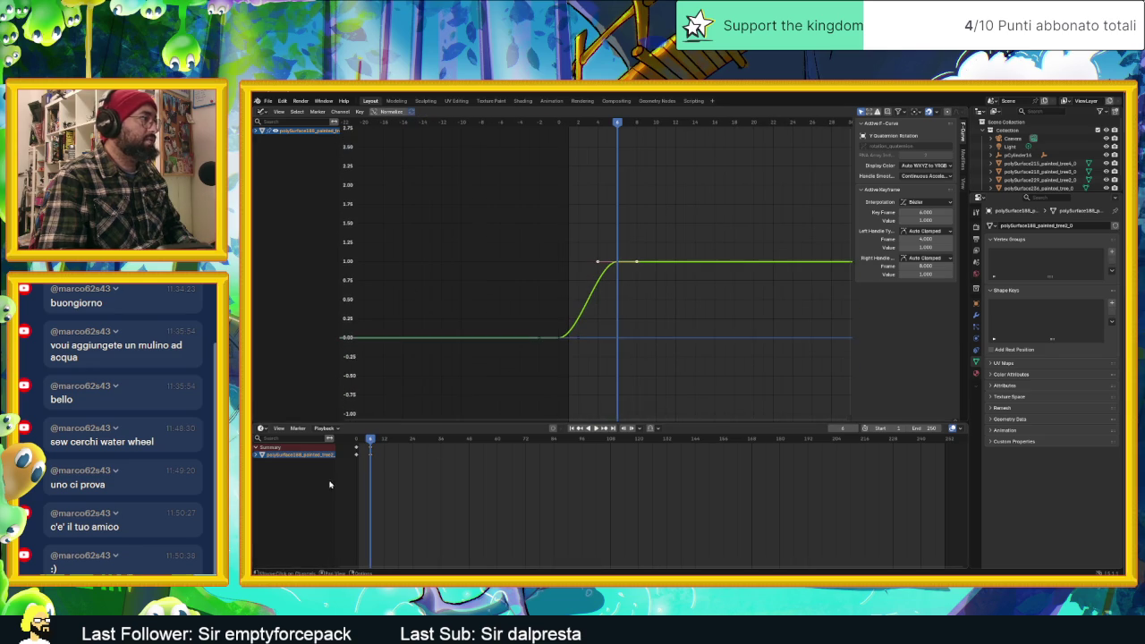
{"action": "left_click_drag", "start_coordinate": [355, 440], "coordinate": [356, 440]}
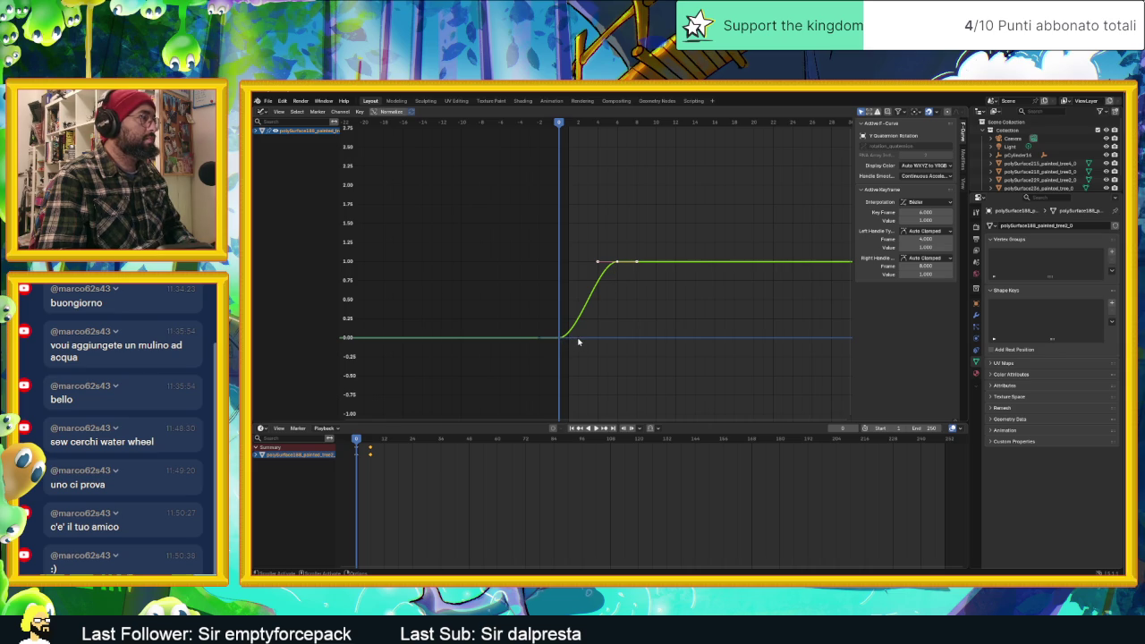
Raise the frame-0 keyframe to about 0.93 and drag its handle to flatten the overshoot near 1.0.
{"action": "mouse_move", "coordinate": [577, 341]}
{"action": "left_mouse_down"}
{"action": "mouse_move", "coordinate": [565, 319]}
{"action": "mouse_move", "coordinate": [591, 302]}
{"action": "left_mouse_up"}
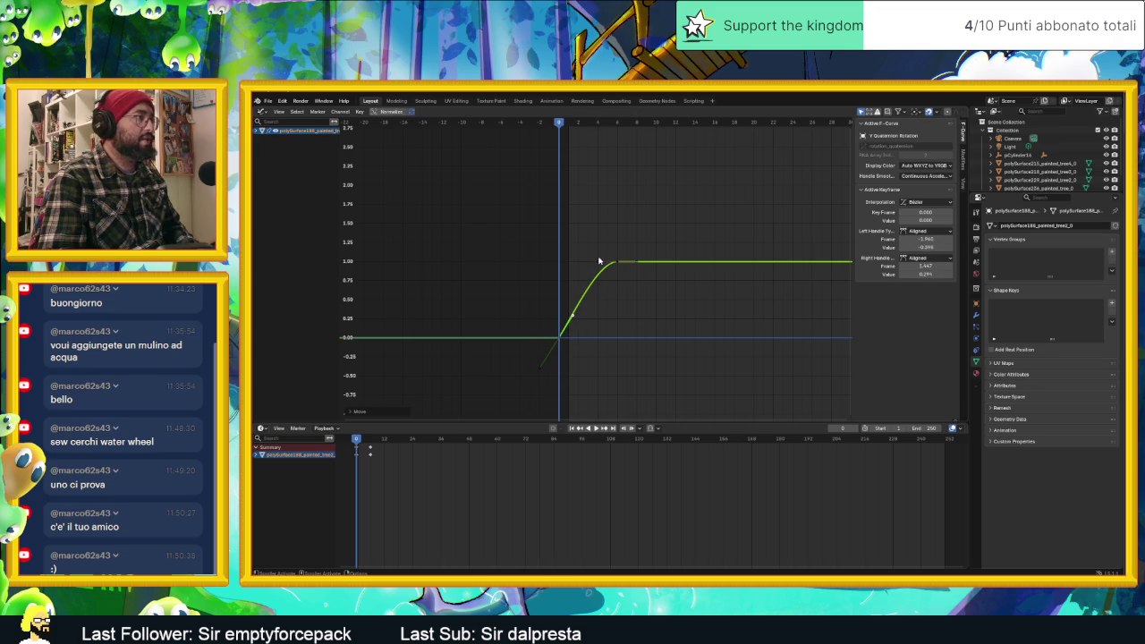
{"action": "left_click_drag", "start_coordinate": [558, 337], "coordinate": [561, 262]}
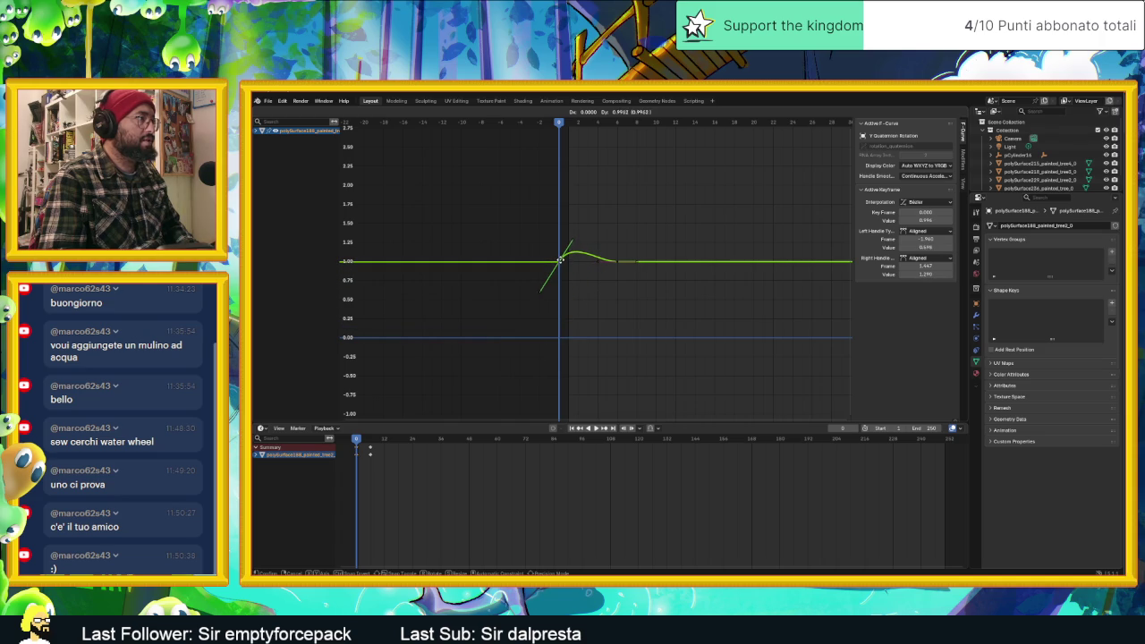
{"action": "scroll", "coordinate": [560, 259], "scroll_direction": "up", "scroll_amount": 2}
{"action": "scroll", "coordinate": [536, 252], "scroll_direction": "up", "scroll_amount": 2}
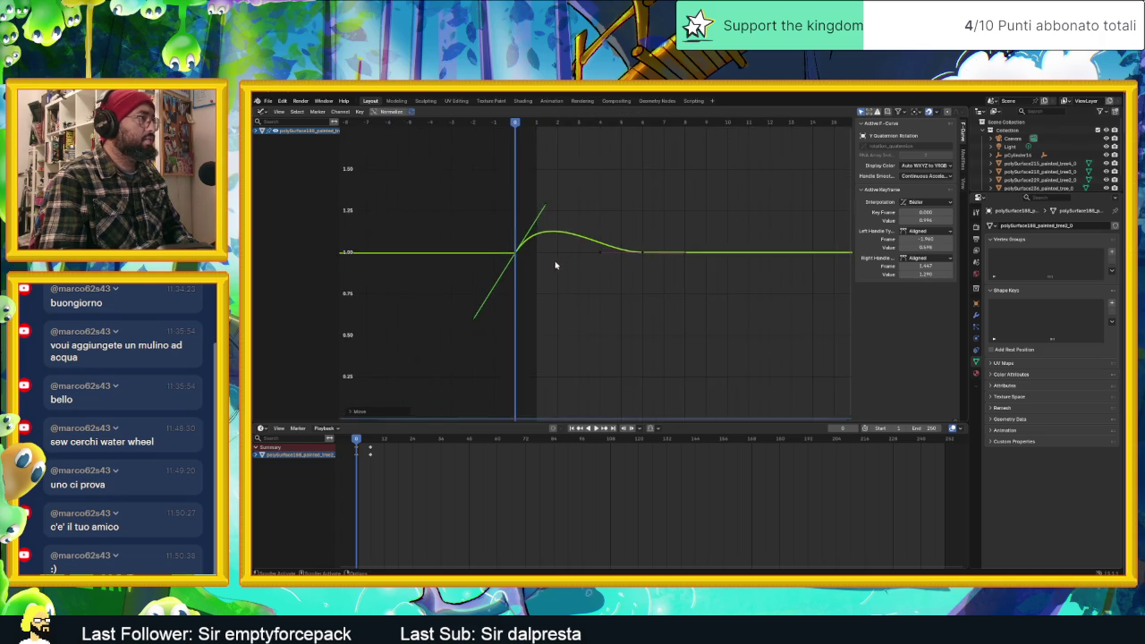
{"action": "scroll", "coordinate": [501, 245], "scroll_direction": "up", "scroll_amount": 2}
{"action": "left_click_drag", "start_coordinate": [521, 177], "coordinate": [546, 245]}
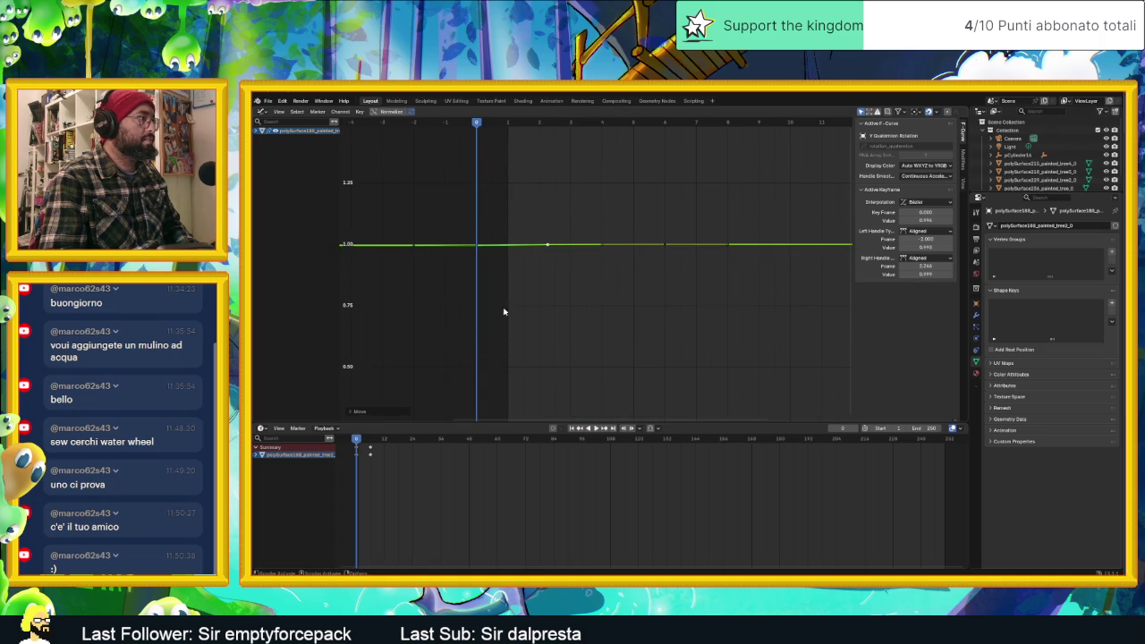
{"action": "scroll", "coordinate": [677, 225], "scroll_direction": "down", "scroll_amount": 2}
{"action": "scroll", "coordinate": [677, 238], "scroll_direction": "down", "scroll_amount": 2}
{"action": "scroll", "coordinate": [605, 217], "scroll_direction": "down", "scroll_amount": 2}
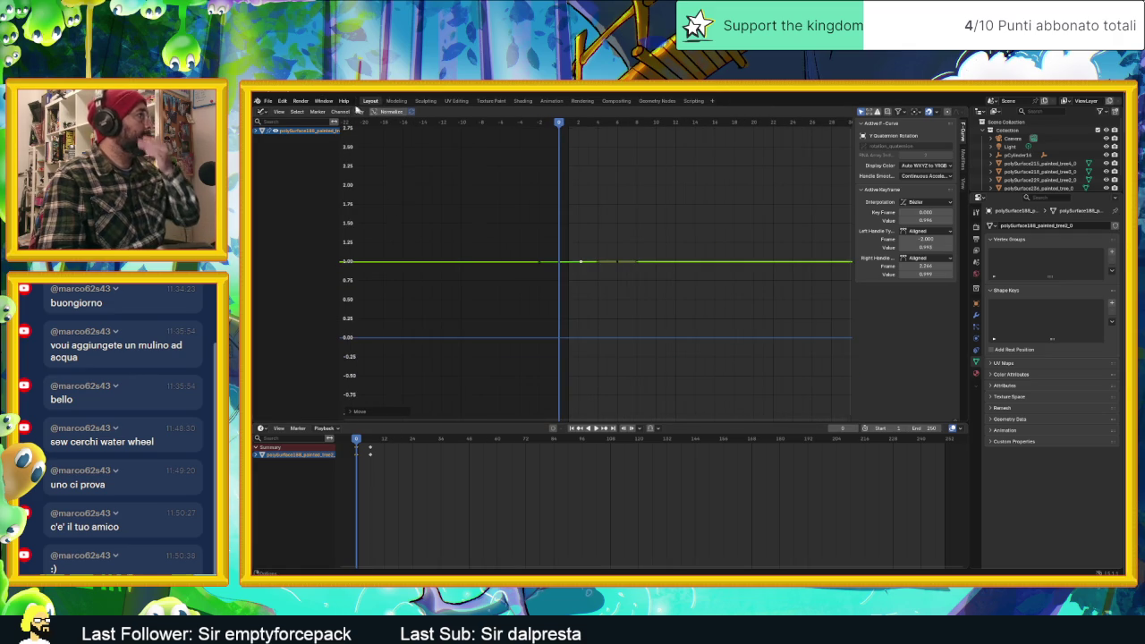
{"action": "left_click", "coordinate": [260, 111]}
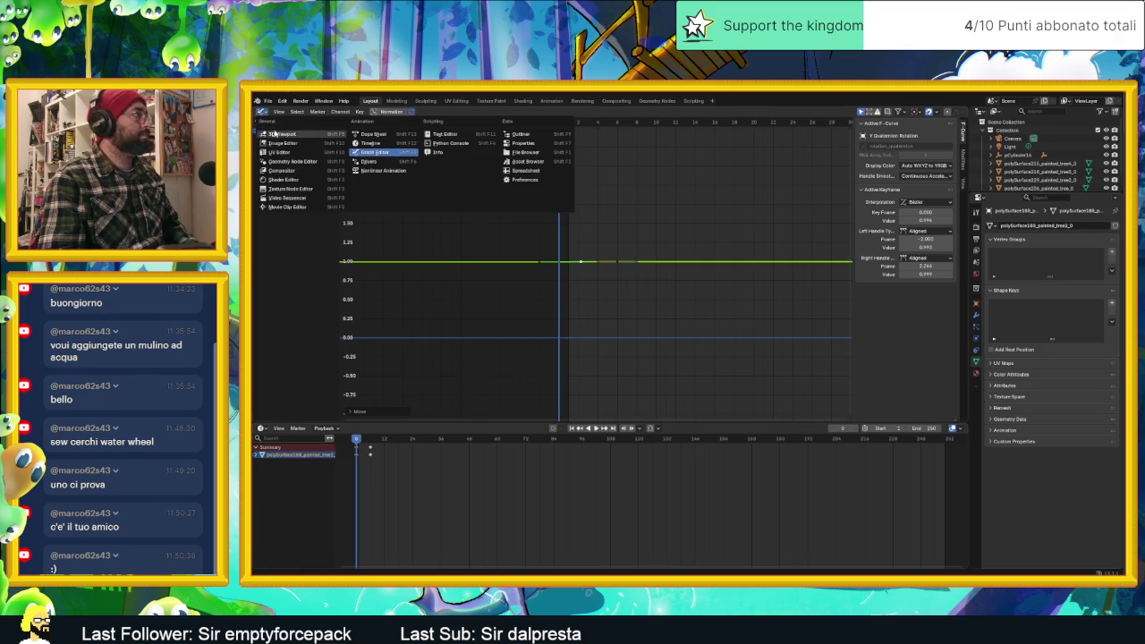
Restore the 3D camera view and split off a Graph Editor on the right.
{"action": "left_click", "coordinate": [279, 134]}
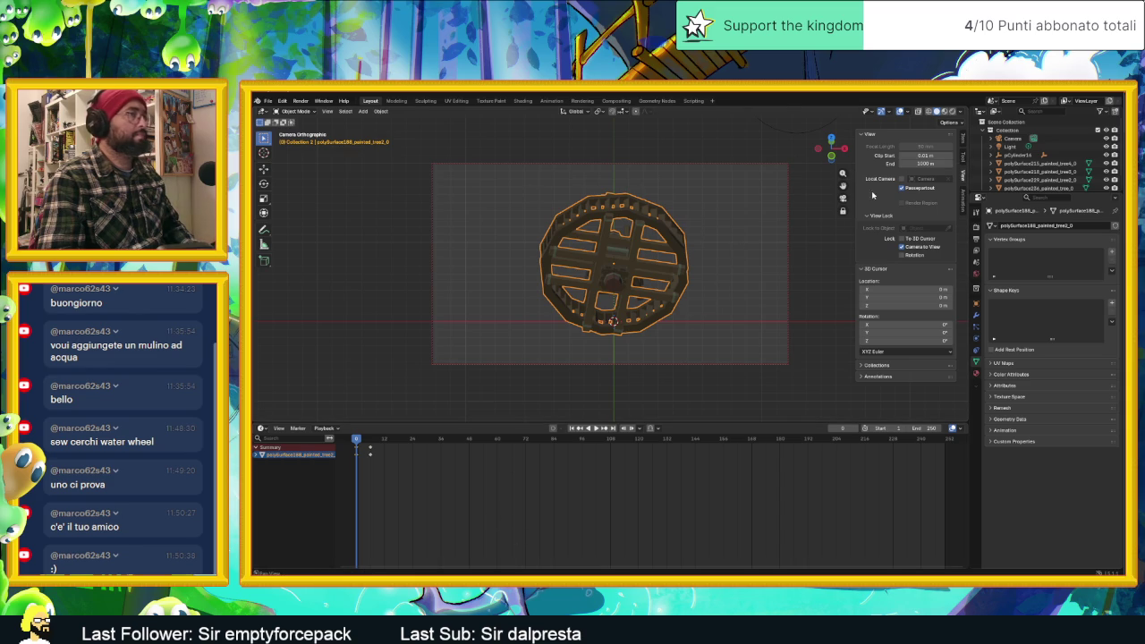
{"action": "mouse_move", "coordinate": [973, 109]}
{"action": "left_mouse_down"}
{"action": "mouse_move", "coordinate": [988, 109]}
{"action": "mouse_move", "coordinate": [795, 132]}
{"action": "left_mouse_up"}
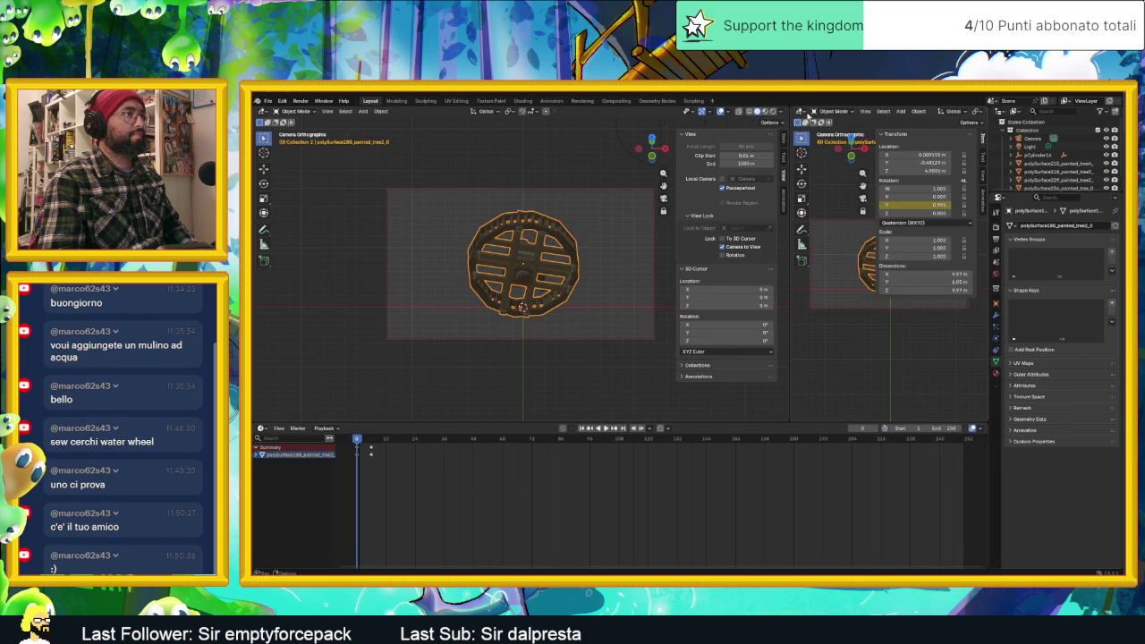
{"action": "left_click", "coordinate": [801, 111]}
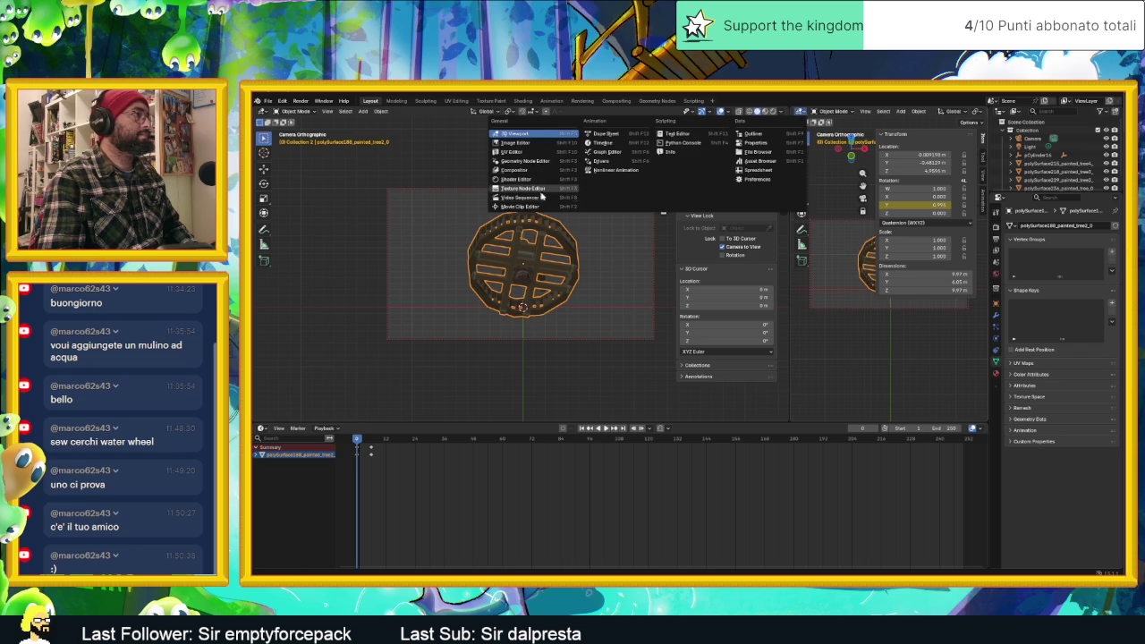
{"action": "left_click", "coordinate": [607, 152]}
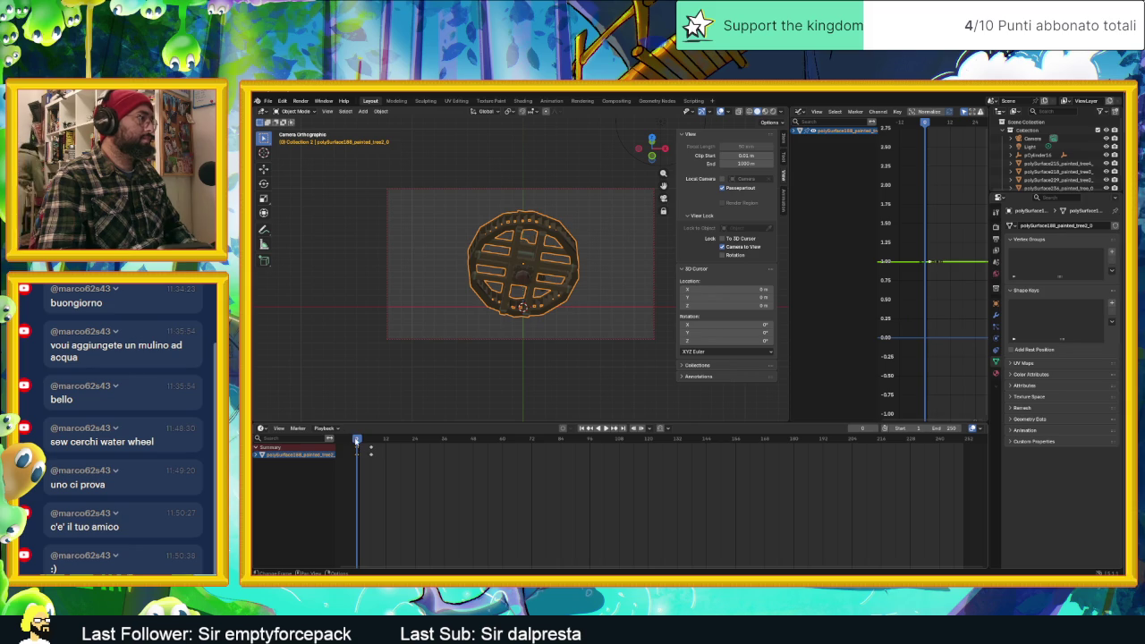
Play the spin, return to frame 0, and show the keyframe details (Bezier, value ~0.916).
{"action": "key", "text": "space"}
{"action": "left_click_drag", "start_coordinate": [359, 439], "coordinate": [342, 442]}
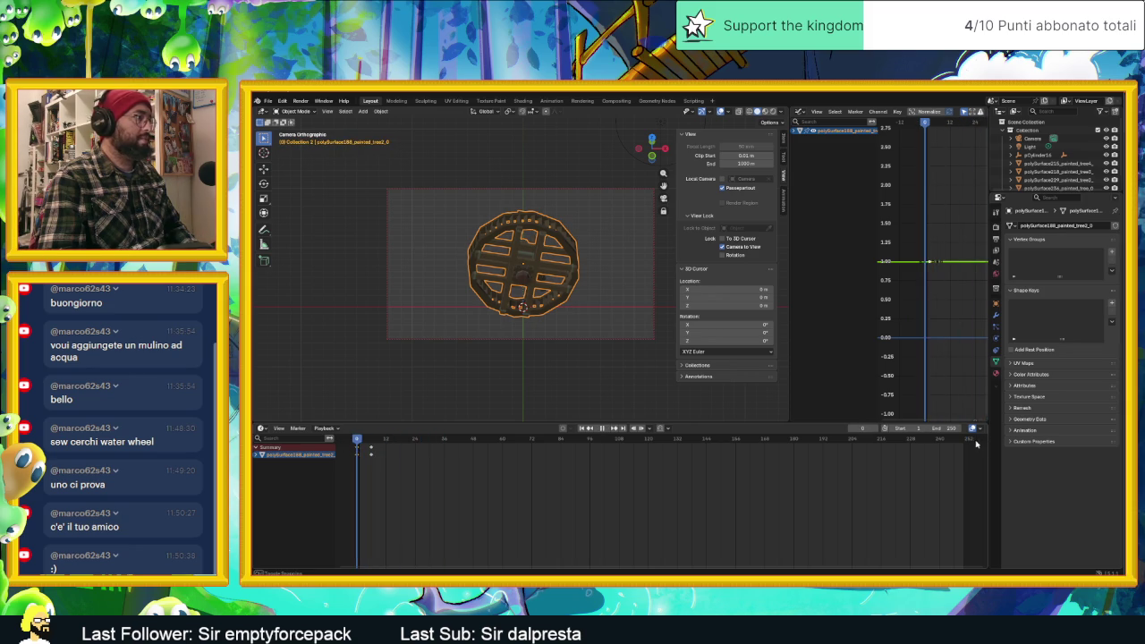
{"action": "left_click", "coordinate": [356, 447]}
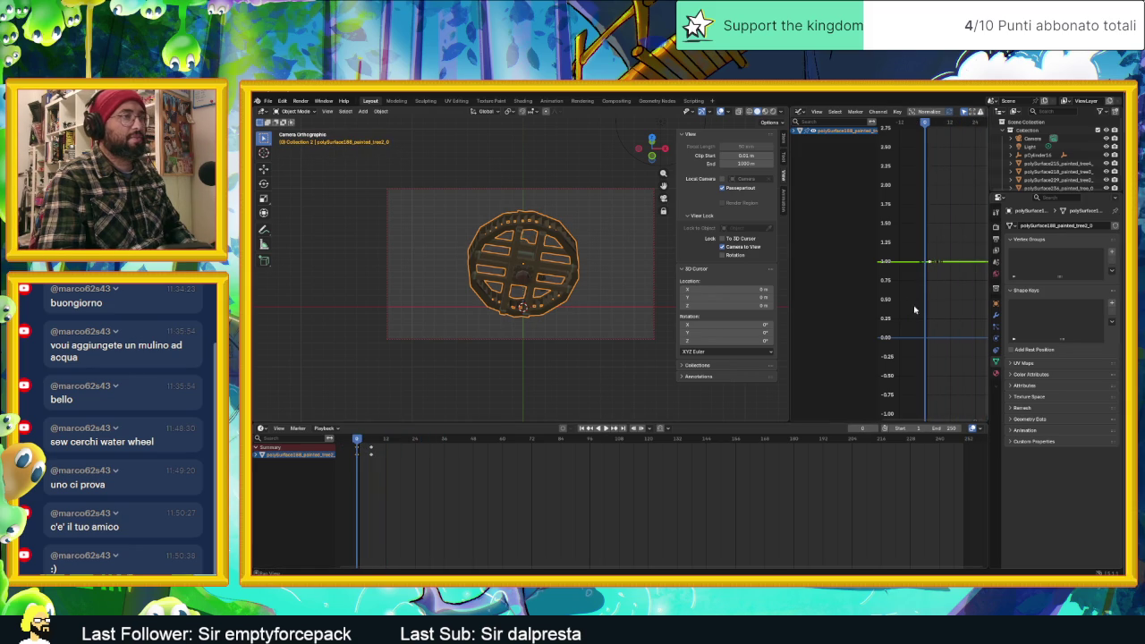
{"action": "key", "text": "n"}
{"action": "mouse_move", "coordinate": [788, 283]}
{"action": "left_mouse_down"}
{"action": "mouse_move", "coordinate": [645, 279]}
{"action": "mouse_move", "coordinate": [656, 273]}
{"action": "left_mouse_up"}
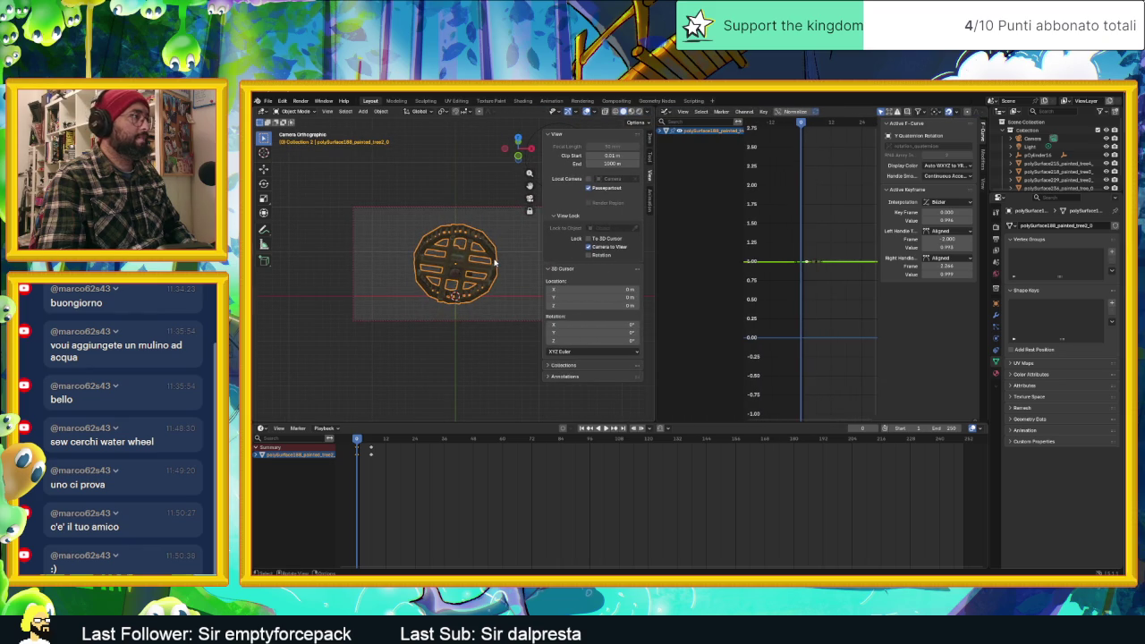
Hide the details panel, centre the curve, and lower both keyframes from 1.00 to 0.75.
{"action": "scroll", "coordinate": [827, 261], "scroll_direction": "up", "scroll_amount": 1}
{"action": "scroll", "coordinate": [827, 261], "scroll_direction": "up", "scroll_amount": 1}
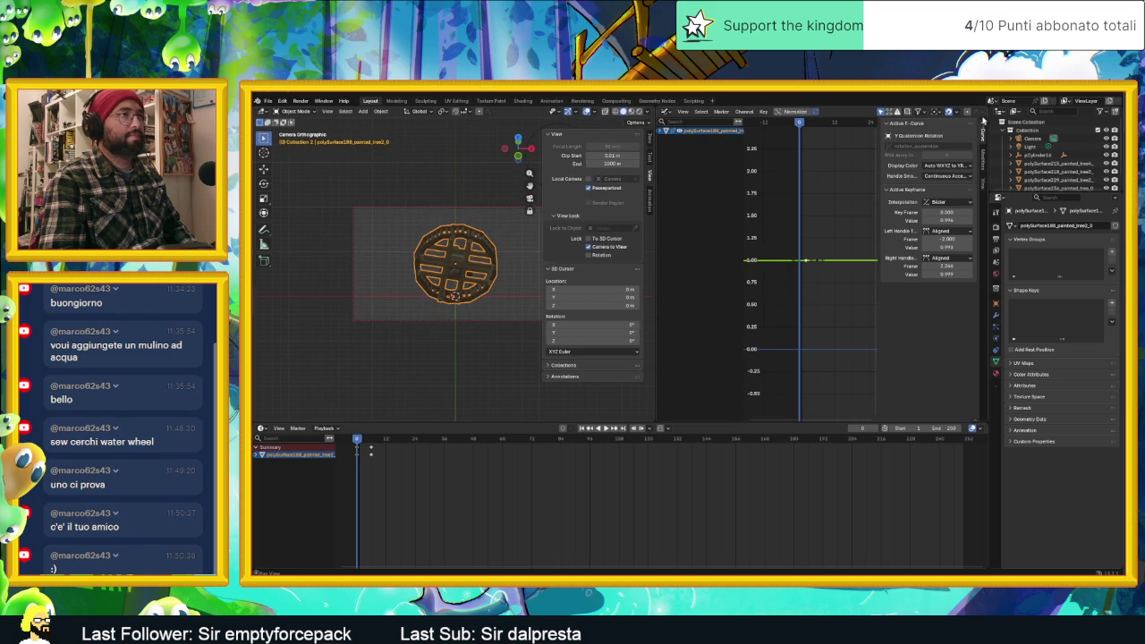
{"action": "key", "text": "n"}
{"action": "scroll", "coordinate": [819, 263], "scroll_direction": "up", "scroll_amount": 2}
{"action": "scroll", "coordinate": [840, 260], "scroll_direction": "up", "scroll_amount": 3}
{"action": "scroll", "coordinate": [818, 250], "scroll_direction": "up", "scroll_amount": 2}
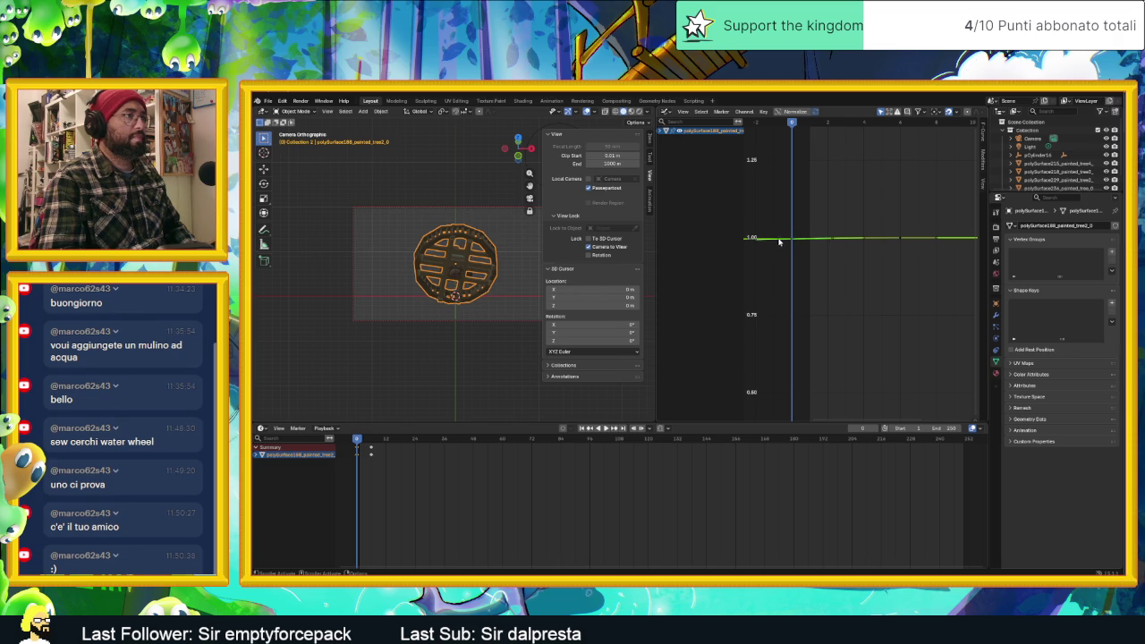
{"action": "middle_click_drag", "start_coordinate": [778, 240], "coordinate": [860, 246]}
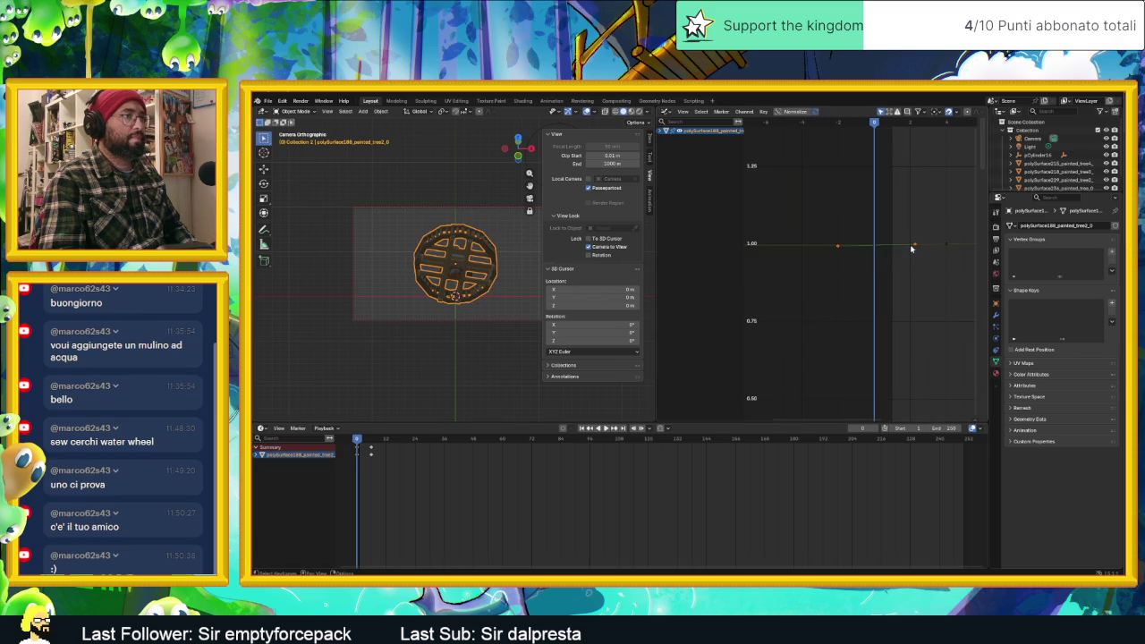
{"action": "key", "text": "g"}
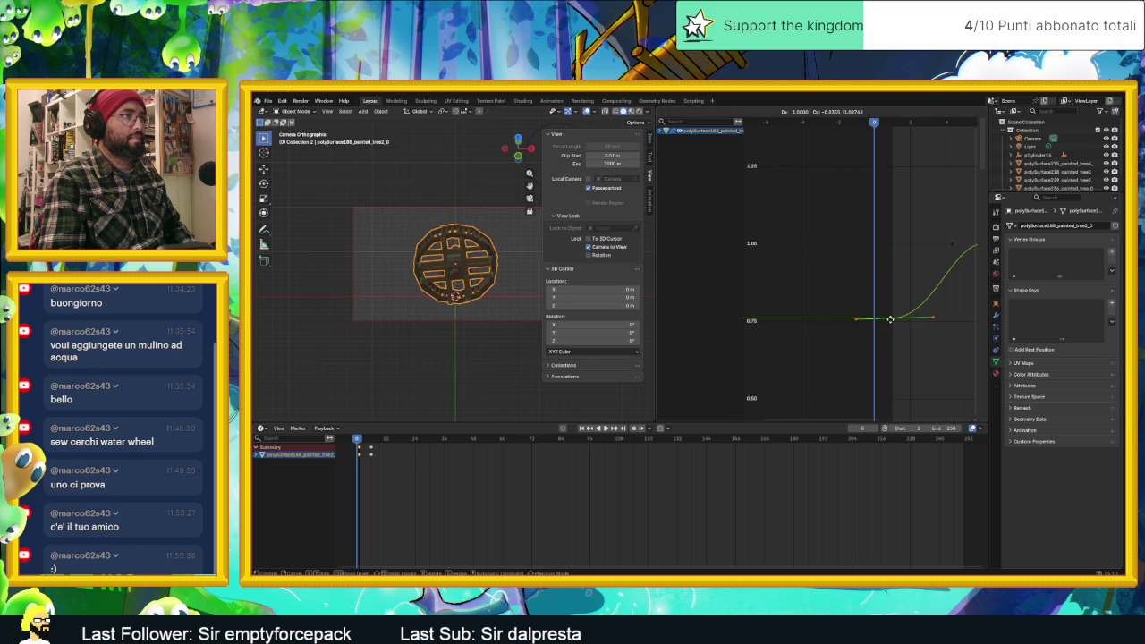
{"action": "left_click", "coordinate": [890, 320]}
Lower the keyframes further to 0.50 and reshape the rise with a keyframe handle.
{"action": "scroll", "coordinate": [877, 329], "scroll_direction": "up", "scroll_amount": 2}
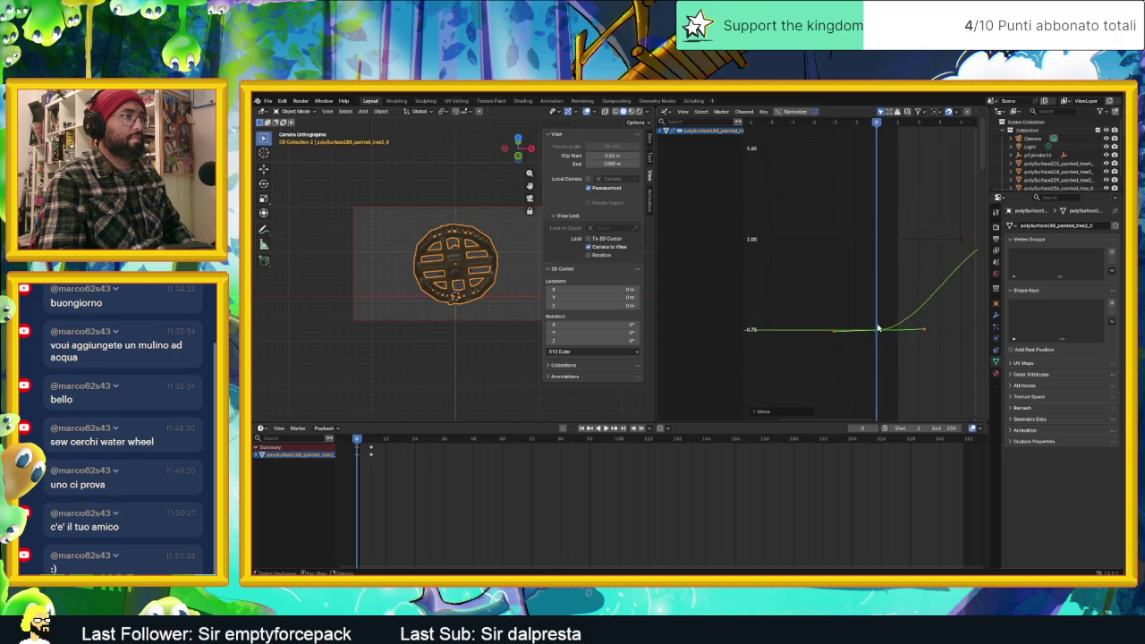
{"action": "middle_click_drag", "start_coordinate": [889, 352], "coordinate": [841, 254]}
{"action": "scroll", "coordinate": [840, 254], "scroll_direction": "down", "scroll_amount": 2}
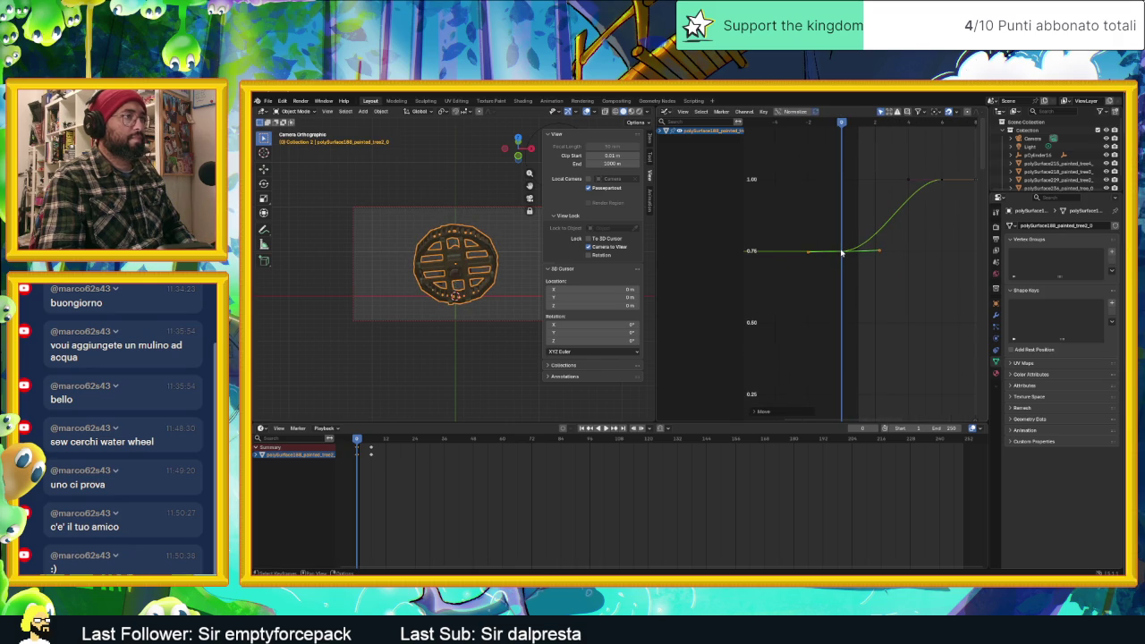
{"action": "key", "text": "g"}
{"action": "left_click", "coordinate": [840, 322]}
{"action": "scroll", "coordinate": [854, 353], "scroll_direction": "up", "scroll_amount": 3}
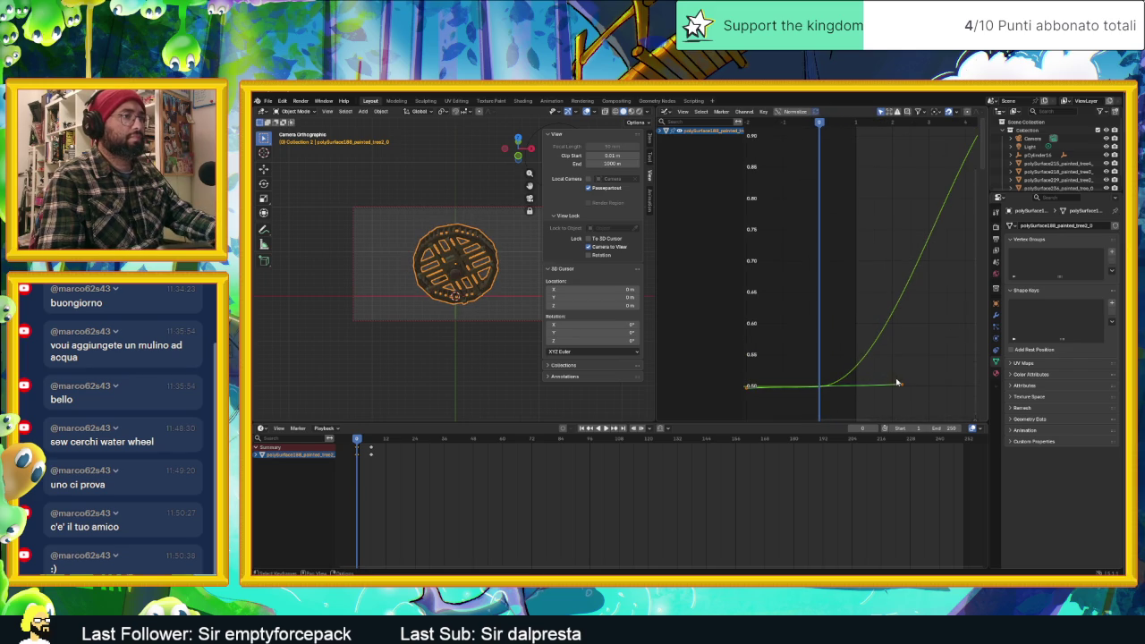
{"action": "left_click_drag", "start_coordinate": [902, 387], "coordinate": [823, 388]}
Slide the upper keyframe 3 frames later, preview the spin, and enlarge the Graph Editor.
{"action": "middle_click_drag", "start_coordinate": [938, 292], "coordinate": [851, 393]}
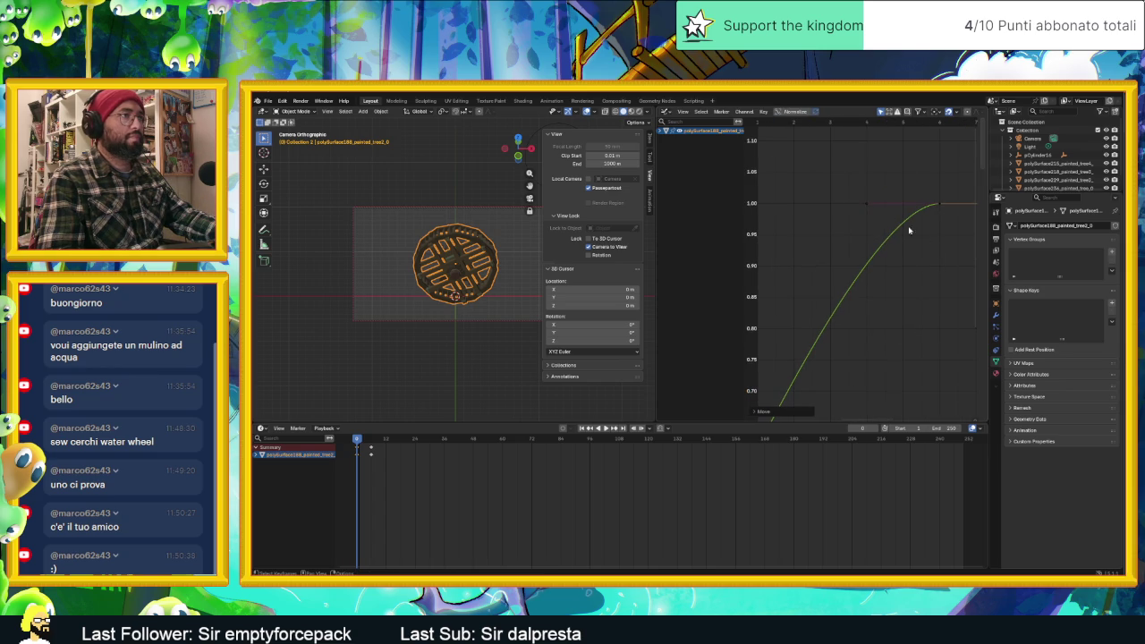
{"action": "left_click_drag", "start_coordinate": [865, 207], "coordinate": [939, 205]}
{"action": "scroll", "coordinate": [885, 295], "scroll_direction": "down", "scroll_amount": 3}
{"action": "scroll", "coordinate": [885, 295], "scroll_direction": "down", "scroll_amount": 2}
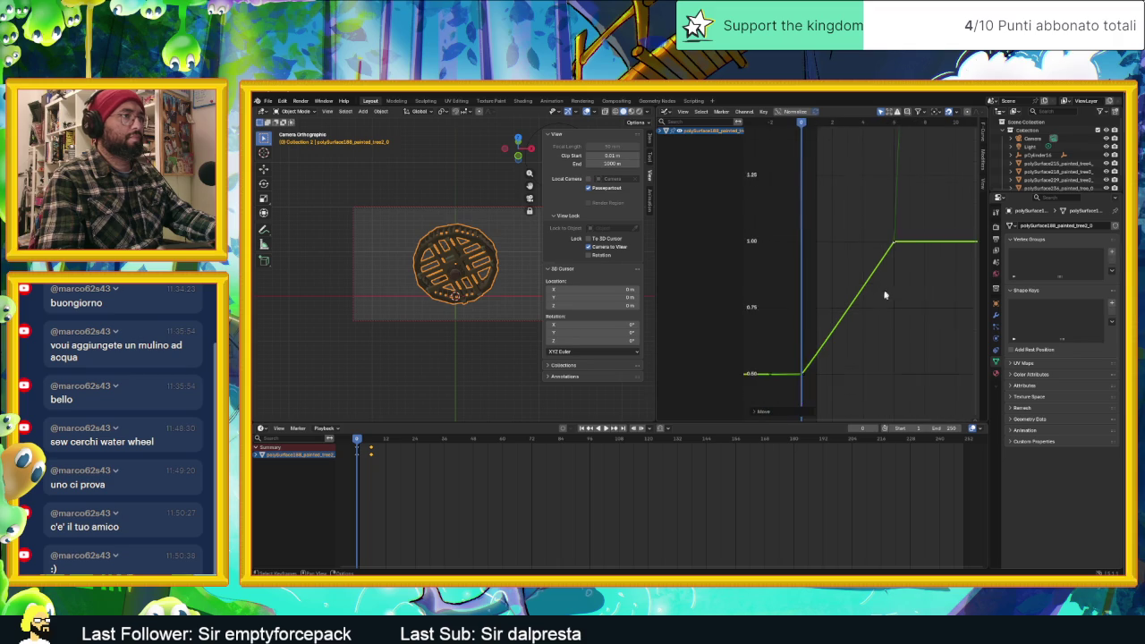
{"action": "scroll", "coordinate": [885, 296], "scroll_direction": "down", "scroll_amount": 2}
{"action": "key", "text": "space"}
{"action": "left_click_drag", "start_coordinate": [375, 444], "coordinate": [351, 450]}
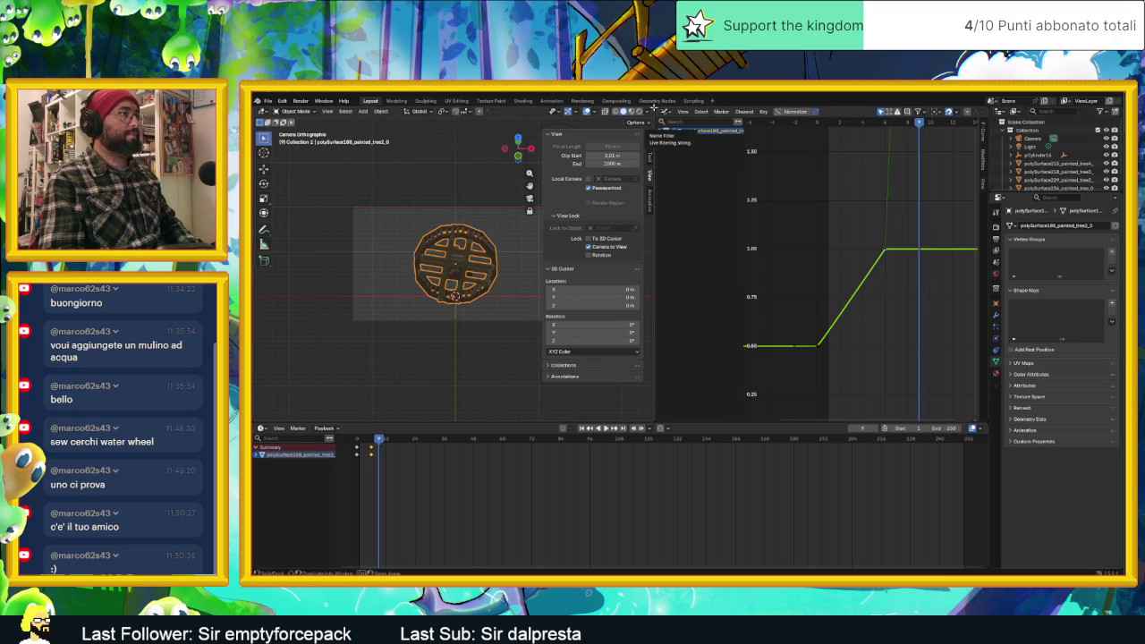
{"action": "left_click_drag", "start_coordinate": [658, 107], "coordinate": [1093, 113]}
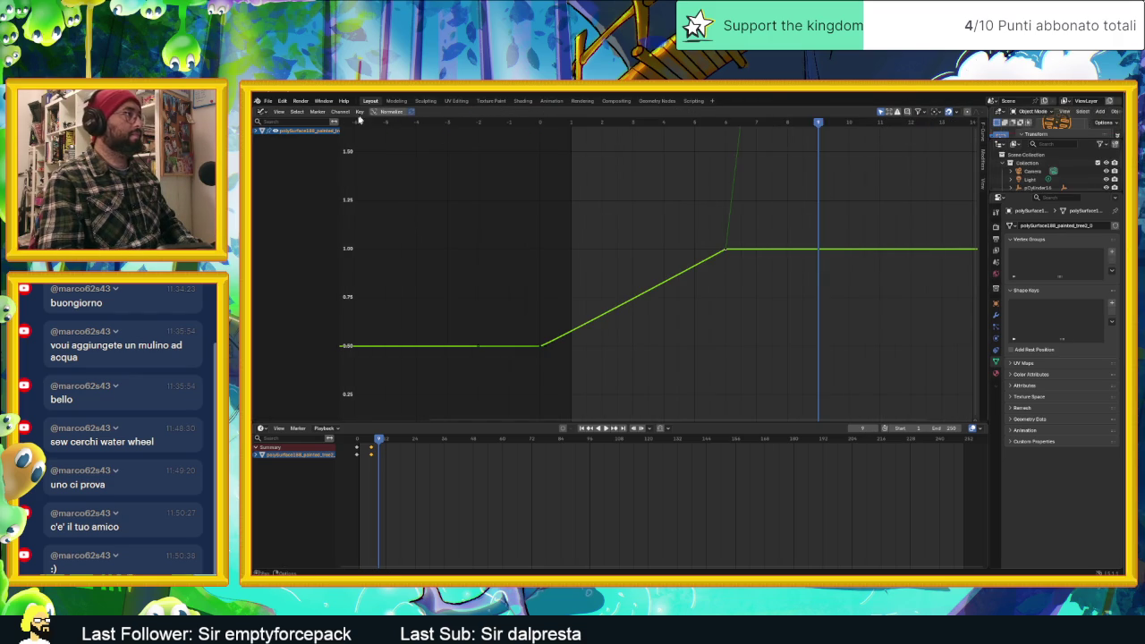
Switch the graph area back to the camera view and play the spin from frame 0.
{"action": "left_click", "coordinate": [261, 111]}
{"action": "left_click", "coordinate": [286, 155]}
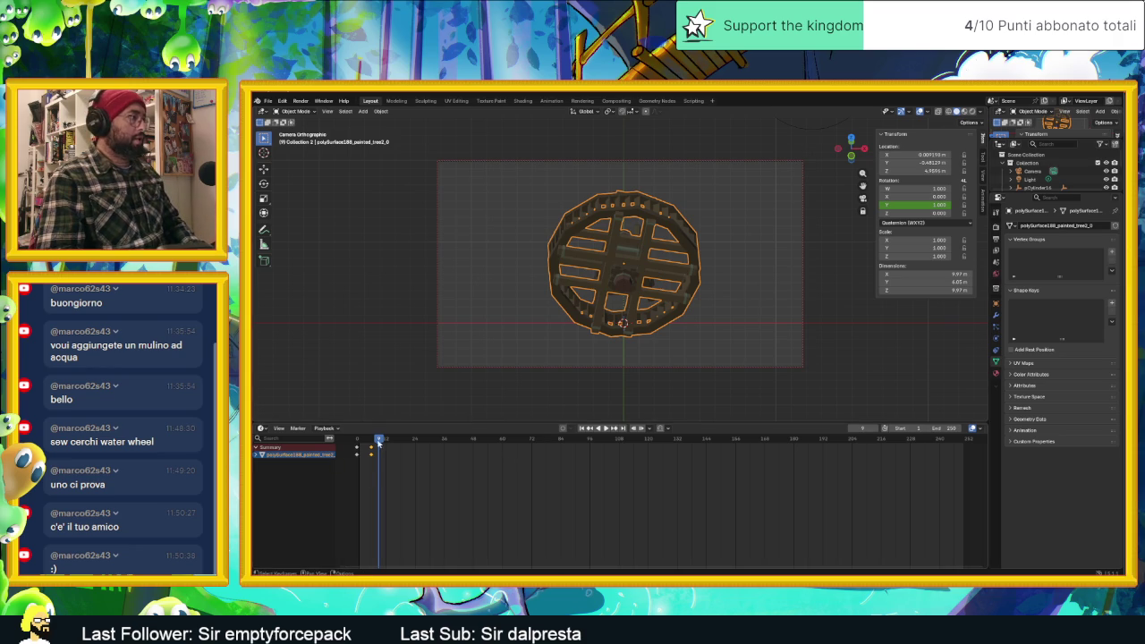
{"action": "left_click", "coordinate": [345, 445]}
{"action": "key", "text": "space"}
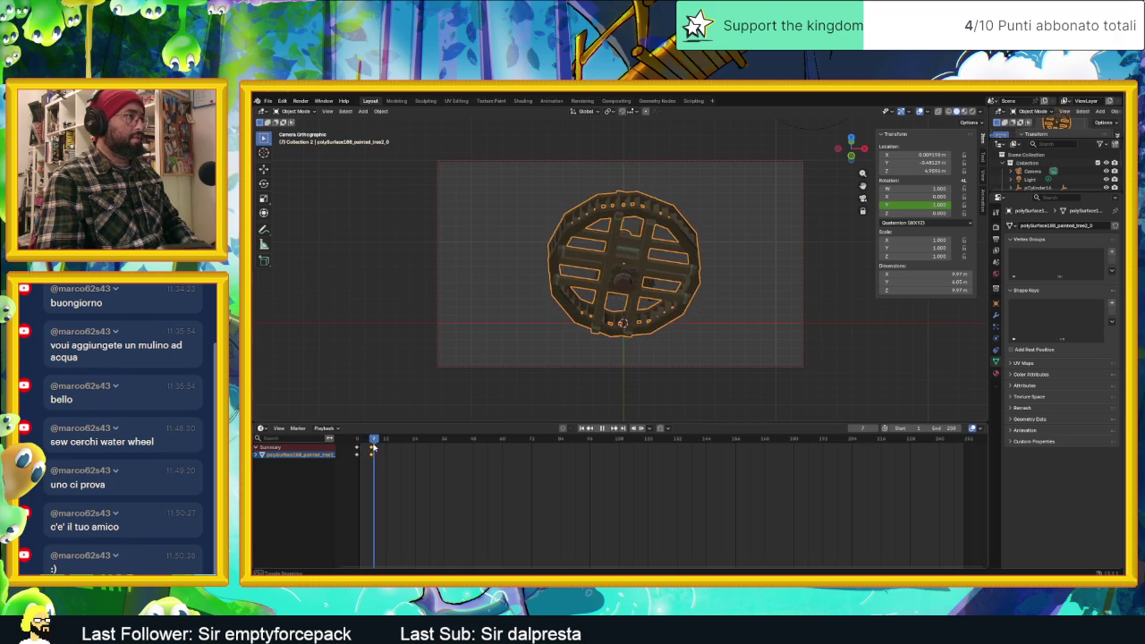
Set the animation's end frame to 6 and play the shortened spin.
{"action": "left_click", "coordinate": [948, 428]}
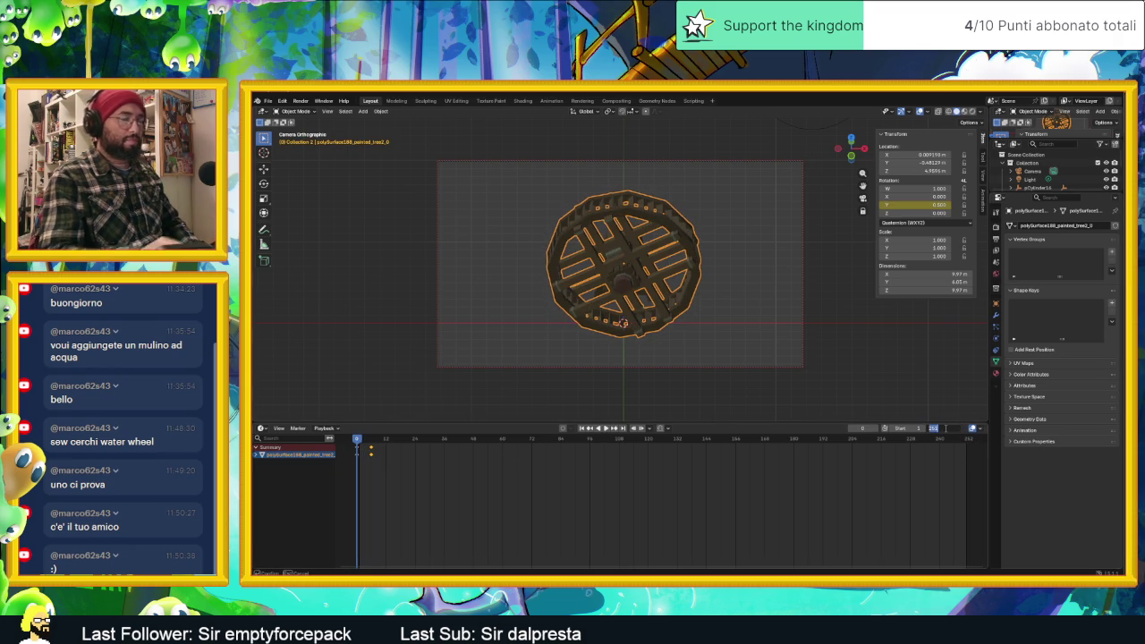
{"action": "type", "text": "6"}
{"action": "key", "text": "Return"}
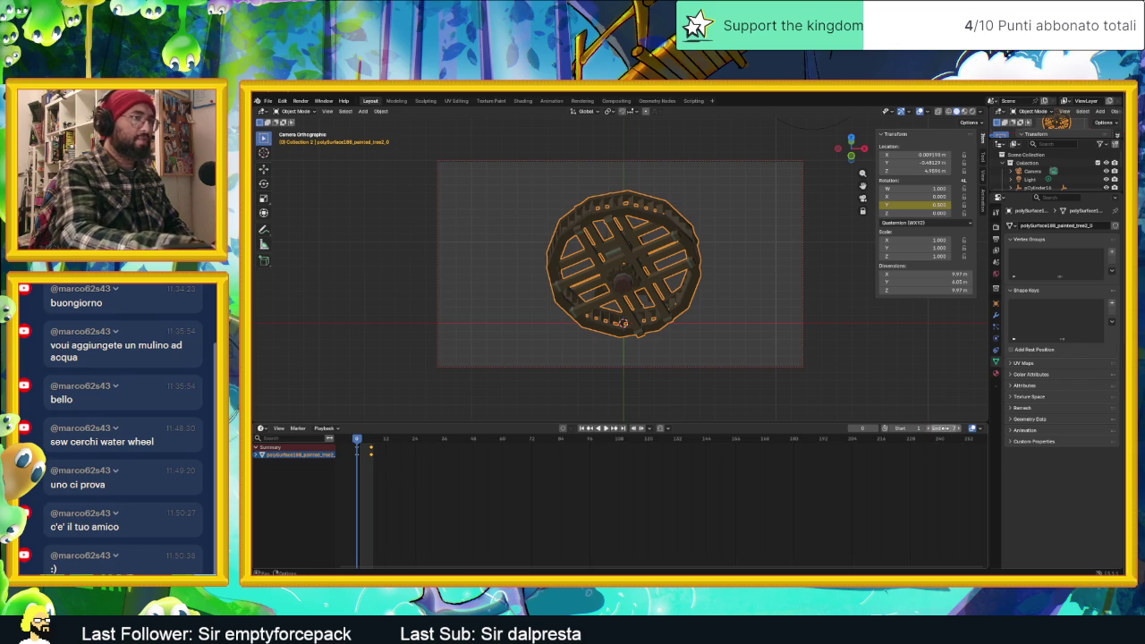
{"action": "left_click", "coordinate": [604, 429]}
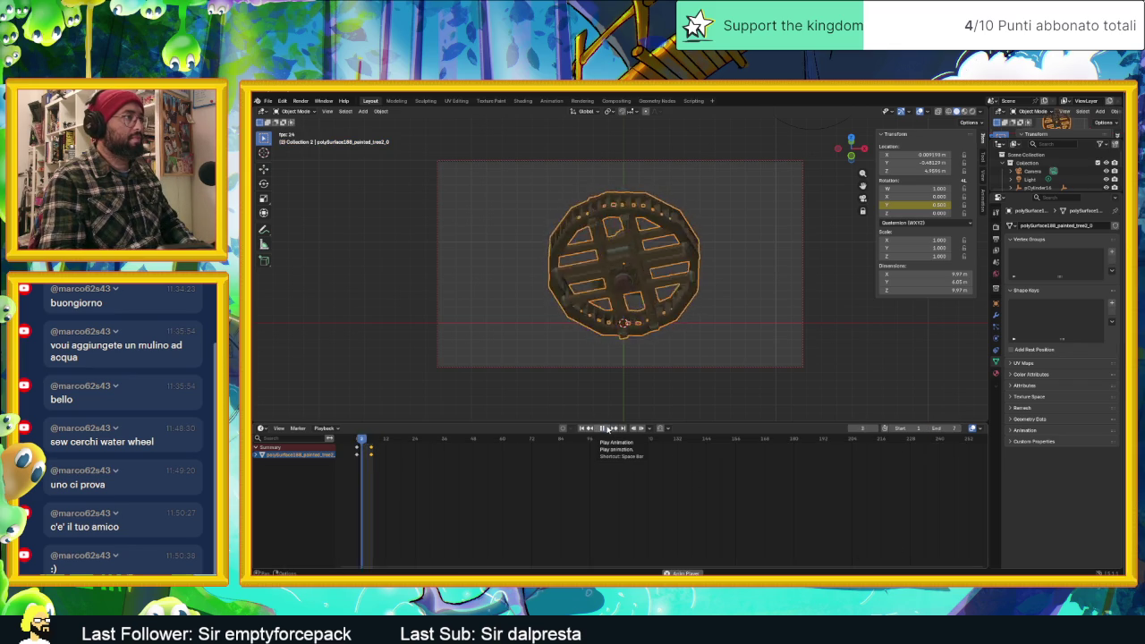
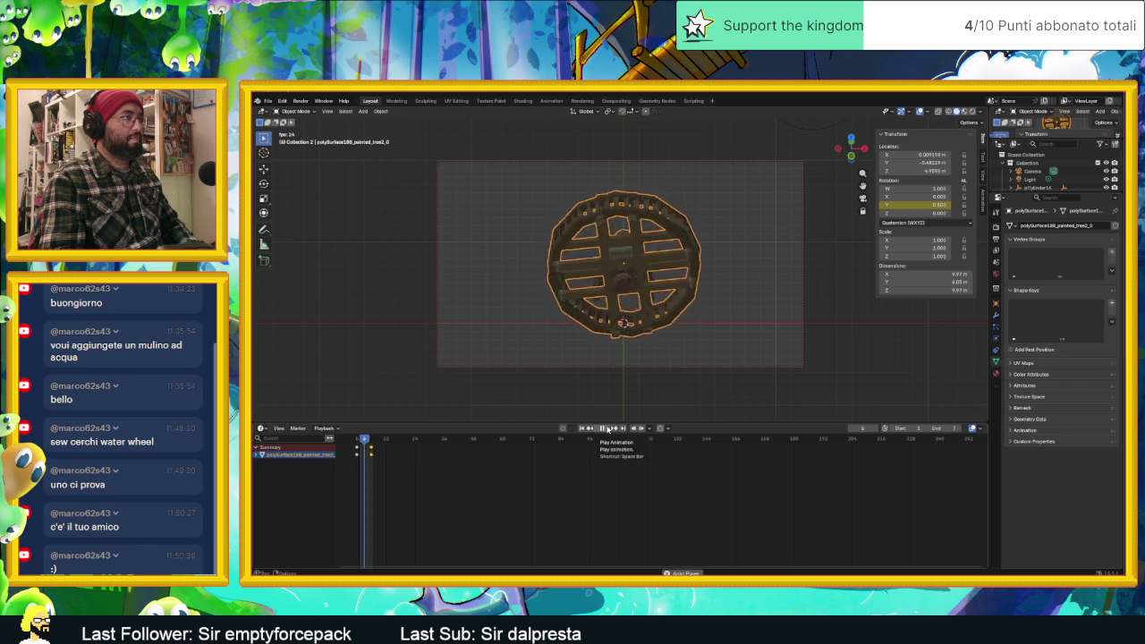
Pause and resume the wheel animation, then scrub to frame 4 and back to frame 0.
{"action": "left_click", "coordinate": [604, 429]}
{"action": "key", "text": "space"}
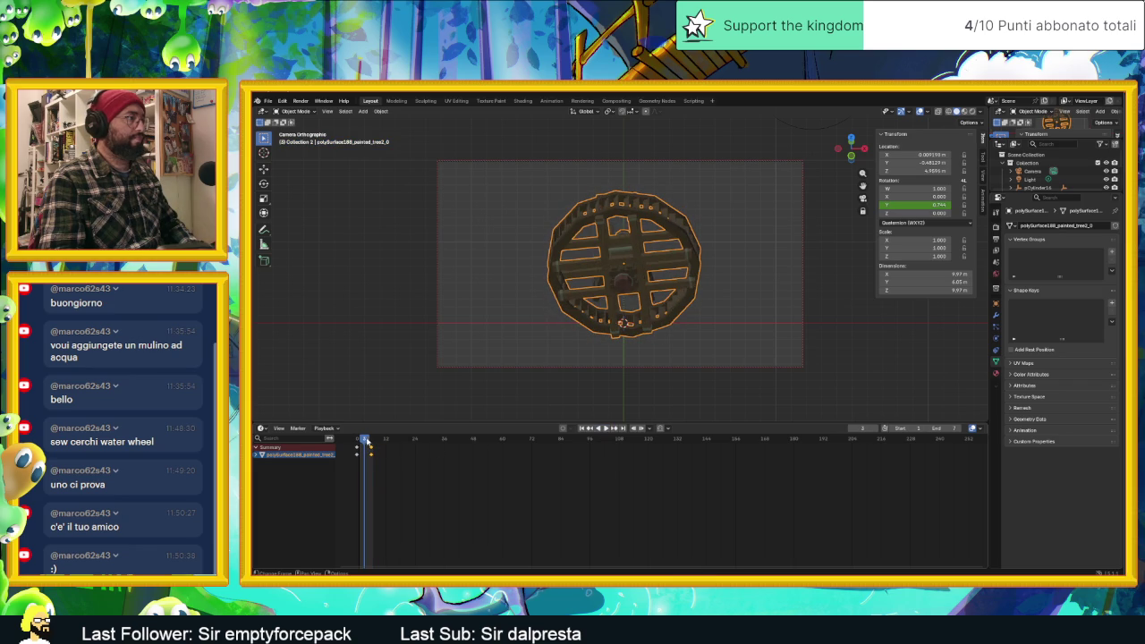
{"action": "left_click_drag", "start_coordinate": [374, 439], "coordinate": [367, 440]}
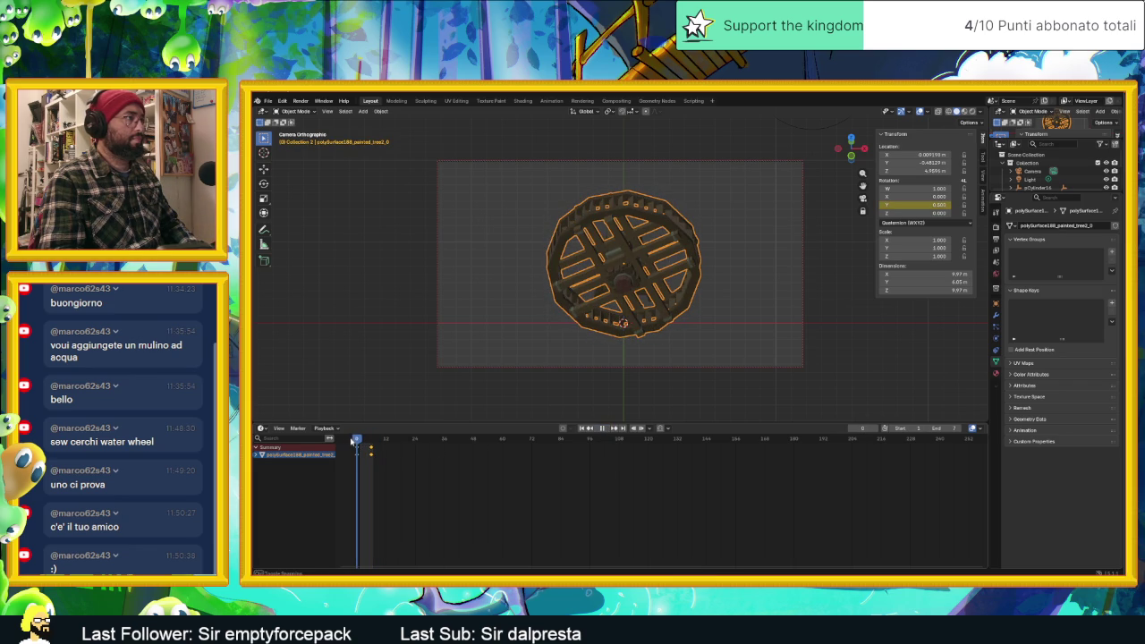
{"action": "mouse_move", "coordinate": [360, 439]}
{"action": "left_mouse_down"}
{"action": "mouse_move", "coordinate": [350, 443]}
{"action": "mouse_move", "coordinate": [366, 442]}
{"action": "left_mouse_up"}
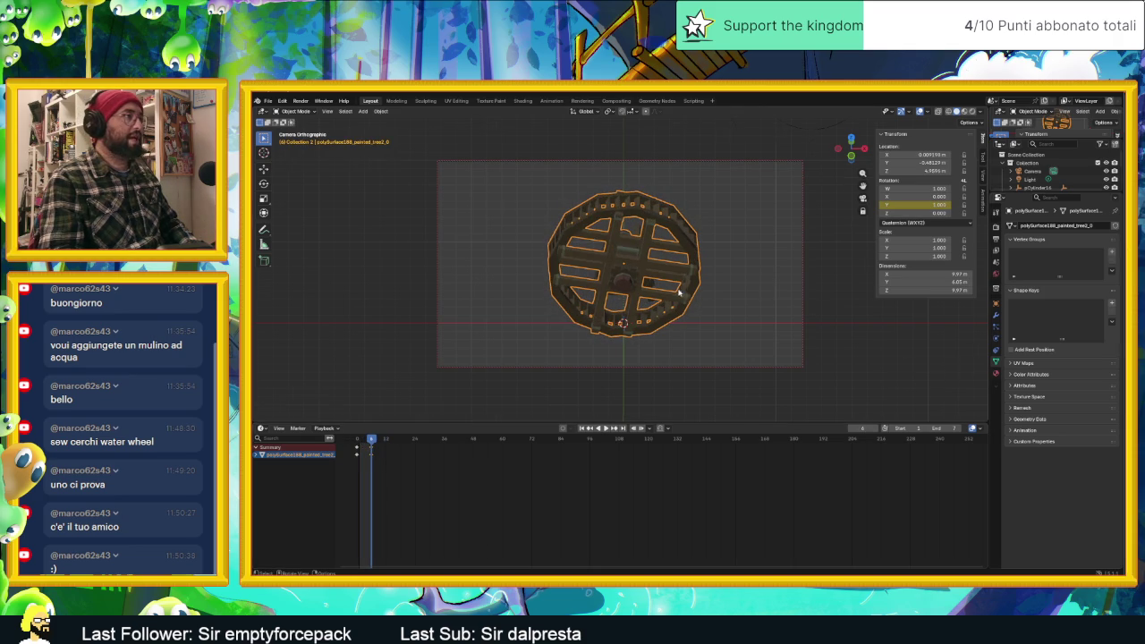
Rewind the timeline to the start and step forward to about frame 6.
{"action": "scroll", "coordinate": [673, 295], "scroll_direction": "down", "scroll_amount": 3}
{"action": "scroll", "coordinate": [673, 294], "scroll_direction": "up", "scroll_amount": 2}
{"action": "scroll", "coordinate": [666, 262], "scroll_direction": "up", "scroll_amount": 1}
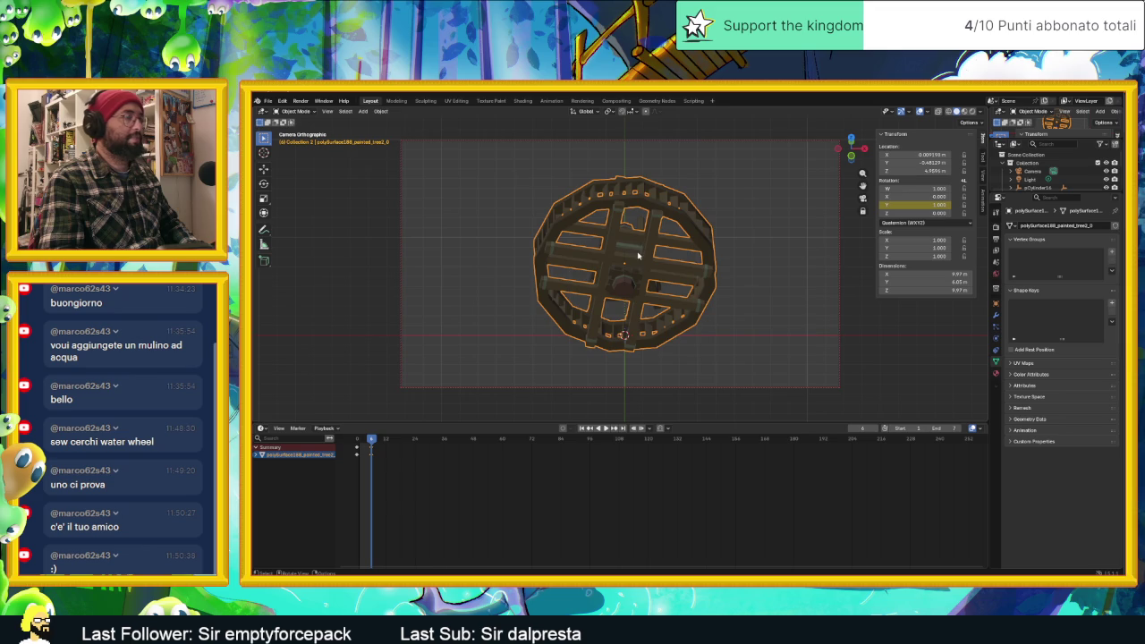
{"action": "scroll", "coordinate": [666, 263], "scroll_direction": "down", "scroll_amount": 1}
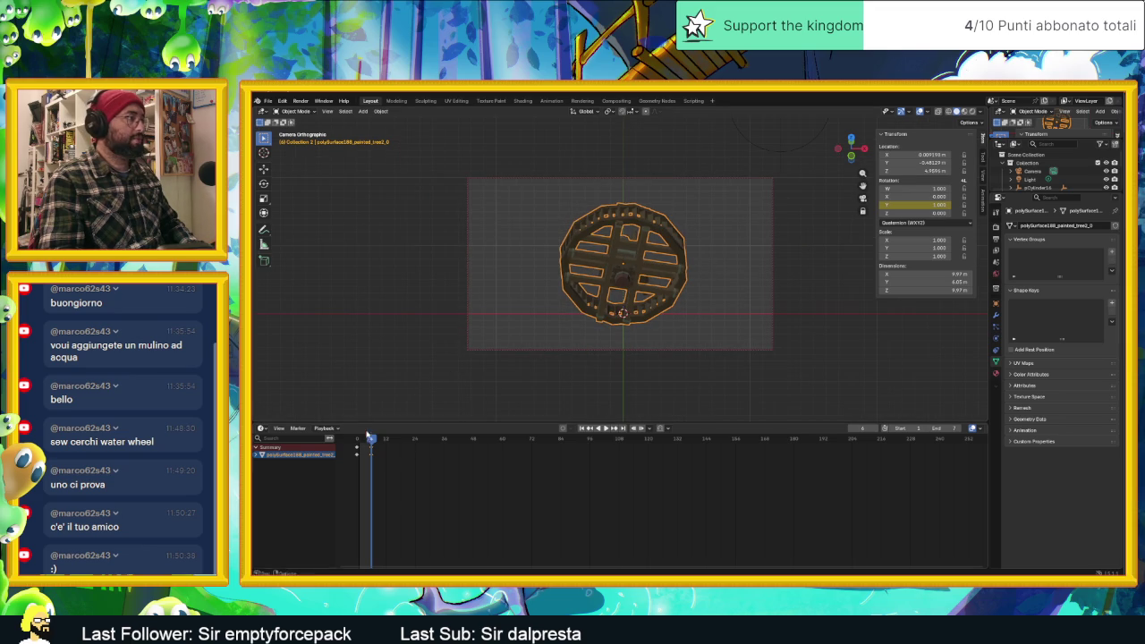
{"action": "left_click_drag", "start_coordinate": [366, 435], "coordinate": [357, 438]}
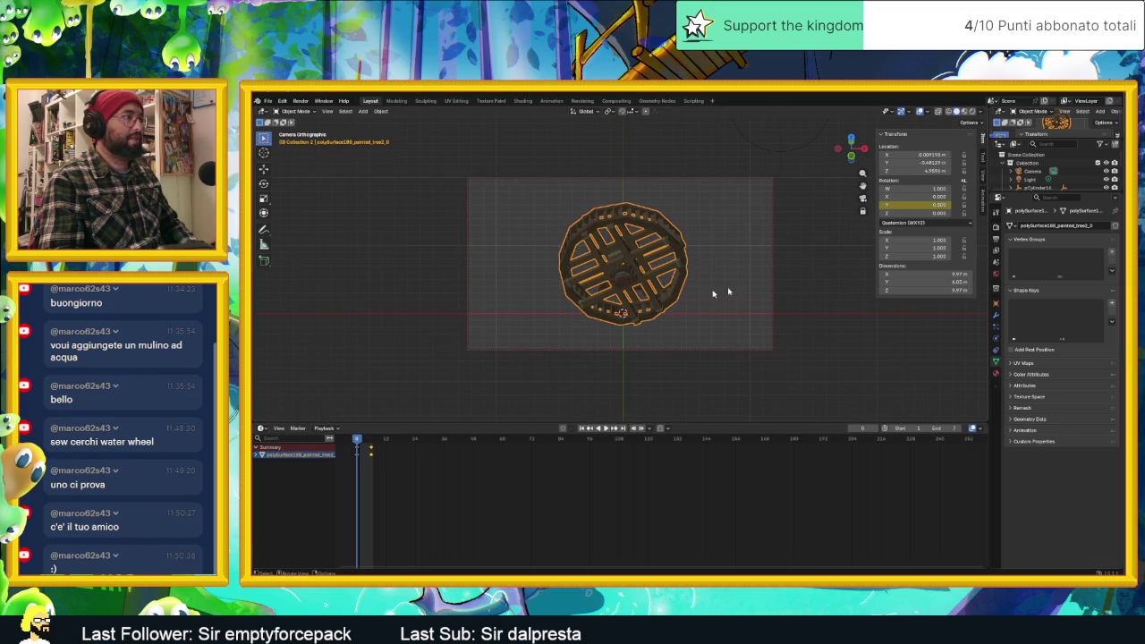
{"action": "mouse_move", "coordinate": [356, 438]}
{"action": "left_mouse_down"}
{"action": "mouse_move", "coordinate": [372, 444]}
{"action": "mouse_move", "coordinate": [351, 443]}
{"action": "left_mouse_up"}
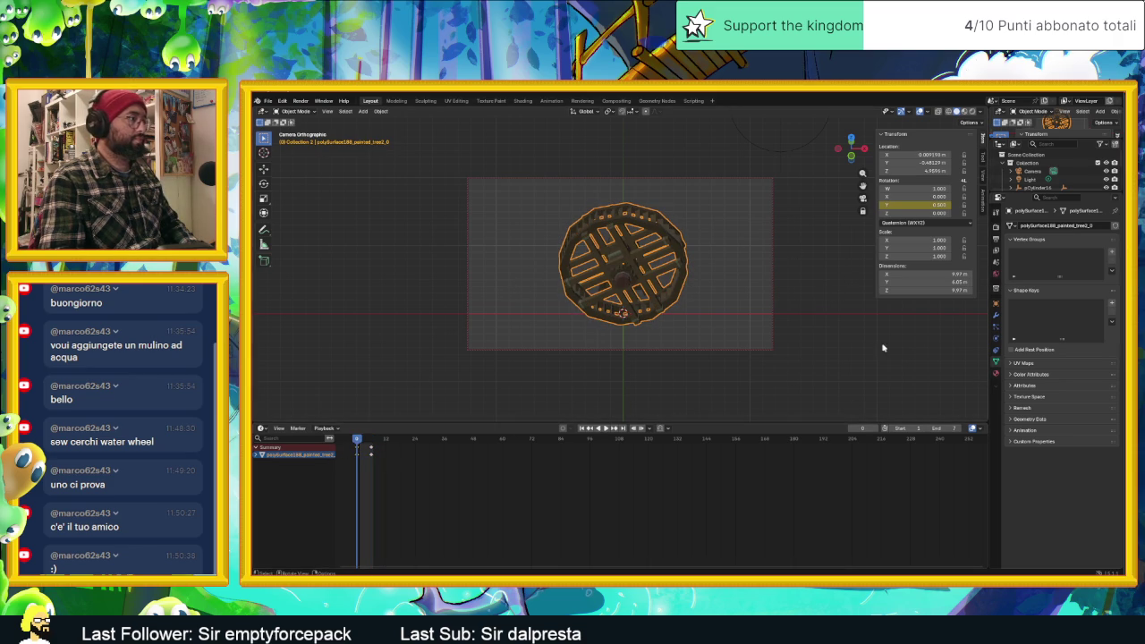
Browse the render, output, particle, modifier, mesh data, material and object property tabs.
{"action": "left_click", "coordinate": [995, 226]}
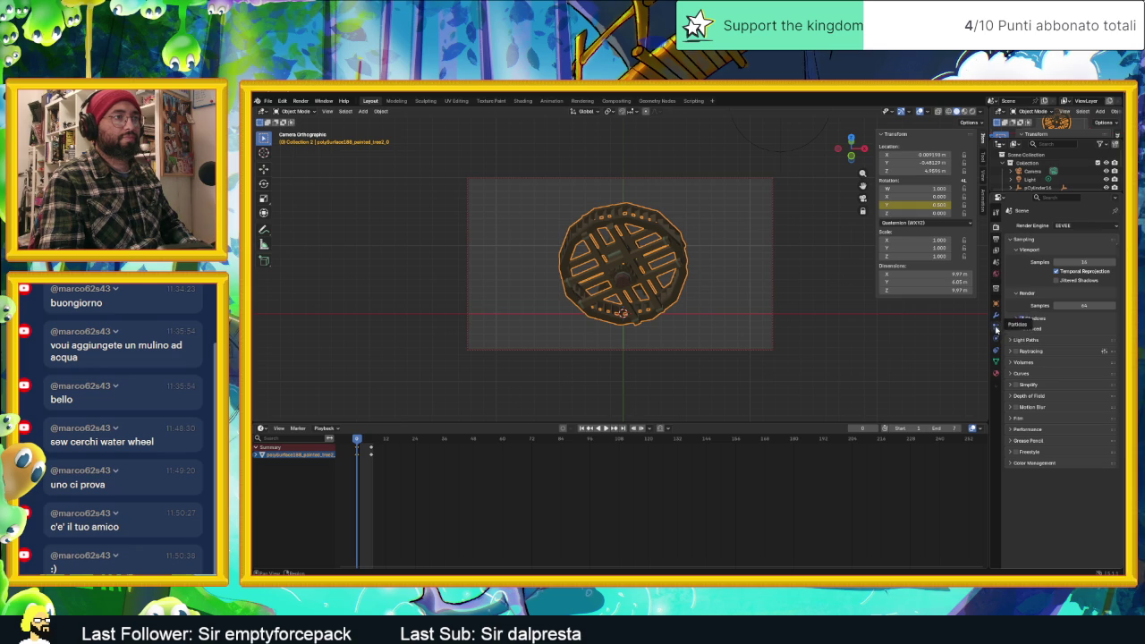
{"action": "left_click", "coordinate": [995, 329]}
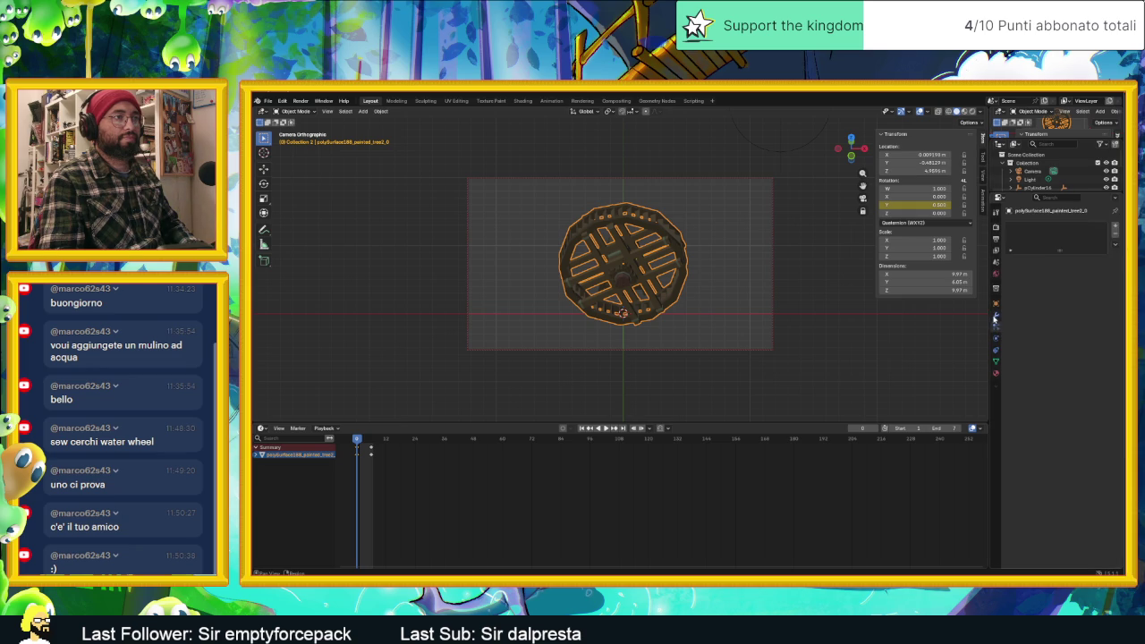
{"action": "left_click", "coordinate": [996, 315]}
{"action": "left_click", "coordinate": [996, 338]}
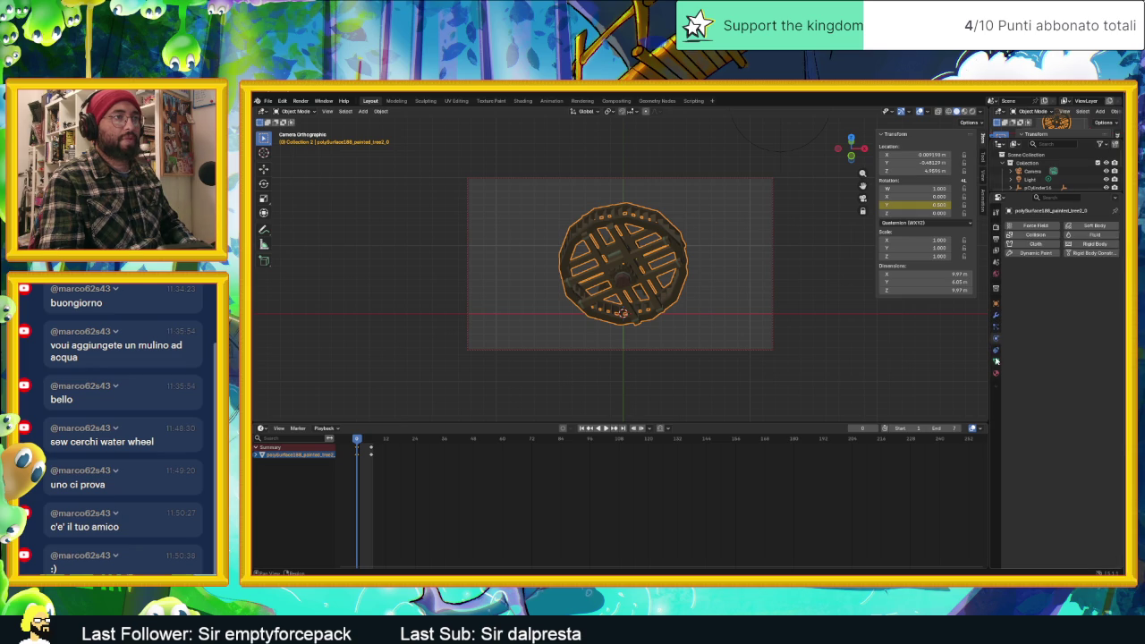
{"action": "left_click", "coordinate": [995, 361]}
{"action": "left_click", "coordinate": [996, 373]}
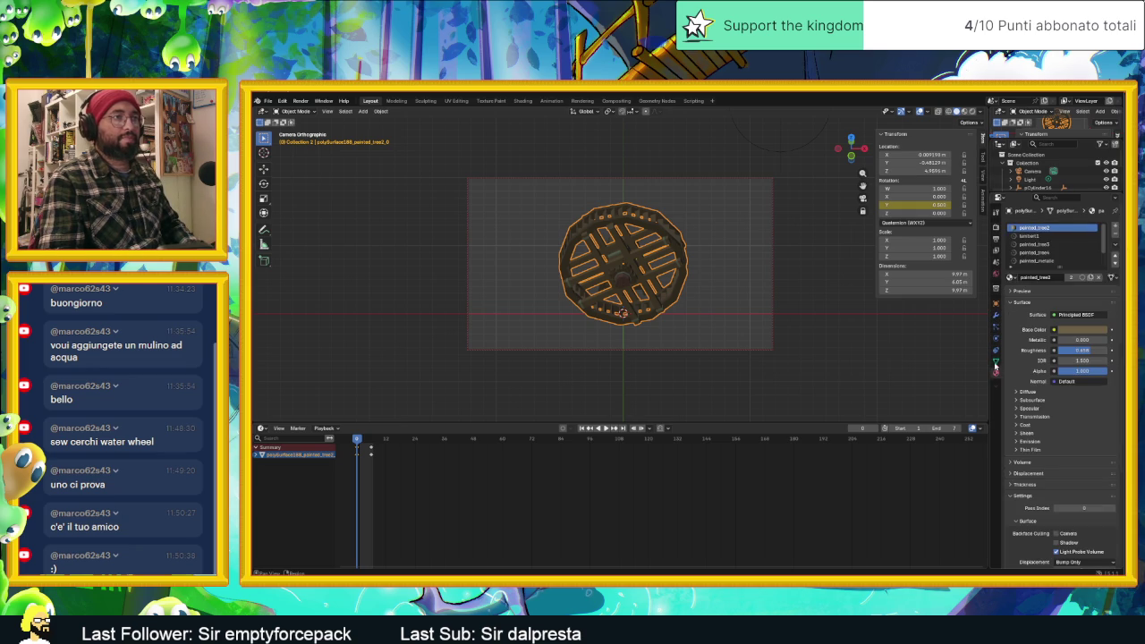
{"action": "left_click", "coordinate": [995, 349]}
{"action": "left_click", "coordinate": [995, 338]}
{"action": "left_click", "coordinate": [996, 228]}
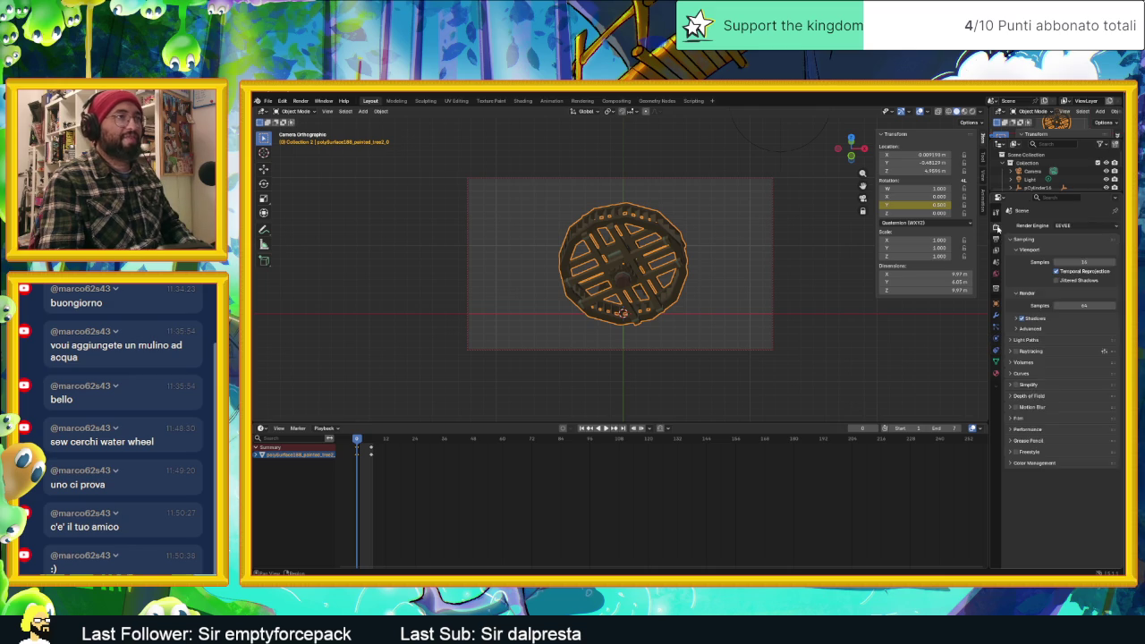
{"action": "left_click", "coordinate": [996, 240]}
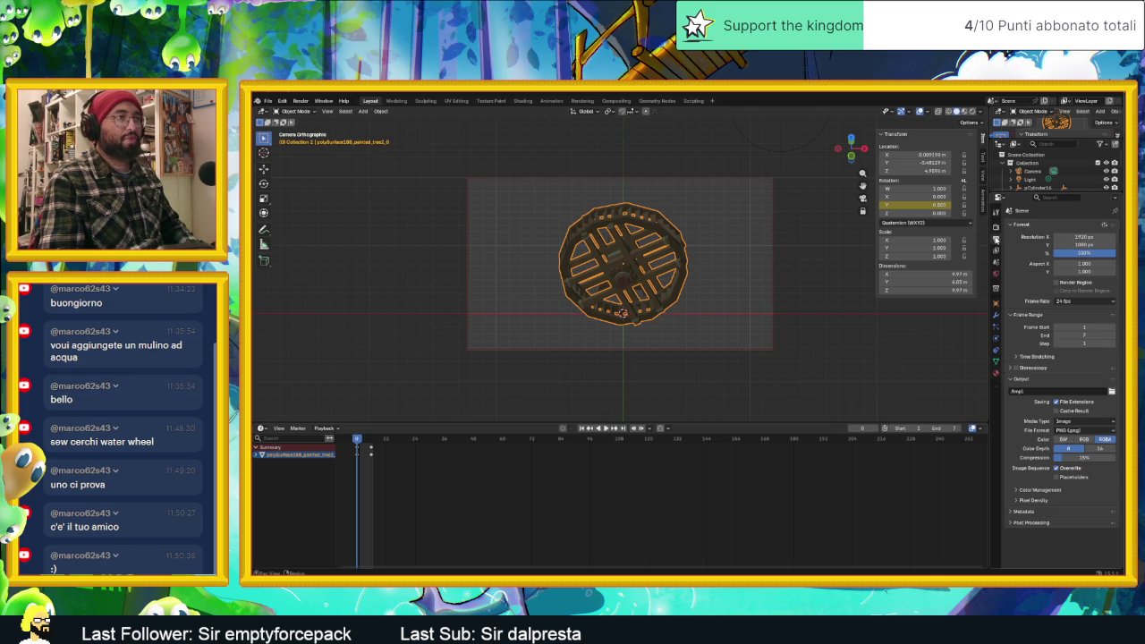
{"action": "left_click", "coordinate": [996, 317]}
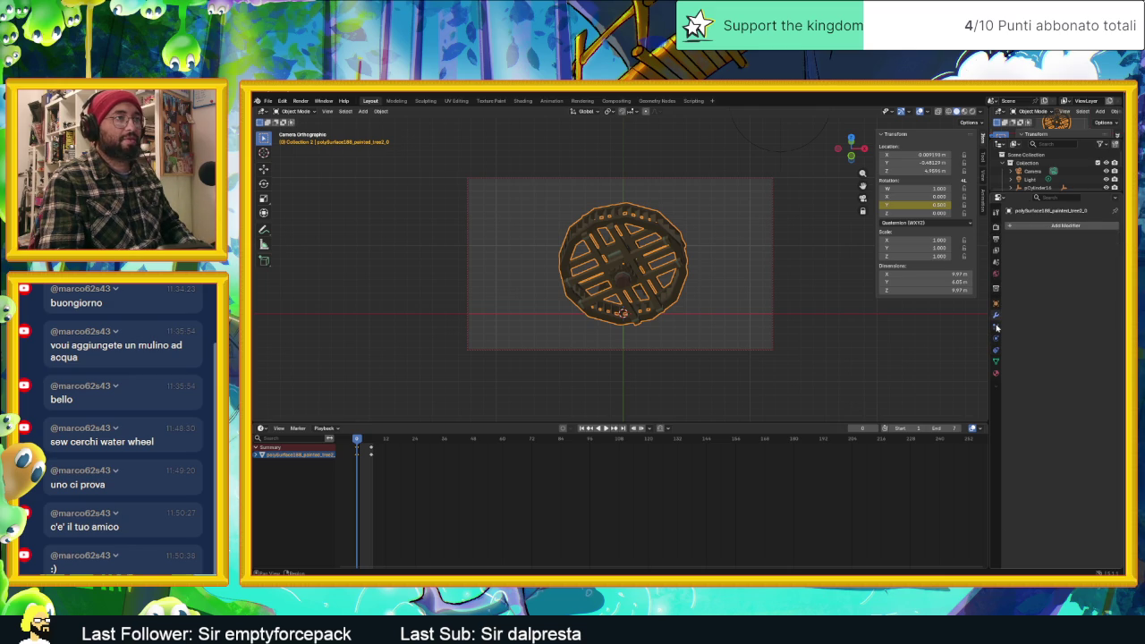
Toggle the N sidebar and drag the wheel's Rotation Y to about -0.600.
{"action": "key", "text": "n"}
{"action": "left_click", "coordinate": [983, 134]}
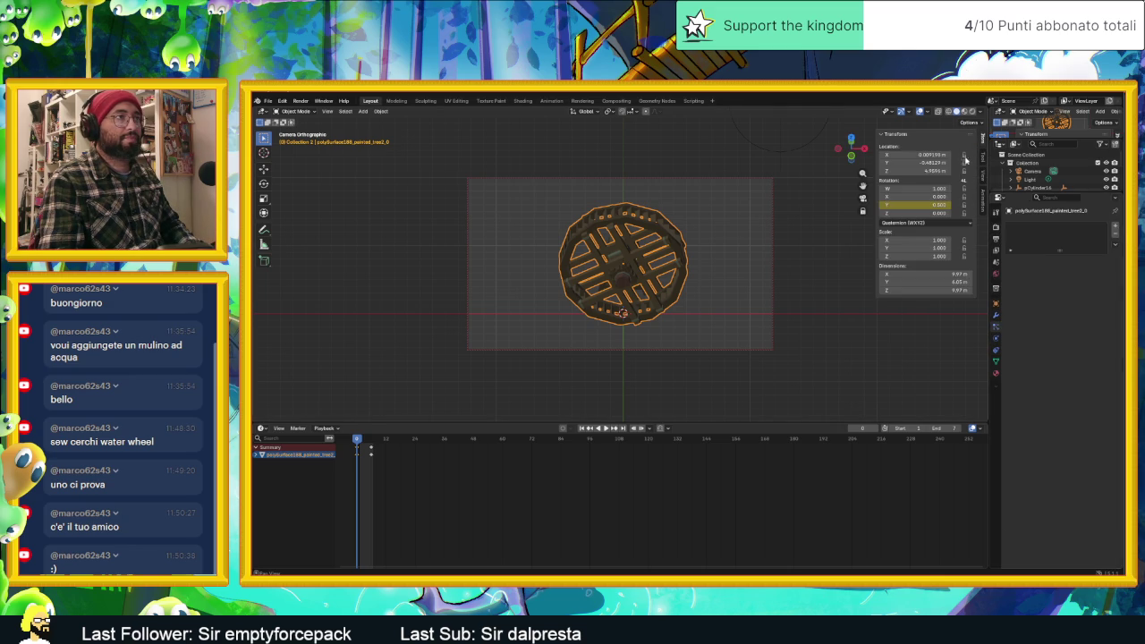
{"action": "mouse_move", "coordinate": [950, 207]}
{"action": "left_mouse_down"}
{"action": "mouse_move", "coordinate": [971, 205]}
{"action": "mouse_move", "coordinate": [924, 205]}
{"action": "left_mouse_up"}
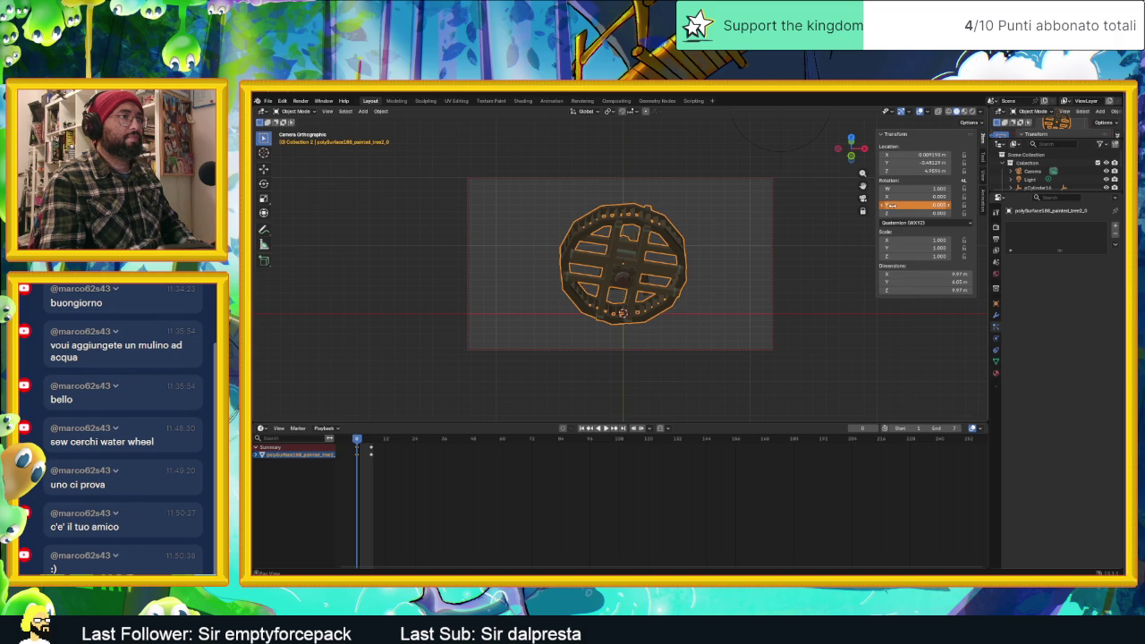
Replace the Y-rotation keyframes with the new angle and play back the spin to check it.
{"action": "right_click", "coordinate": [894, 205]}
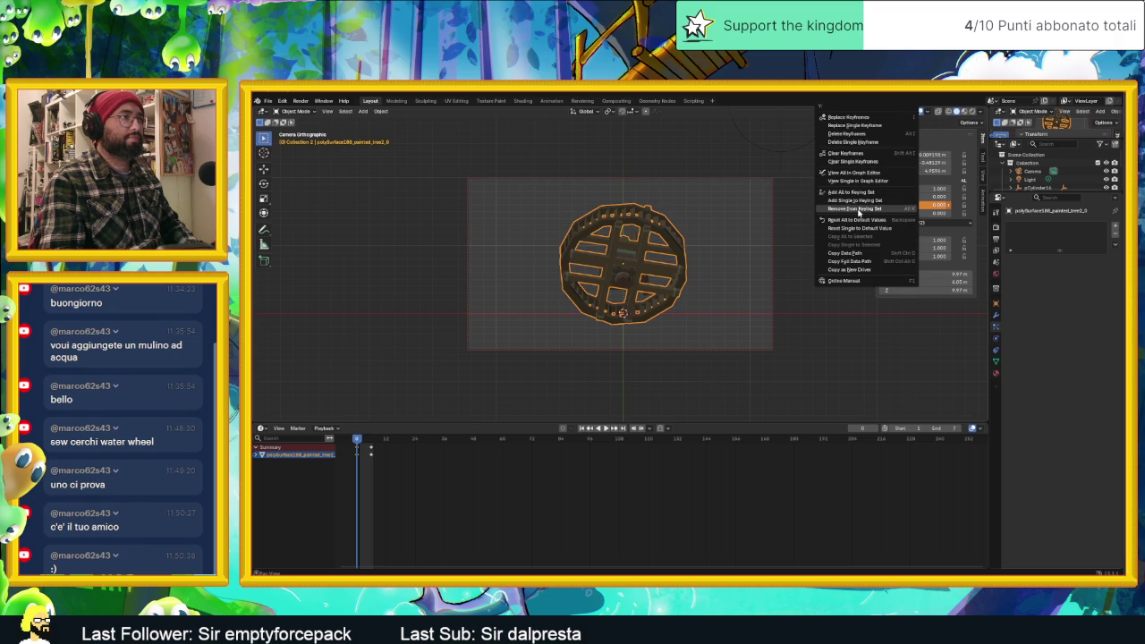
{"action": "left_click", "coordinate": [854, 118]}
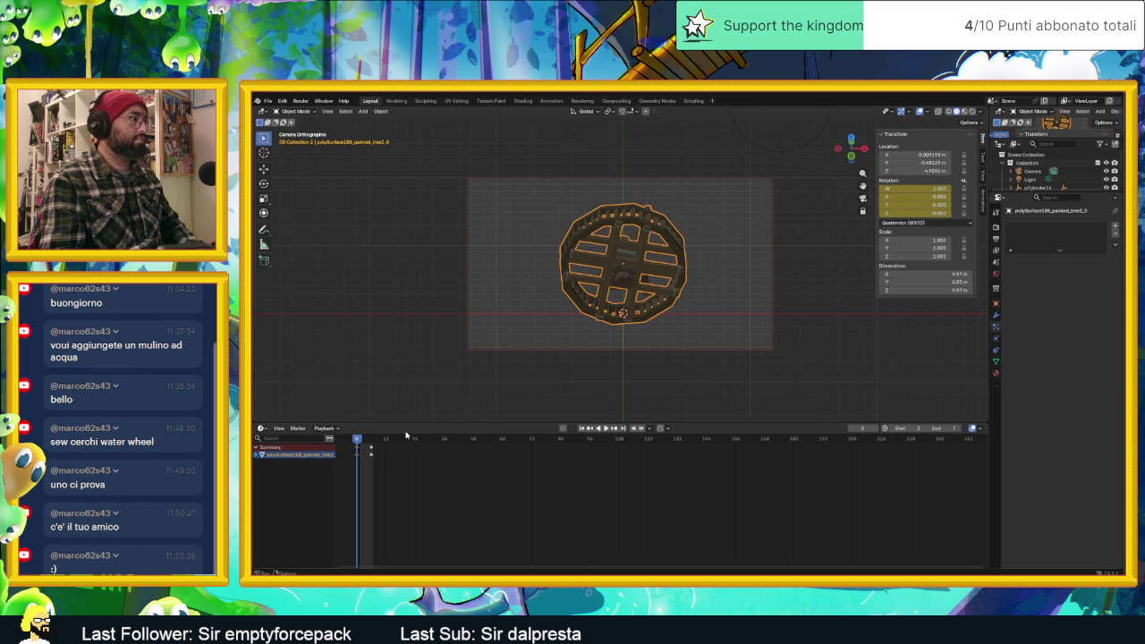
{"action": "left_click", "coordinate": [605, 427]}
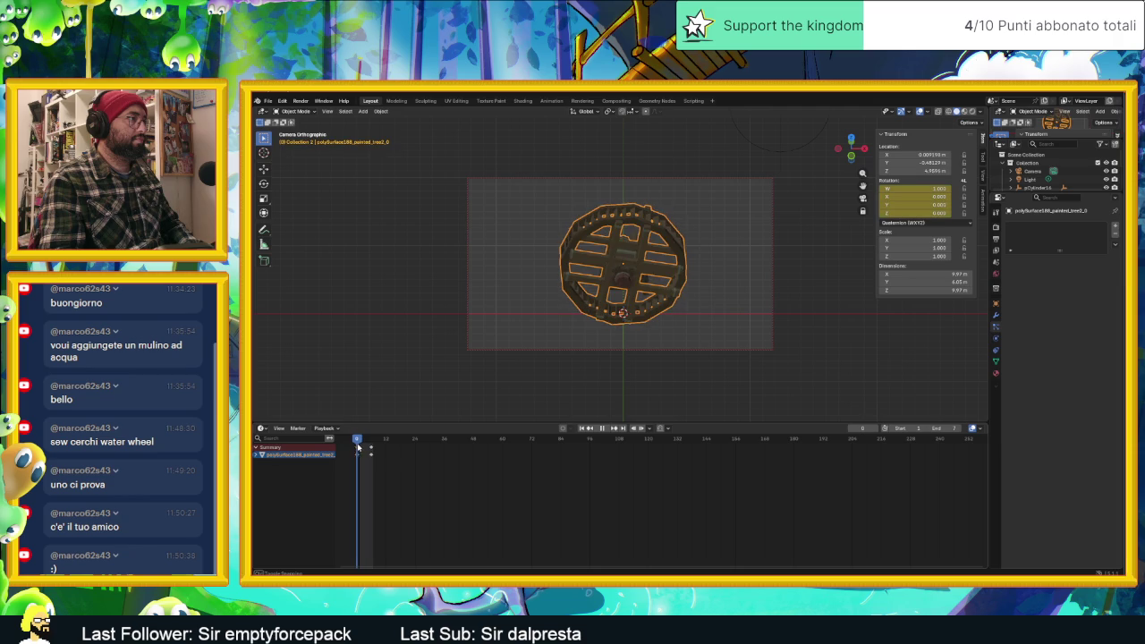
{"action": "mouse_move", "coordinate": [365, 446]}
{"action": "left_mouse_down"}
{"action": "mouse_move", "coordinate": [379, 447]}
{"action": "mouse_move", "coordinate": [357, 452]}
{"action": "left_mouse_up"}
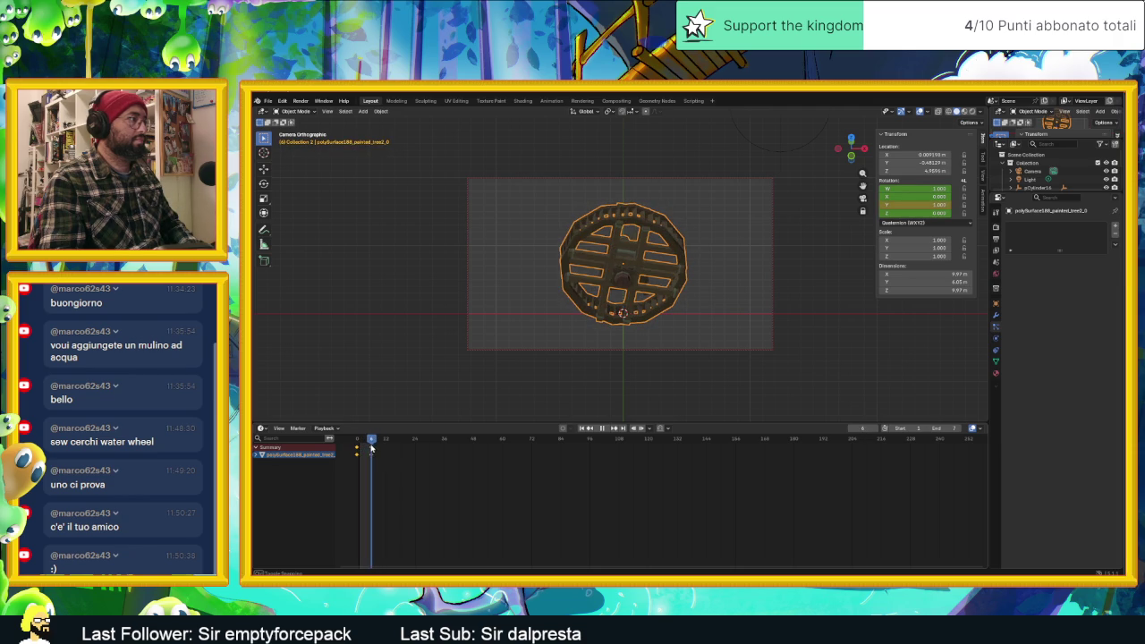
{"action": "key", "text": "space"}
{"action": "key", "text": "Escape"}
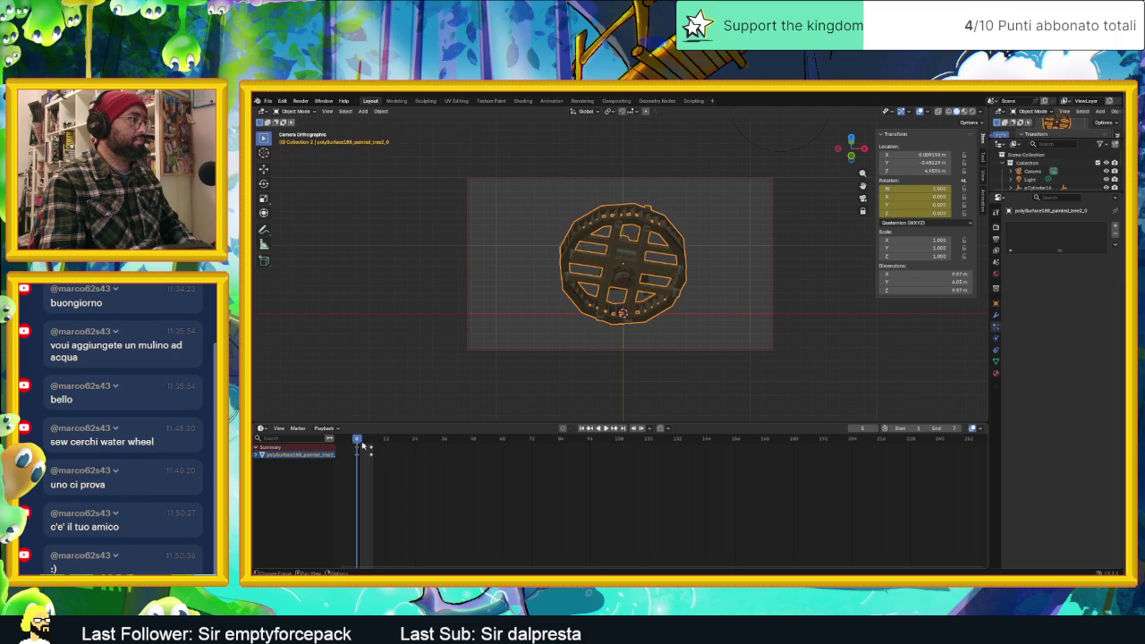
Replay the spin, stop at frame 6, and split the viewport into two side-by-side views.
{"action": "left_click", "coordinate": [604, 428]}
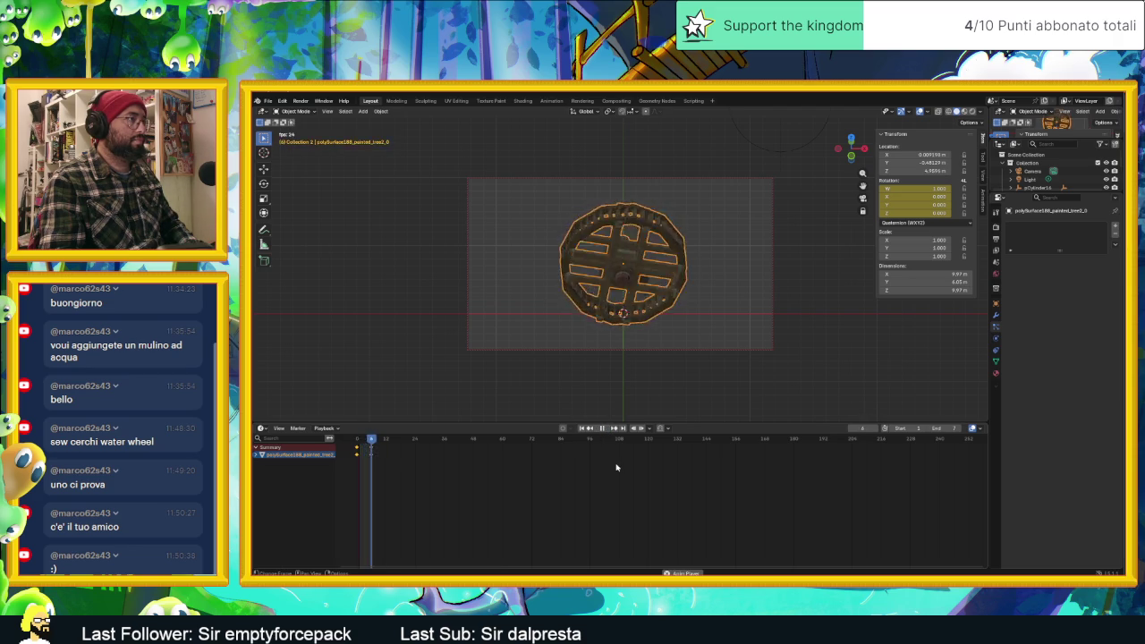
{"action": "left_click", "coordinate": [602, 429]}
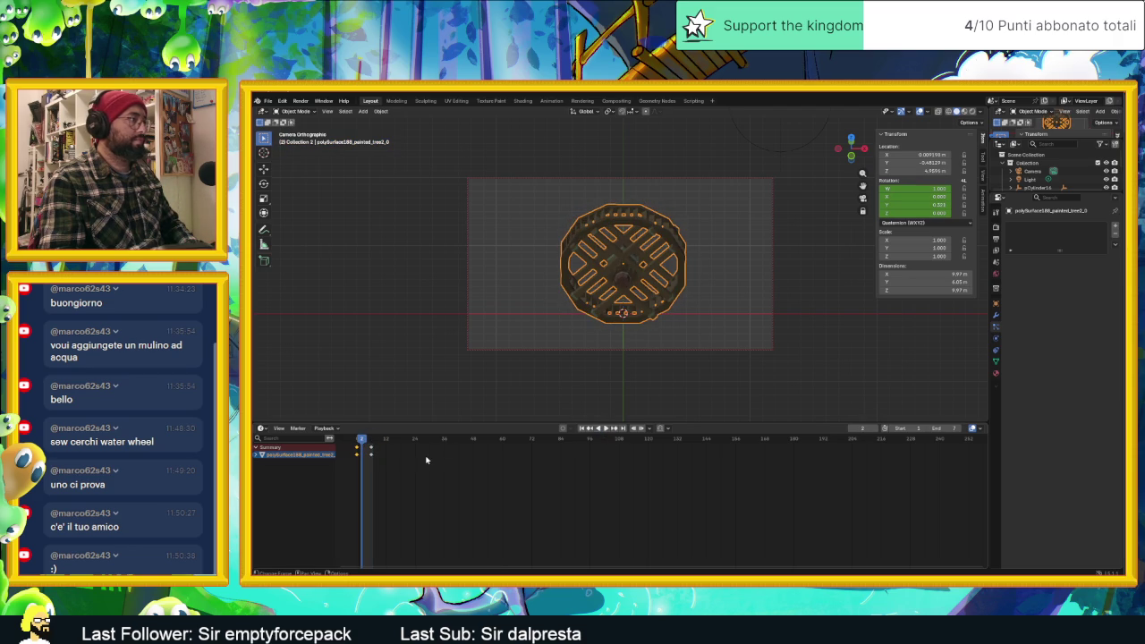
{"action": "key", "text": "space"}
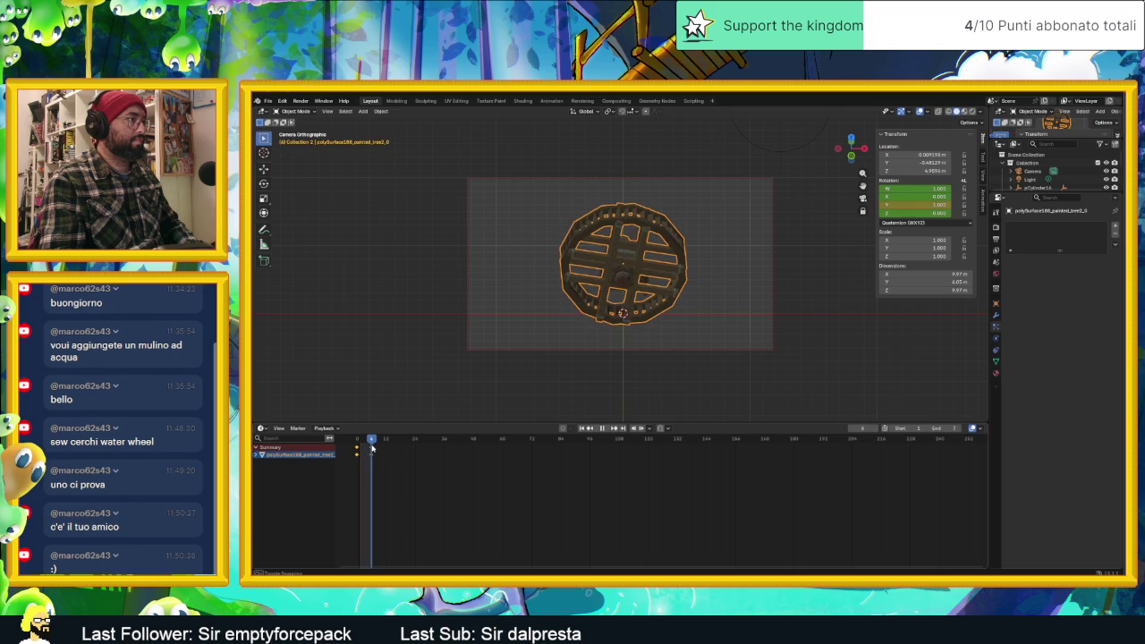
{"action": "key", "text": "space"}
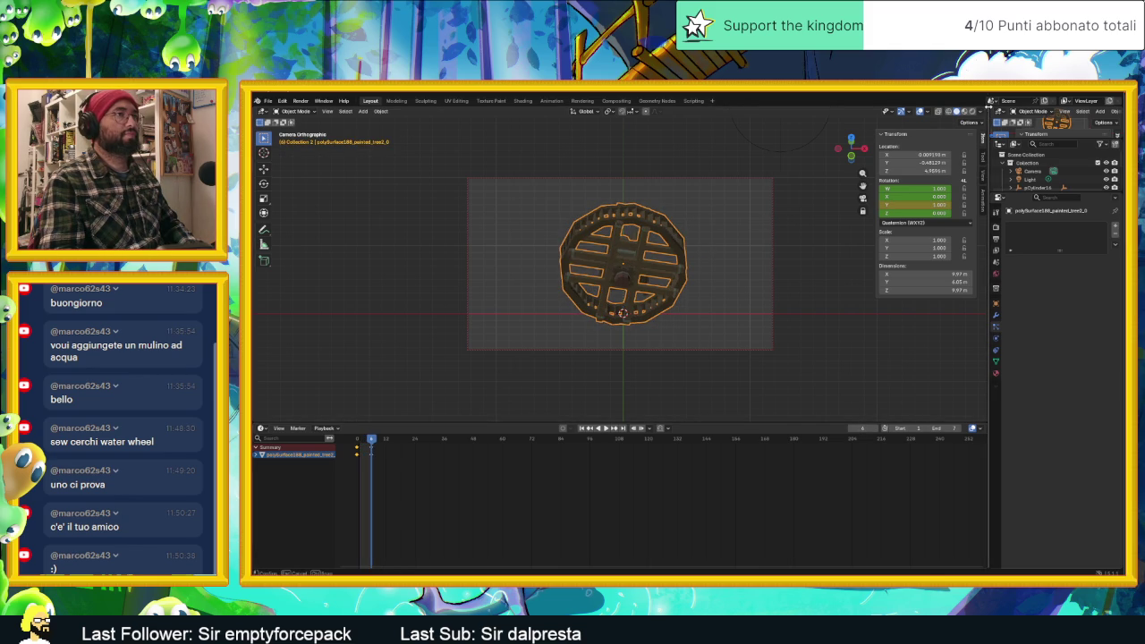
{"action": "left_click_drag", "start_coordinate": [972, 108], "coordinate": [794, 111]}
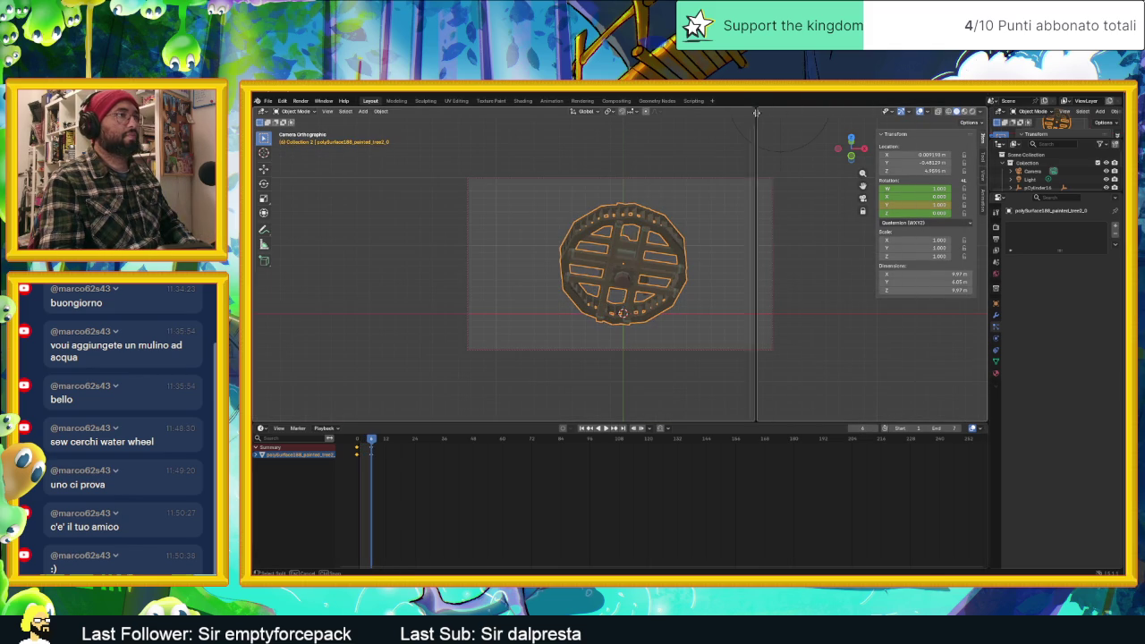
Turn the second view into a Graph Editor showing the rotation curves, then show Render properties.
{"action": "left_click", "coordinate": [768, 113]}
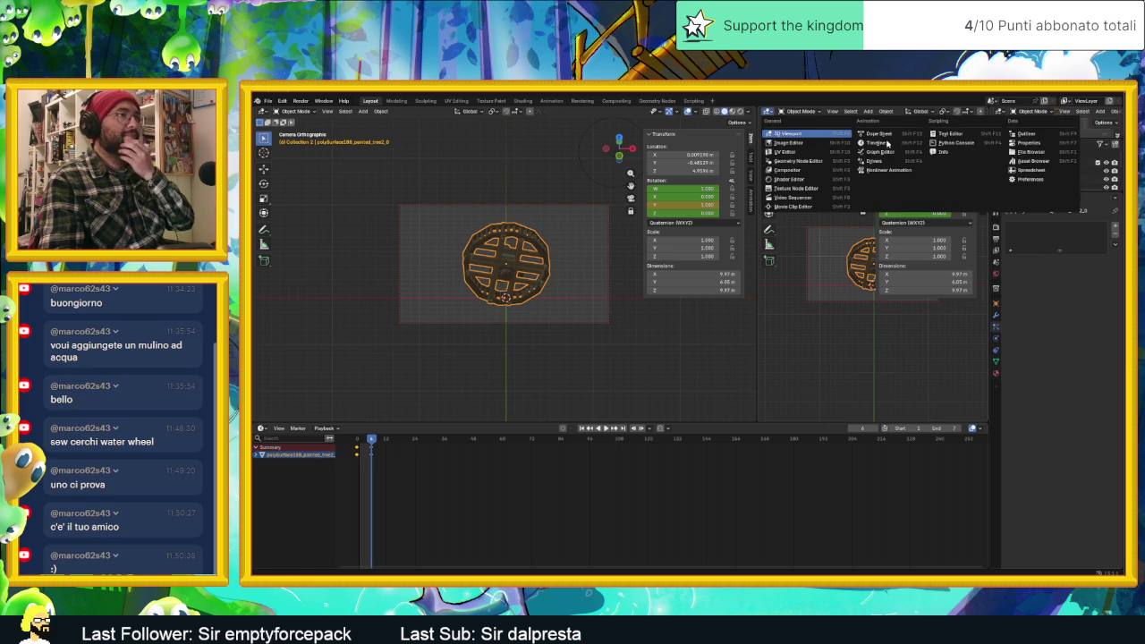
{"action": "left_click", "coordinate": [880, 152]}
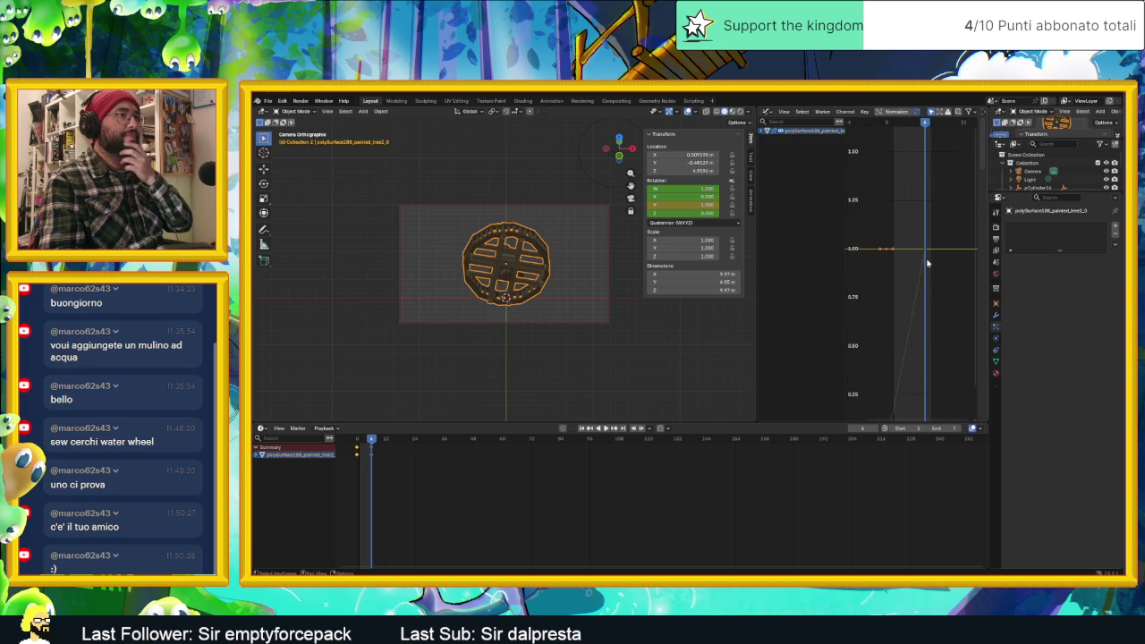
{"action": "scroll", "coordinate": [926, 263], "scroll_direction": "up", "scroll_amount": 2}
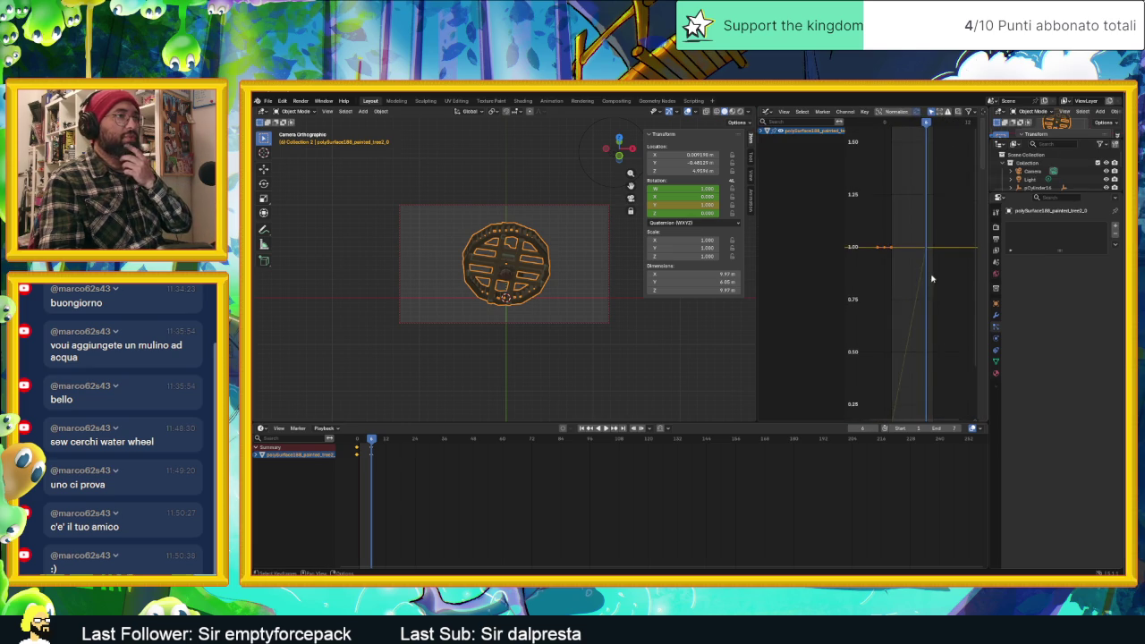
{"action": "scroll", "coordinate": [929, 268], "scroll_direction": "down", "scroll_amount": 2}
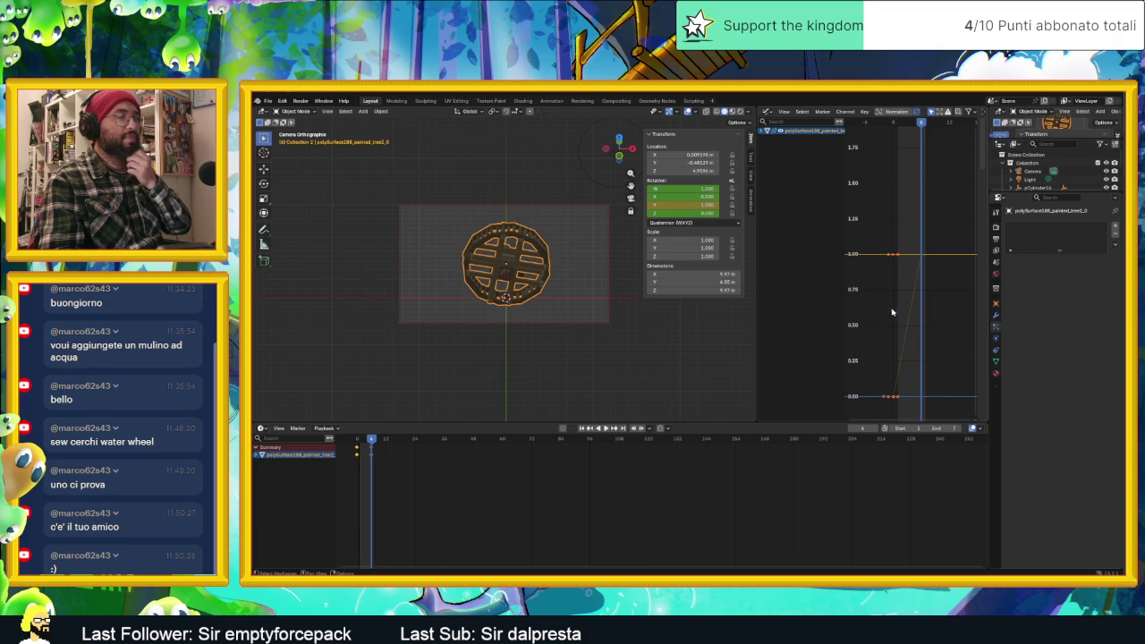
{"action": "scroll", "coordinate": [891, 312], "scroll_direction": "down", "scroll_amount": 2}
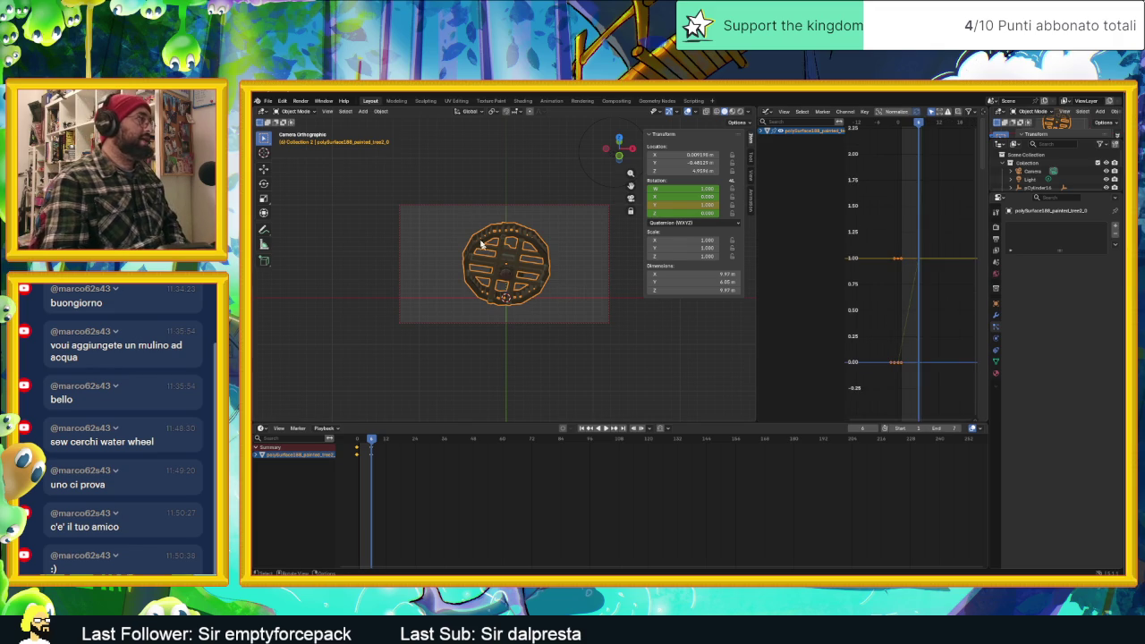
{"action": "left_click", "coordinate": [995, 229]}
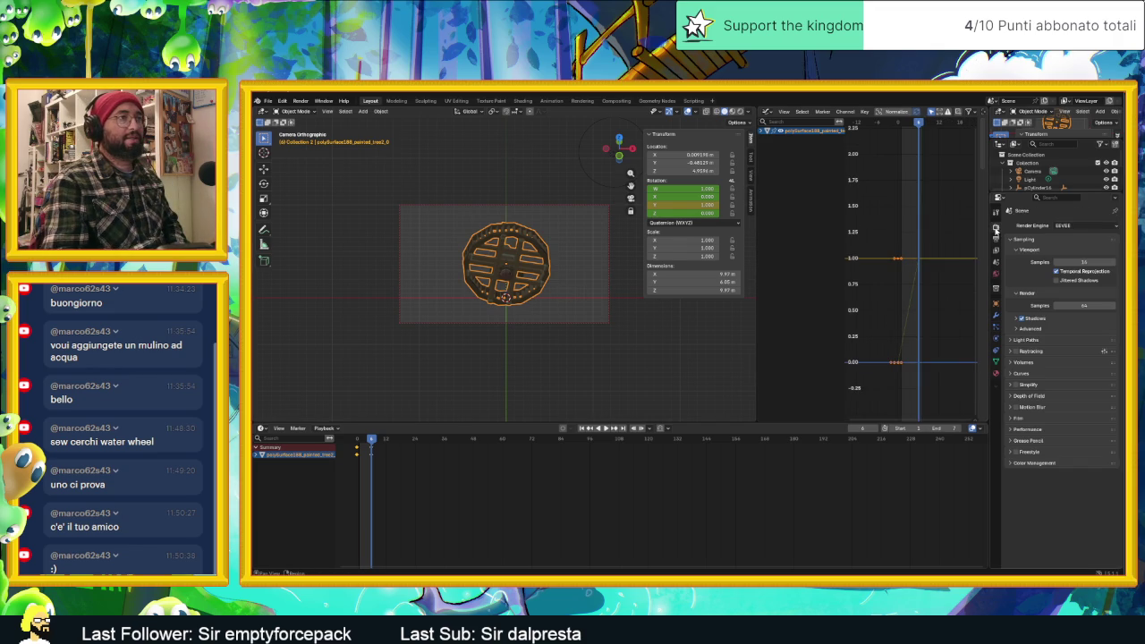
Set the render resolution to 500 × 500 px in Output properties.
{"action": "left_click", "coordinate": [996, 239]}
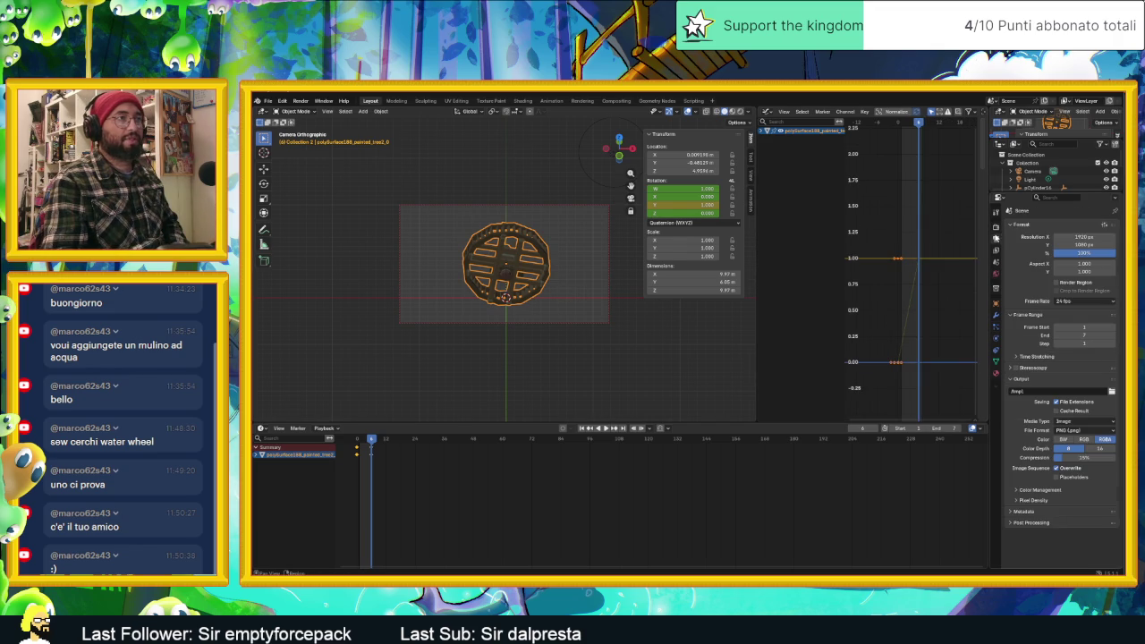
{"action": "left_click", "coordinate": [1086, 237]}
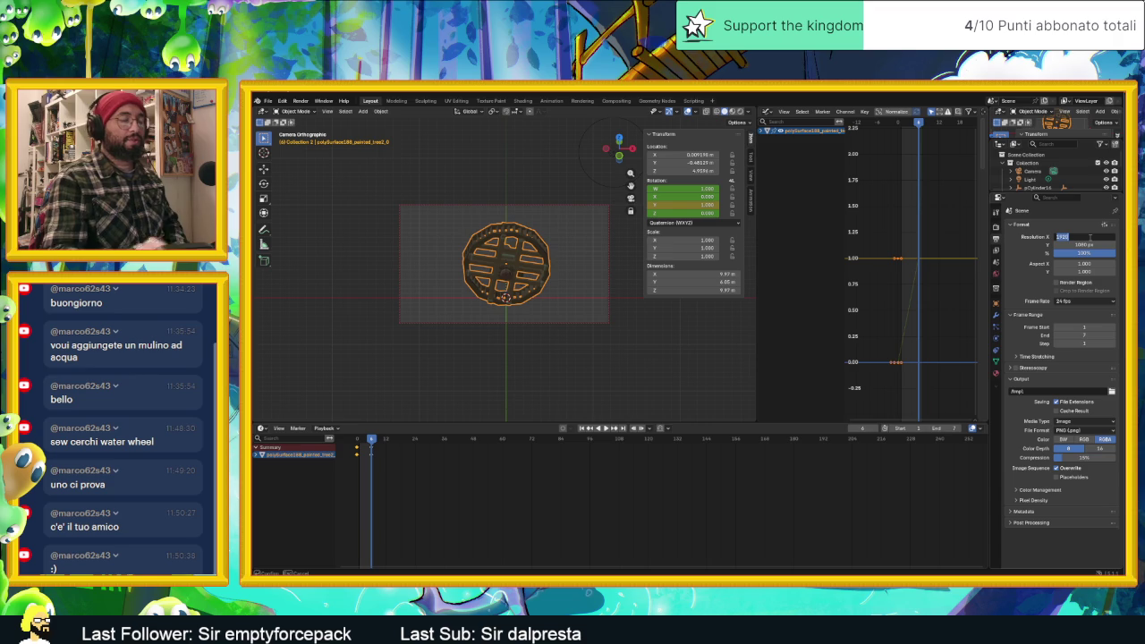
{"action": "type", "text": "500"}
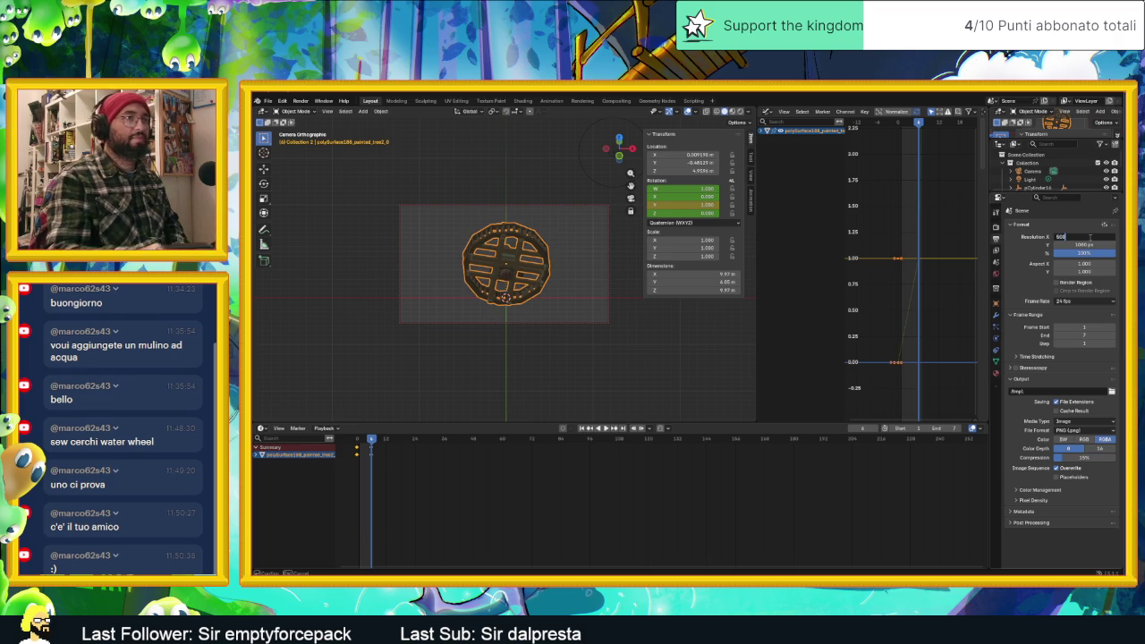
{"action": "key", "text": "Return"}
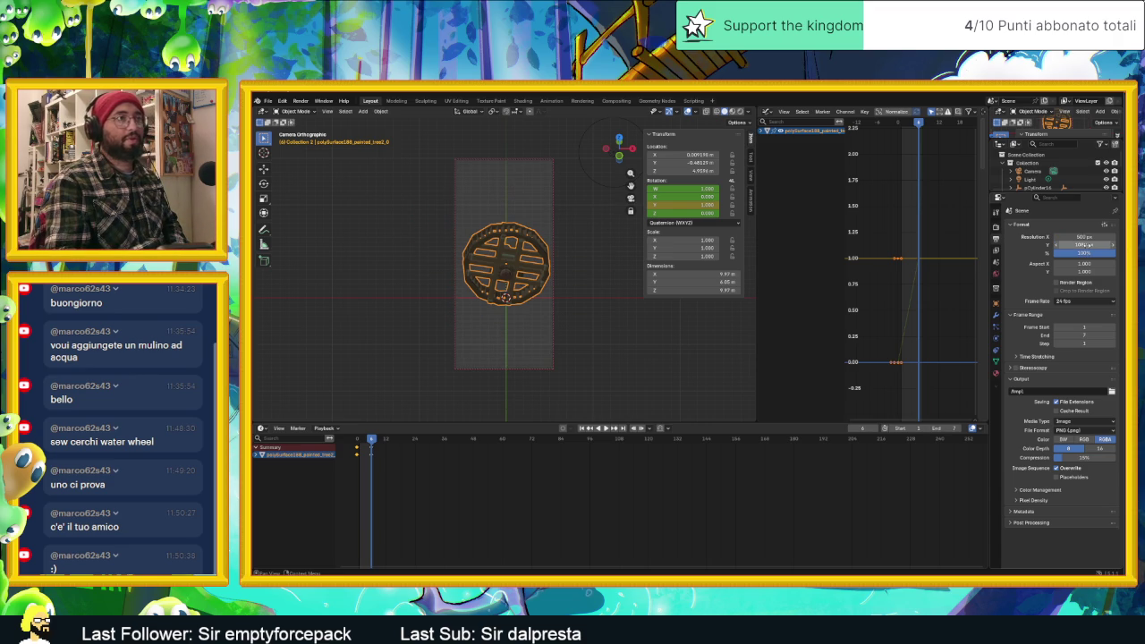
{"action": "left_click", "coordinate": [1086, 244]}
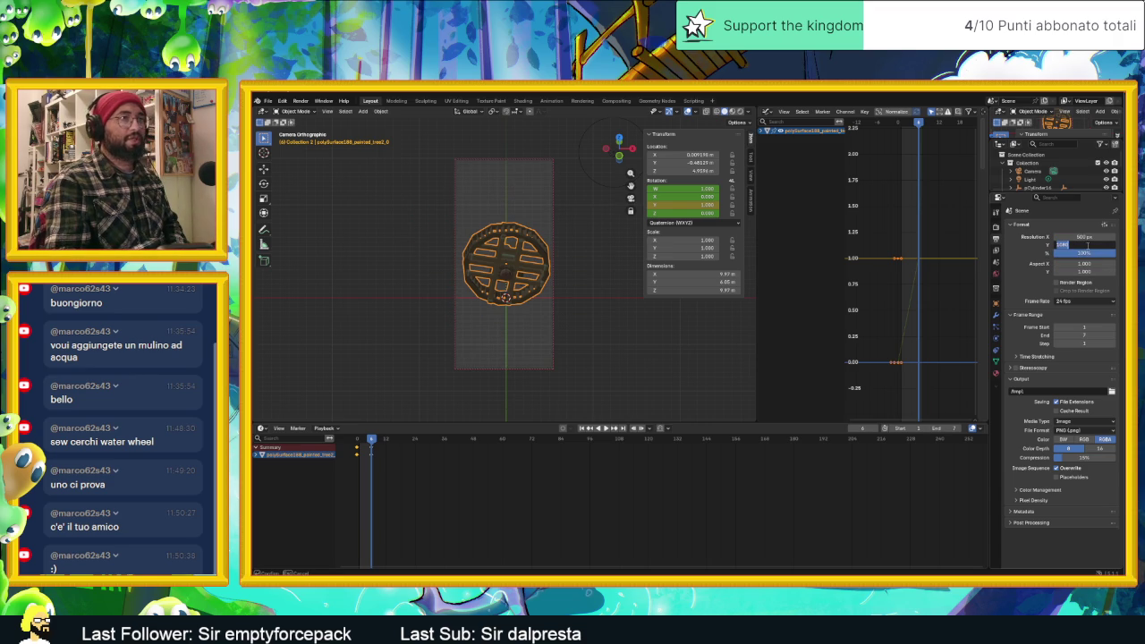
{"action": "type", "text": "500"}
{"action": "key", "text": "Return"}
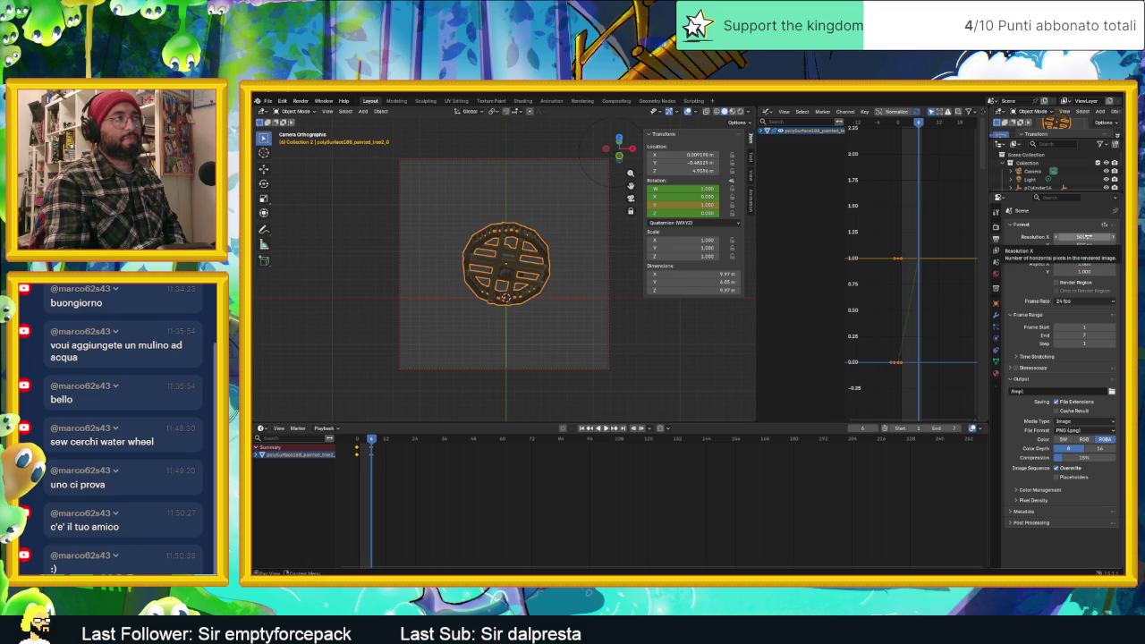
Change the render resolution to 180 × 180 px for a small square frame.
{"action": "left_click", "coordinate": [1088, 236]}
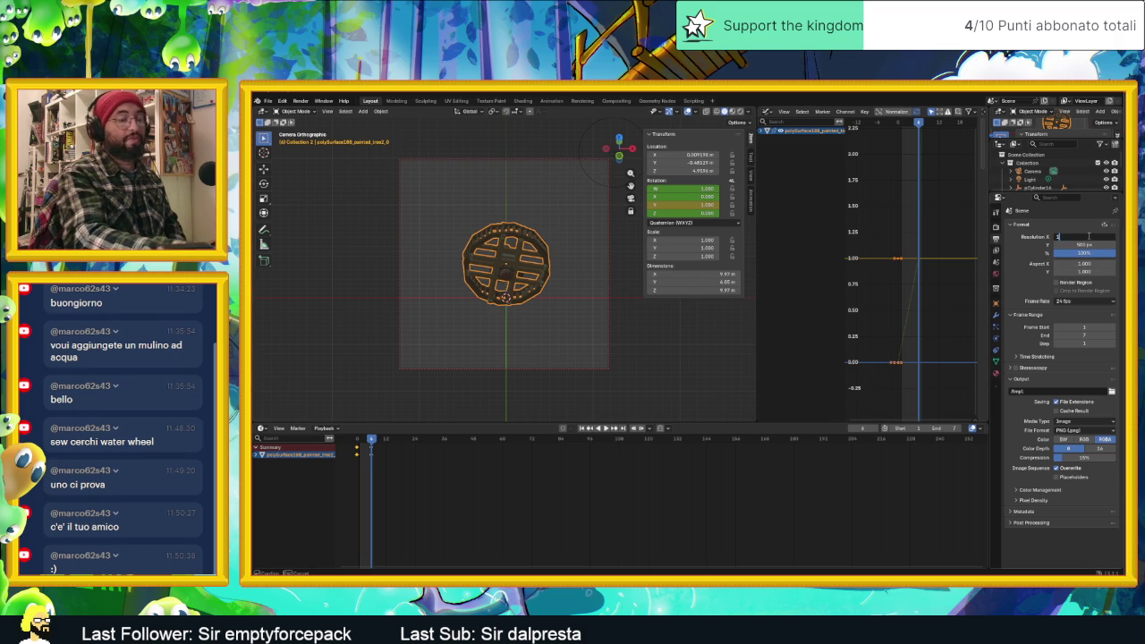
{"action": "left_click", "coordinate": [1087, 244]}
{"action": "type", "text": "180"}
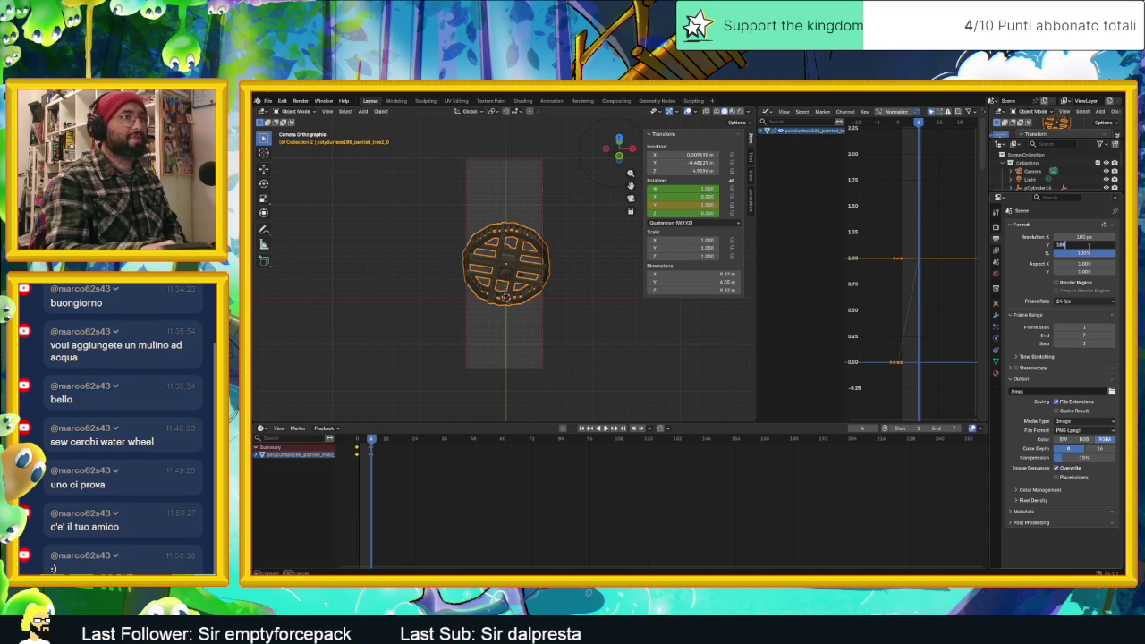
{"action": "key", "text": "Return"}
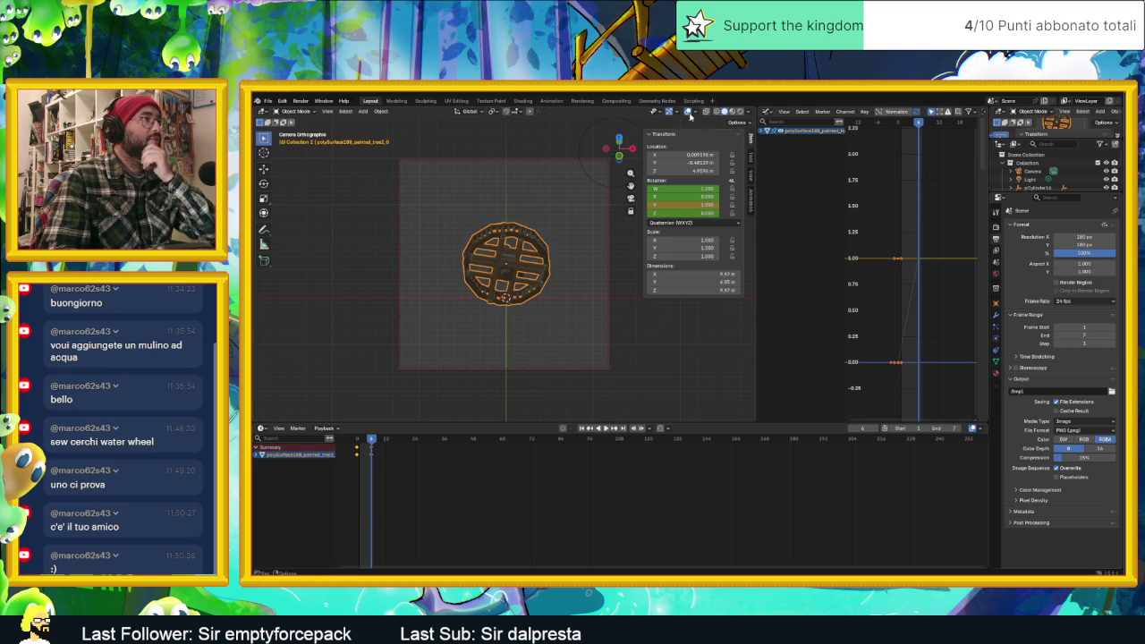
{"action": "left_click", "coordinate": [295, 113]}
Exit camera view, deselect the wheel, merge the graph area into the 3D view, and enable rendered shading.
{"action": "left_click", "coordinate": [295, 115]}
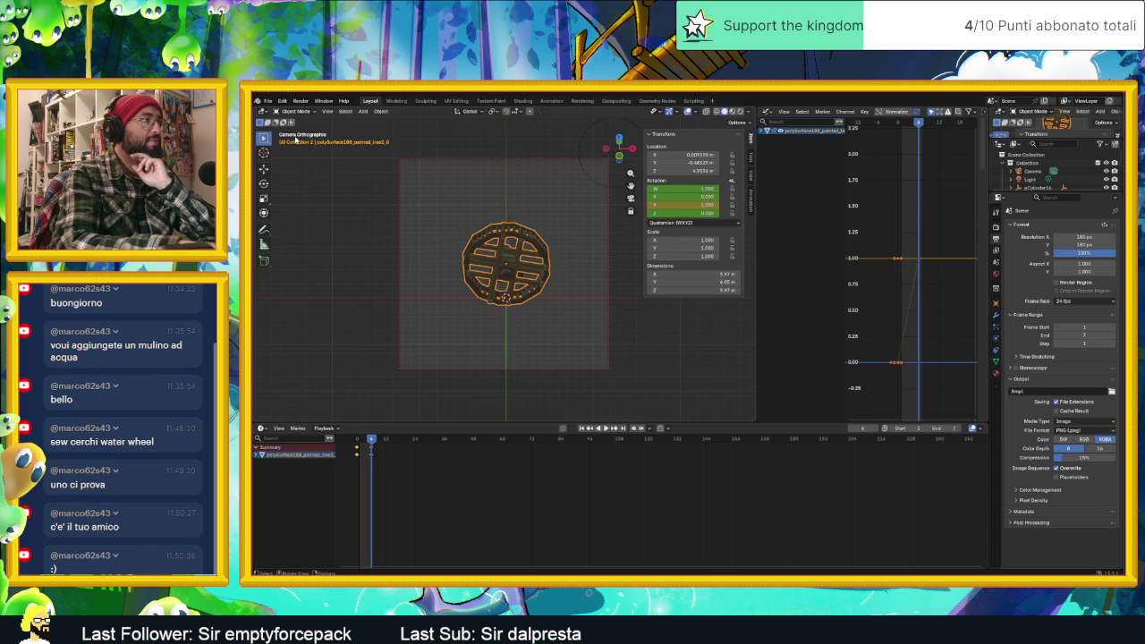
{"action": "key", "text": "KP_0"}
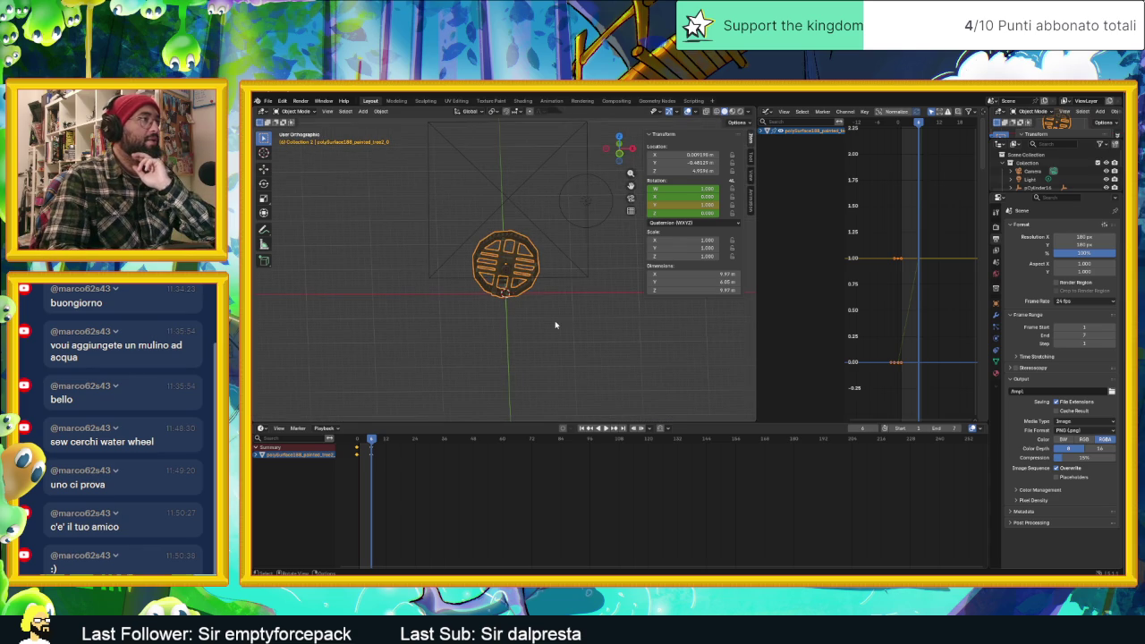
{"action": "left_click", "coordinate": [555, 325]}
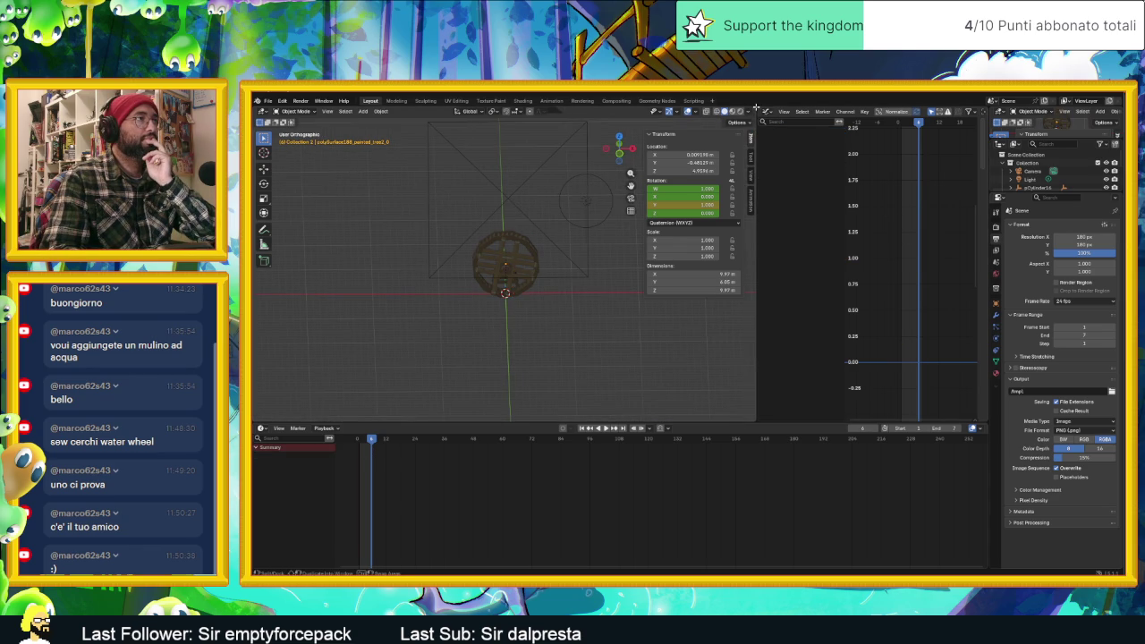
{"action": "left_click_drag", "start_coordinate": [769, 106], "coordinate": [770, 115]}
{"action": "mouse_move", "coordinate": [783, 227]}
{"action": "middle_mouse_down"}
{"action": "mouse_move", "coordinate": [759, 247]}
{"action": "mouse_move", "coordinate": [800, 248]}
{"action": "middle_mouse_up"}
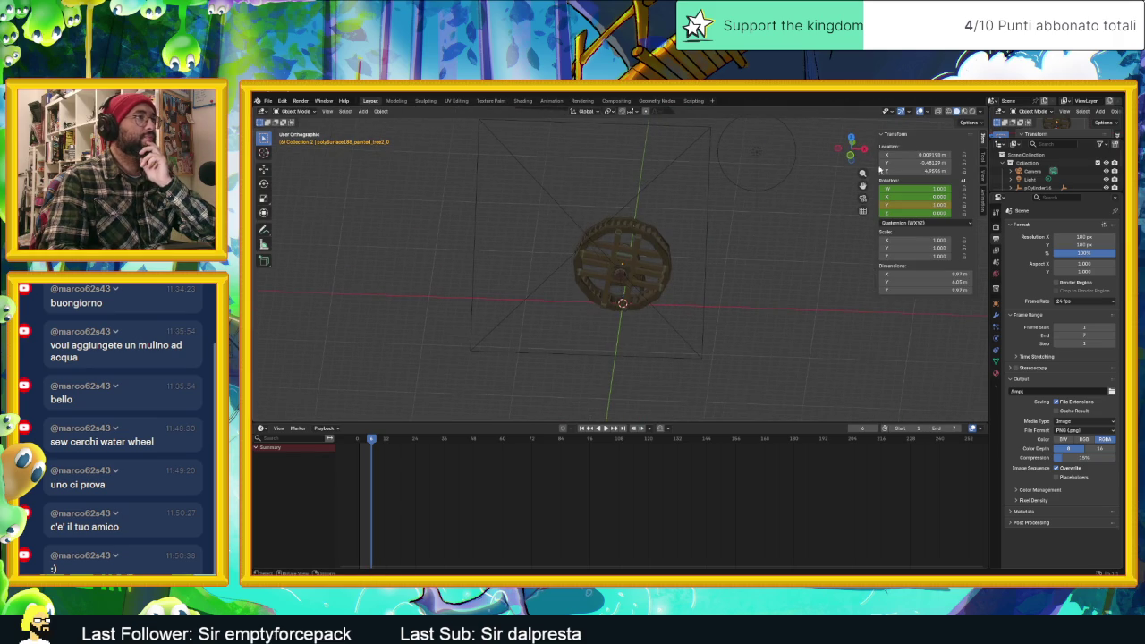
{"action": "left_click", "coordinate": [971, 112]}
{"action": "scroll", "coordinate": [767, 176], "scroll_direction": "down", "scroll_amount": 3}
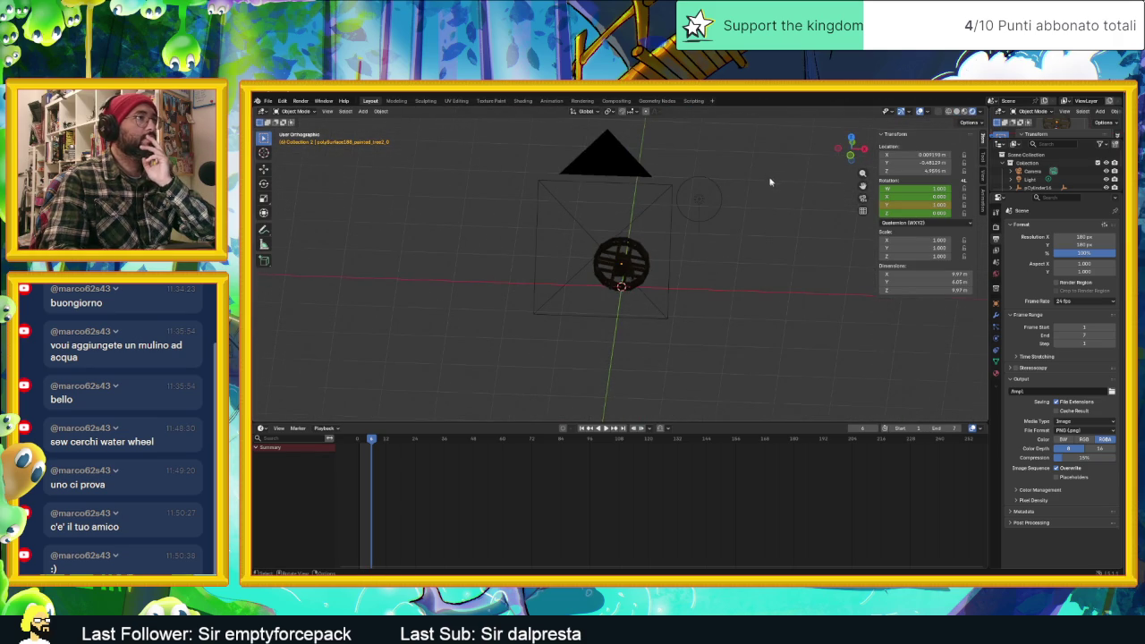
Move the point light upper-left of the wheel (about X −13.37 m, Z 14.26 m) and show its light settings.
{"action": "left_click", "coordinate": [687, 200]}
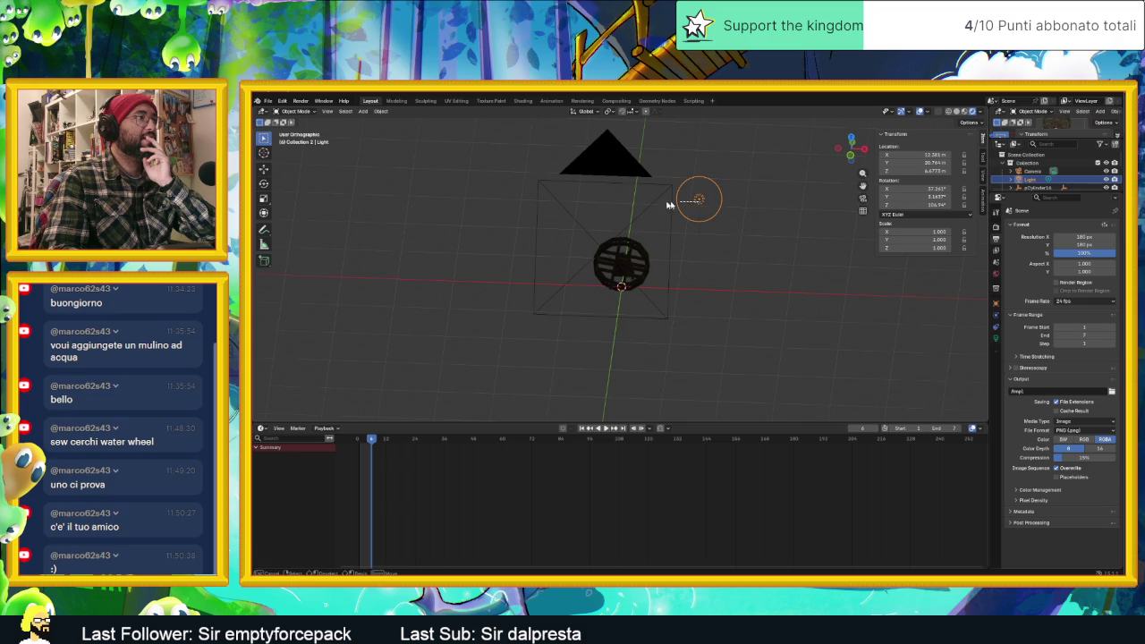
{"action": "key", "text": "g"}
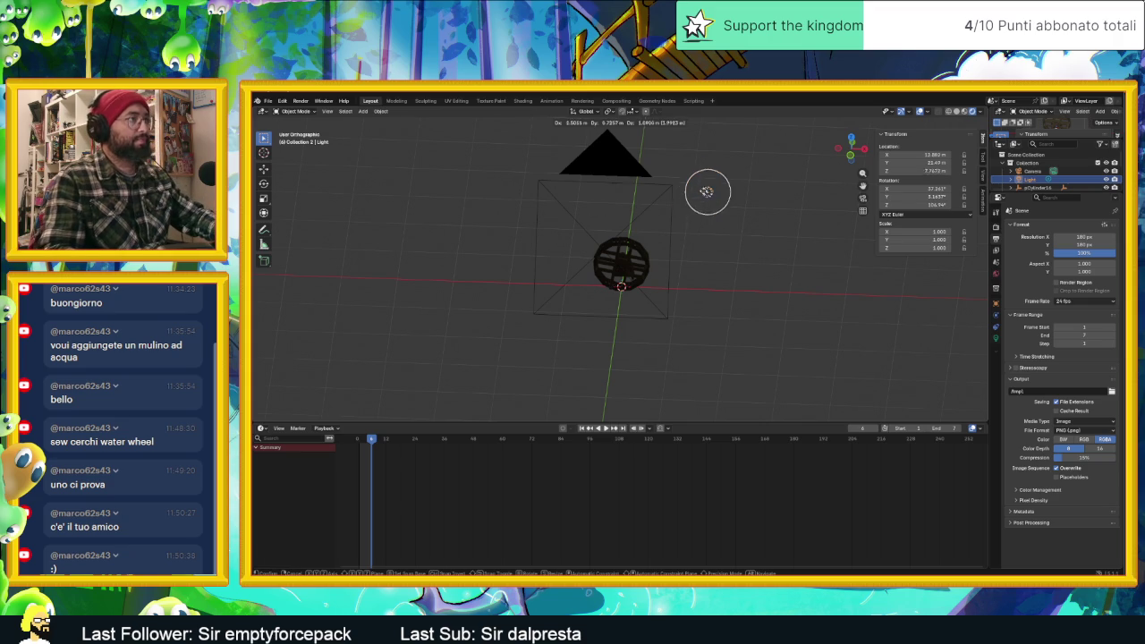
{"action": "left_click", "coordinate": [524, 234]}
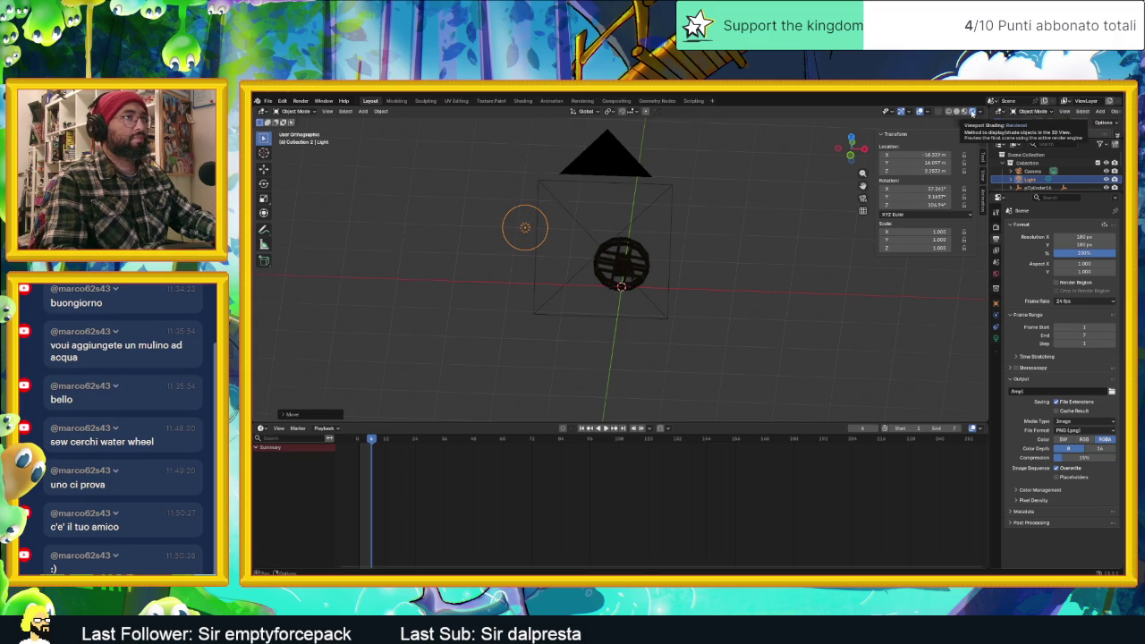
{"action": "middle_click_drag", "start_coordinate": [529, 204], "coordinate": [550, 326]}
{"action": "key", "text": "g"}
{"action": "left_click", "coordinate": [721, 243]}
{"action": "middle_click_drag", "start_coordinate": [722, 243], "coordinate": [870, 221]}
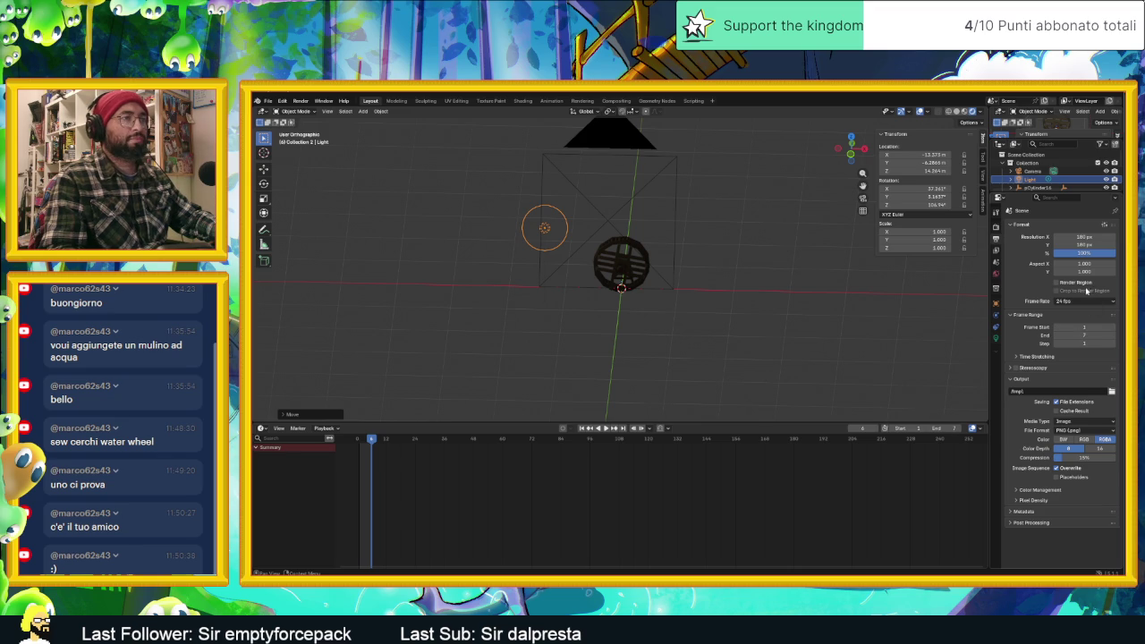
{"action": "left_click", "coordinate": [996, 341]}
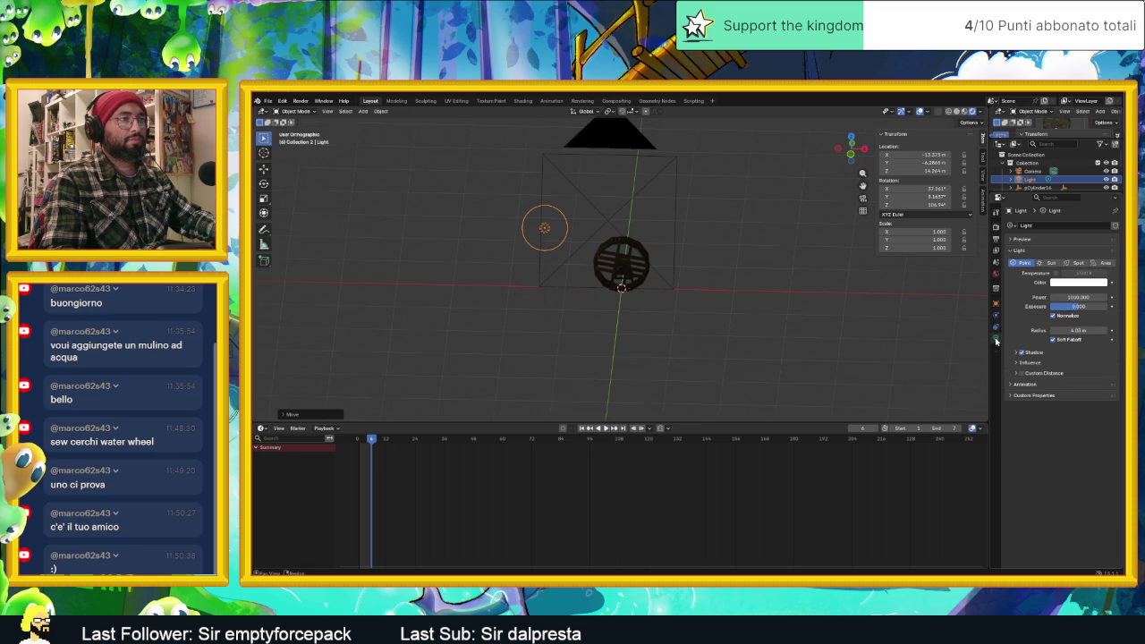
{"action": "left_click", "coordinate": [1079, 297]}
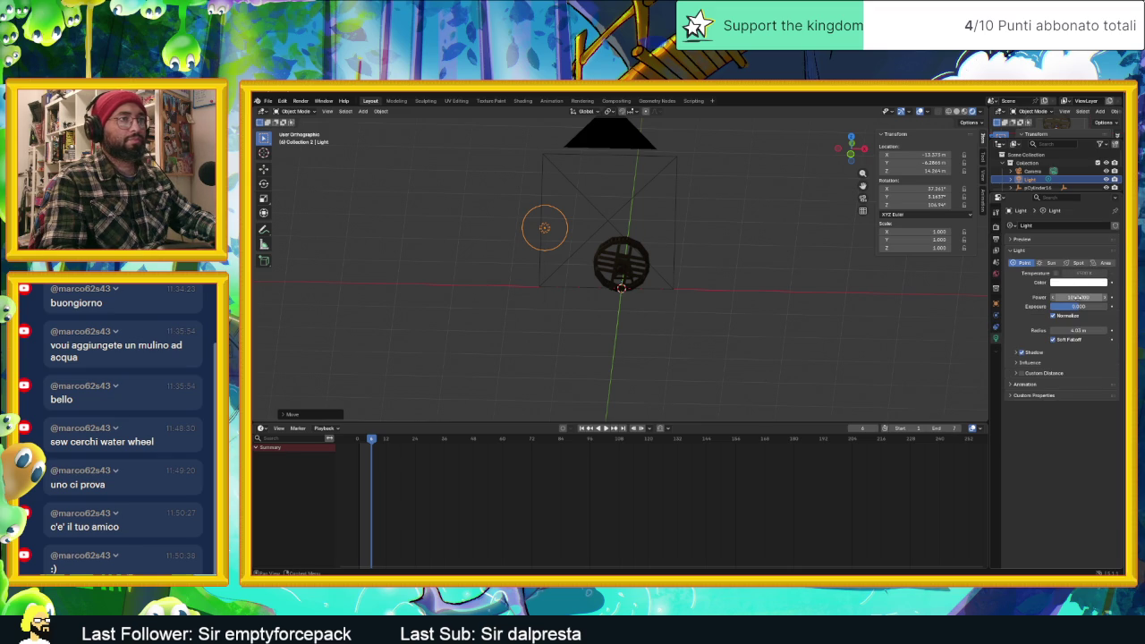
{"action": "type", "text": "1000"}
{"action": "left_click_drag", "start_coordinate": [1079, 297], "coordinate": [1098, 306]}
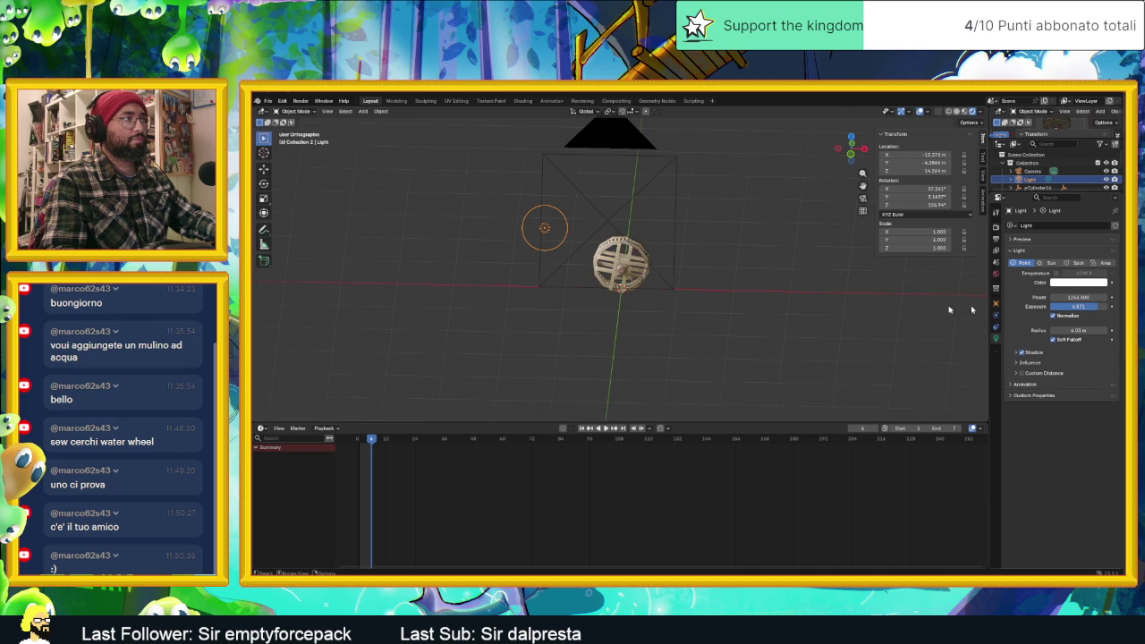
{"action": "scroll", "coordinate": [600, 241], "scroll_direction": "up", "scroll_amount": 1}
{"action": "scroll", "coordinate": [605, 249], "scroll_direction": "up", "scroll_amount": 3}
{"action": "scroll", "coordinate": [604, 250], "scroll_direction": "up", "scroll_amount": 2}
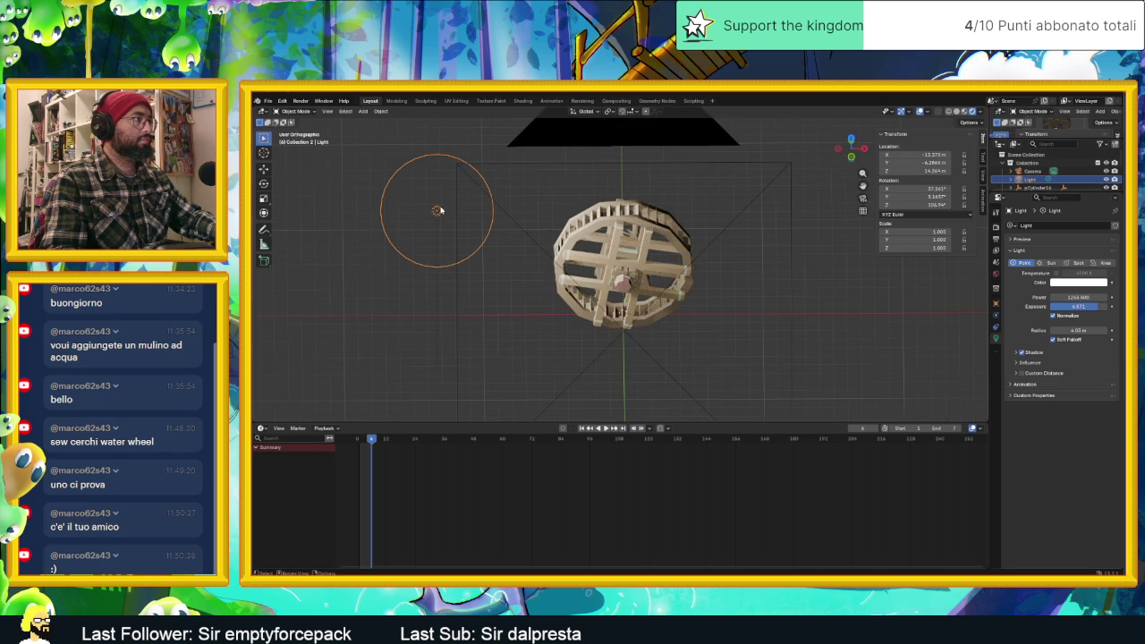
{"action": "middle_click_drag", "start_coordinate": [438, 211], "coordinate": [691, 334]}
{"action": "key", "text": "g"}
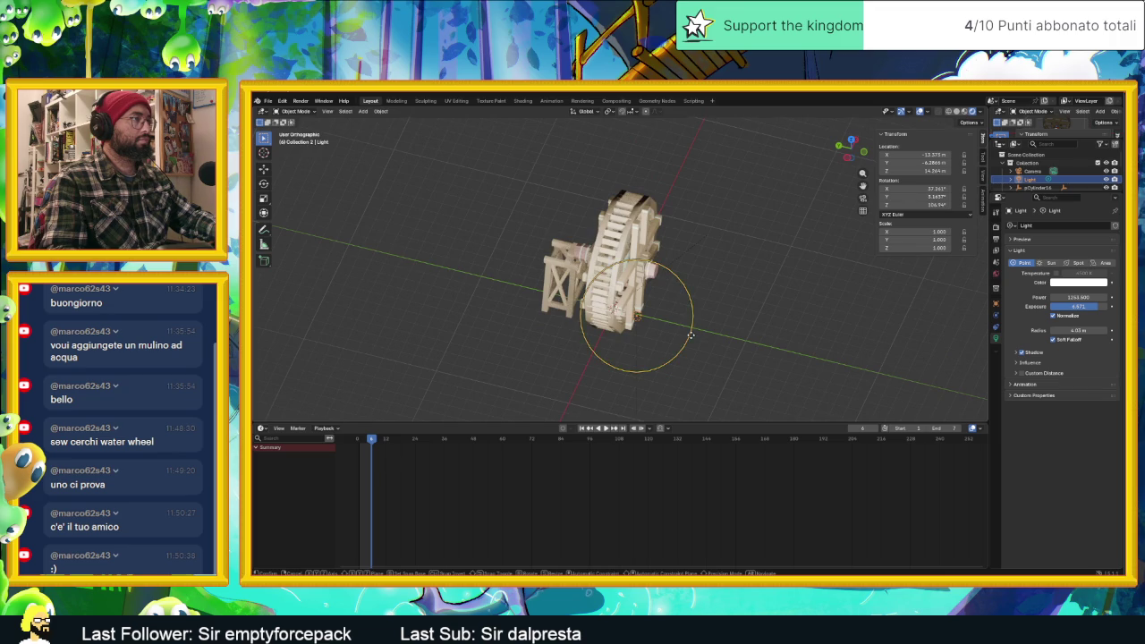
{"action": "left_click", "coordinate": [651, 259]}
{"action": "key", "text": "KP_7"}
{"action": "middle_click_drag", "start_coordinate": [651, 260], "coordinate": [487, 147]}
{"action": "left_click", "coordinate": [482, 141]}
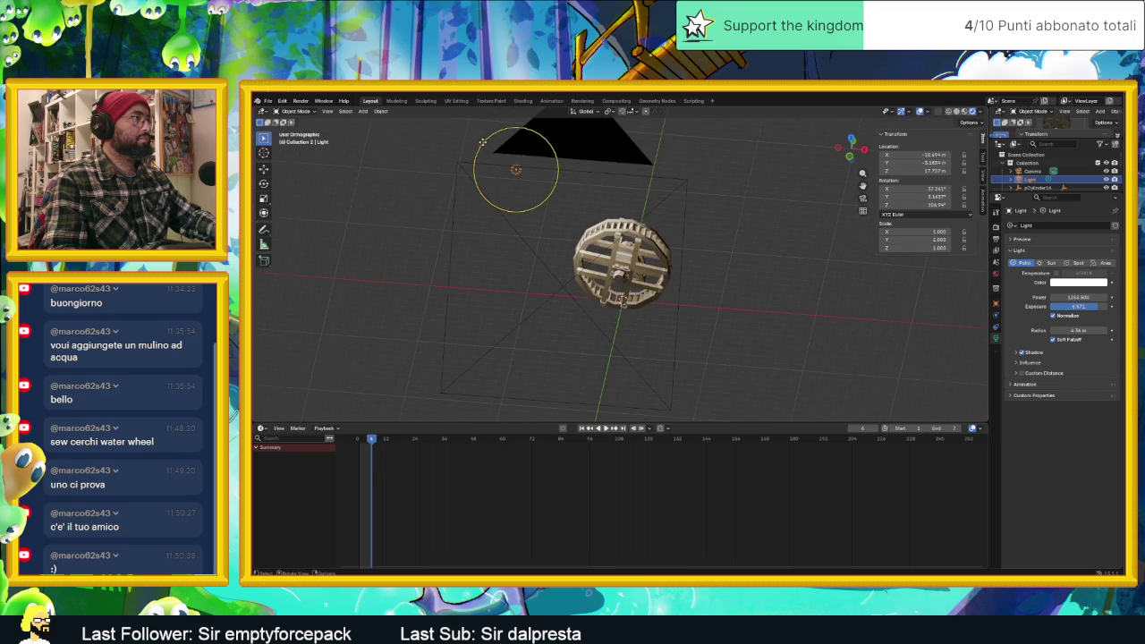
{"action": "left_click_drag", "start_coordinate": [482, 142], "coordinate": [534, 253]}
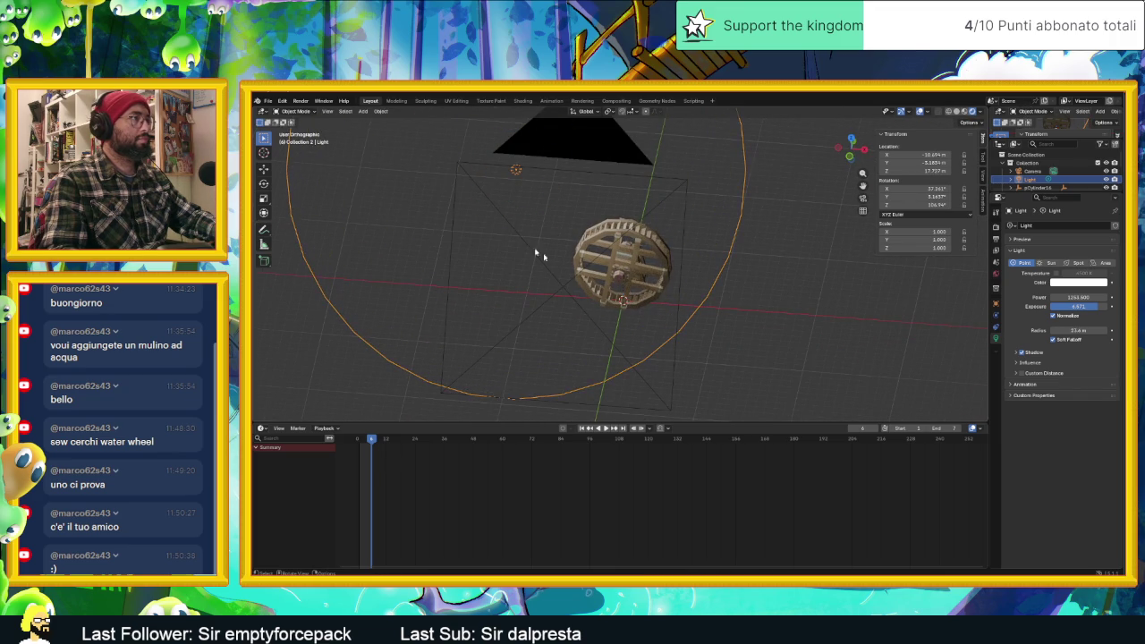
{"action": "left_click", "coordinate": [776, 341]}
{"action": "mouse_move", "coordinate": [776, 340]}
{"action": "middle_mouse_down"}
{"action": "mouse_move", "coordinate": [657, 305]}
{"action": "mouse_move", "coordinate": [751, 294]}
{"action": "middle_mouse_up"}
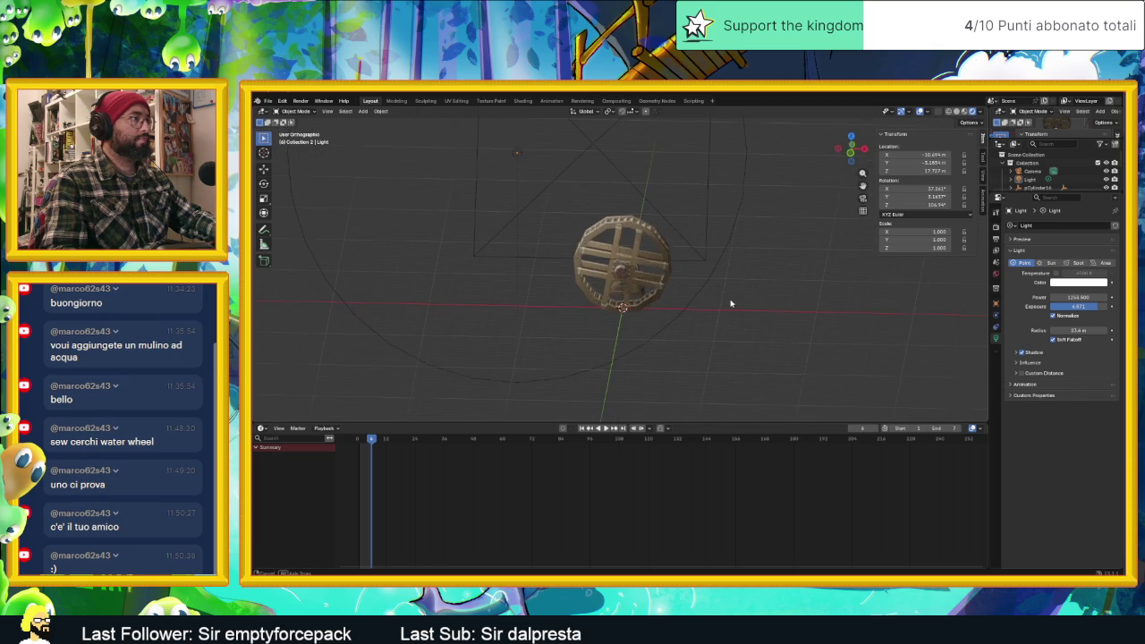
{"action": "key", "text": "KP_0"}
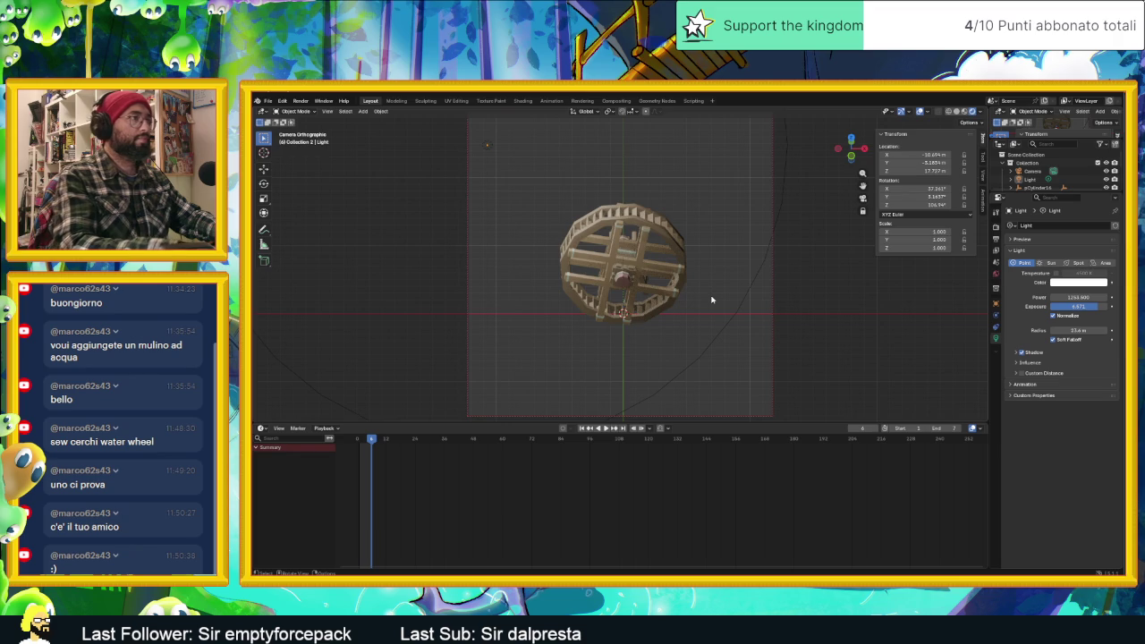
Toggle out of and back into the orthographic camera view to check the wheel's framing.
{"action": "key", "text": "KP_0"}
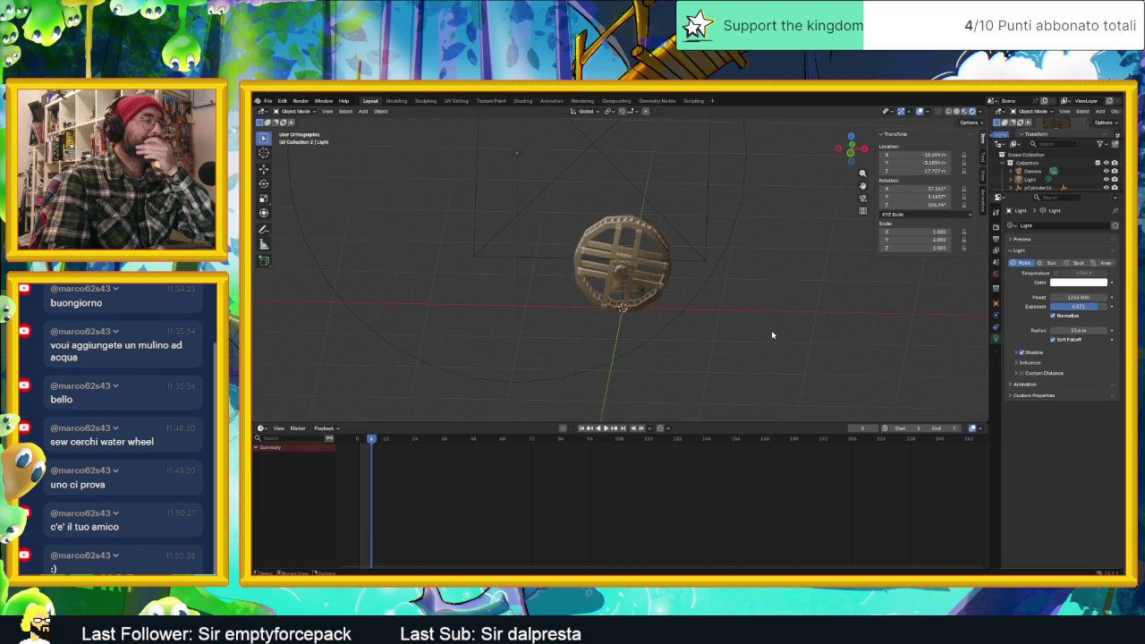
{"action": "key", "text": "KP_0"}
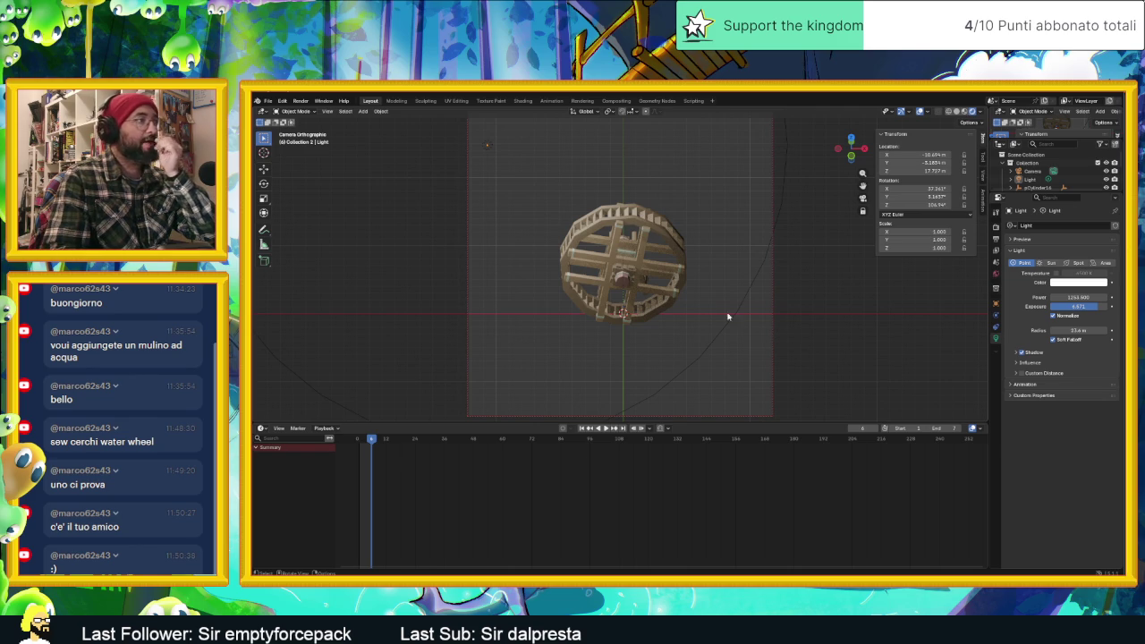
{"action": "left_click", "coordinate": [302, 100]}
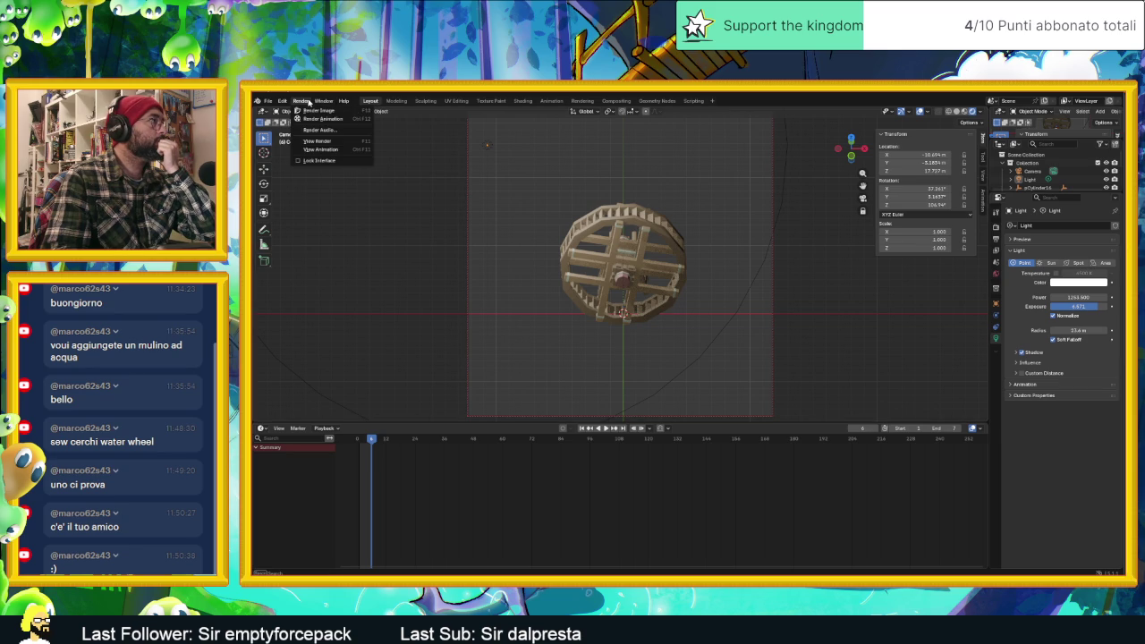
Render a test still of frame 7, enlarge the result to inspect it, then close it.
{"action": "left_click", "coordinate": [331, 126]}
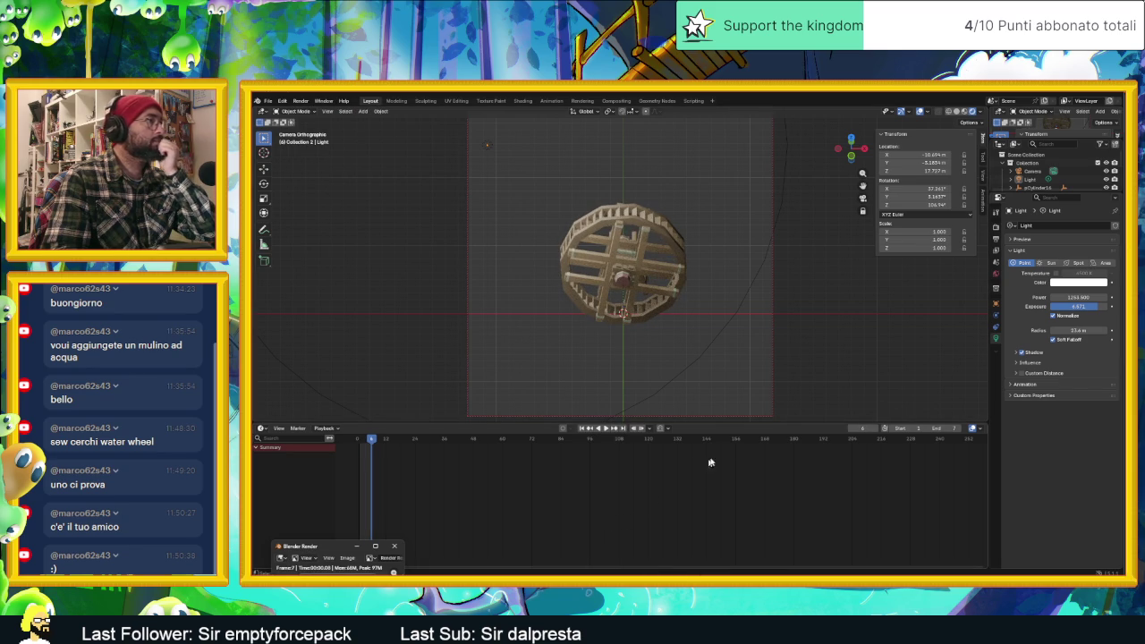
{"action": "left_click", "coordinate": [374, 546]}
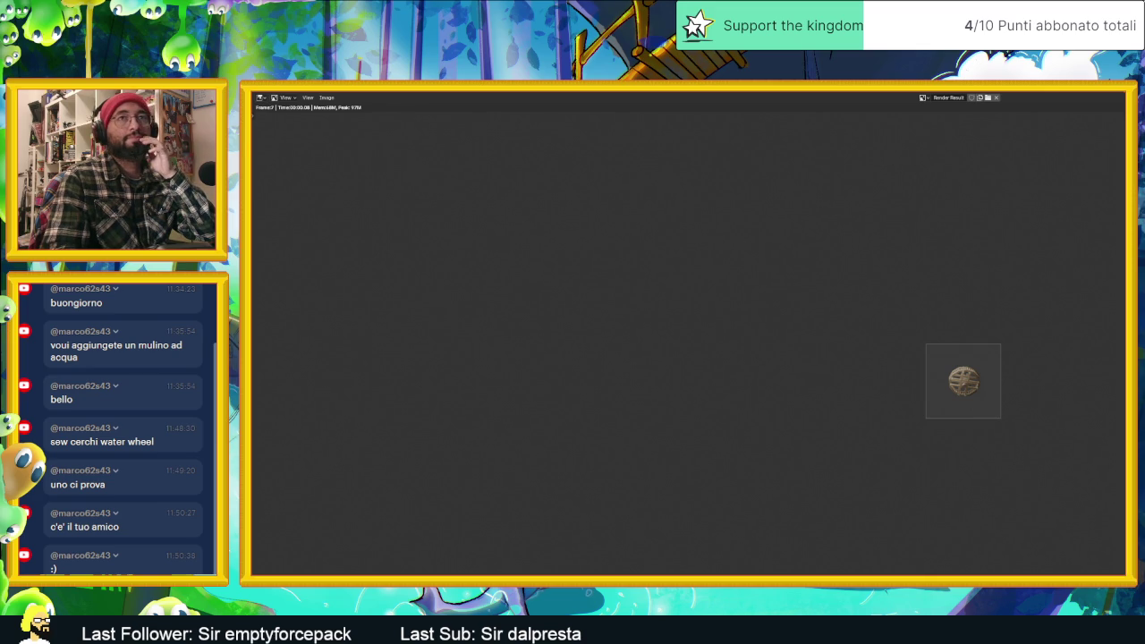
{"action": "key", "text": "Escape"}
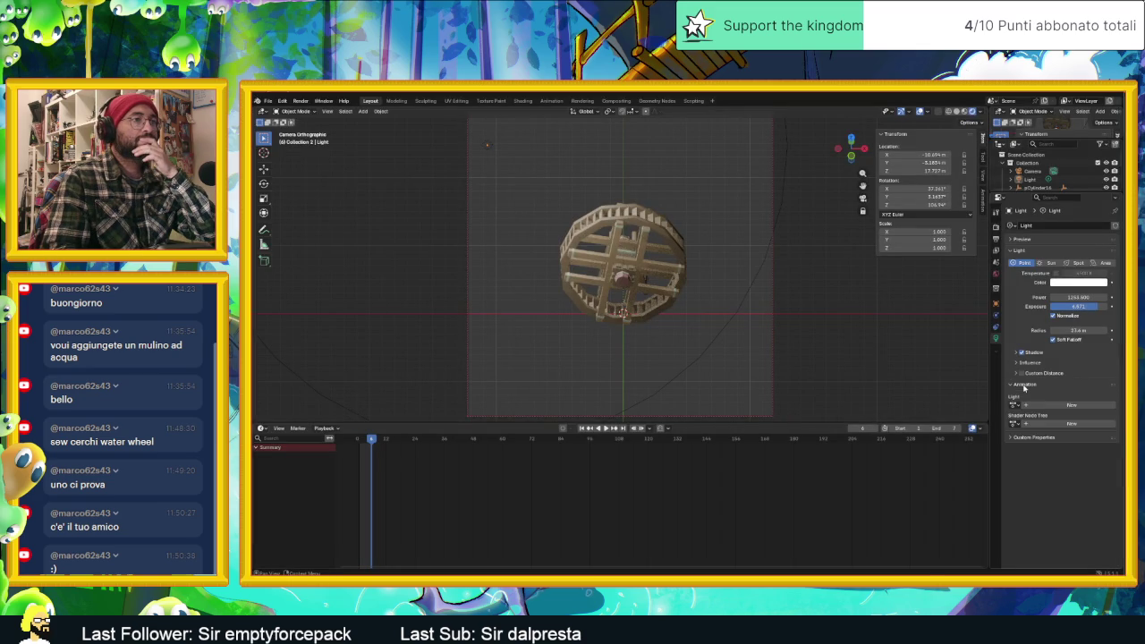
Inspect the Color Management and Film panels, then browse for an output folder for the rendered frames.
{"action": "left_click", "coordinate": [994, 227]}
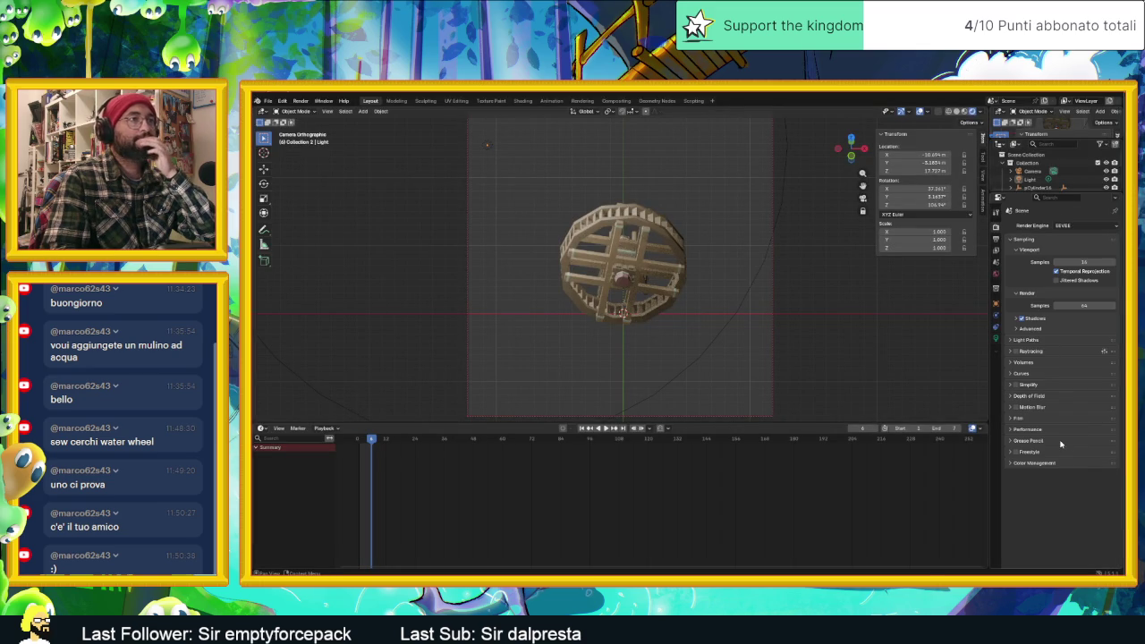
{"action": "left_click", "coordinate": [1041, 461]}
{"action": "left_click", "coordinate": [1040, 463]}
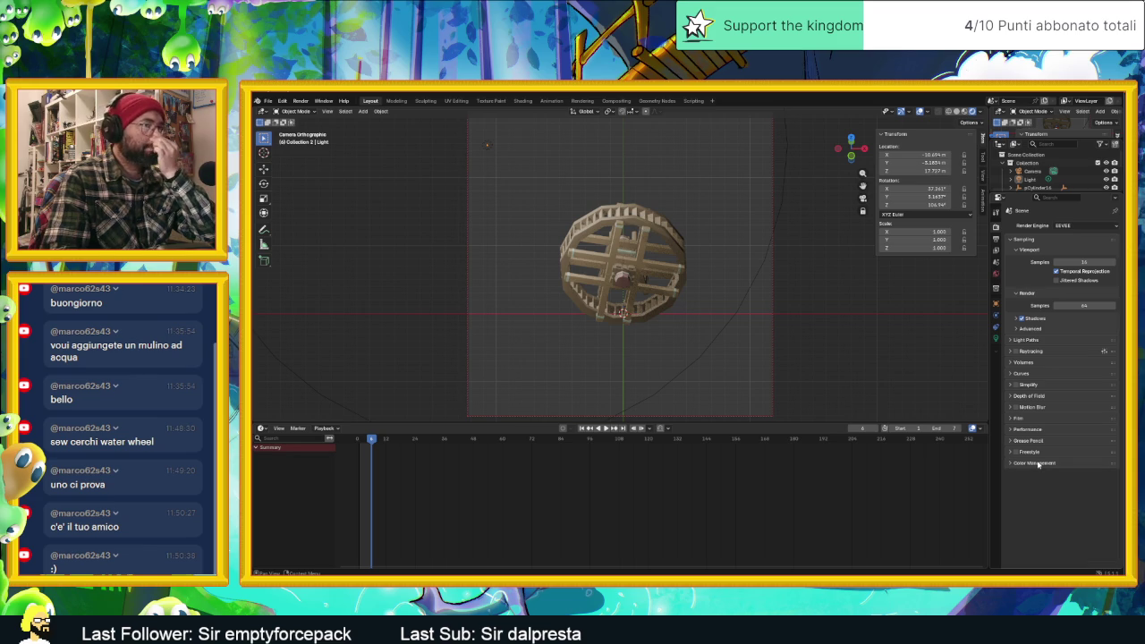
{"action": "left_click", "coordinate": [1027, 419]}
{"action": "left_click", "coordinate": [1027, 418]}
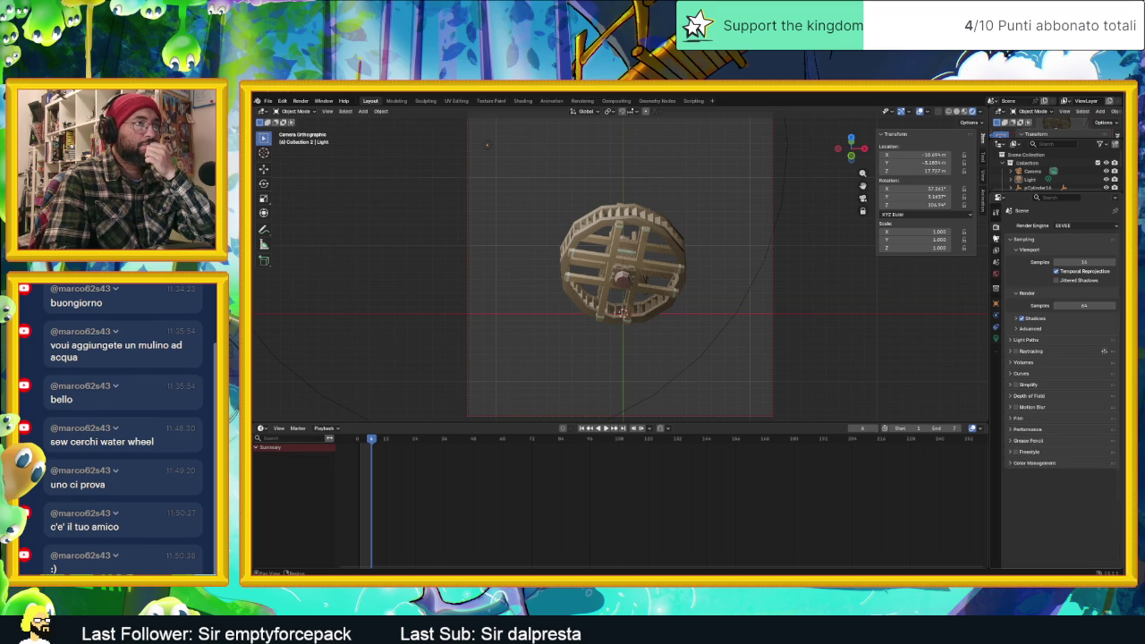
{"action": "key", "text": "ctrl+Tab"}
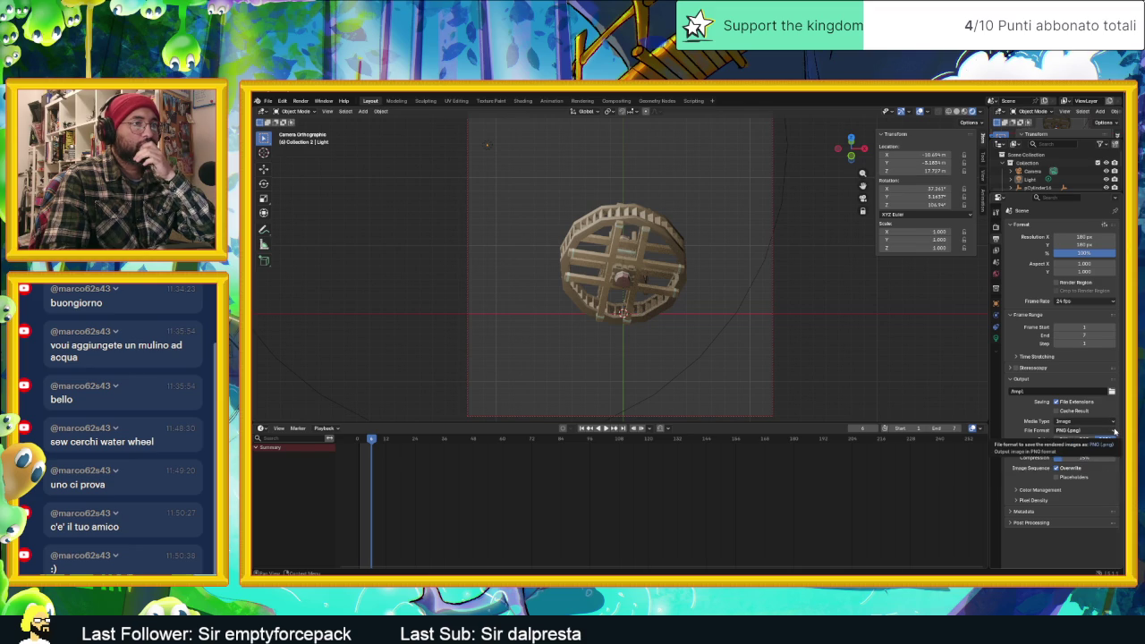
{"action": "left_click", "coordinate": [1111, 392]}
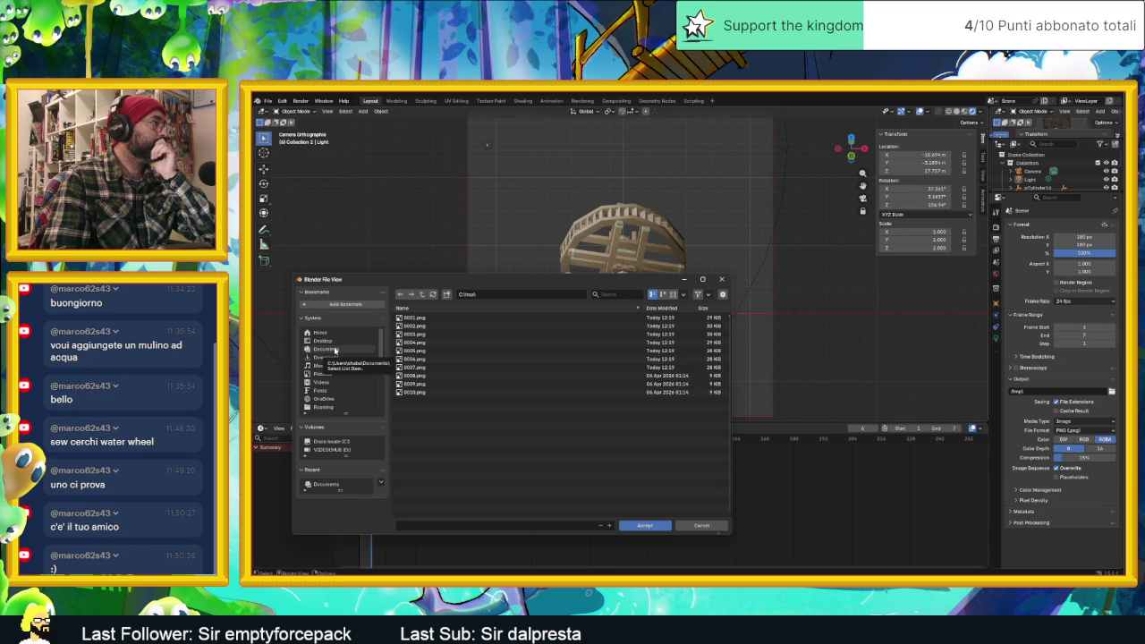
Browse the output path to the file3d folder inside Slide Dungeon SHIT.
{"action": "scroll", "coordinate": [347, 376], "scroll_direction": "down", "scroll_amount": 1}
{"action": "scroll", "coordinate": [353, 389], "scroll_direction": "down", "scroll_amount": 1}
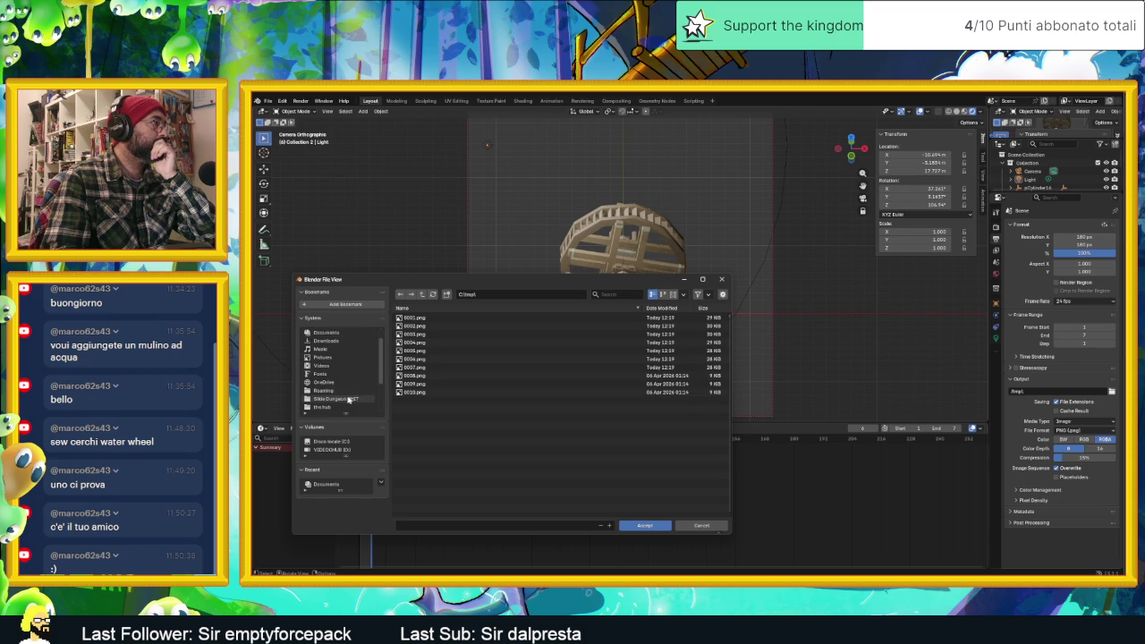
{"action": "left_click", "coordinate": [353, 398]}
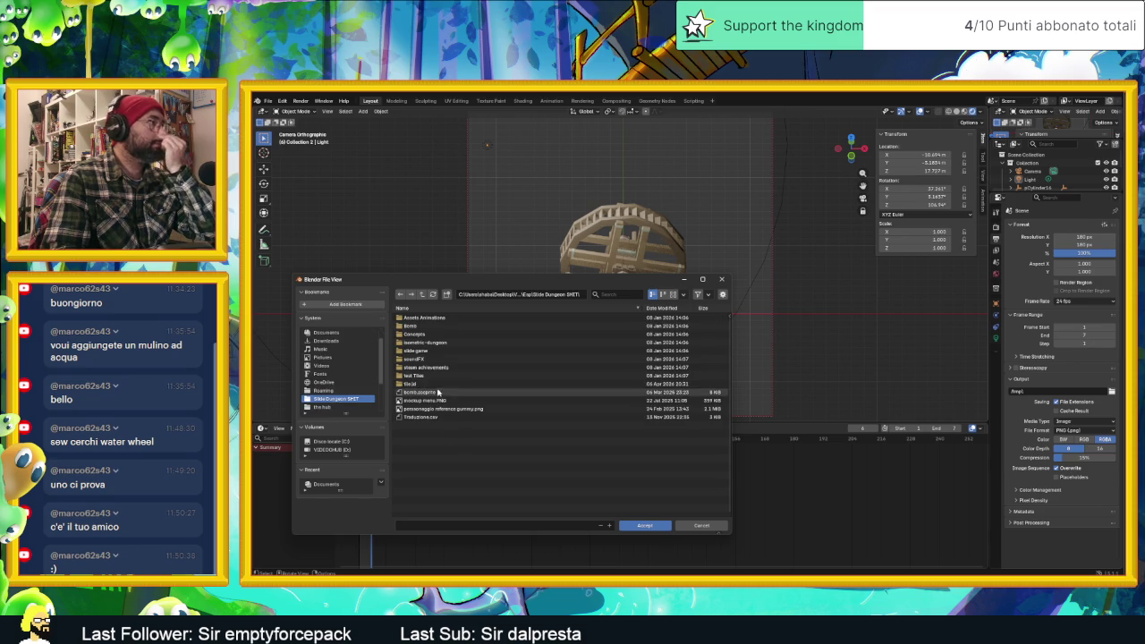
{"action": "left_click", "coordinate": [423, 383]}
{"action": "scroll", "coordinate": [501, 447], "scroll_direction": "down", "scroll_amount": 5}
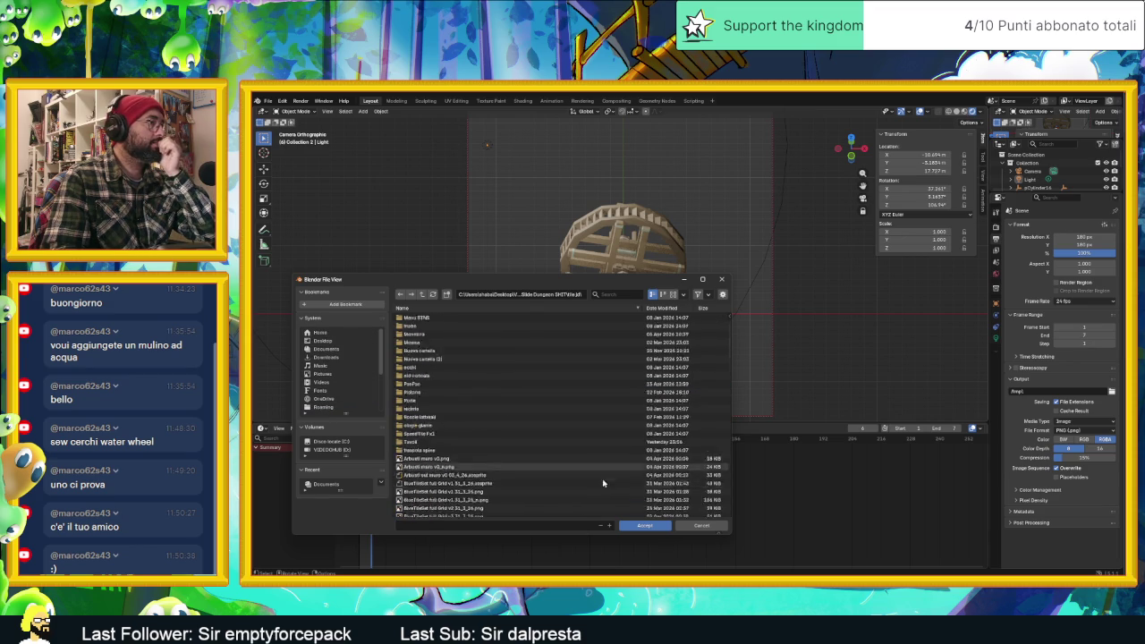
{"action": "scroll", "coordinate": [510, 501], "scroll_direction": "down", "scroll_amount": 2}
Create a new 'Water mill' folder there and open it.
{"action": "right_click", "coordinate": [498, 500]}
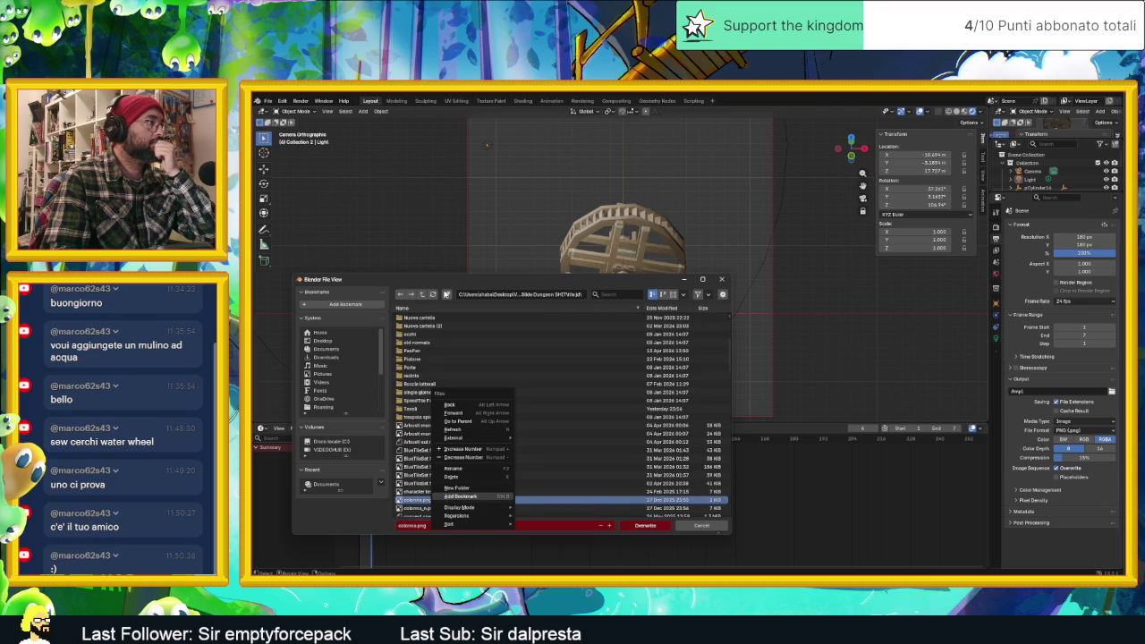
{"action": "left_click", "coordinate": [448, 296]}
{"action": "left_click", "coordinate": [446, 295]}
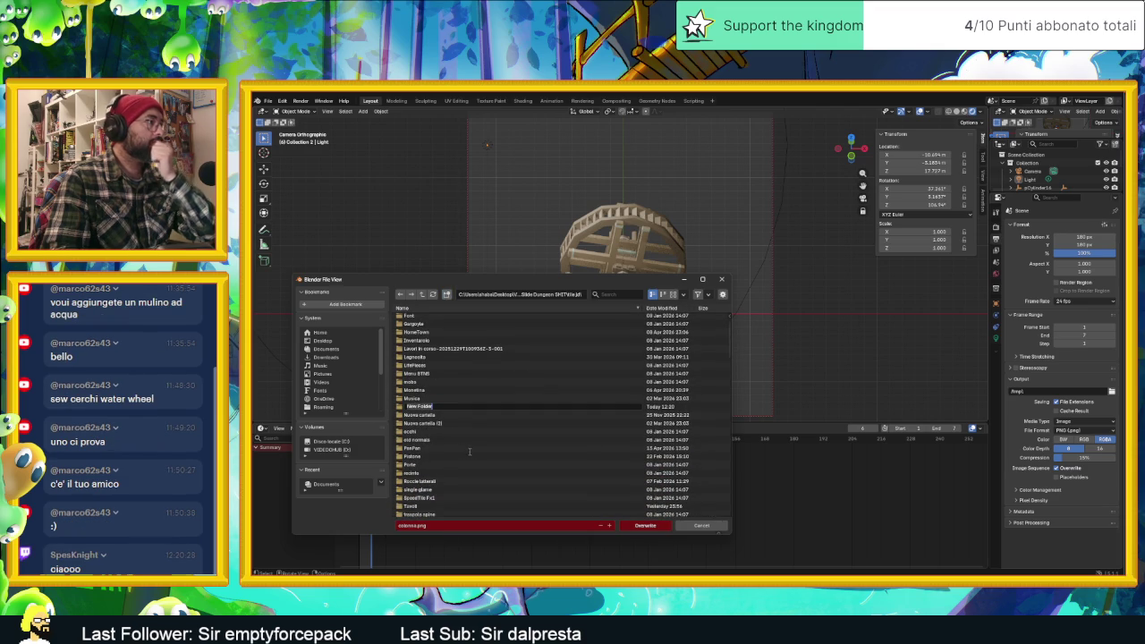
{"action": "type", "text": "W"}
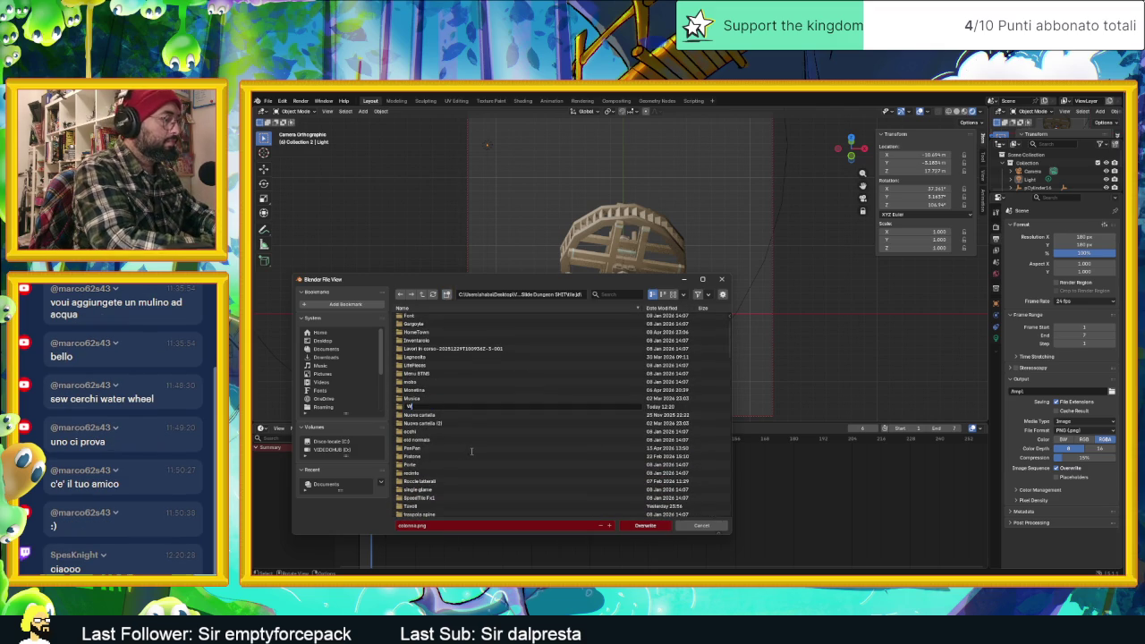
{"action": "type", "text": "ater mill"}
{"action": "key", "text": "Return"}
{"action": "double_click", "coordinate": [471, 451]}
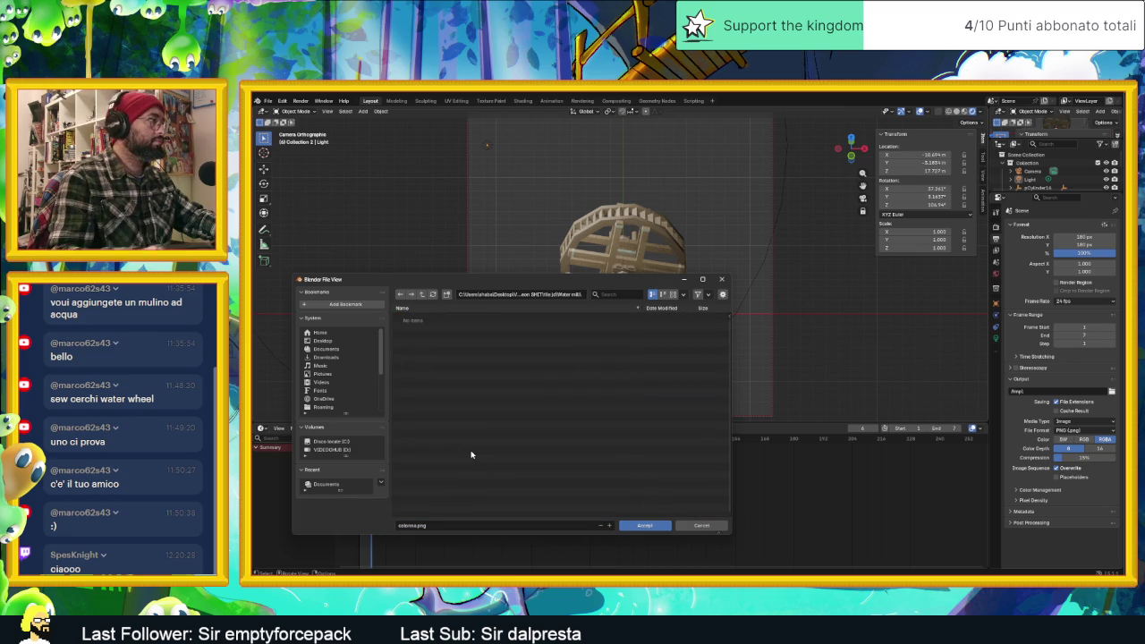
Set the output file name to 'watermill animation example', accept, and render the full animation.
{"action": "left_click", "coordinate": [420, 525]}
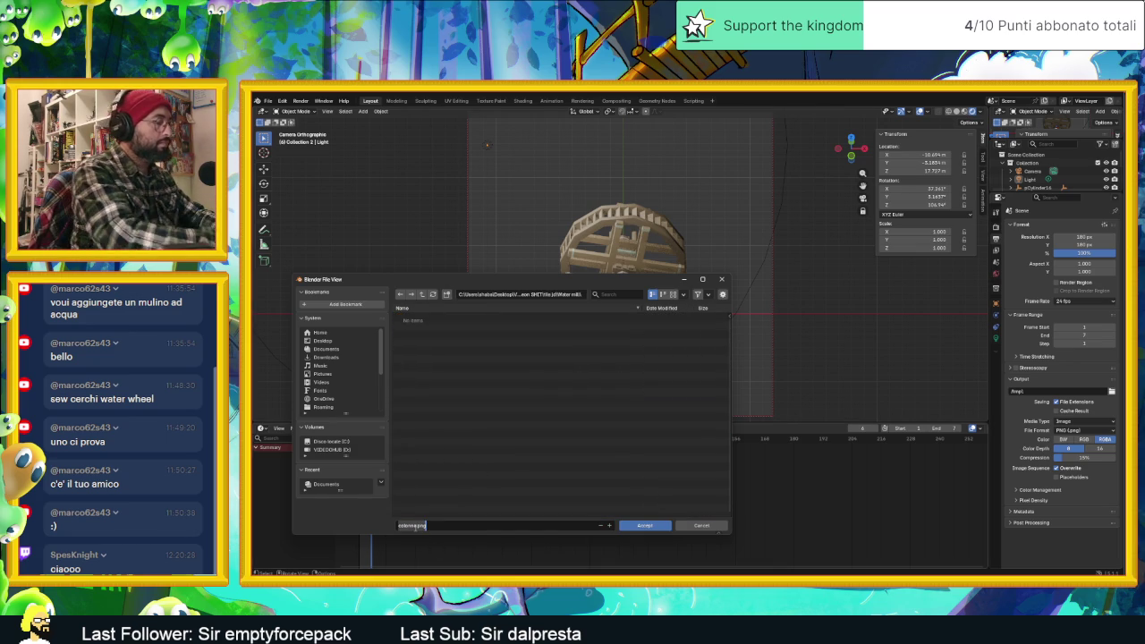
{"action": "type", "text": "watermill animation example"}
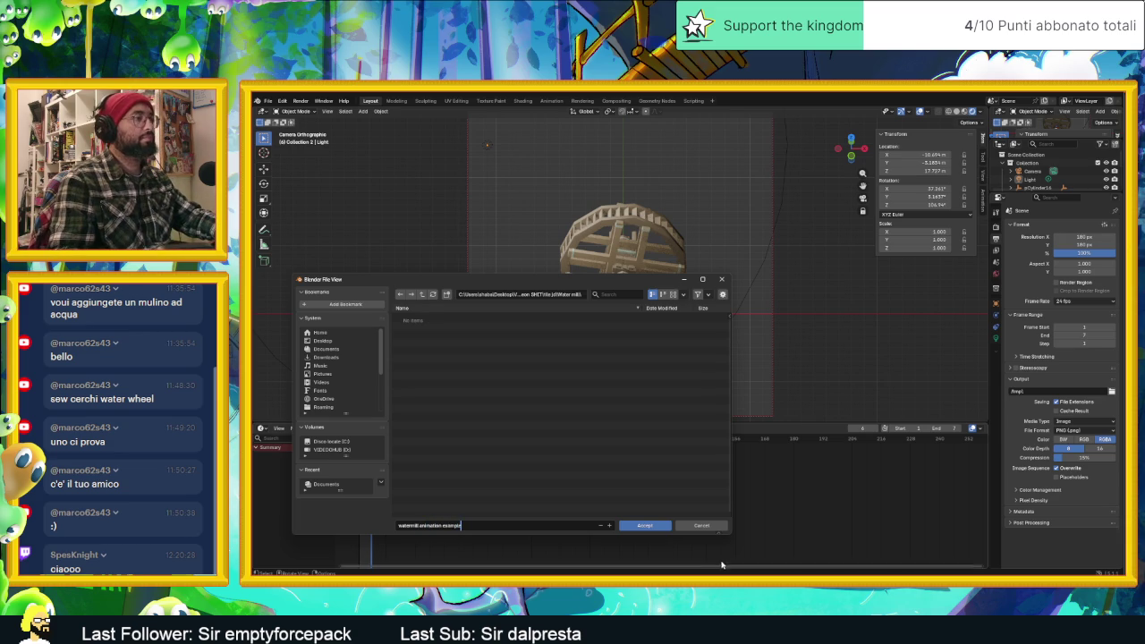
{"action": "left_click", "coordinate": [646, 524]}
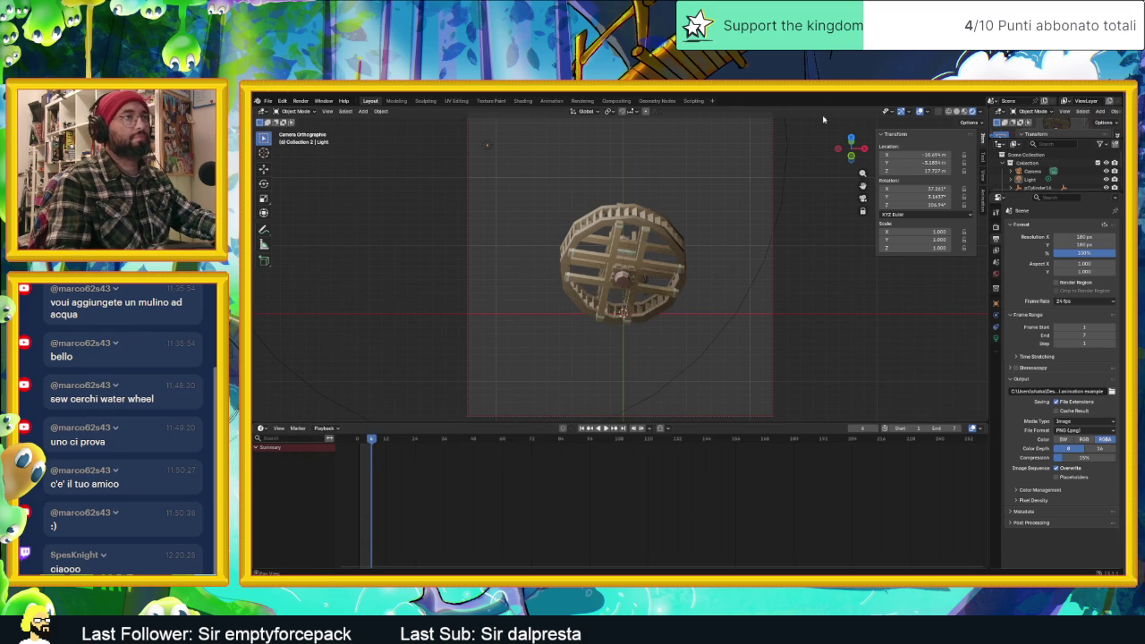
{"action": "left_click", "coordinate": [318, 101]}
{"action": "mouse_move", "coordinate": [300, 101]}
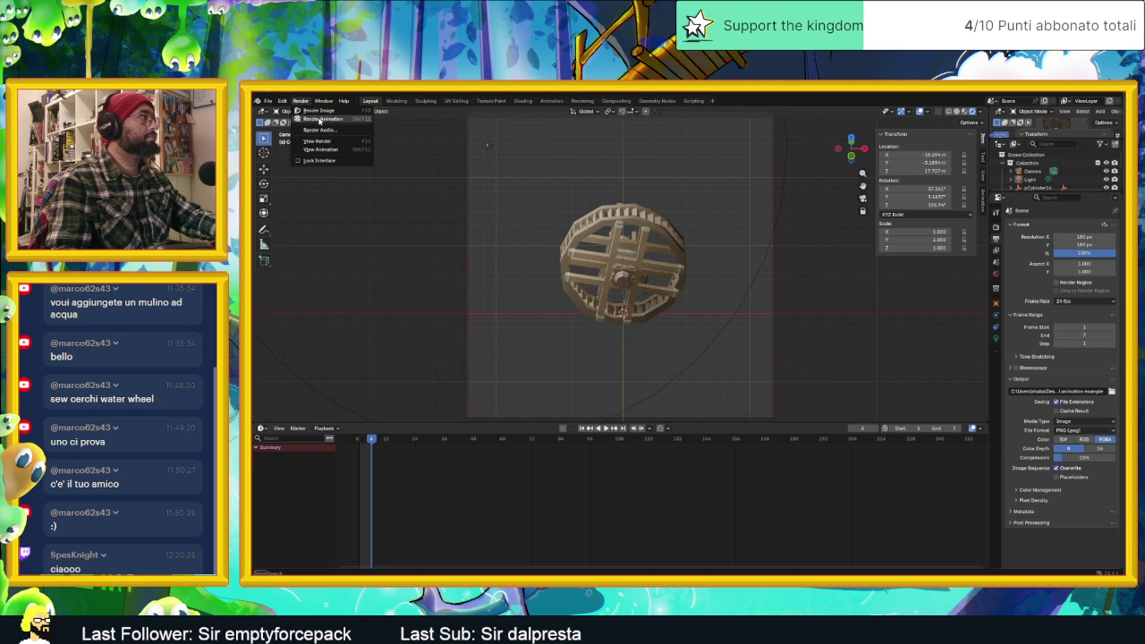
{"action": "left_click", "coordinate": [319, 119]}
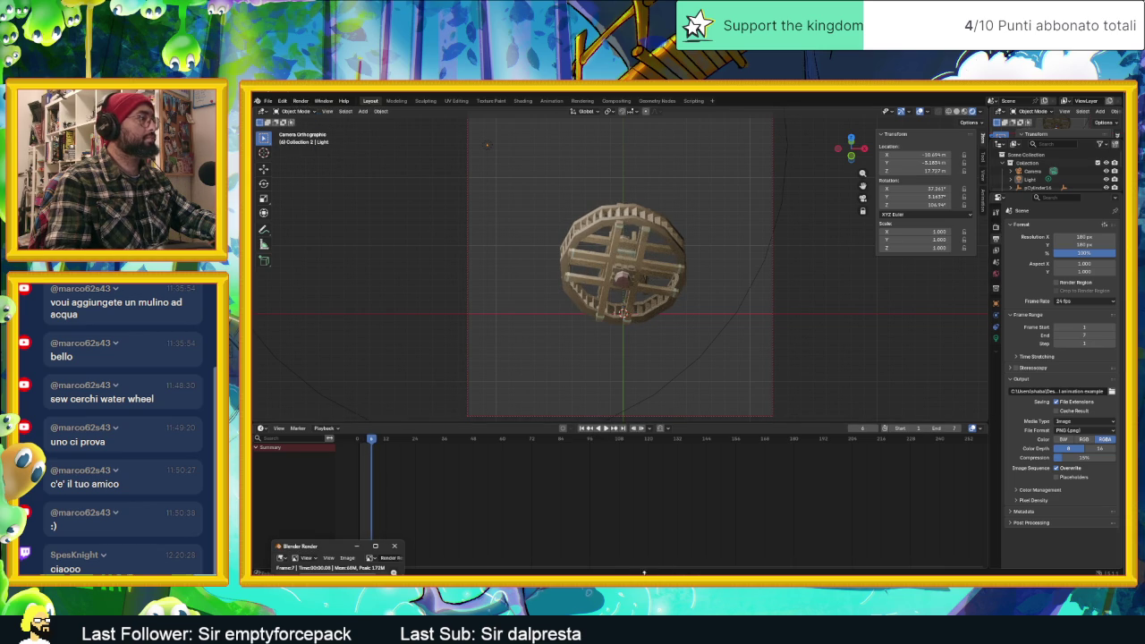
{"action": "key", "text": "alt+Tab"}
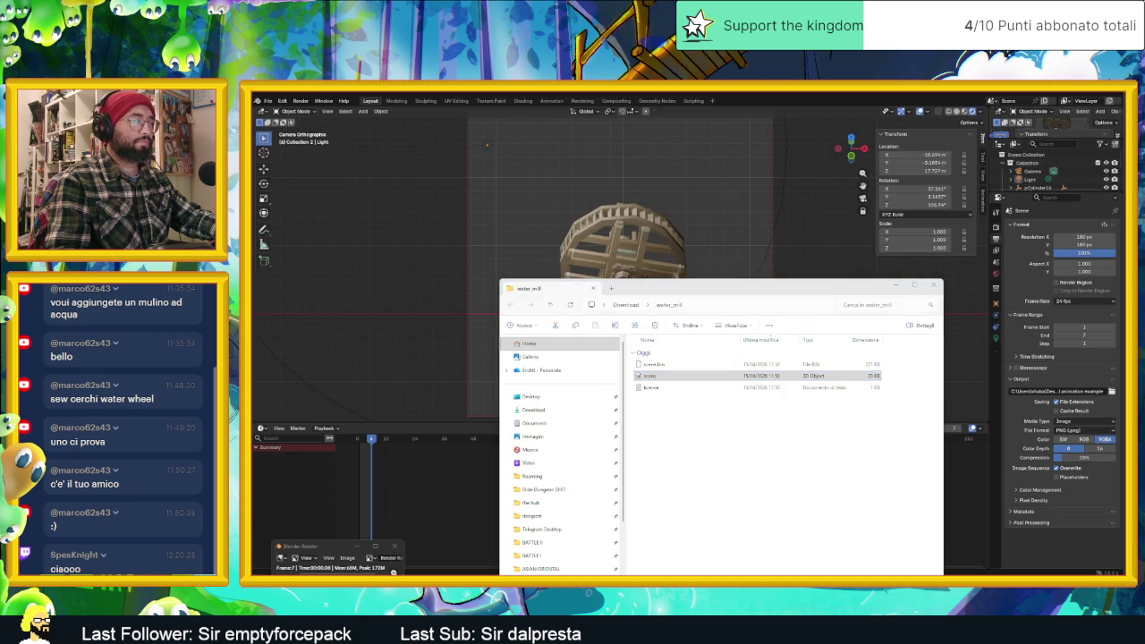
Move the File Explorer window to the centre and open the Slide Dungeon SHIT folder.
{"action": "key", "text": "alt+Tab"}
{"action": "left_click_drag", "start_coordinate": [984, 295], "coordinate": [728, 269]}
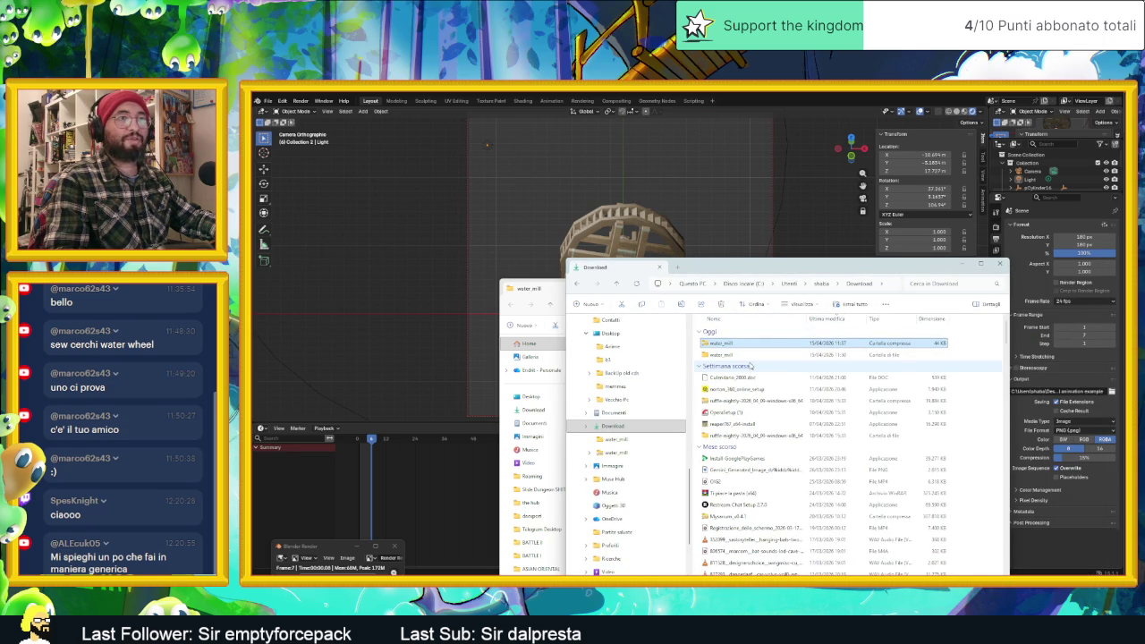
{"action": "scroll", "coordinate": [644, 368], "scroll_direction": "up", "scroll_amount": 6}
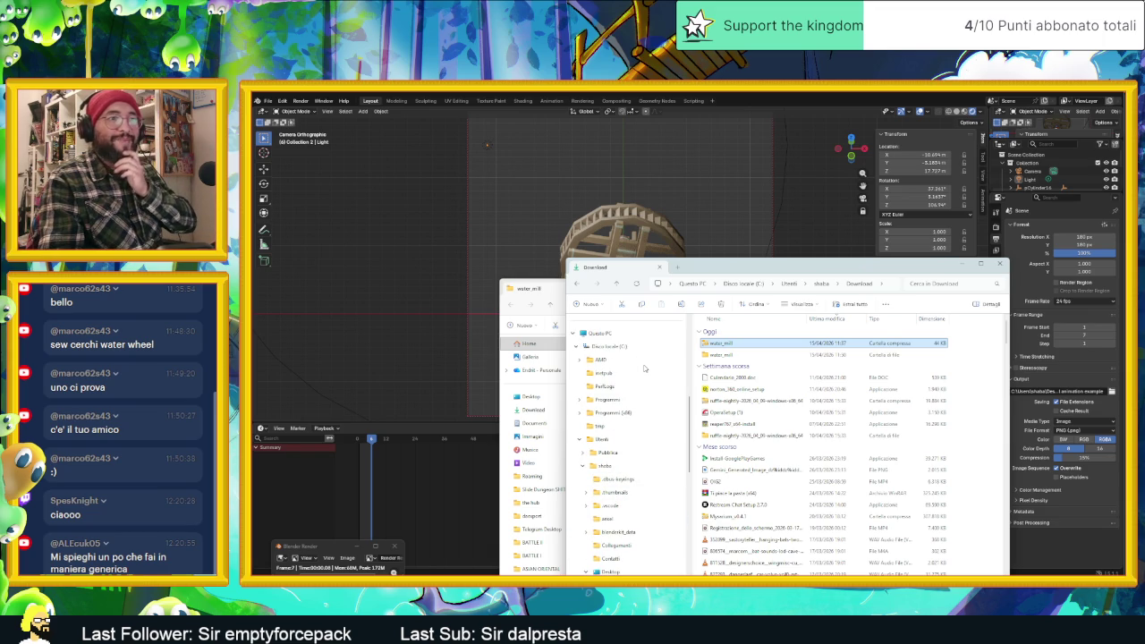
{"action": "scroll", "coordinate": [639, 365], "scroll_direction": "up", "scroll_amount": 1}
{"action": "scroll", "coordinate": [637, 363], "scroll_direction": "up", "scroll_amount": 2}
{"action": "scroll", "coordinate": [631, 360], "scroll_direction": "up", "scroll_amount": 3}
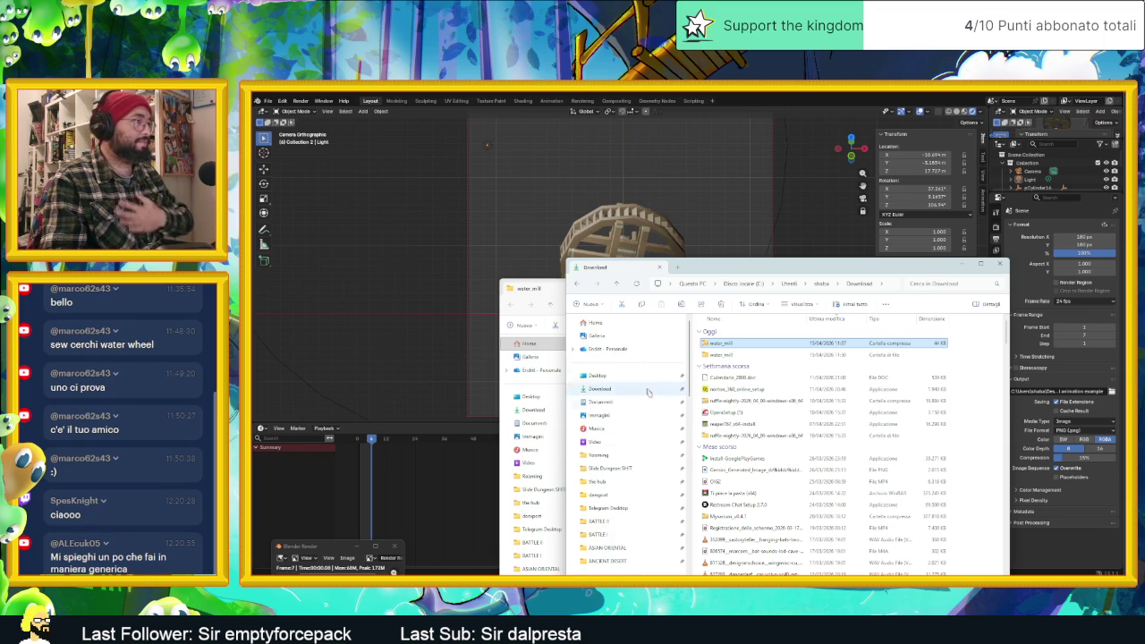
{"action": "left_click", "coordinate": [631, 470]}
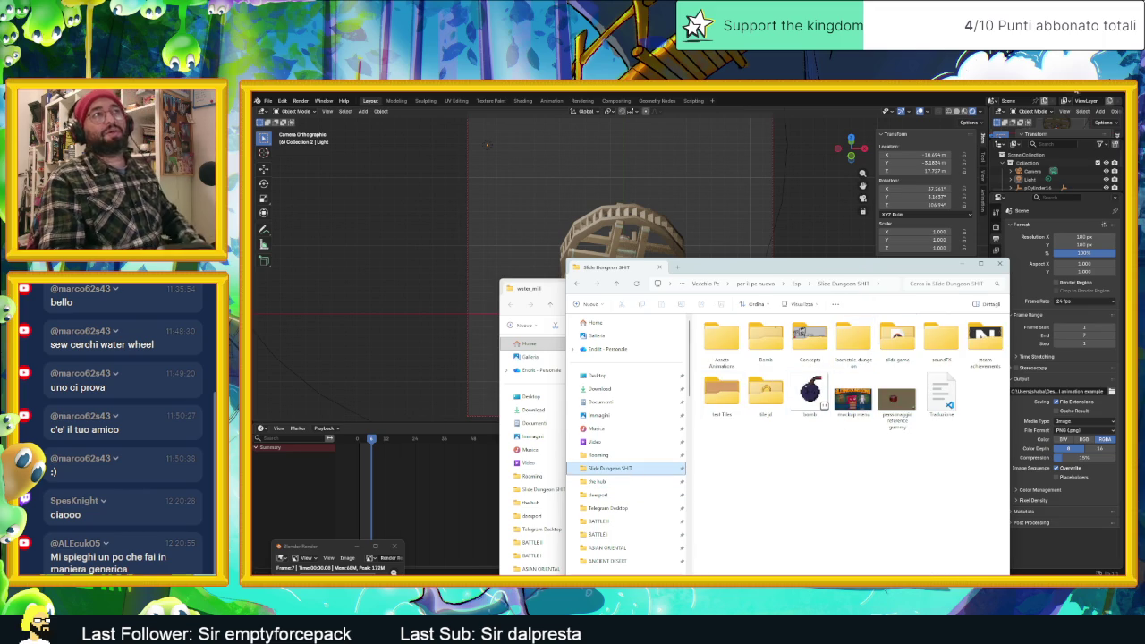
Minimize Blender, open tile_jd then Water mill, and select the seven watermill frames.
{"action": "left_click", "coordinate": [868, 581]}
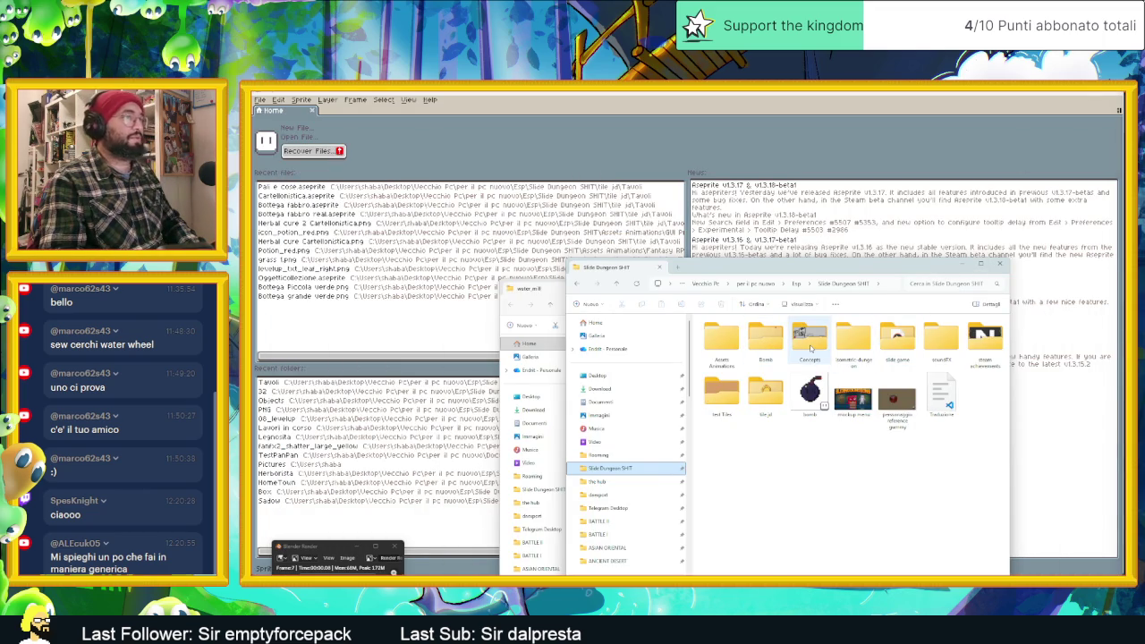
{"action": "left_click", "coordinate": [867, 560]}
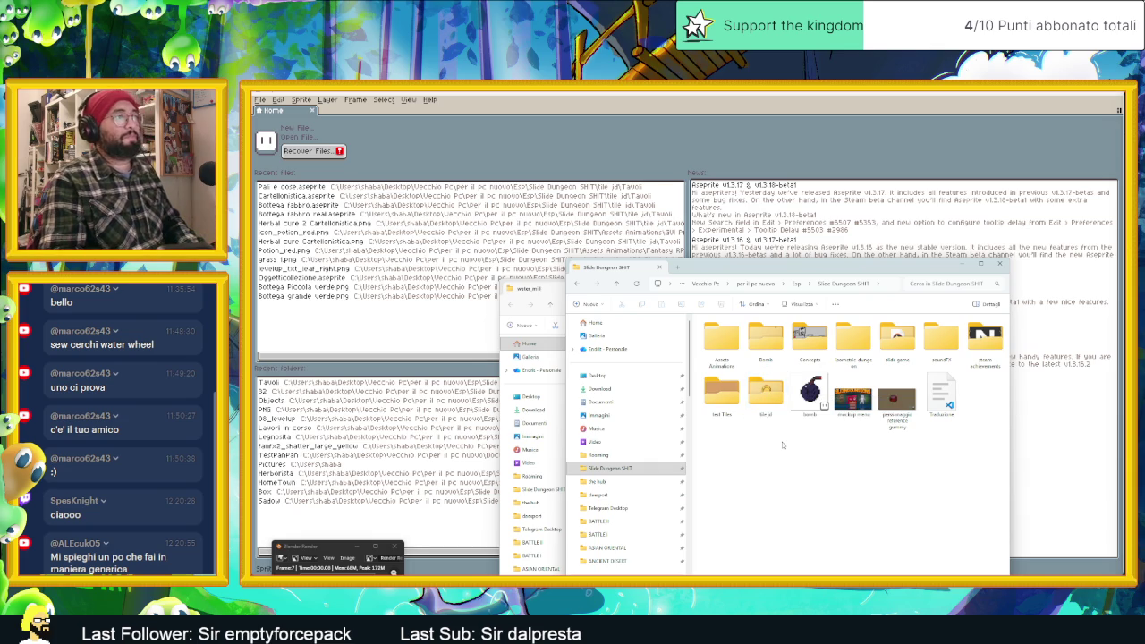
{"action": "double_click", "coordinate": [766, 411]}
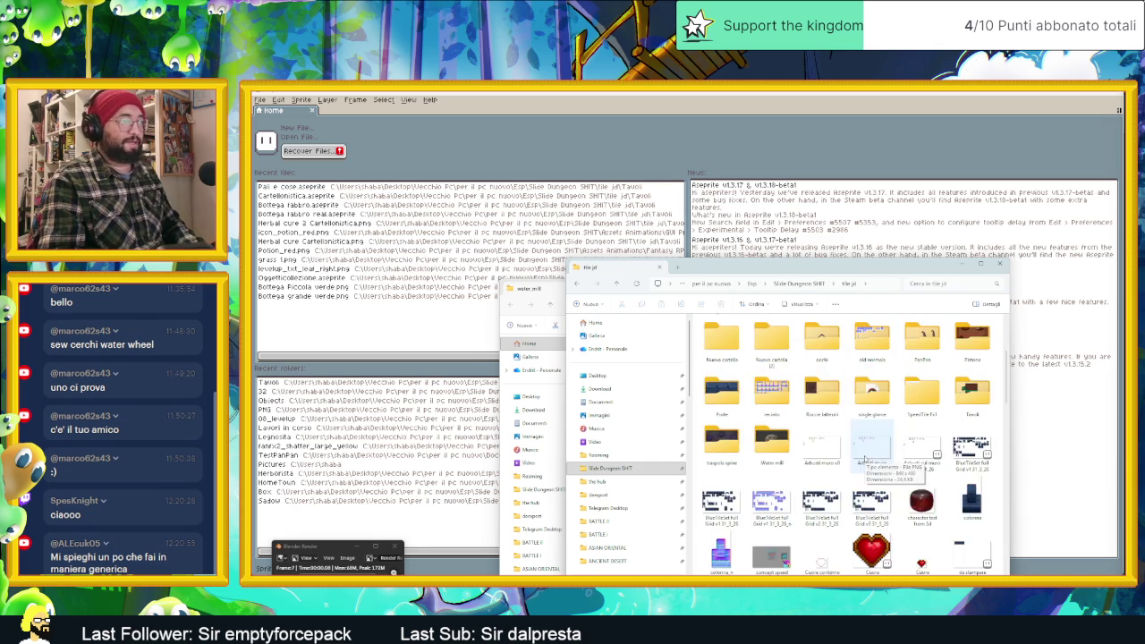
{"action": "scroll", "coordinate": [838, 452], "scroll_direction": "up", "scroll_amount": 5}
{"action": "double_click", "coordinate": [762, 379]}
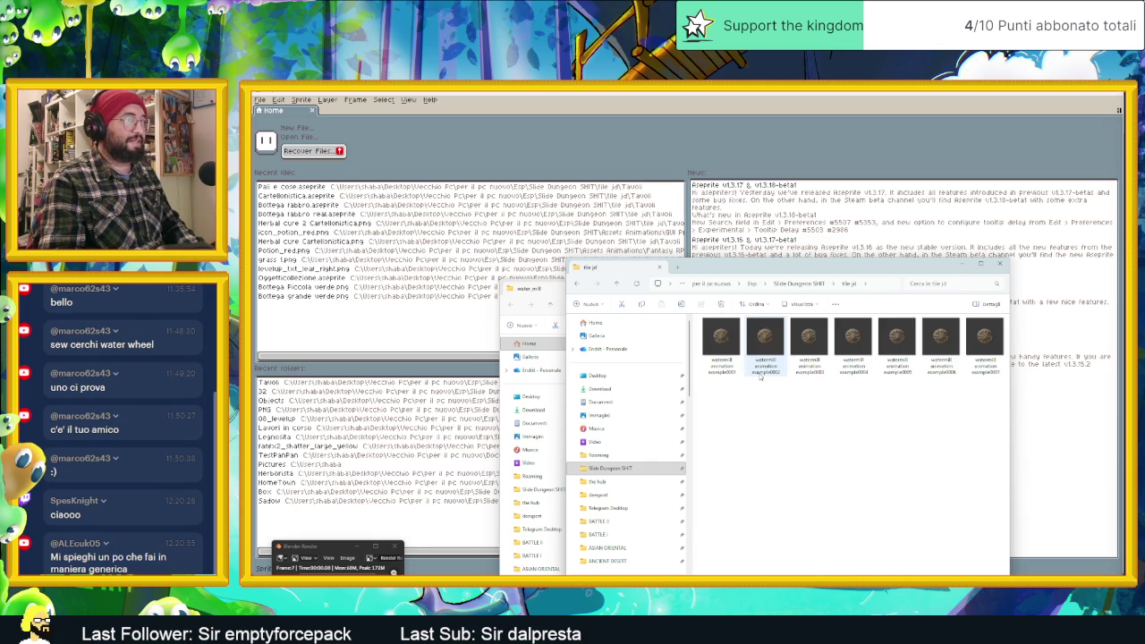
{"action": "left_click_drag", "start_coordinate": [1001, 374], "coordinate": [720, 334]}
{"action": "left_click", "coordinate": [721, 335], "text": "shift"}
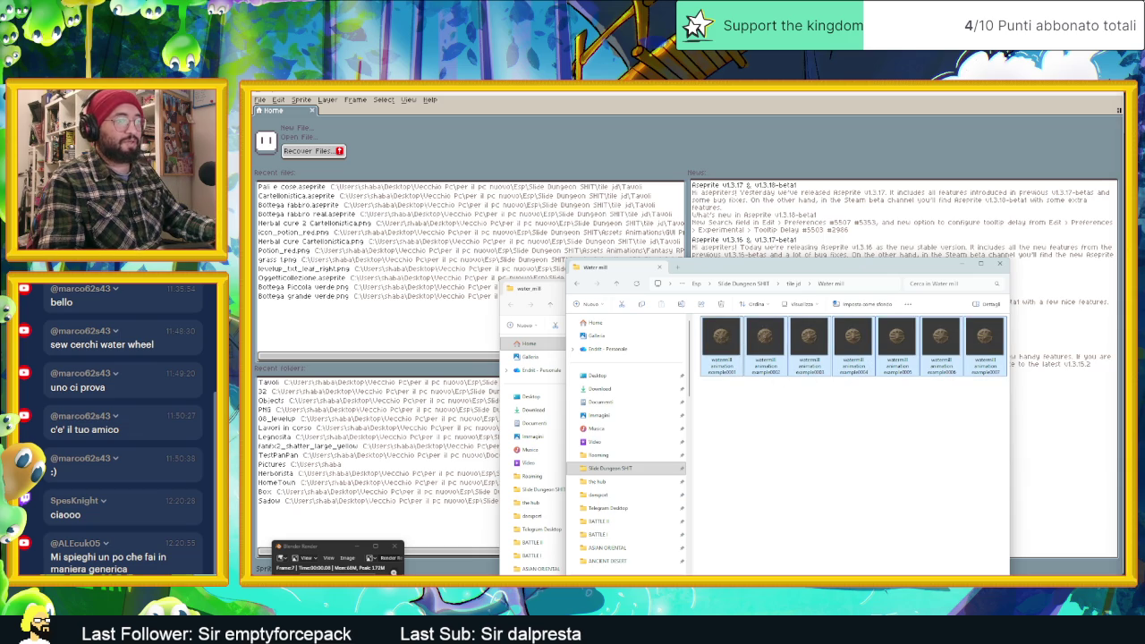
Preview the rendered watermill frames, stepping through the first few to check them.
{"action": "double_click", "coordinate": [722, 333]}
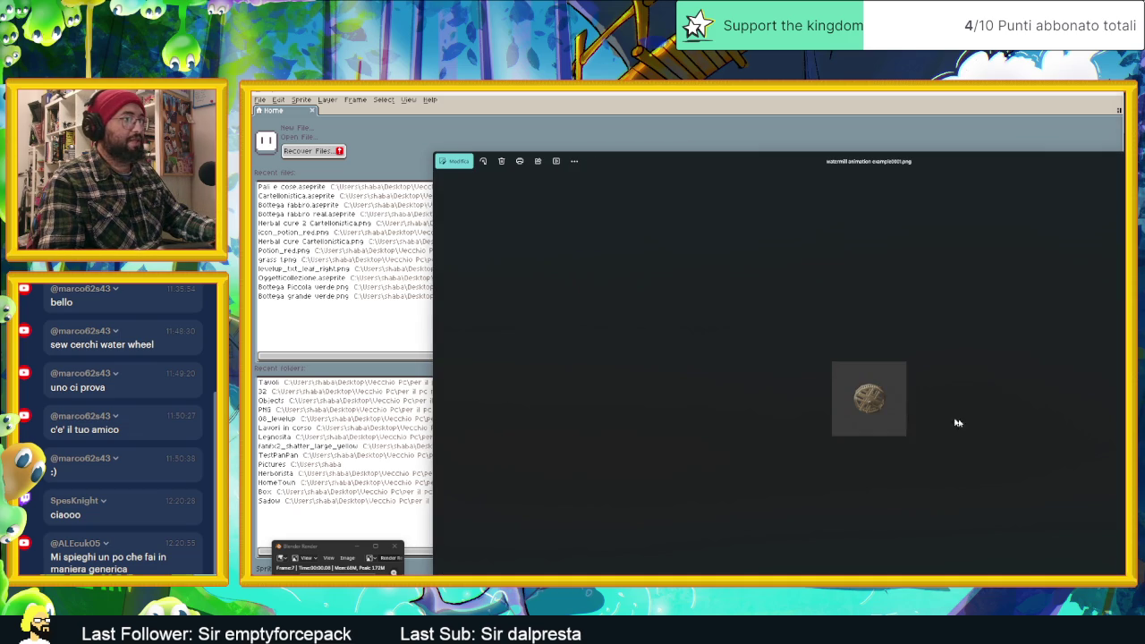
{"action": "key", "text": "Right"}
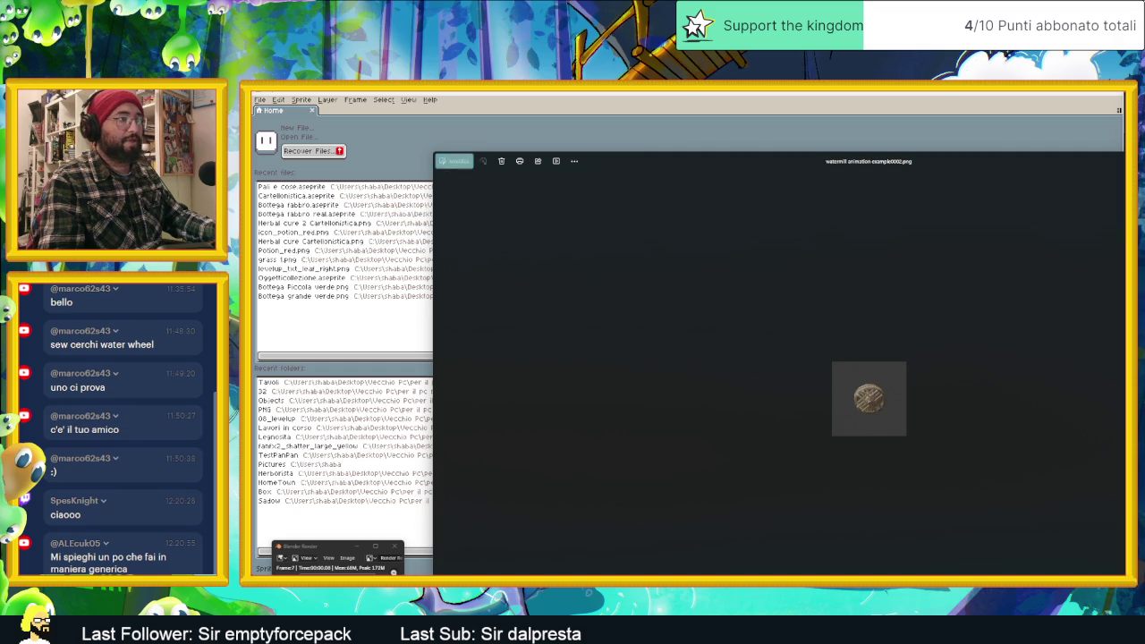
{"action": "key", "text": "Right"}
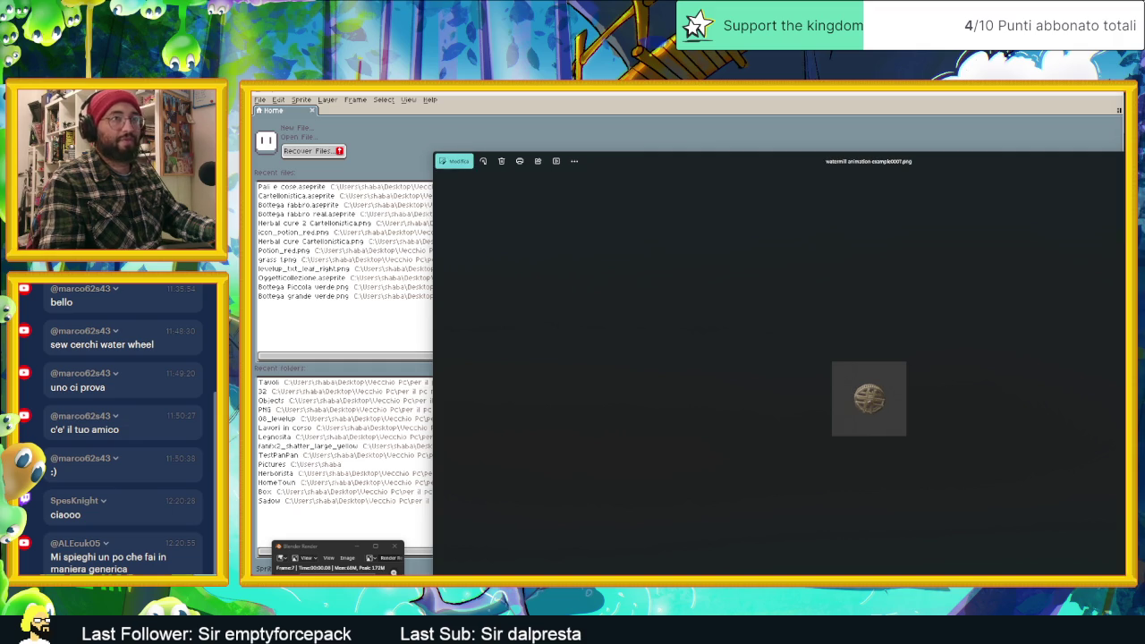
{"action": "key", "text": "Escape"}
{"action": "mouse_move", "coordinate": [704, 411]}
{"action": "left_mouse_down"}
{"action": "mouse_move", "coordinate": [880, 319]}
{"action": "mouse_move", "coordinate": [983, 345]}
{"action": "mouse_move", "coordinate": [891, 447]}
{"action": "left_mouse_up"}
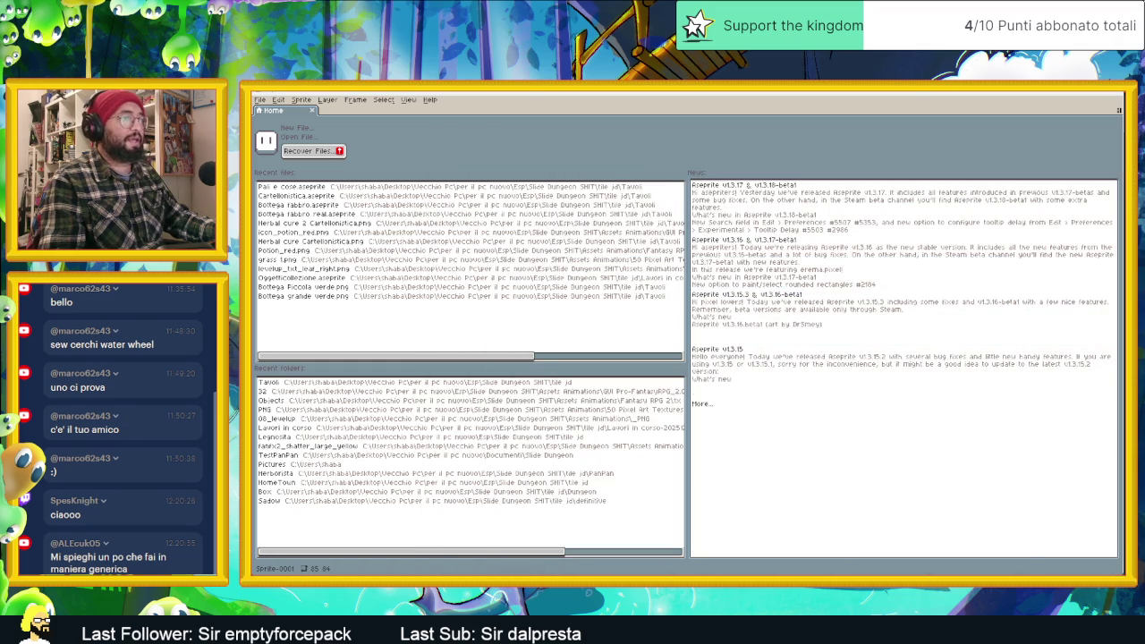
{"action": "key", "text": "alt+Tab"}
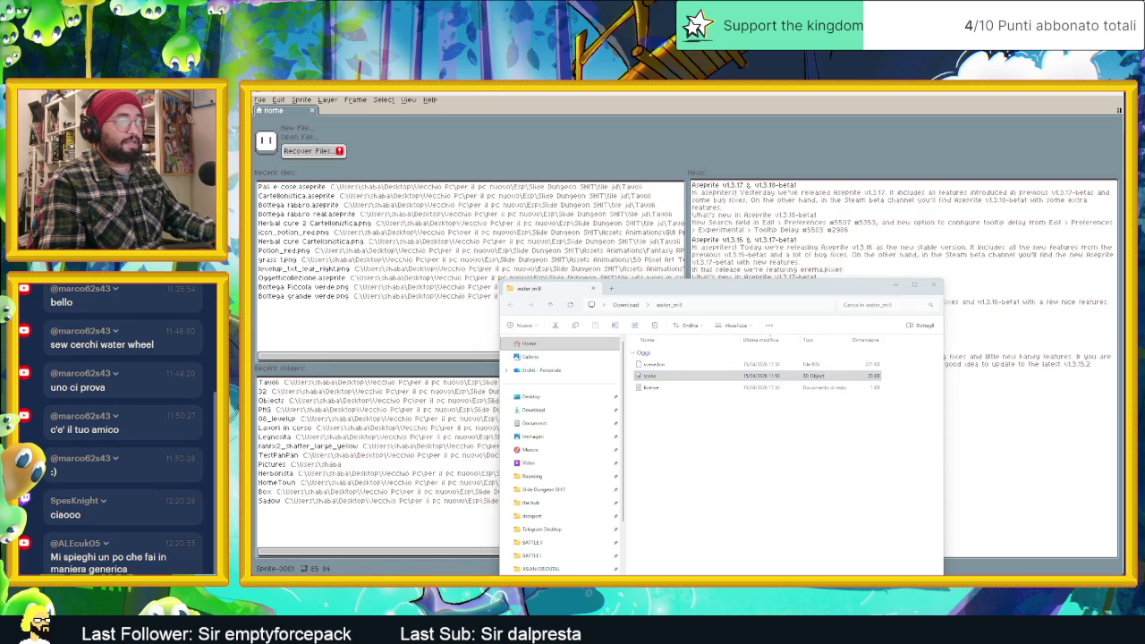
{"action": "key", "text": "alt+Tab"}
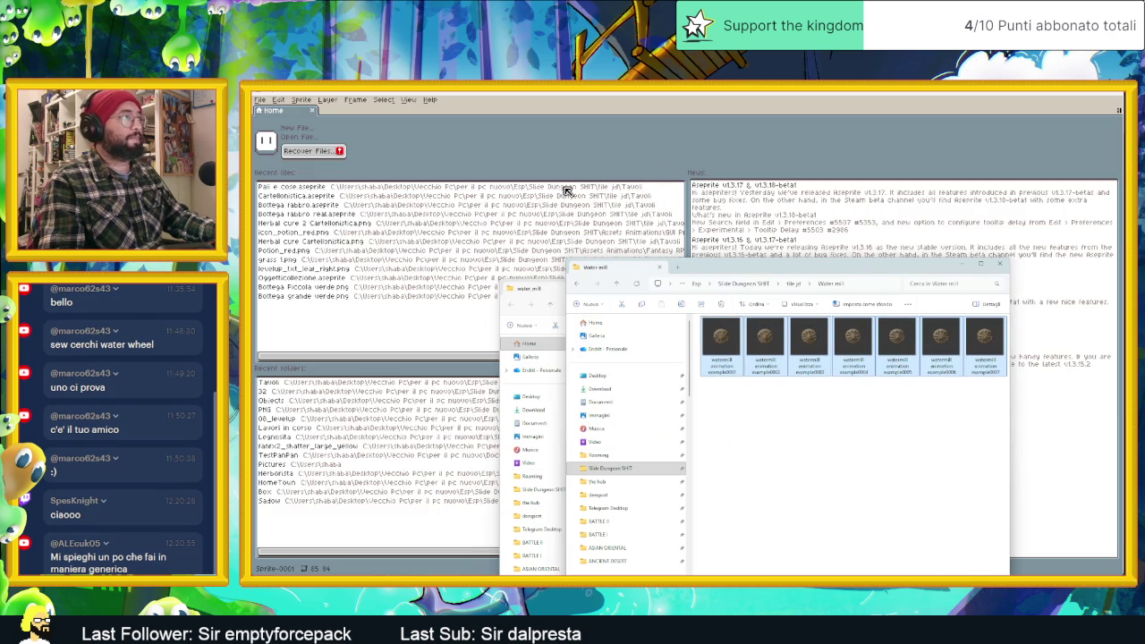
{"action": "double_click", "coordinate": [728, 358]}
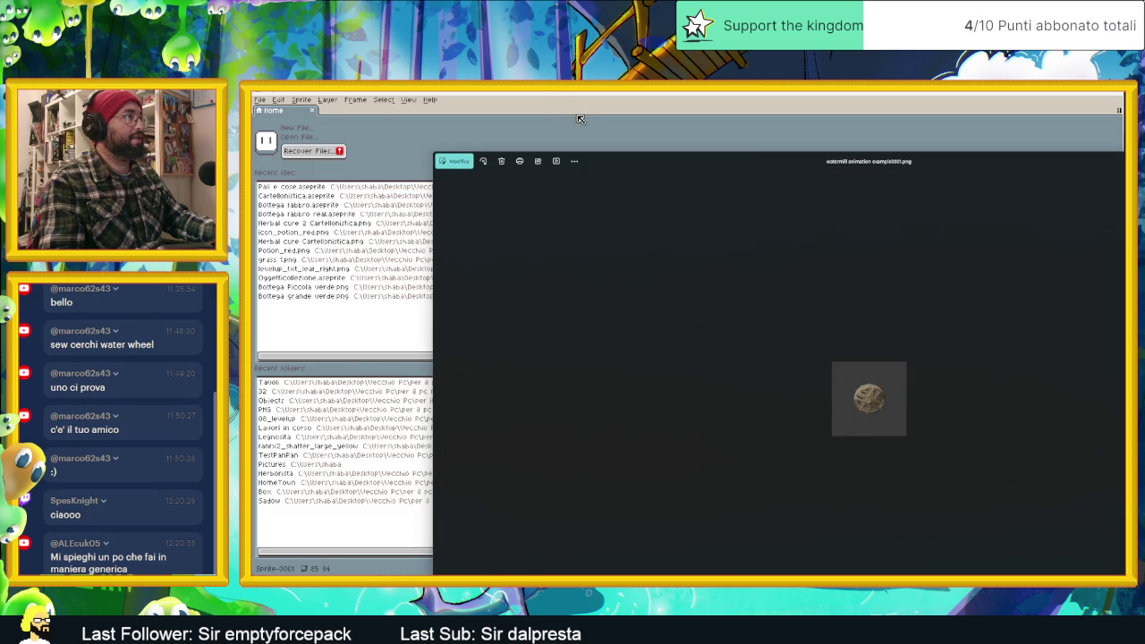
{"action": "key", "text": "Escape"}
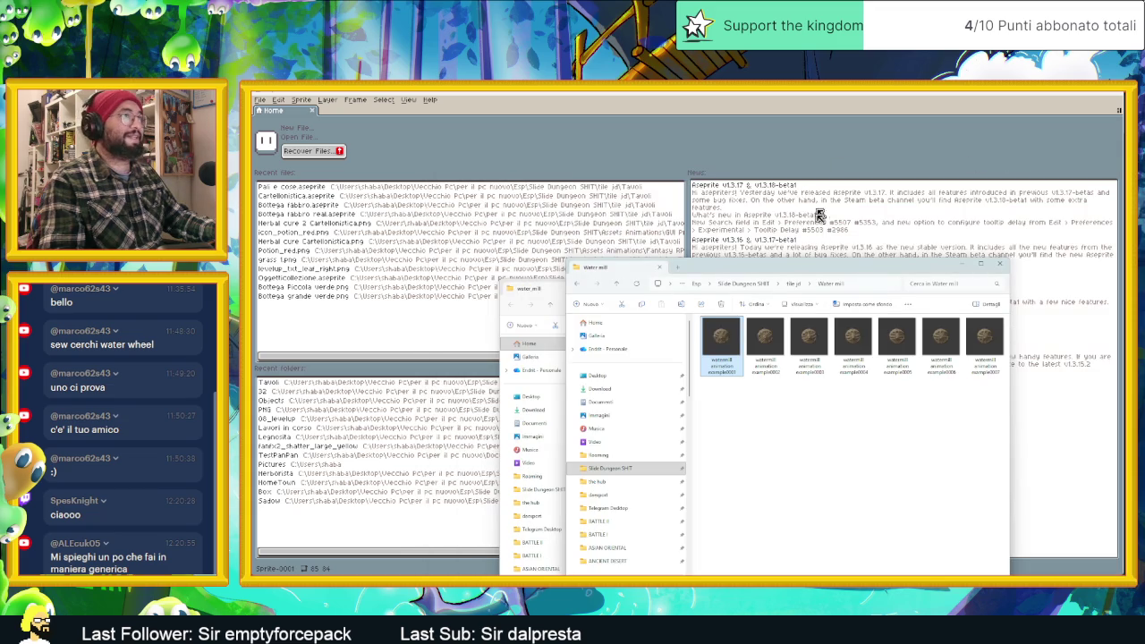
Drop the selected watermill frames into Aseprite and agree to load them as an animation.
{"action": "left_click_drag", "start_coordinate": [732, 271], "coordinate": [902, 271]}
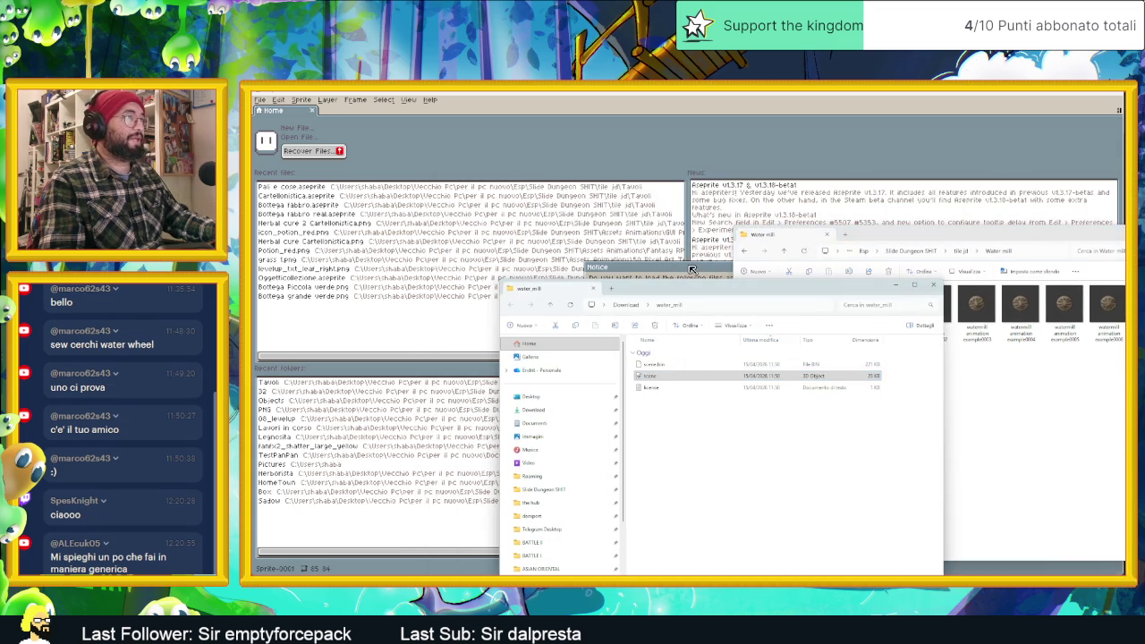
{"action": "left_click_drag", "start_coordinate": [684, 294], "coordinate": [402, 376]}
{"action": "left_click", "coordinate": [678, 395]}
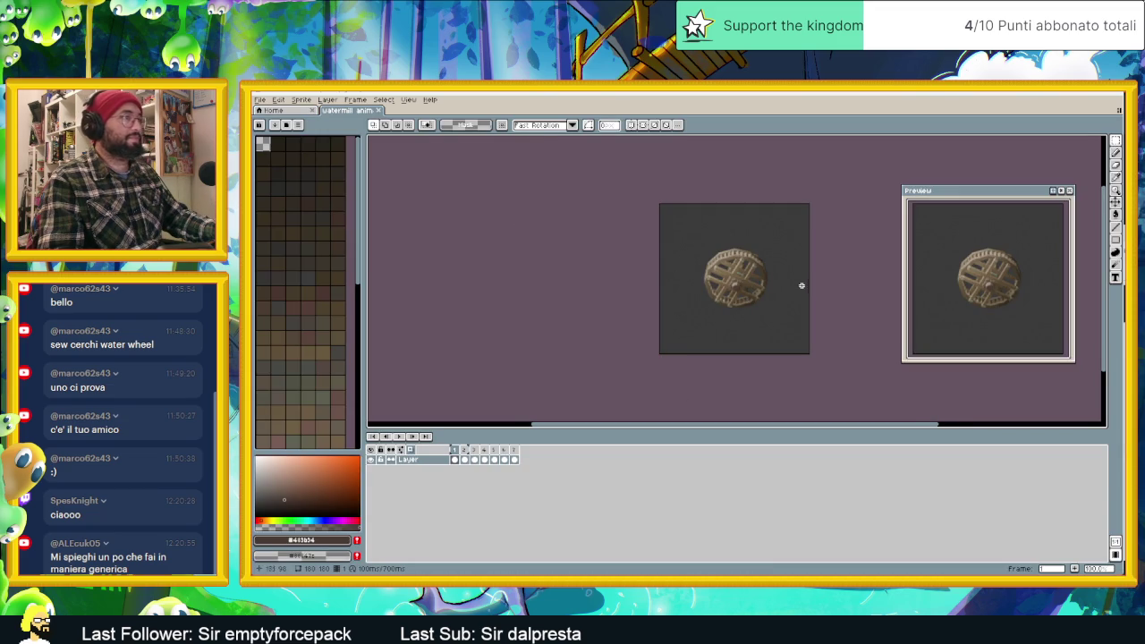
{"action": "middle_click_drag", "start_coordinate": [801, 286], "coordinate": [752, 290]}
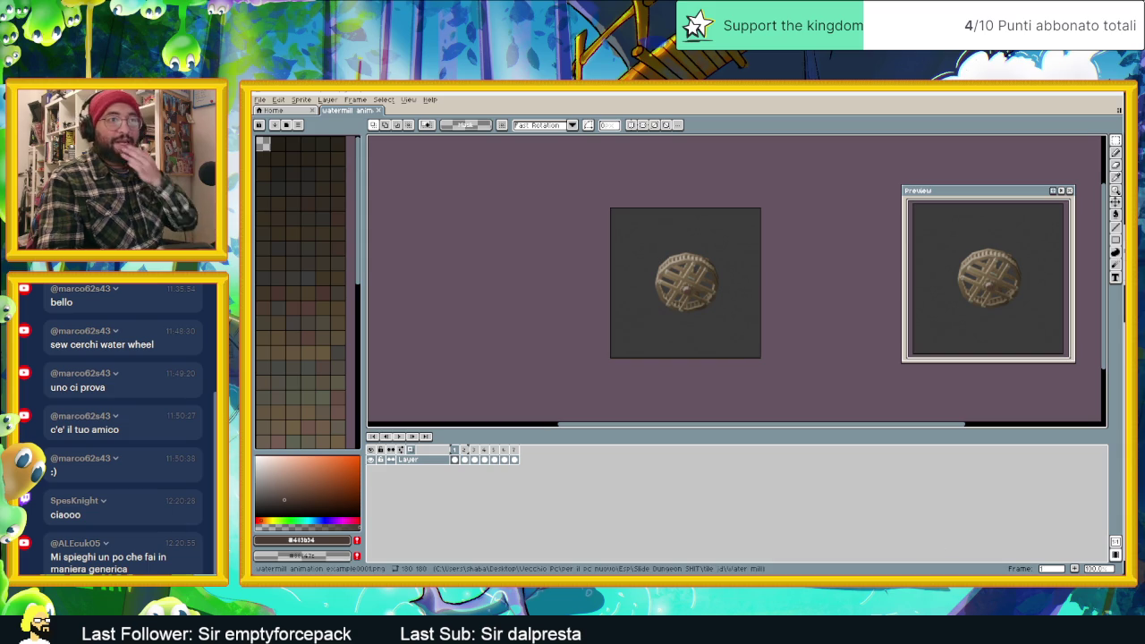
{"action": "key", "text": "alt+Tab"}
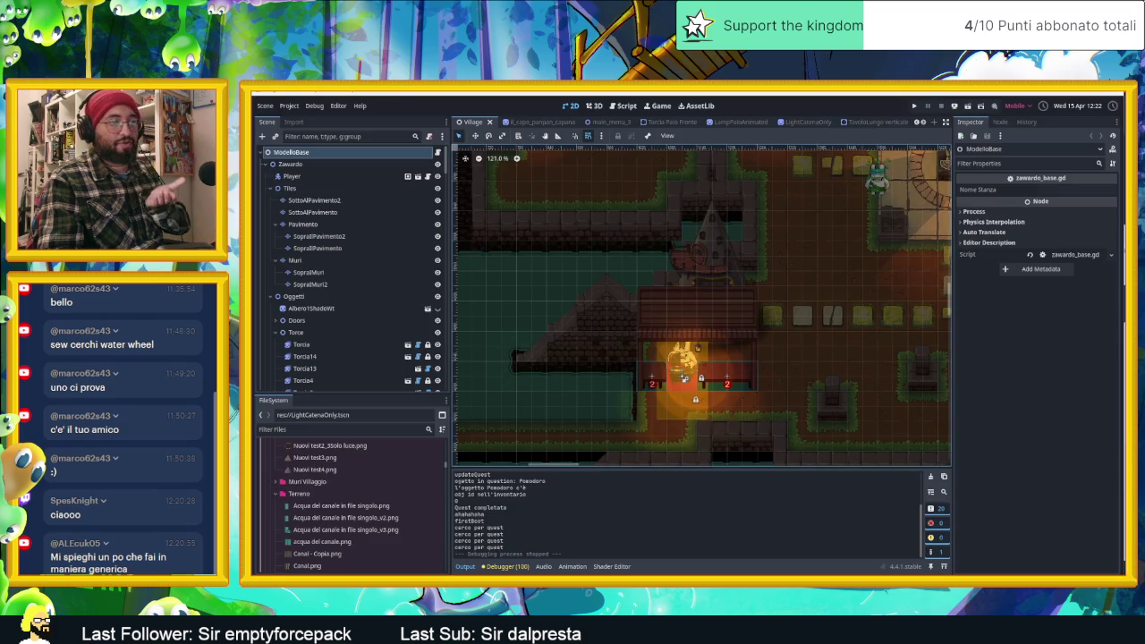
Switch to the AreaInizio scene, save it, and dash the player right collecting coins.
{"action": "scroll", "coordinate": [478, 123], "scroll_direction": "up", "scroll_amount": 2}
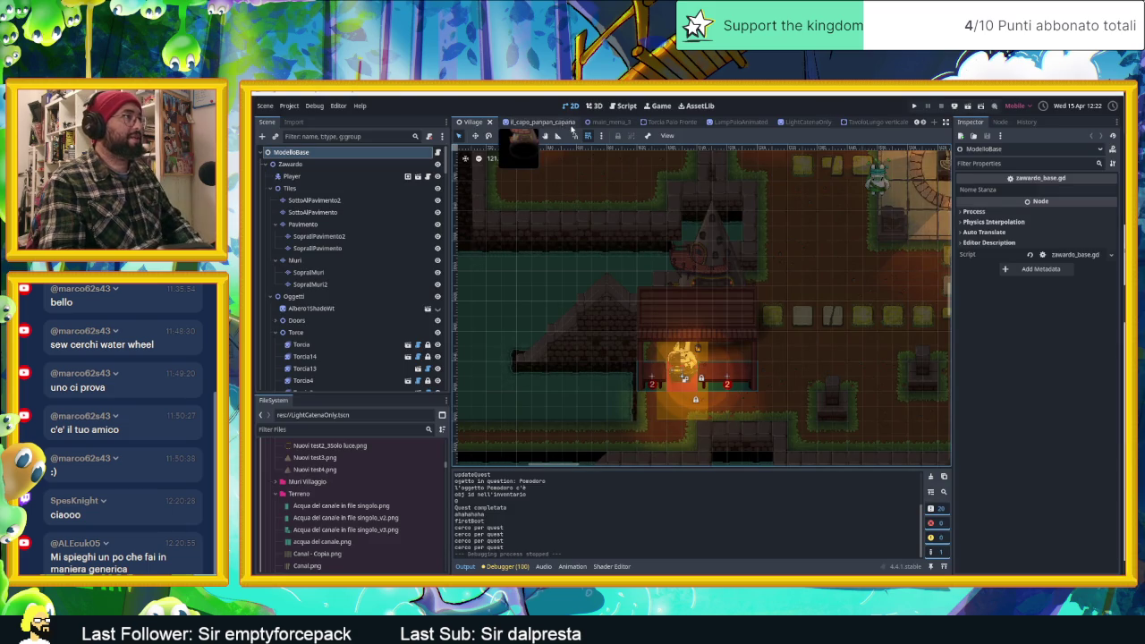
{"action": "left_click", "coordinate": [526, 122]}
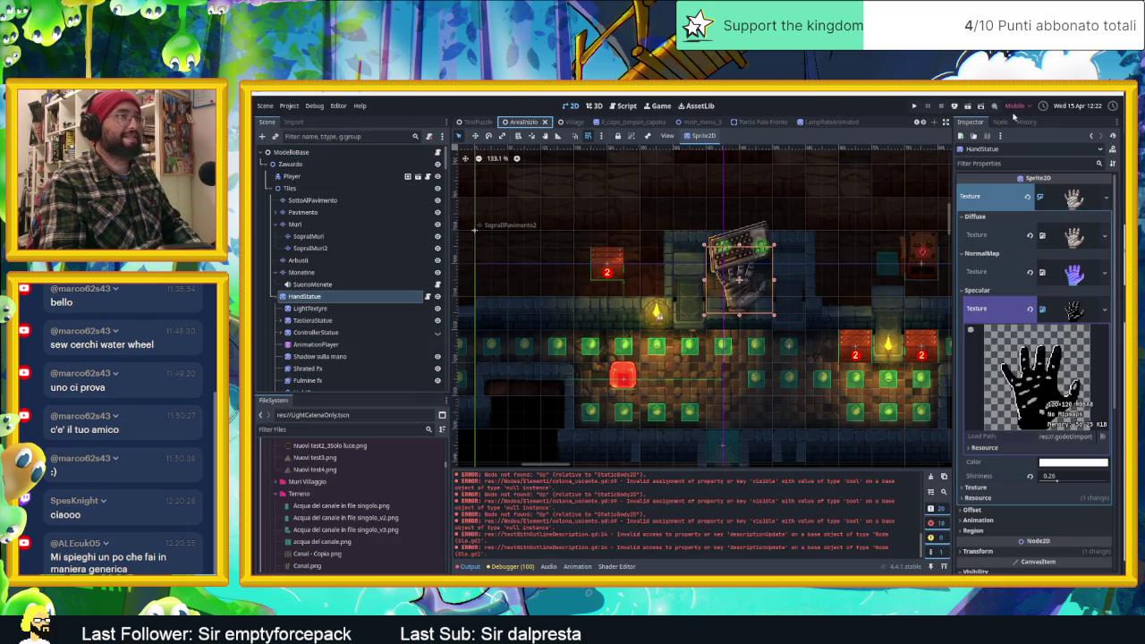
{"action": "key", "text": "ctrl+s"}
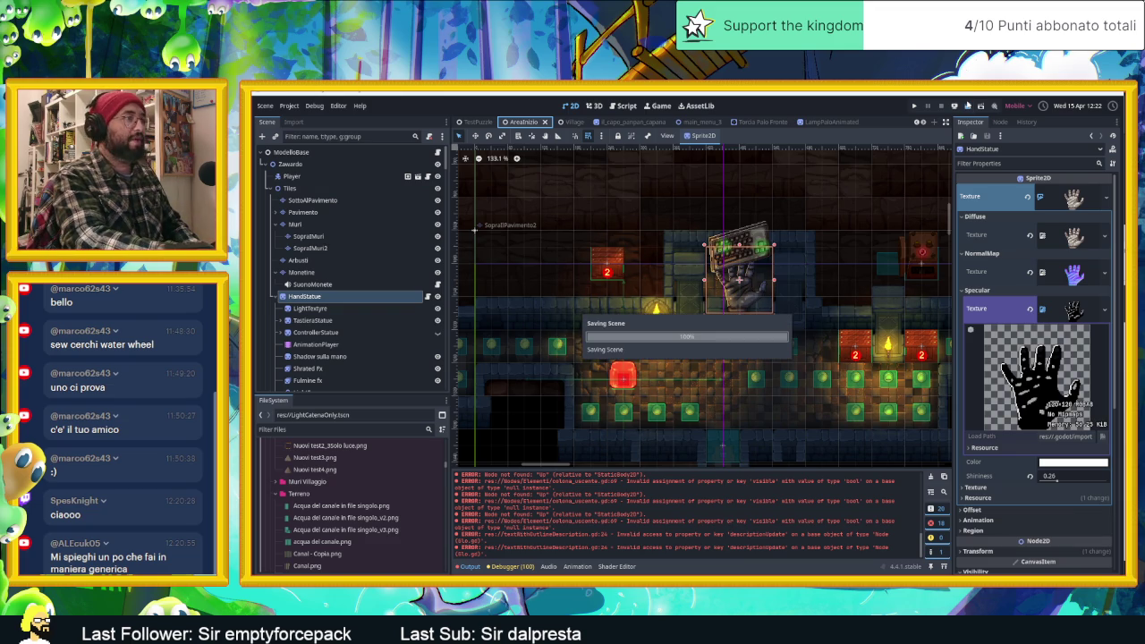
{"action": "key", "text": "Right"}
Dash the slime into the next room and slide it around collecting coins.
{"action": "key", "text": "Up"}
{"action": "key", "text": "Right"}
{"action": "key", "text": "Left"}
{"action": "key", "text": "Up"}
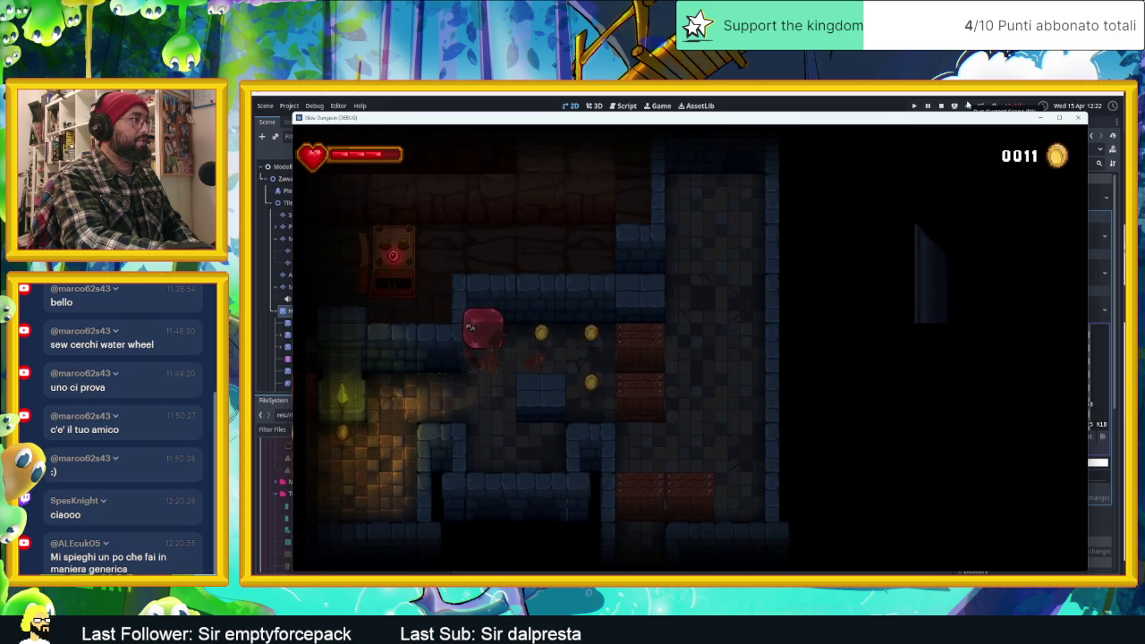
{"action": "key", "text": "Right"}
{"action": "key", "text": "Down"}
{"action": "key", "text": "Left"}
{"action": "key", "text": "Up"}
{"action": "key", "text": "Right"}
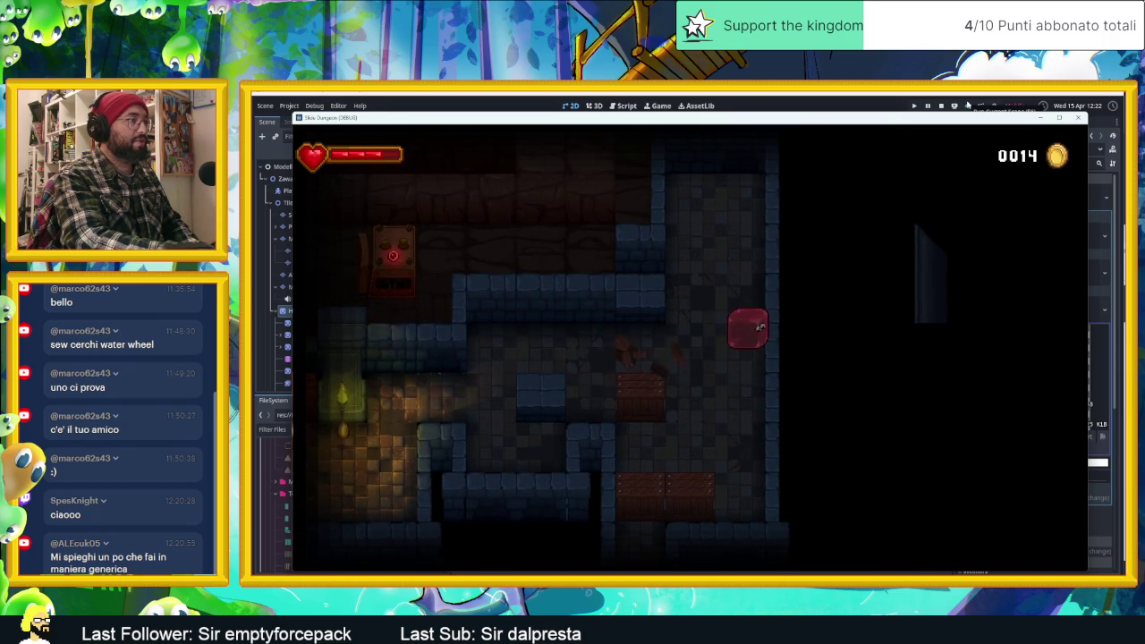
{"action": "key", "text": "Down"}
{"action": "key", "text": "Up"}
{"action": "key", "text": "Right"}
{"action": "key", "text": "Left"}
{"action": "key", "text": "Down"}
{"action": "key", "text": "Up"}
{"action": "key", "text": "Right"}
{"action": "key", "text": "Down"}
{"action": "key", "text": "Left"}
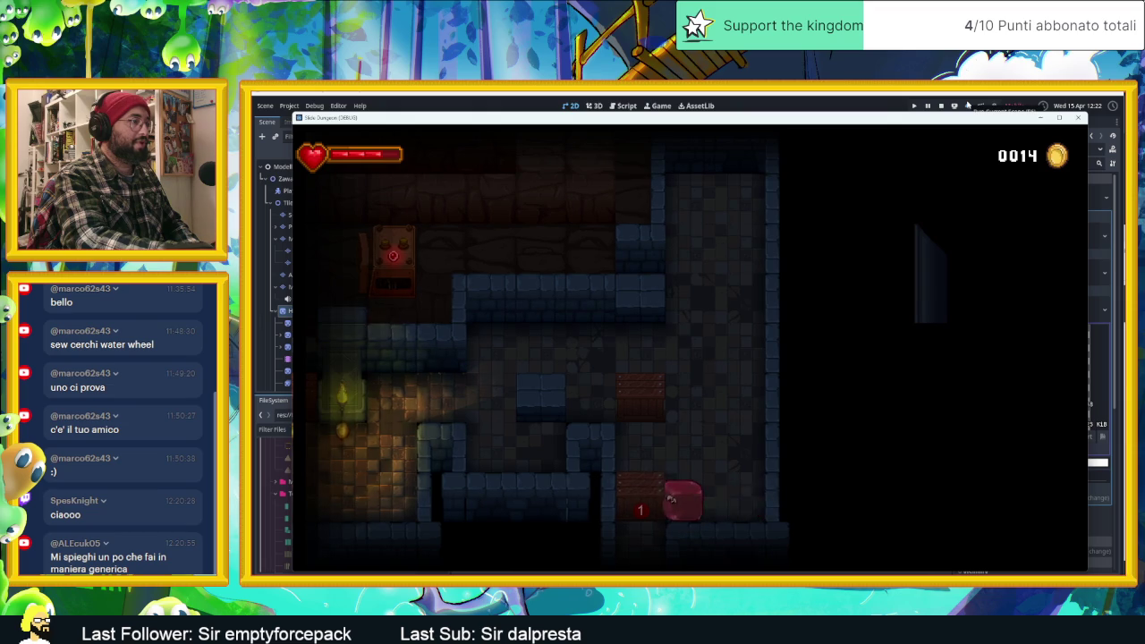
Move the slime down through new rooms and over the arrow tiles into the coin room.
{"action": "key", "text": "Down"}
{"action": "key", "text": "Left"}
{"action": "key", "text": "Up"}
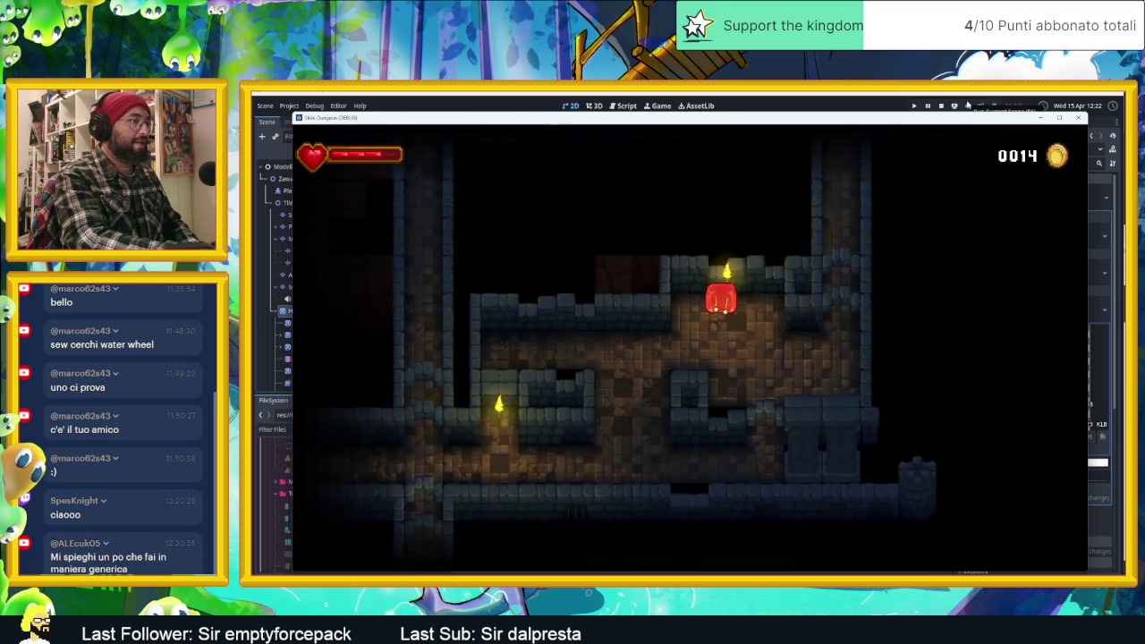
{"action": "key", "text": "Down"}
{"action": "key", "text": "Left"}
{"action": "key", "text": "Down"}
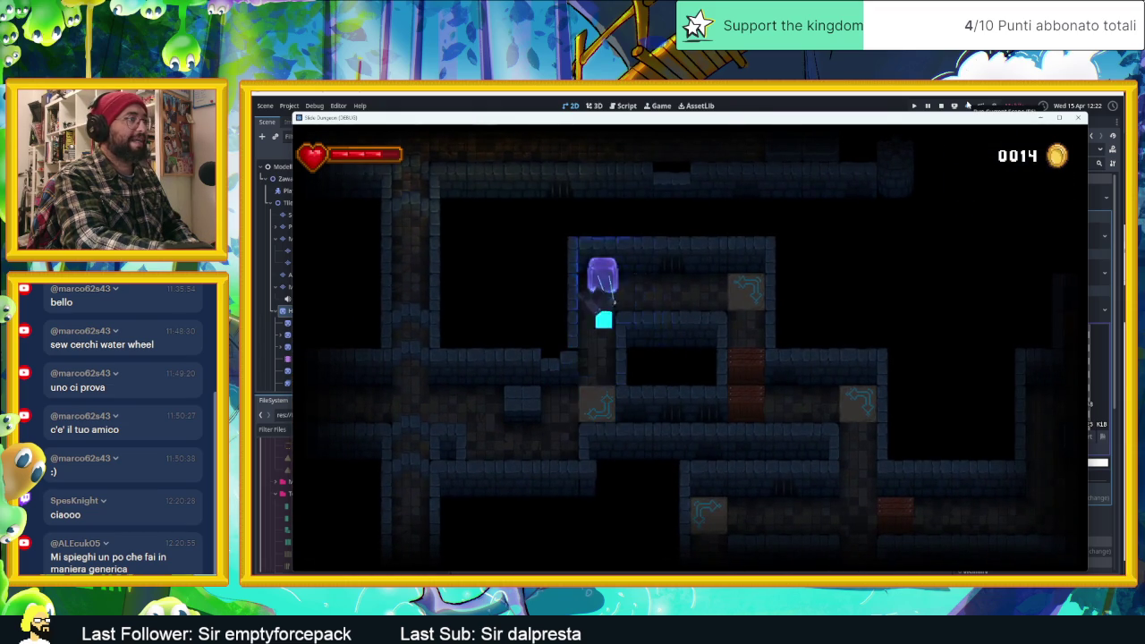
{"action": "key", "text": "Right"}
{"action": "key", "text": "Down"}
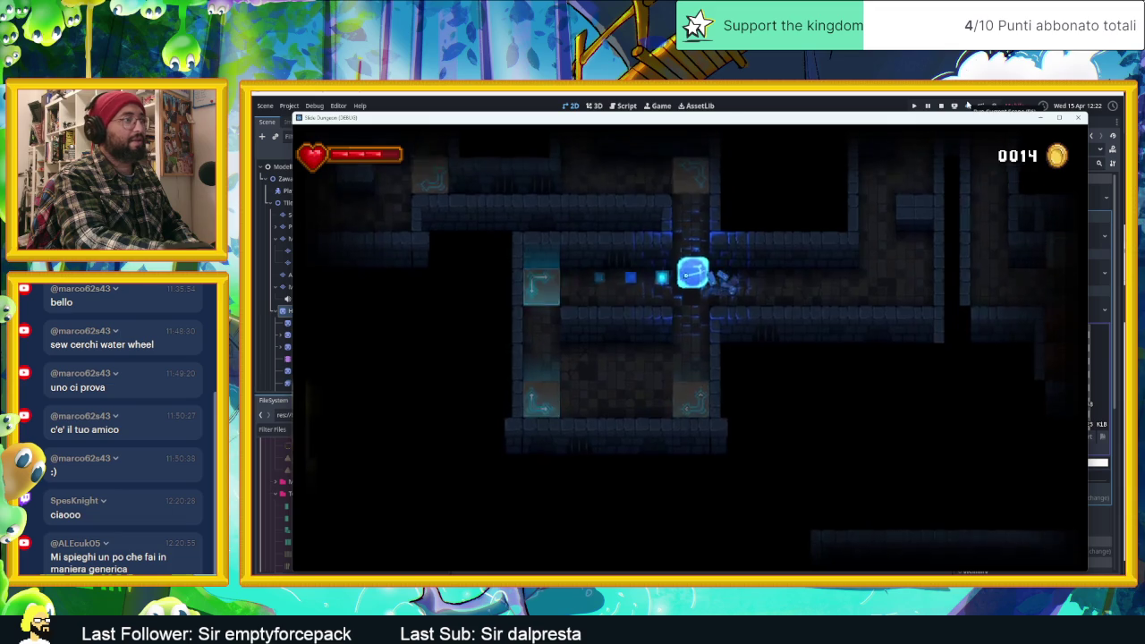
{"action": "key", "text": "Right"}
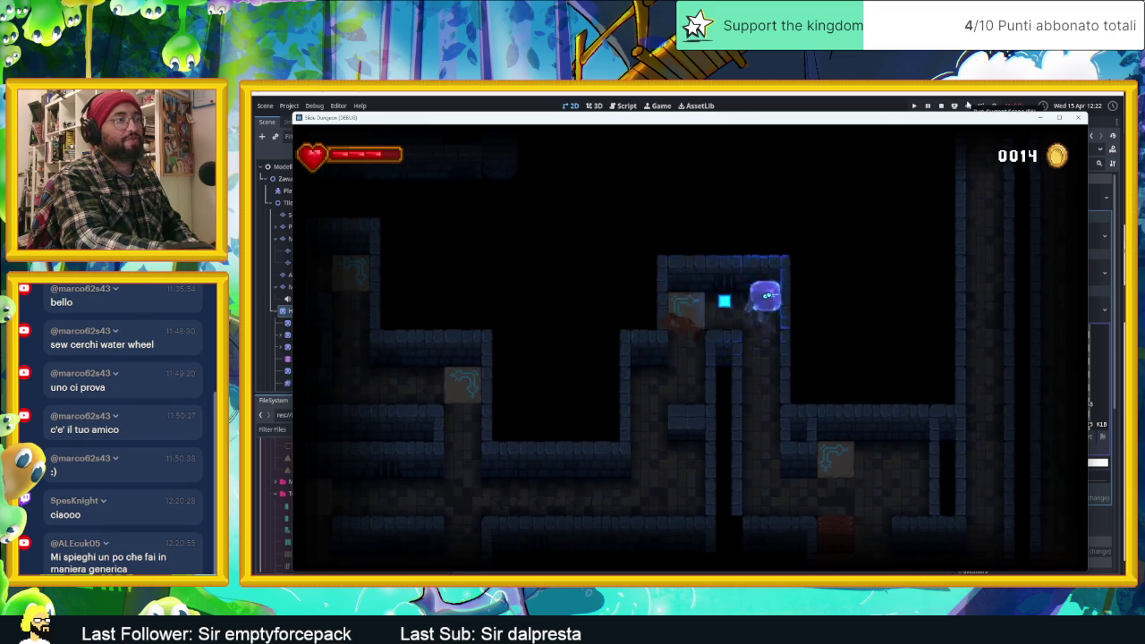
{"action": "key", "text": "Down"}
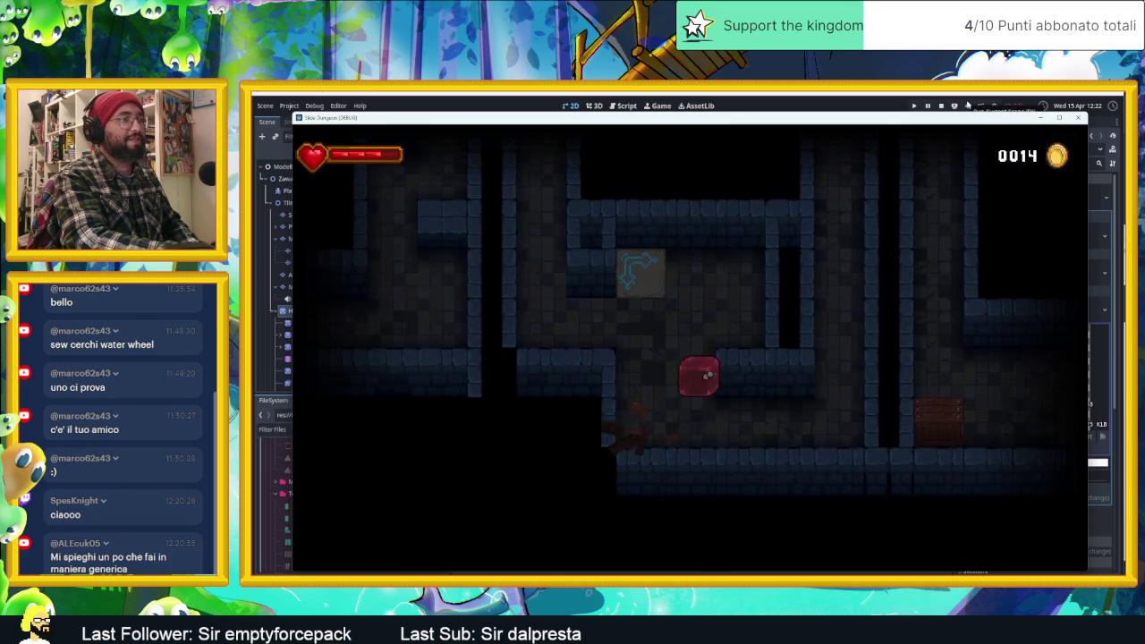
{"action": "key", "text": "Up"}
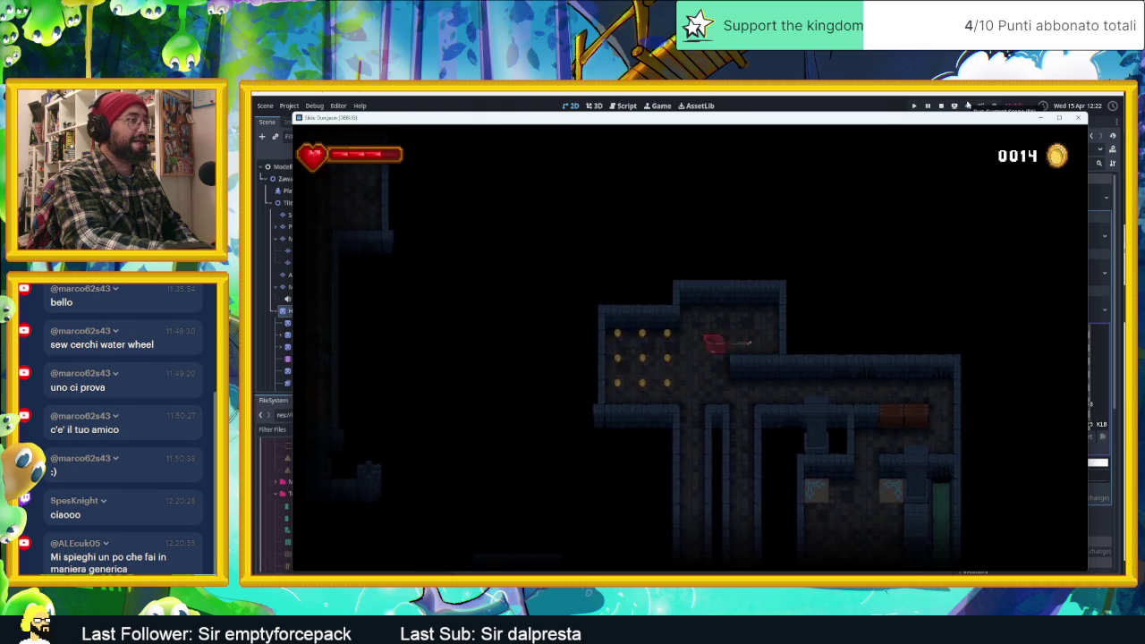
Steer the slime along the corridors past the chest to rest beside the lever.
{"action": "key", "text": "Down"}
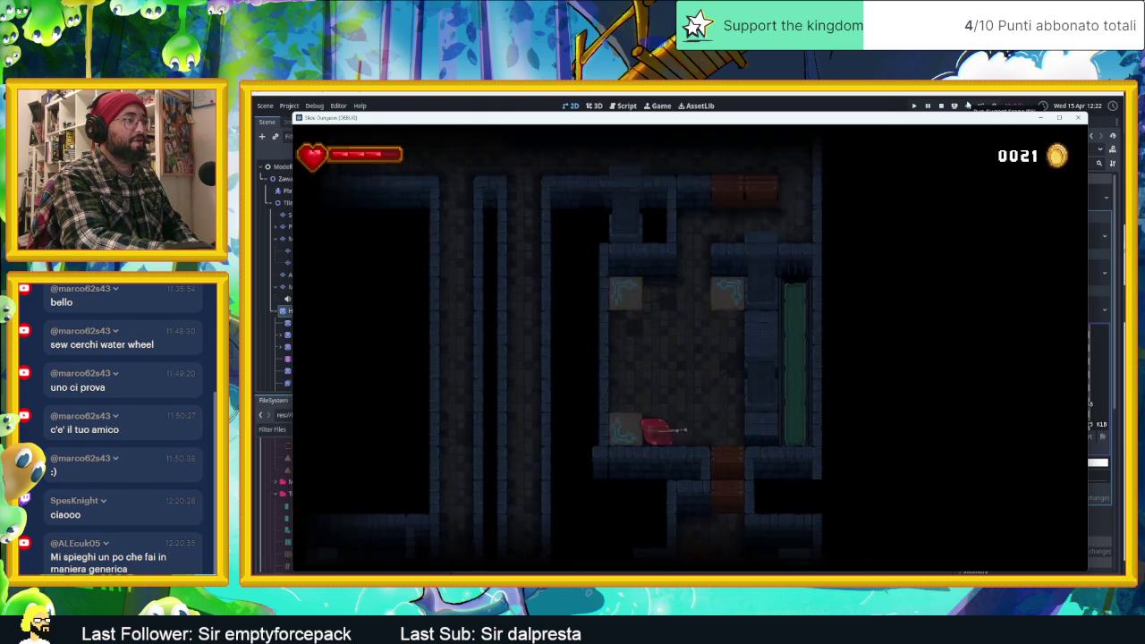
{"action": "key", "text": "Up"}
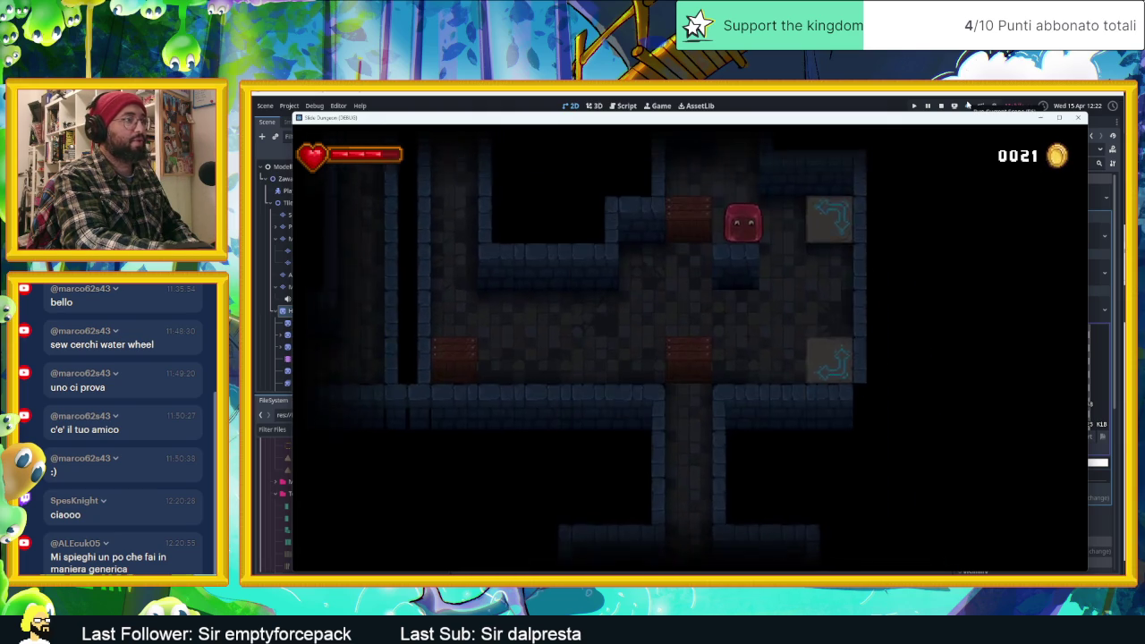
{"action": "key", "text": "Down"}
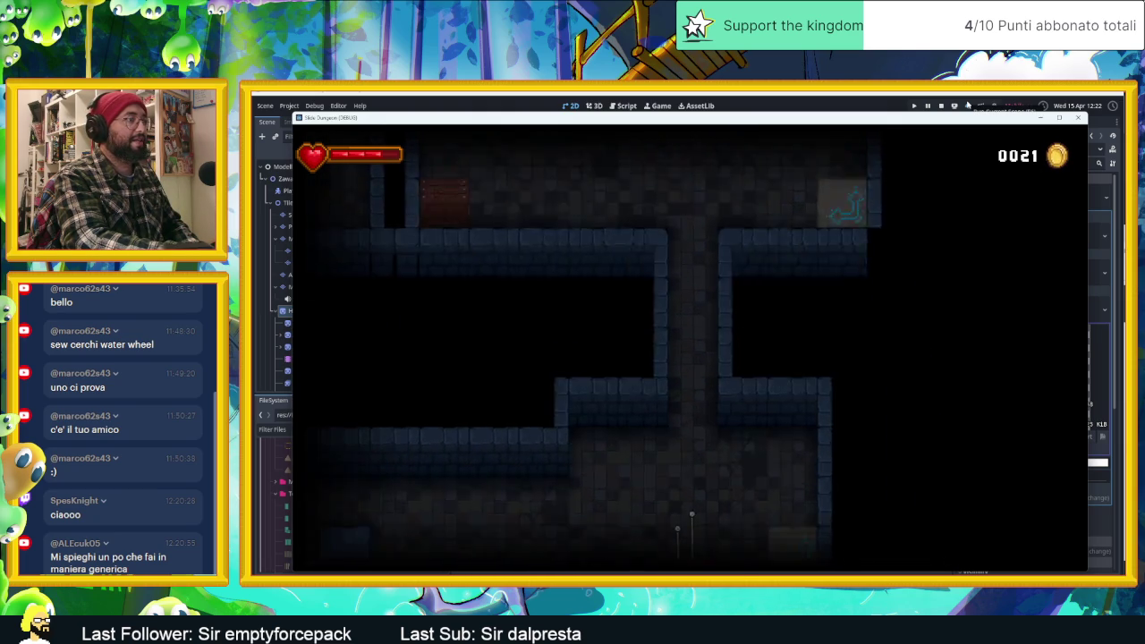
{"action": "key", "text": "Down"}
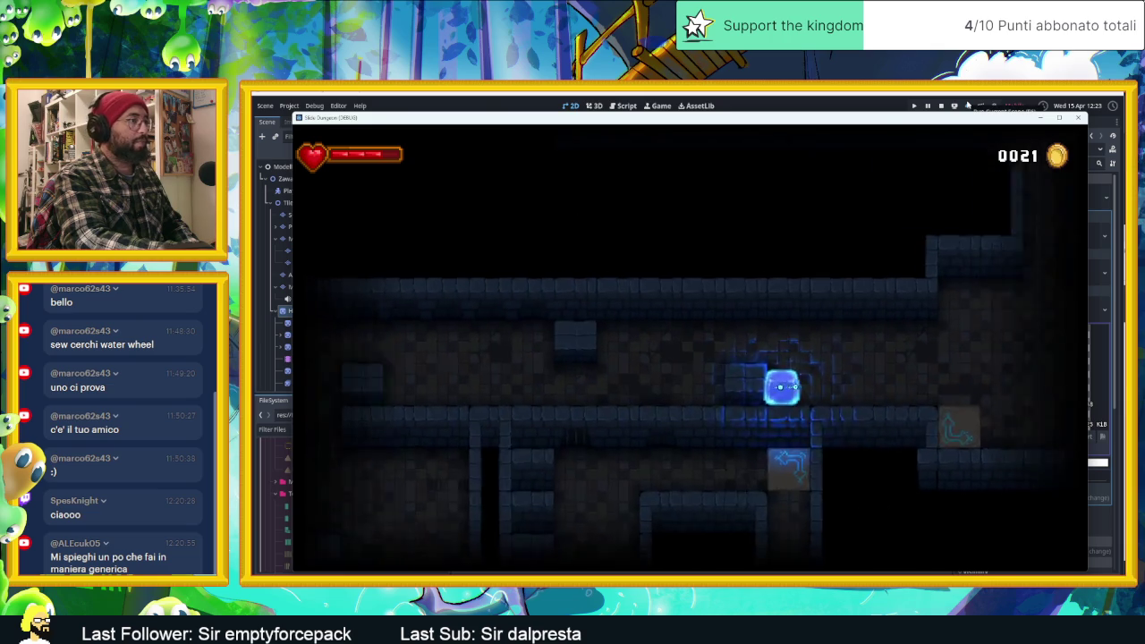
{"action": "key", "text": "Left"}
{"action": "key", "text": "Right"}
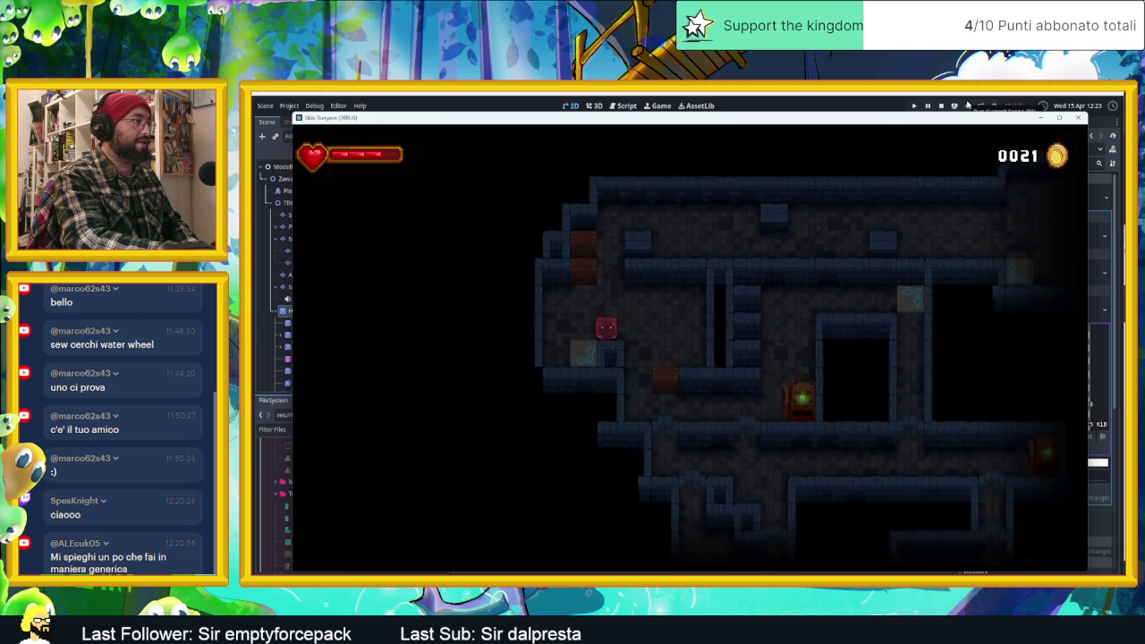
{"action": "key", "text": "Down"}
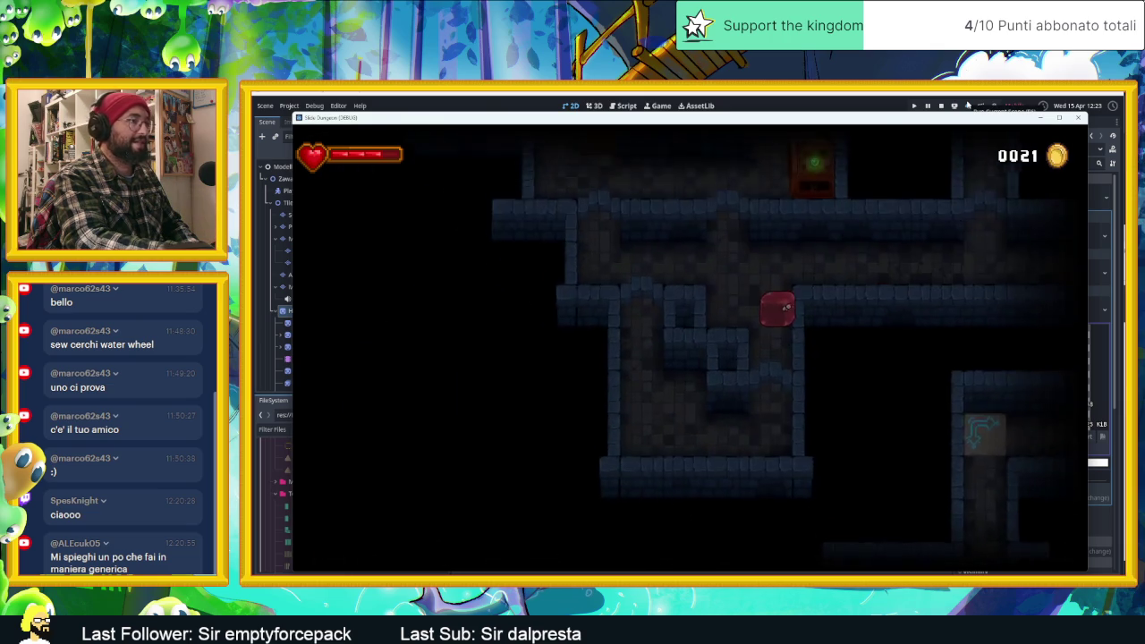
{"action": "key", "text": "Left"}
{"action": "key", "text": "Up"}
{"action": "key", "text": "Down"}
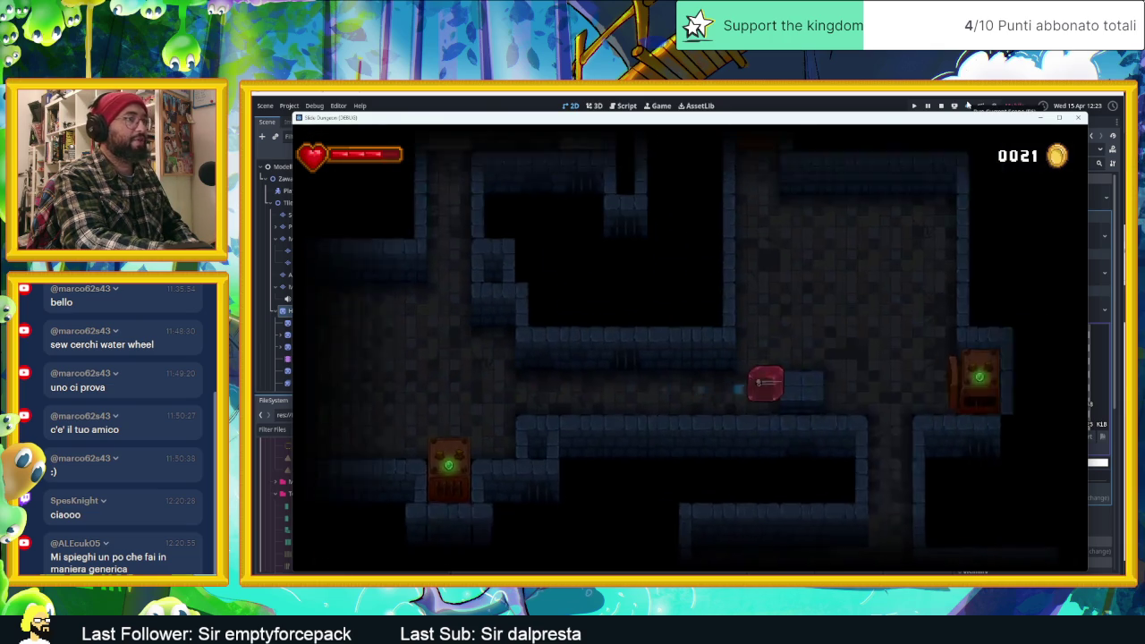
{"action": "key", "text": "Up"}
{"action": "key", "text": "Right"}
{"action": "key", "text": "Down"}
{"action": "key", "text": "Down"}
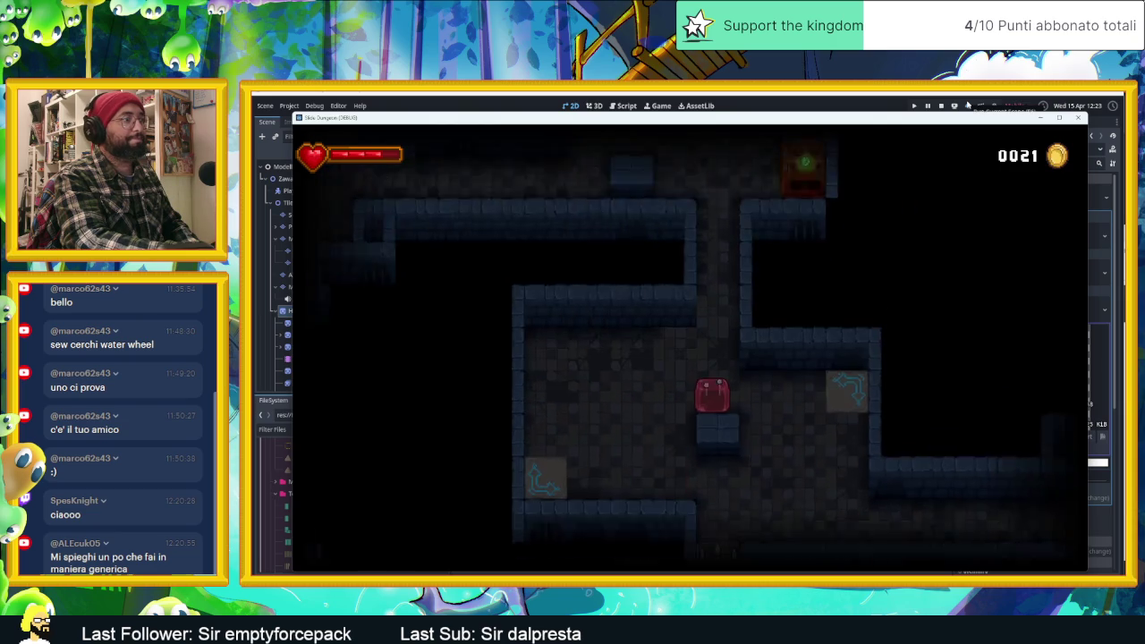
Slide the slime past the spikes and down the long corridor to stop between three doors.
{"action": "key", "text": "Right"}
{"action": "key", "text": "Left"}
{"action": "key", "text": "Up"}
{"action": "key", "text": "Right"}
{"action": "key", "text": "Up"}
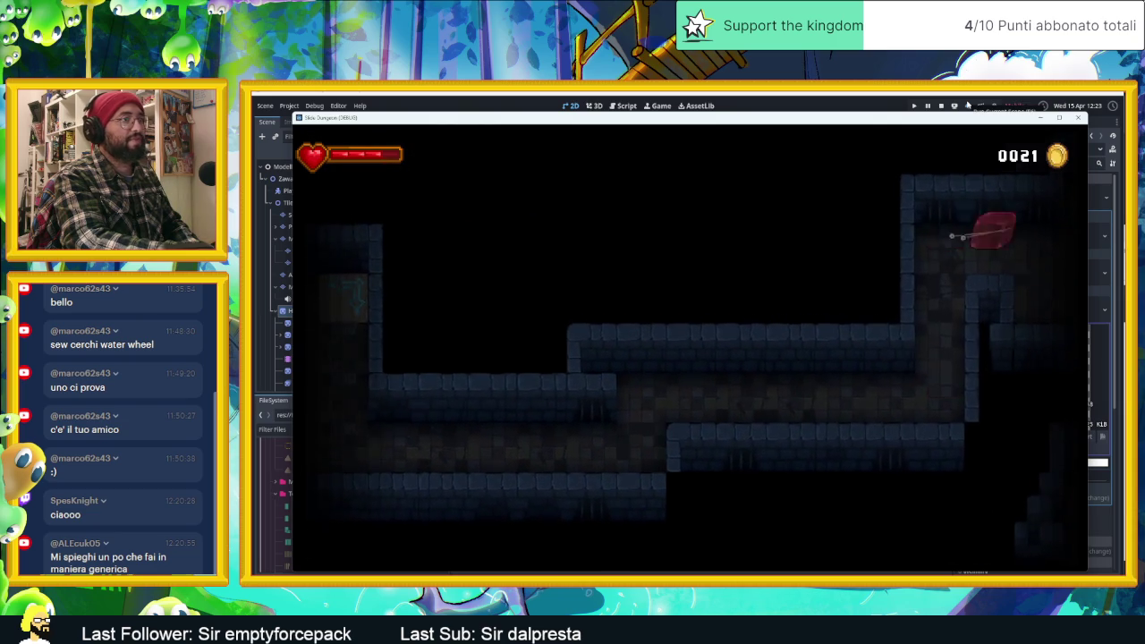
{"action": "key", "text": "Right"}
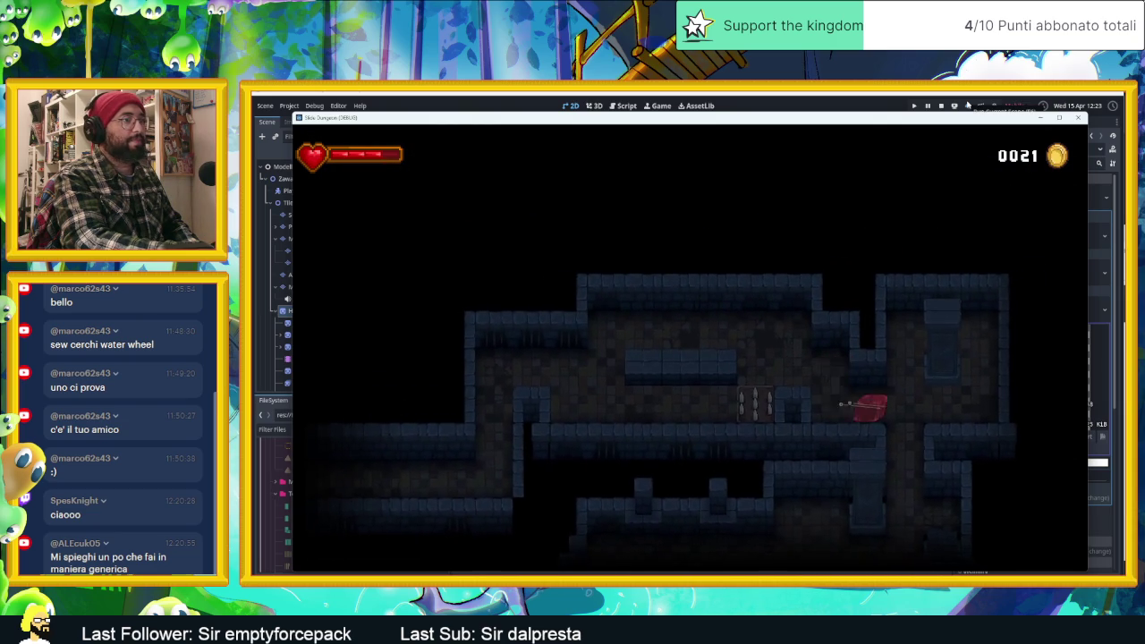
{"action": "key", "text": "Up"}
{"action": "key", "text": "Down"}
{"action": "key", "text": "Left"}
{"action": "key", "text": "Up"}
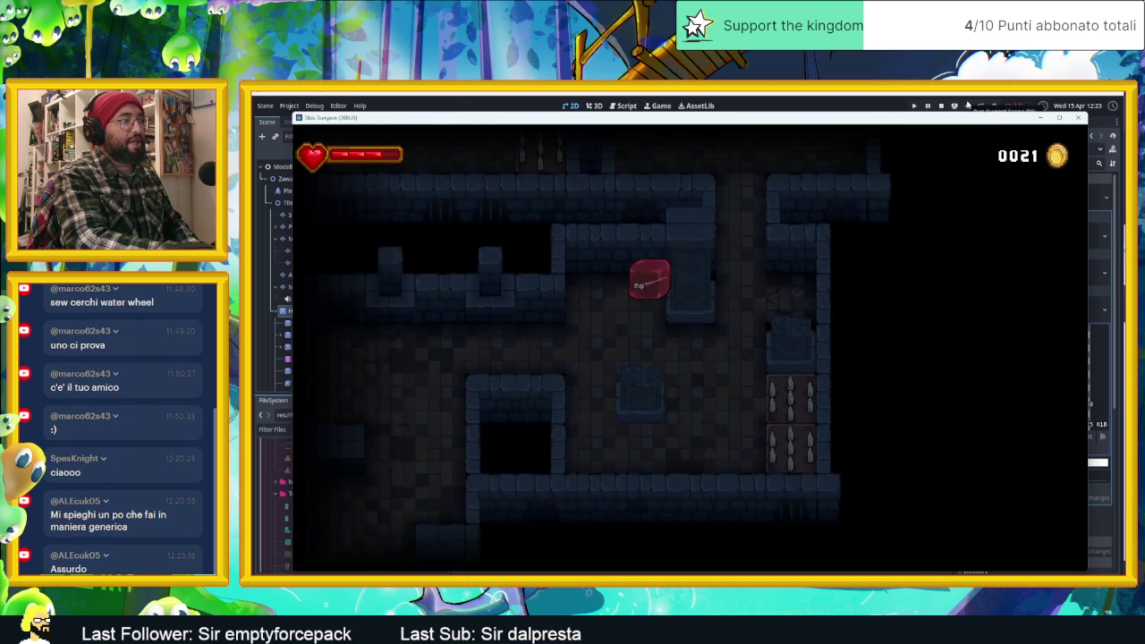
{"action": "key", "text": "Left"}
{"action": "key", "text": "Down"}
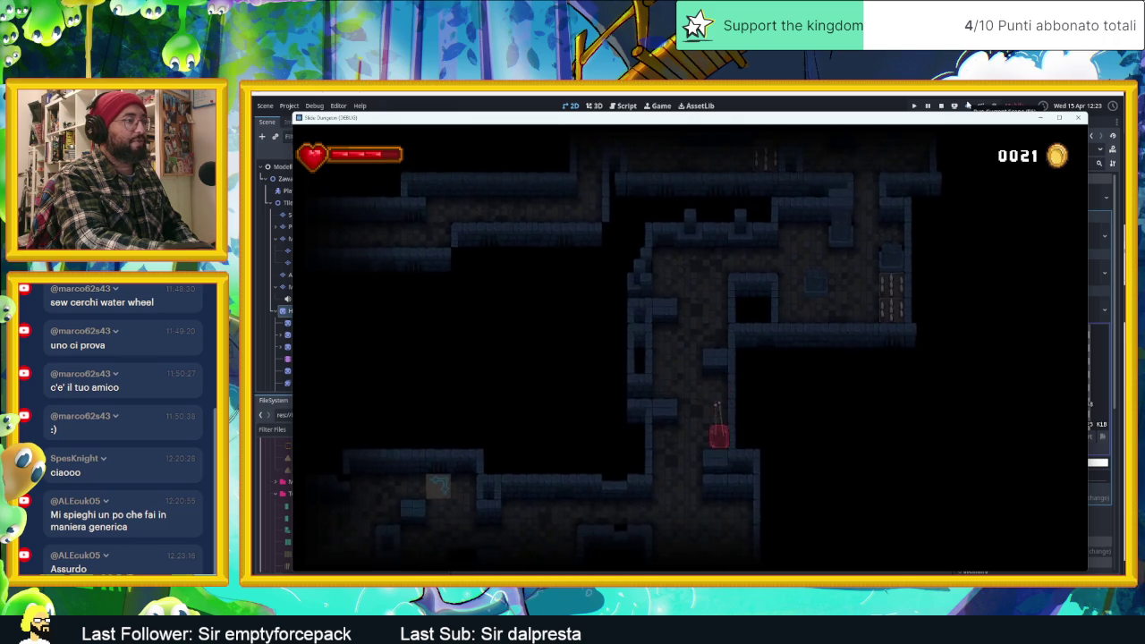
{"action": "key", "text": "Left"}
{"action": "key", "text": "Up"}
{"action": "key", "text": "Right"}
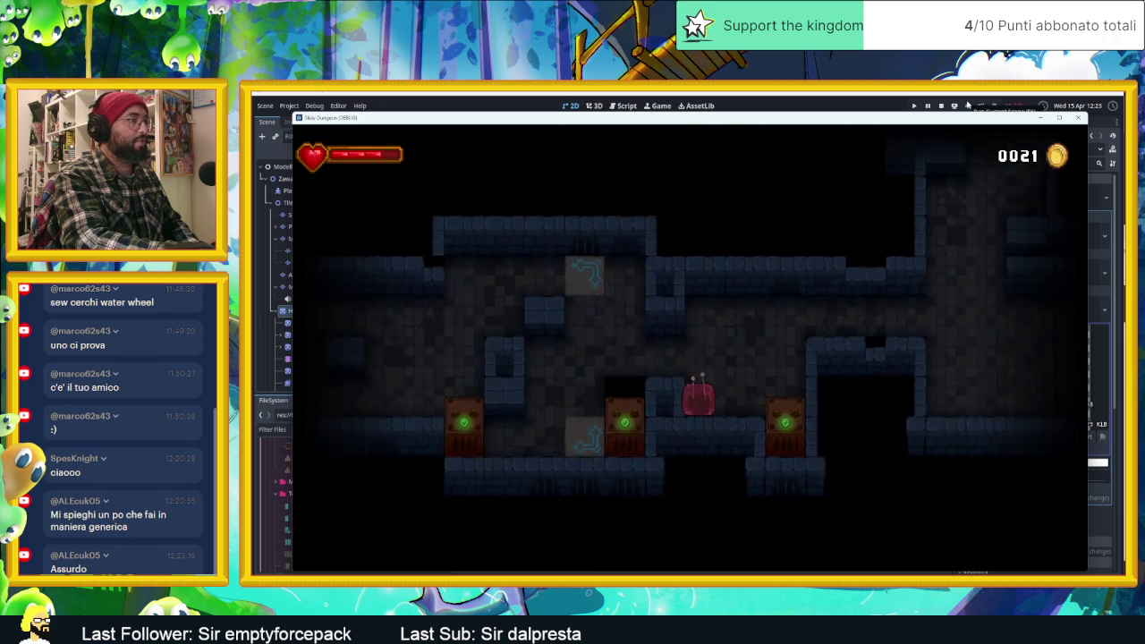
Shoot the slime up through the lit room and out the top opening into the upper corridor.
{"action": "key", "text": "Up"}
{"action": "key", "text": "Left"}
{"action": "key", "text": "Left"}
{"action": "key", "text": "Down"}
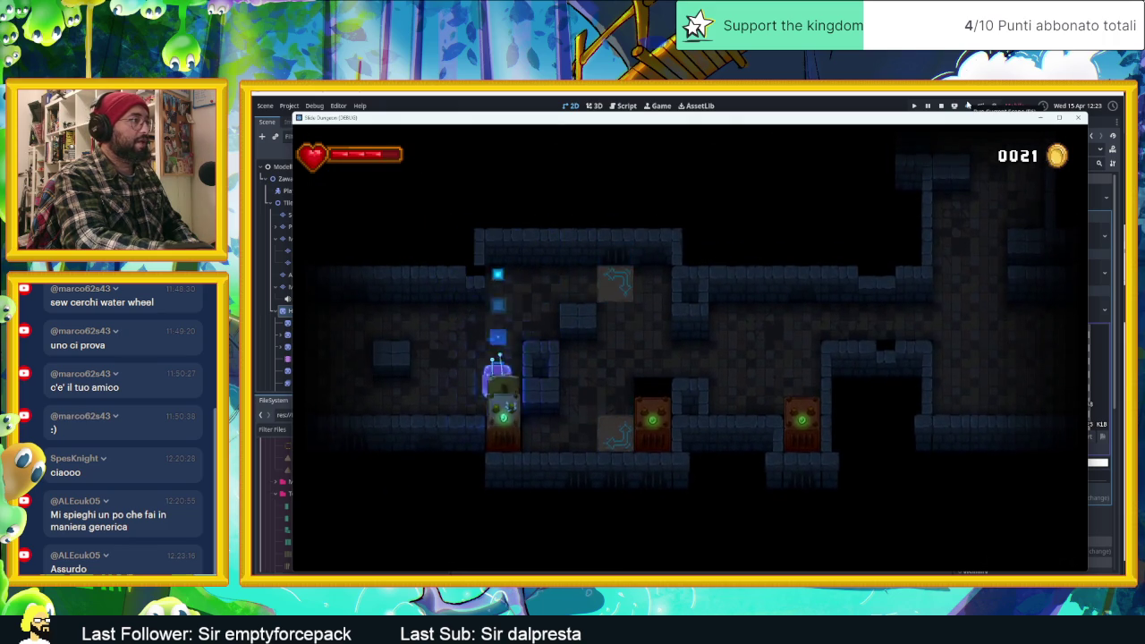
{"action": "key", "text": "Right"}
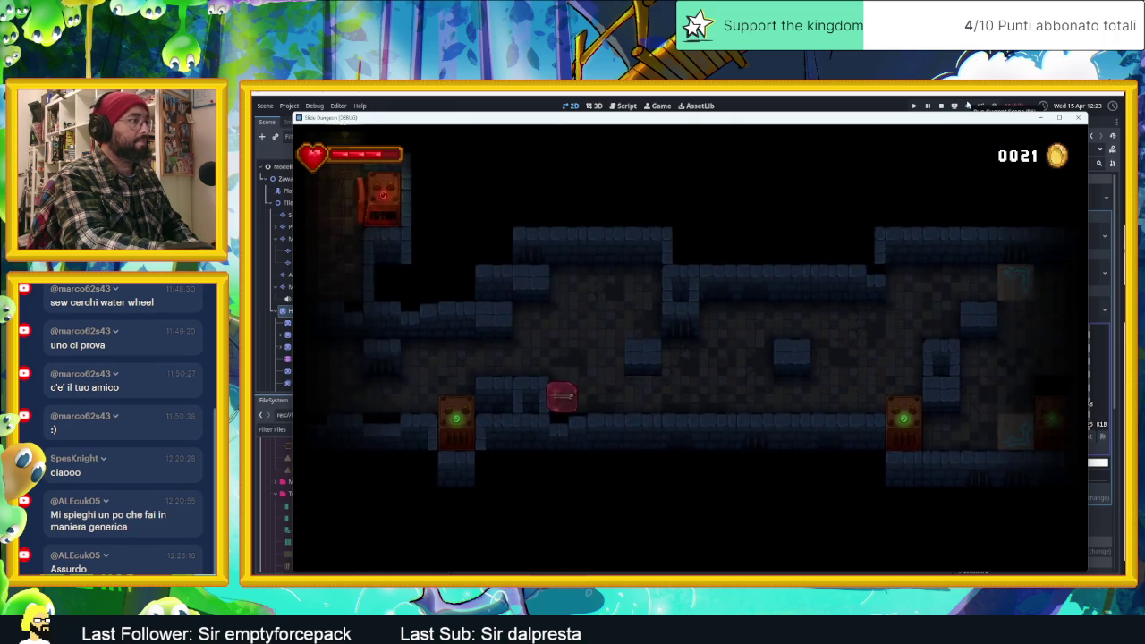
{"action": "key", "text": "Up"}
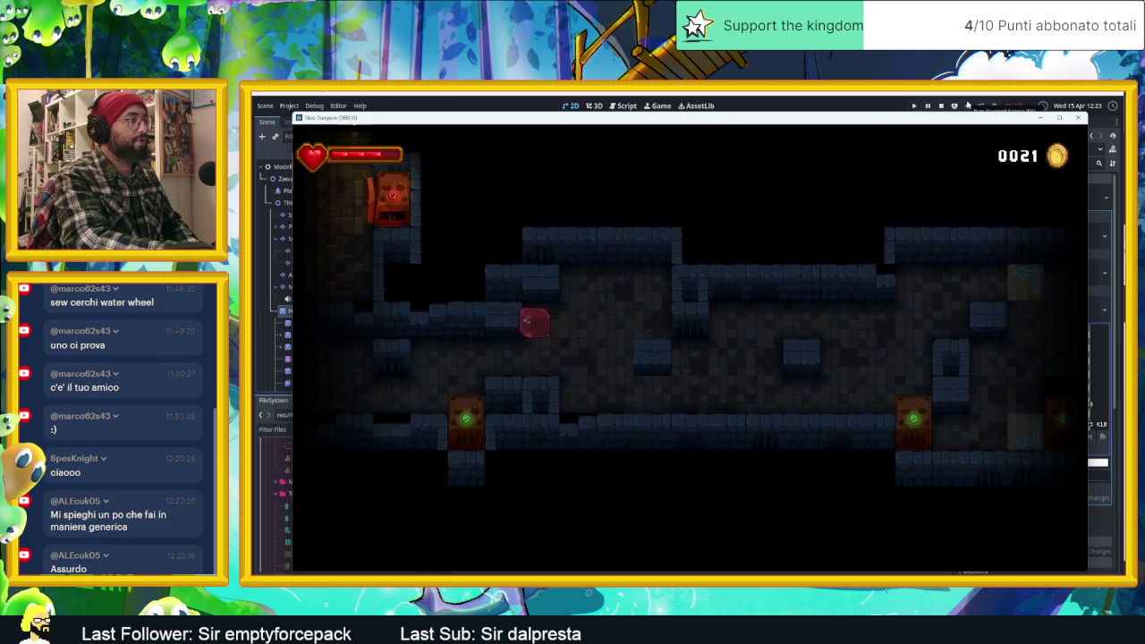
{"action": "key", "text": "Left"}
{"action": "key", "text": "Up"}
{"action": "key", "text": "Right"}
{"action": "key", "text": "Left"}
{"action": "key", "text": "Up"}
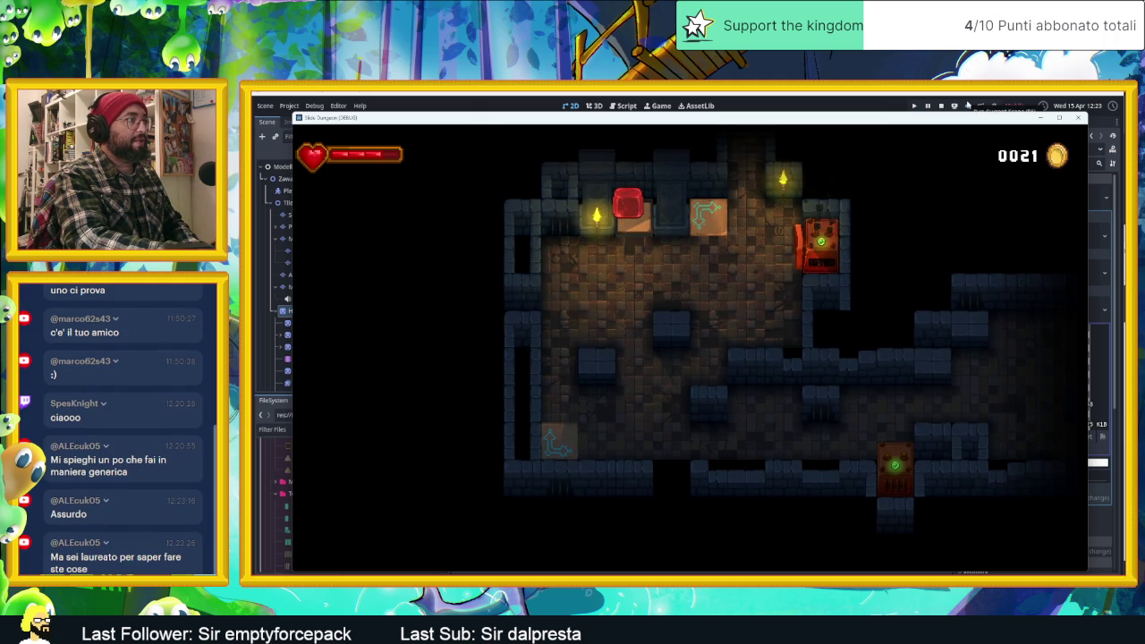
{"action": "key", "text": "Up"}
{"action": "key", "text": "Right"}
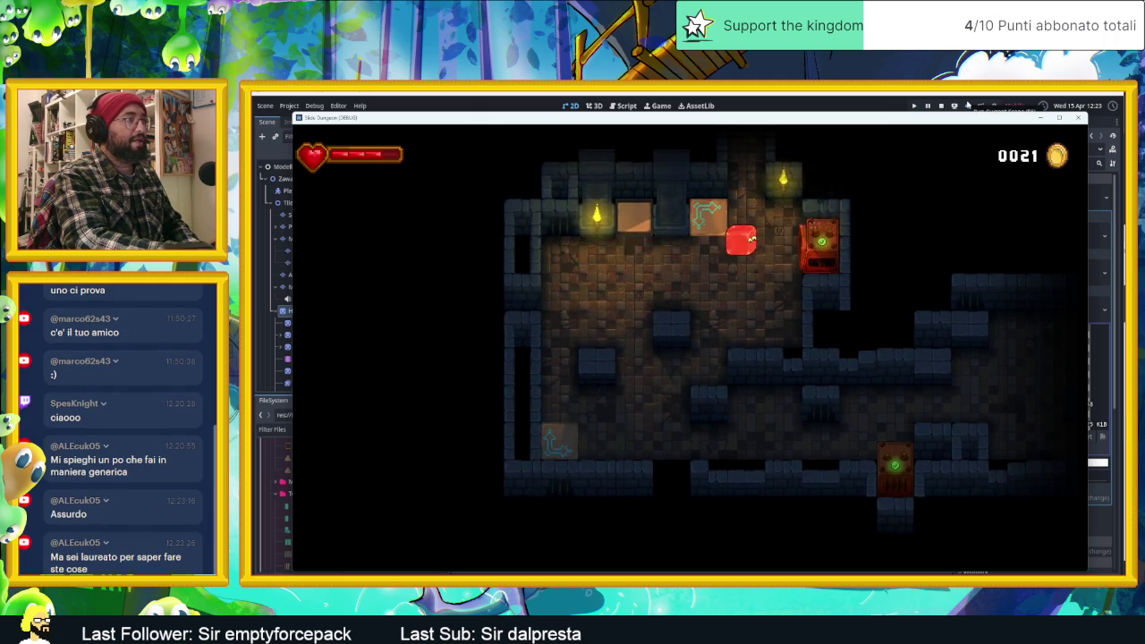
{"action": "key", "text": "Up"}
{"action": "key", "text": "Left"}
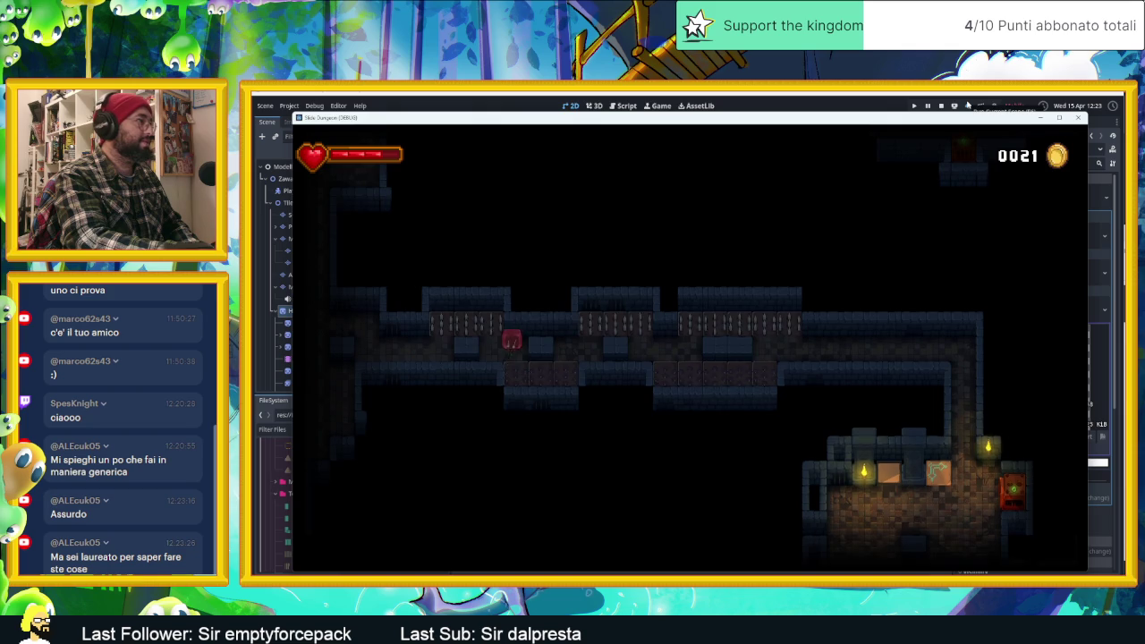
Slide the slime down past the orange crate and up toward the glowing blue block.
{"action": "key", "text": "Down"}
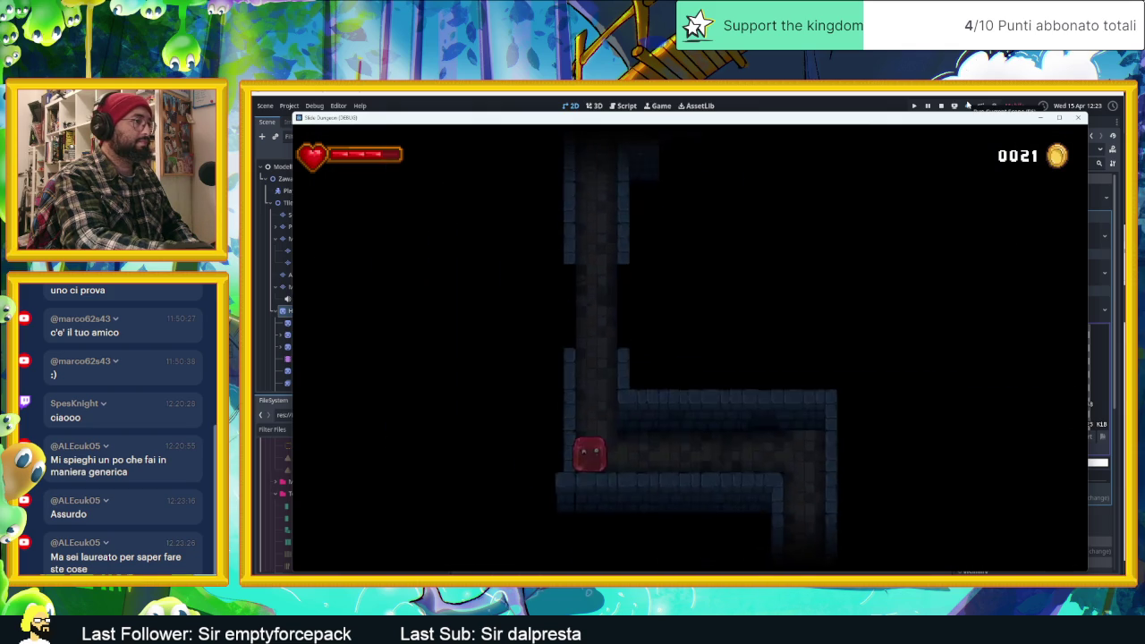
{"action": "key", "text": "Left"}
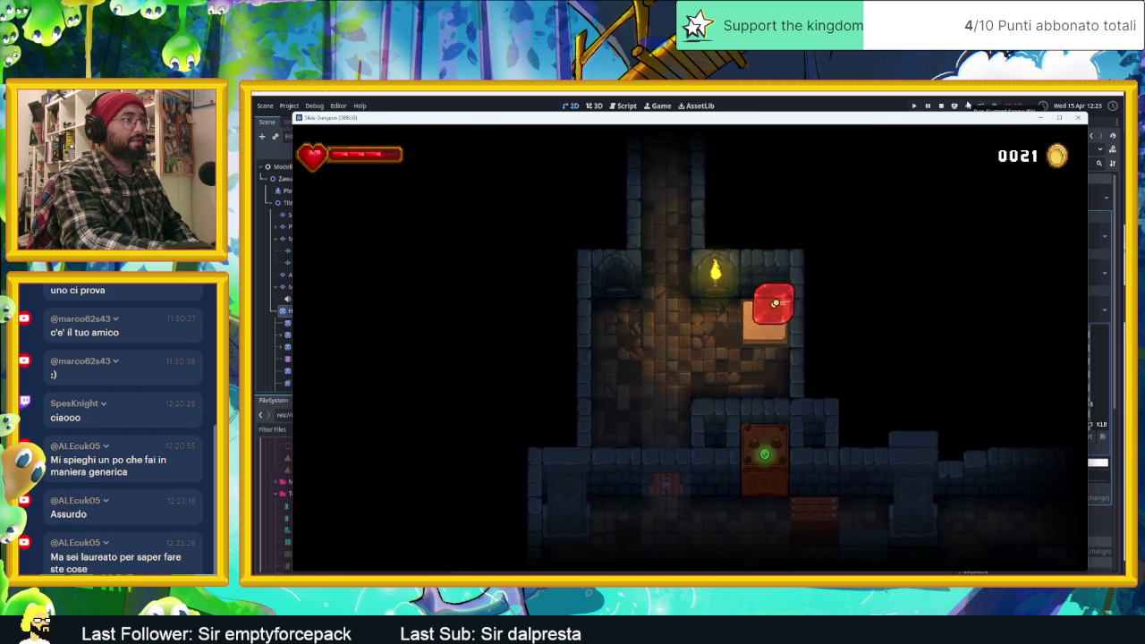
{"action": "key", "text": "Down"}
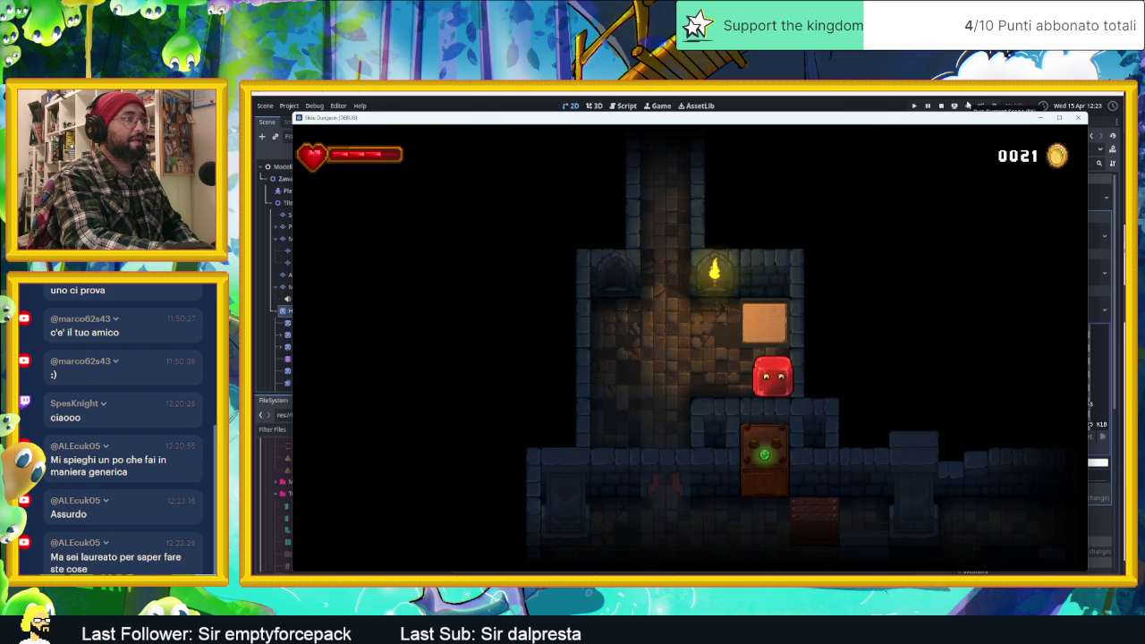
{"action": "key", "text": "Down"}
{"action": "key", "text": "Up"}
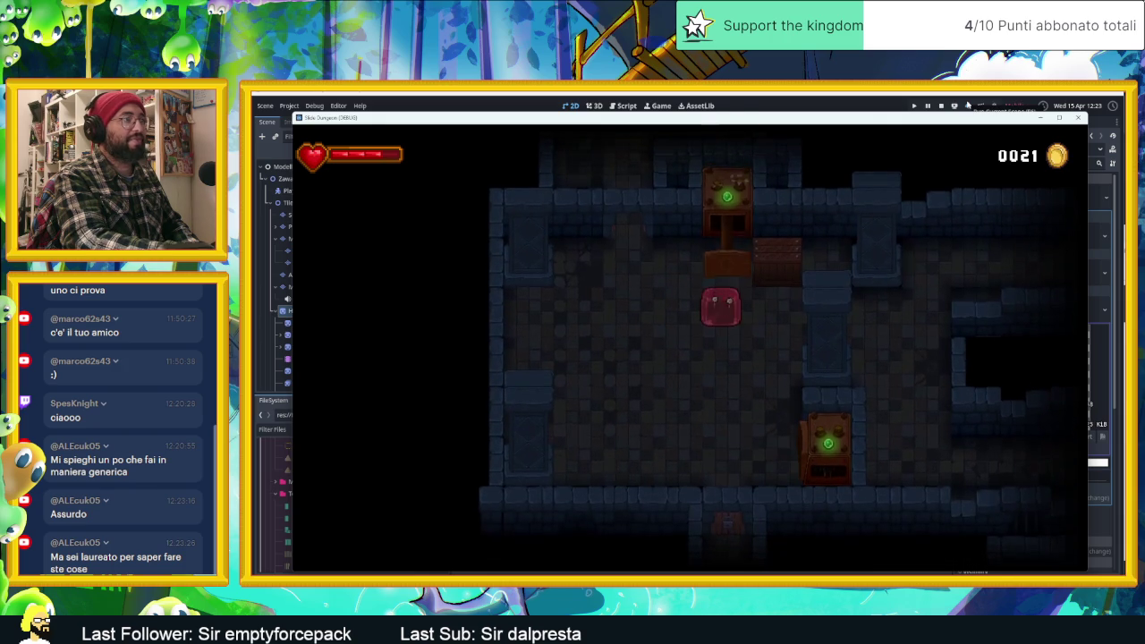
{"action": "key", "text": "Right"}
{"action": "key", "text": "Down"}
{"action": "key", "text": "Up"}
{"action": "key", "text": "Left"}
{"action": "key", "text": "Down"}
{"action": "key", "text": "Right"}
{"action": "key", "text": "Up"}
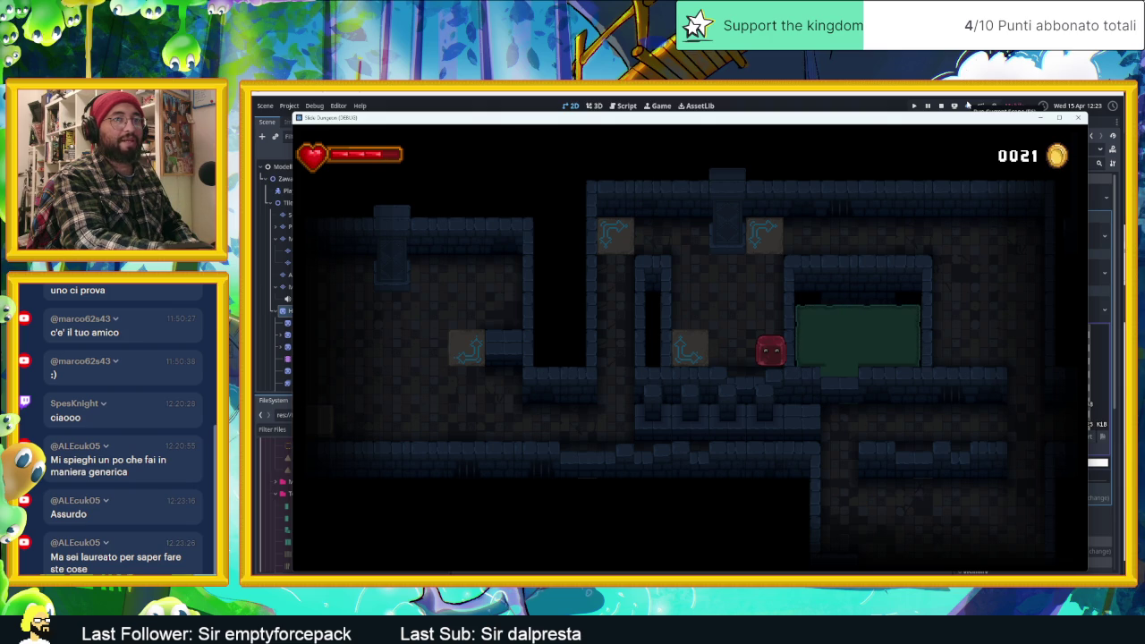
Dash the slime through several rooms to a room's top right, then down to the bottom corridor.
{"action": "key", "text": "Right"}
{"action": "key", "text": "Down"}
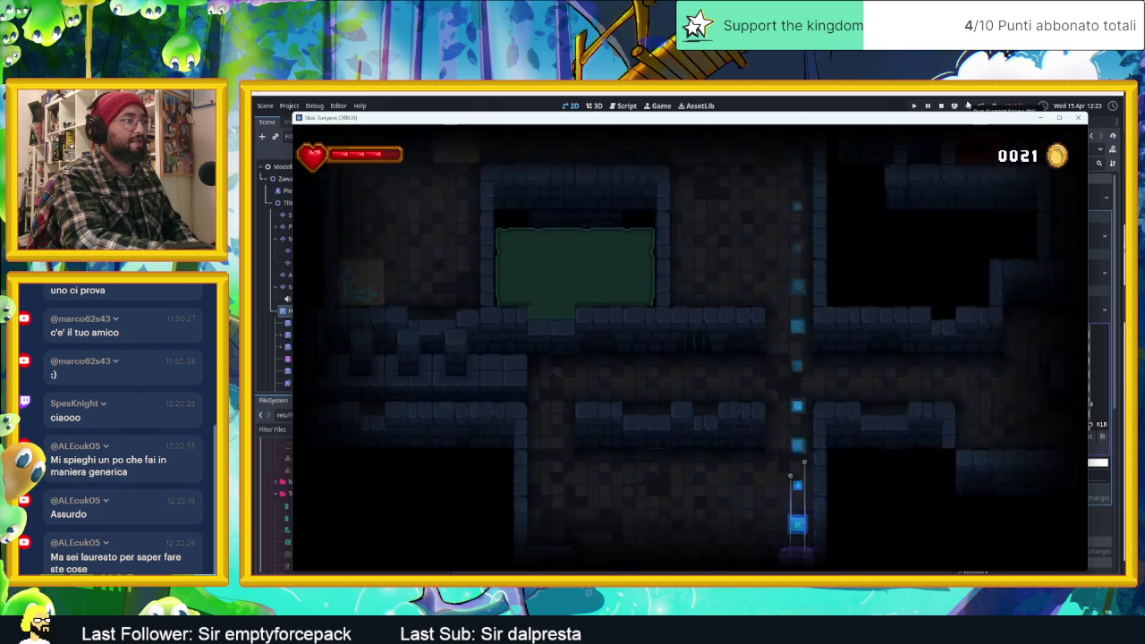
{"action": "key", "text": "Up"}
{"action": "key", "text": "Right"}
{"action": "key", "text": "Down"}
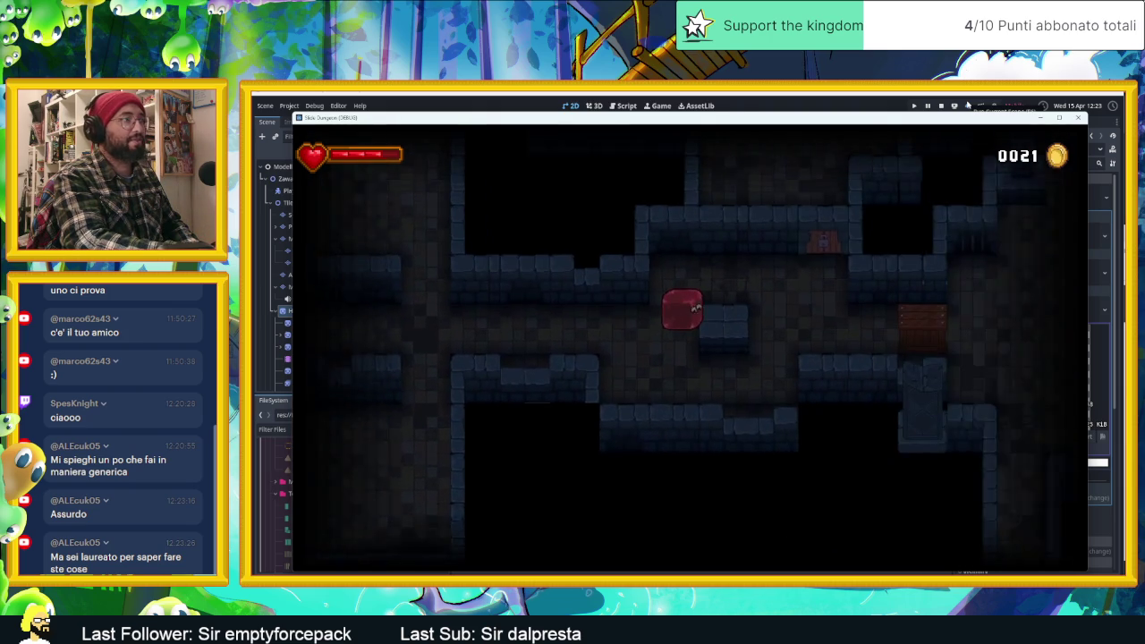
{"action": "key", "text": "Right"}
{"action": "key", "text": "Right"}
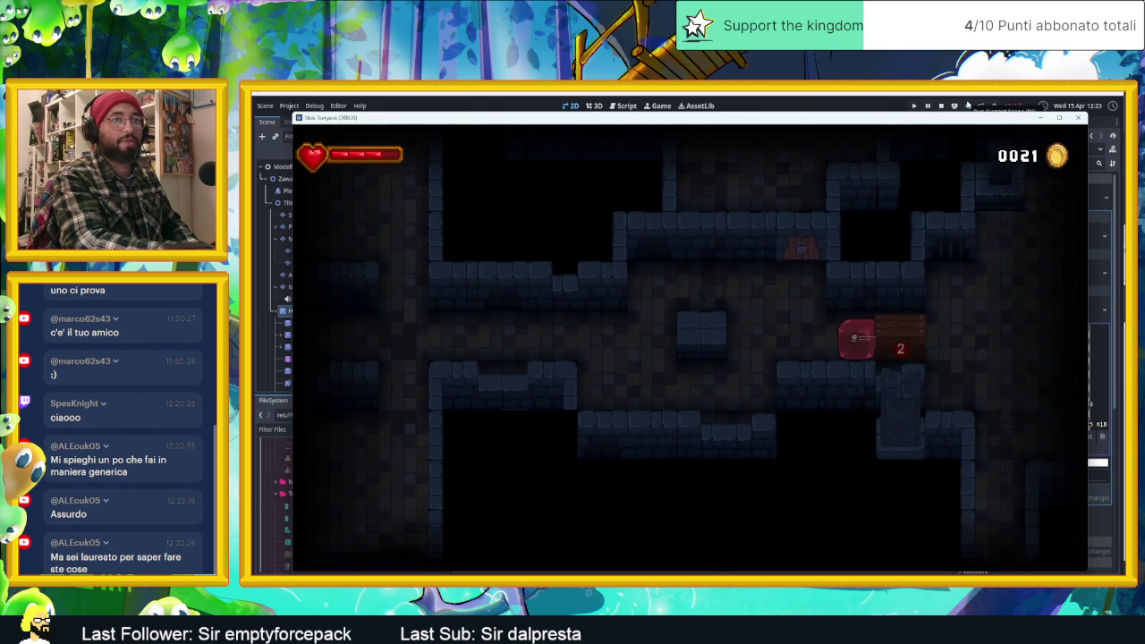
{"action": "key", "text": "Left"}
{"action": "key", "text": "Up"}
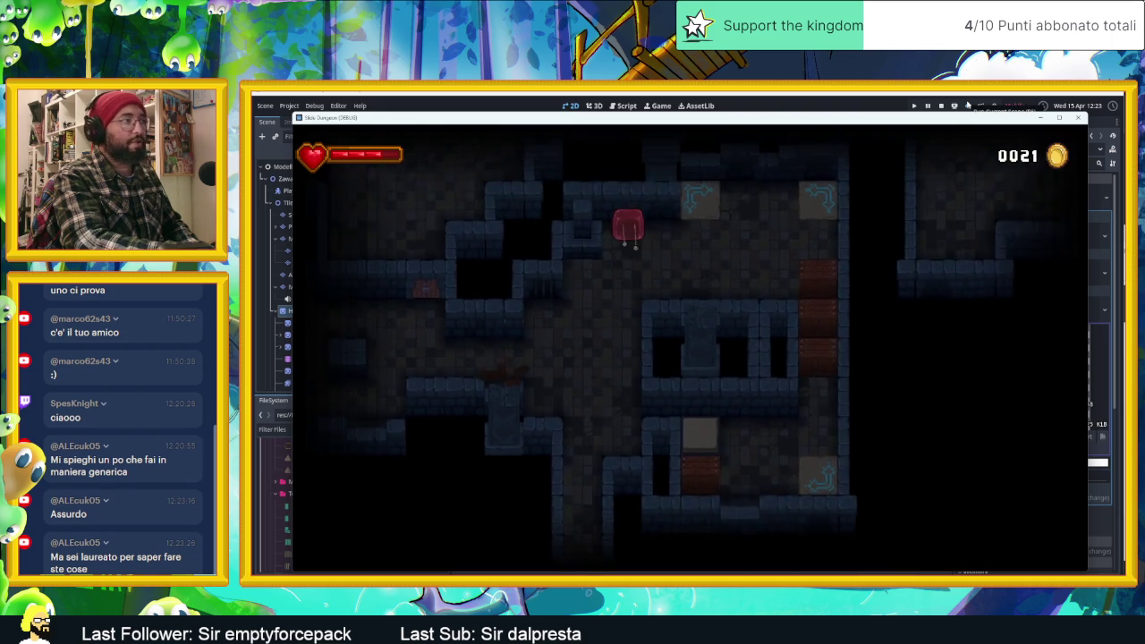
{"action": "key", "text": "Right"}
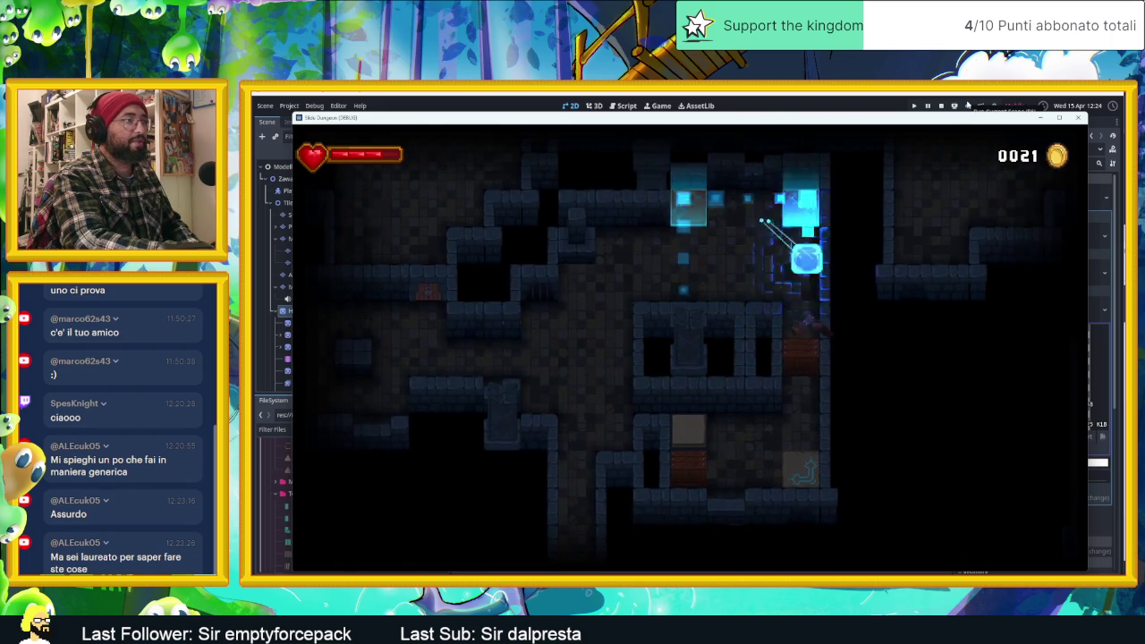
{"action": "key", "text": "Down"}
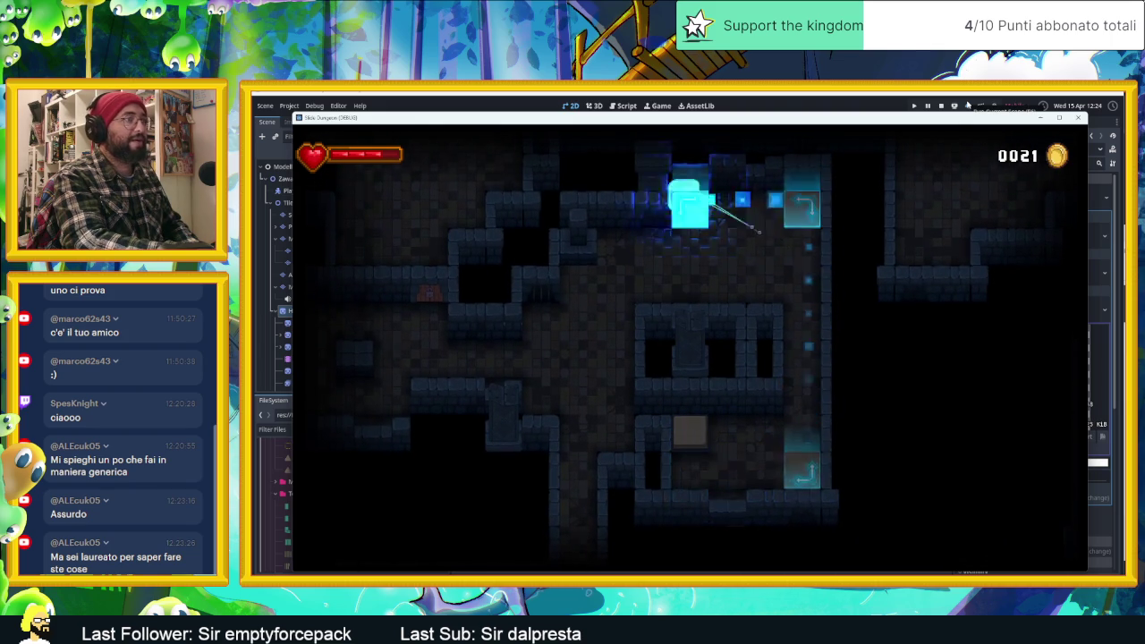
Dash the slime through the lit pocket and past the arrow tiles into the room with two crates.
{"action": "key", "text": "Left"}
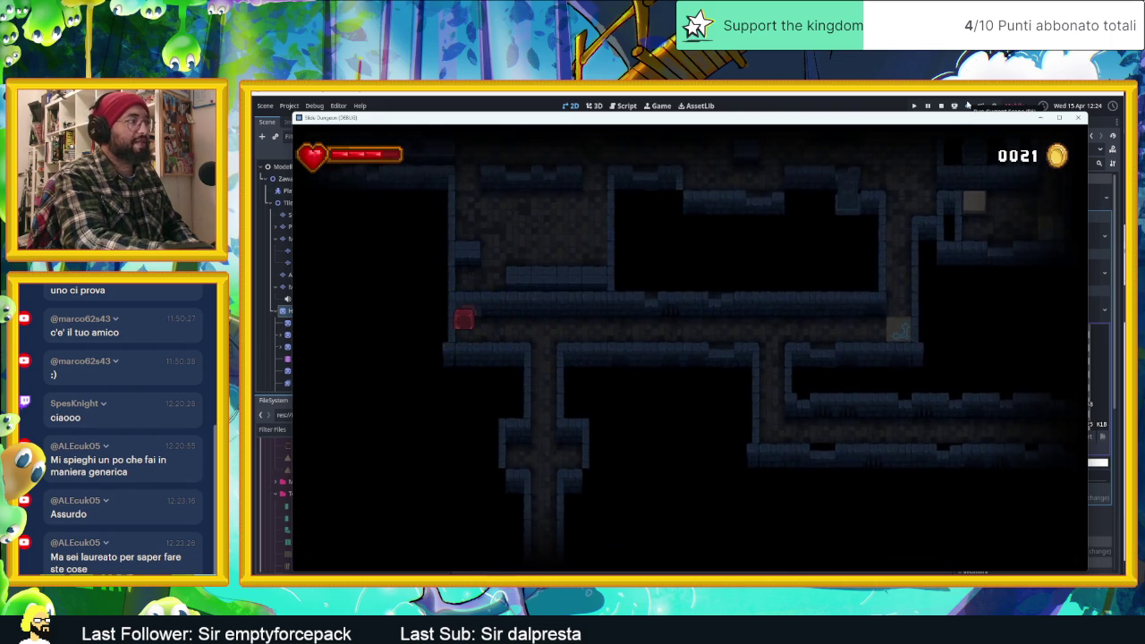
{"action": "key", "text": "Up"}
{"action": "key", "text": "Right"}
{"action": "key", "text": "Down"}
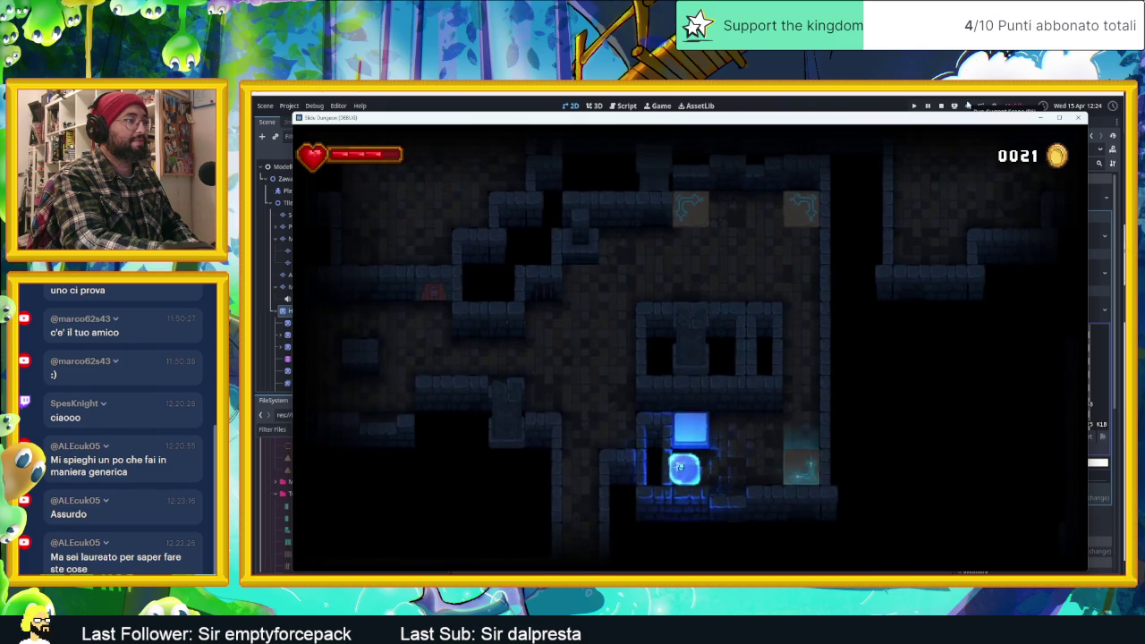
{"action": "key", "text": "Right"}
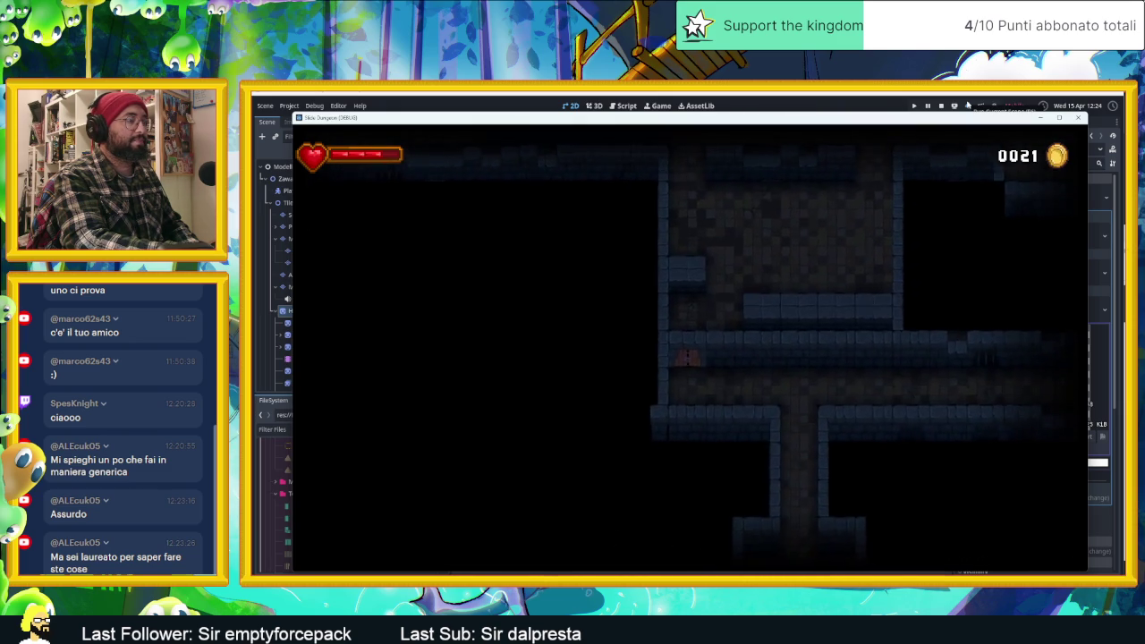
{"action": "key", "text": "Up"}
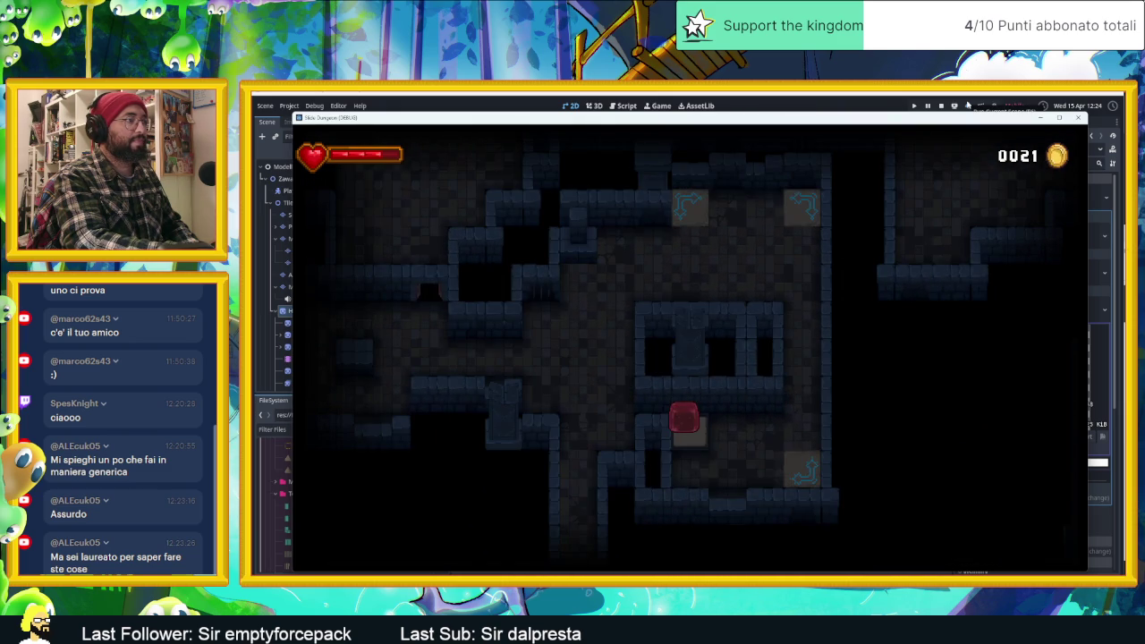
{"action": "key", "text": "Left"}
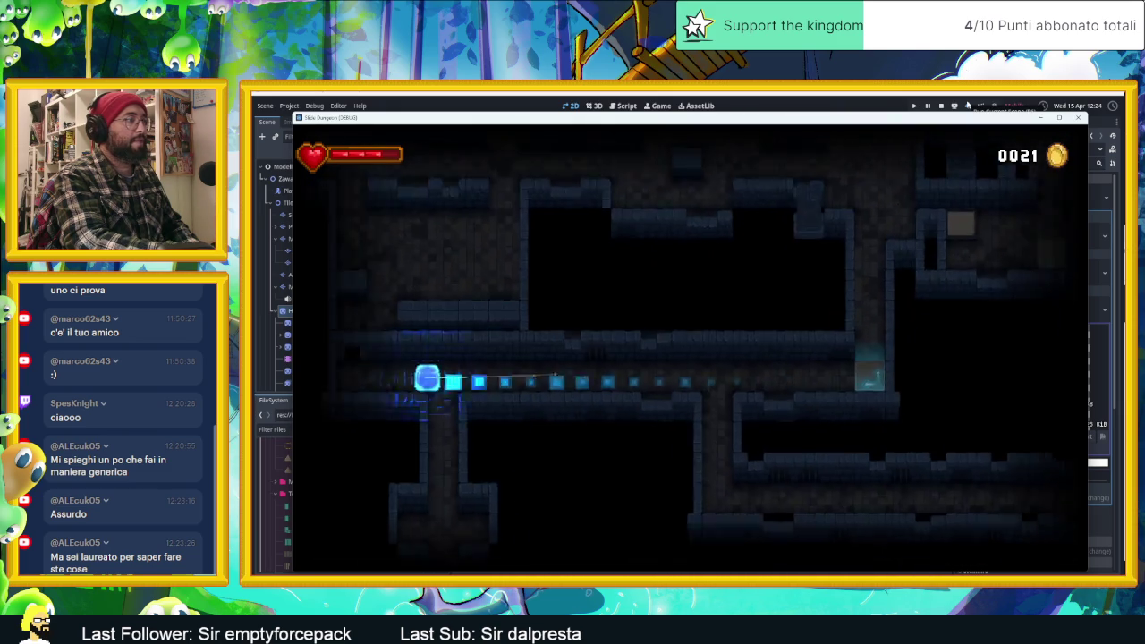
{"action": "key", "text": "Up"}
{"action": "key", "text": "Up"}
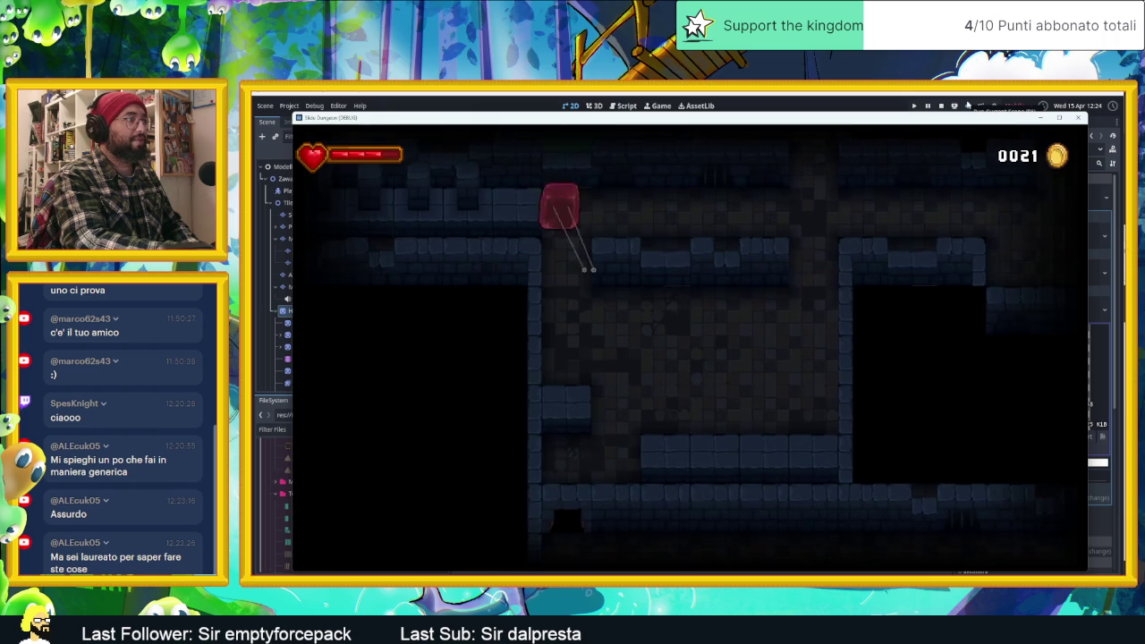
{"action": "key", "text": "Right"}
{"action": "key", "text": "Down"}
{"action": "key", "text": "Left"}
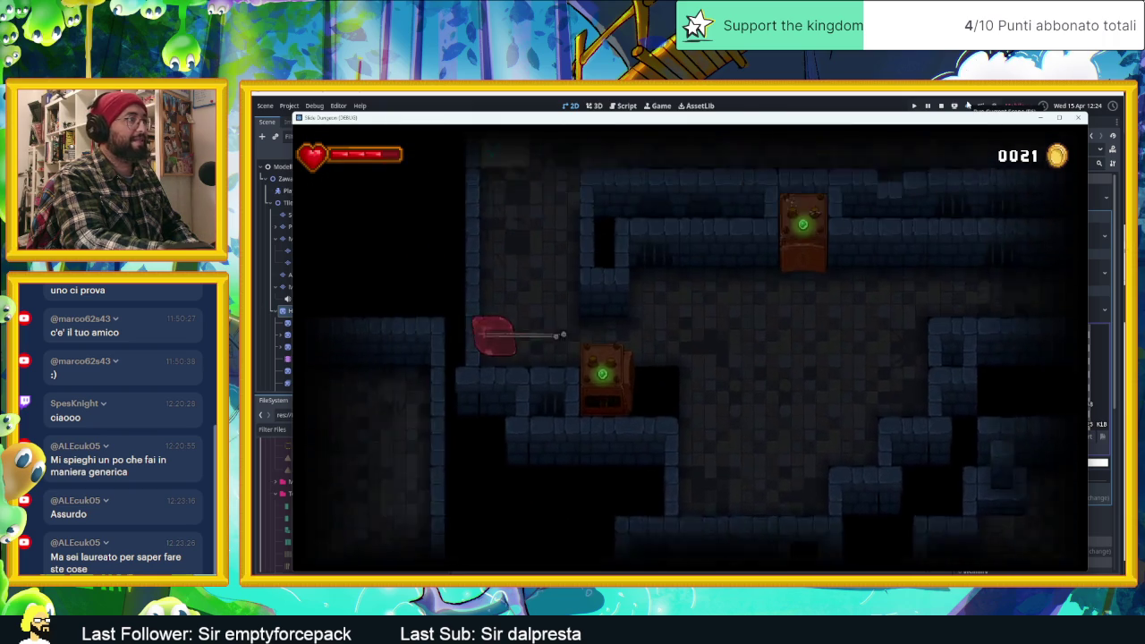
Steer the slime into the torch room, stopping just right of the torch with 0021 coins.
{"action": "key", "text": "Down"}
{"action": "key", "text": "Left"}
{"action": "key", "text": "Right"}
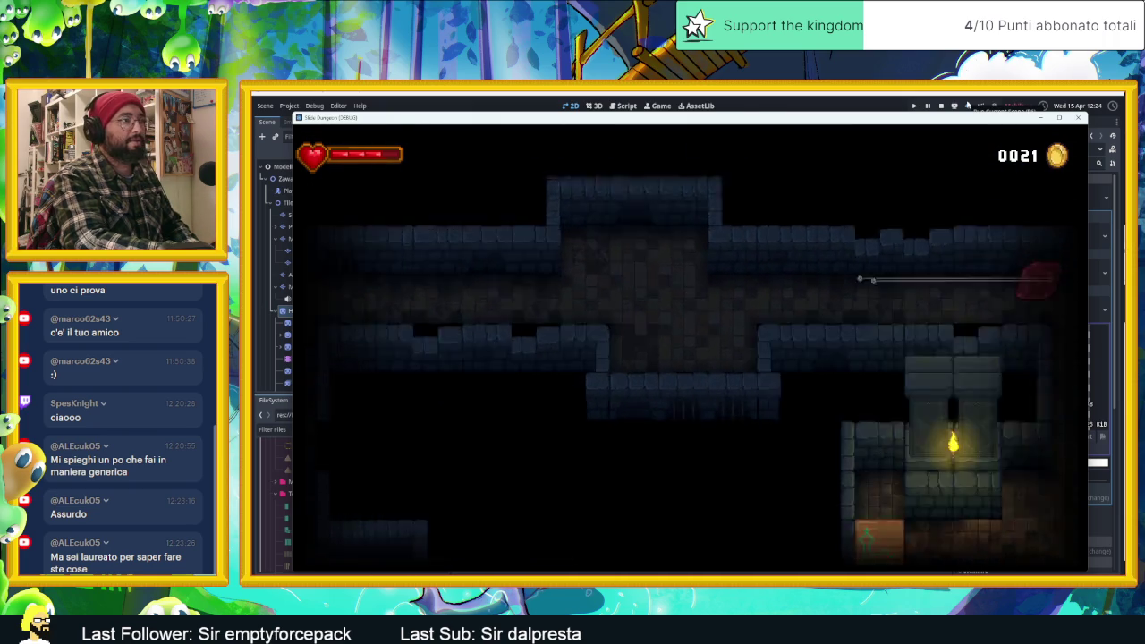
{"action": "key", "text": "Up"}
{"action": "key", "text": "Left"}
{"action": "key", "text": "Down"}
{"action": "key", "text": "Right"}
{"action": "key", "text": "Left"}
{"action": "key", "text": "Right"}
{"action": "key", "text": "Down"}
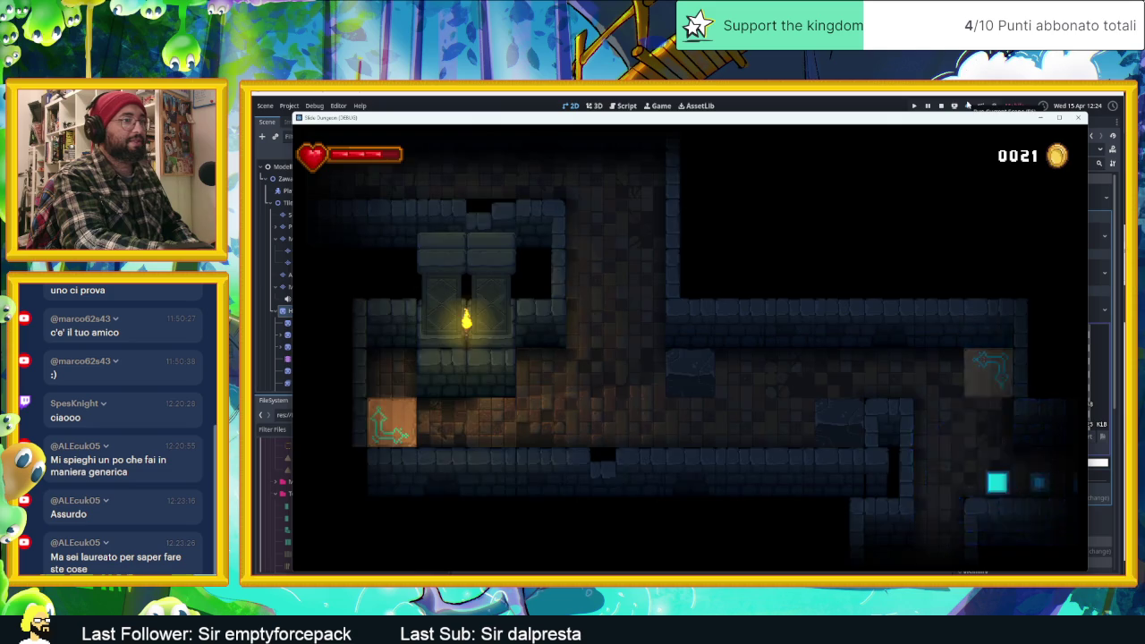
{"action": "key", "text": "Up"}
{"action": "key", "text": "Right"}
{"action": "key", "text": "Up"}
{"action": "key", "text": "Up"}
{"action": "key", "text": "Left"}
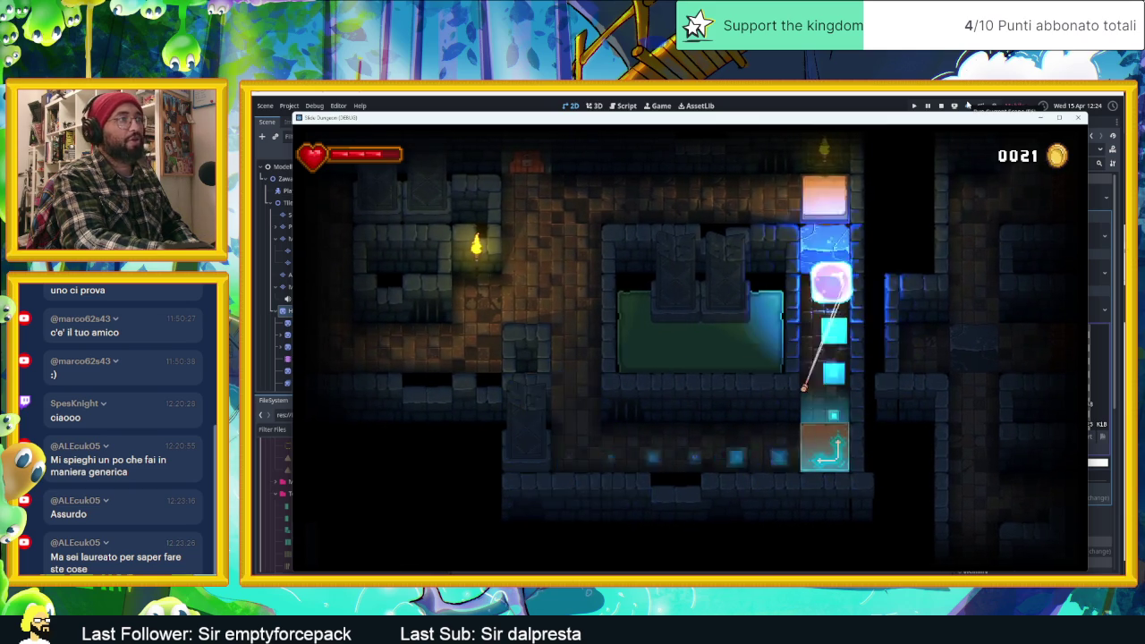
Dash the slime up the corridor and along the arrow tiles, smashing the crate.
{"action": "key", "text": "Up"}
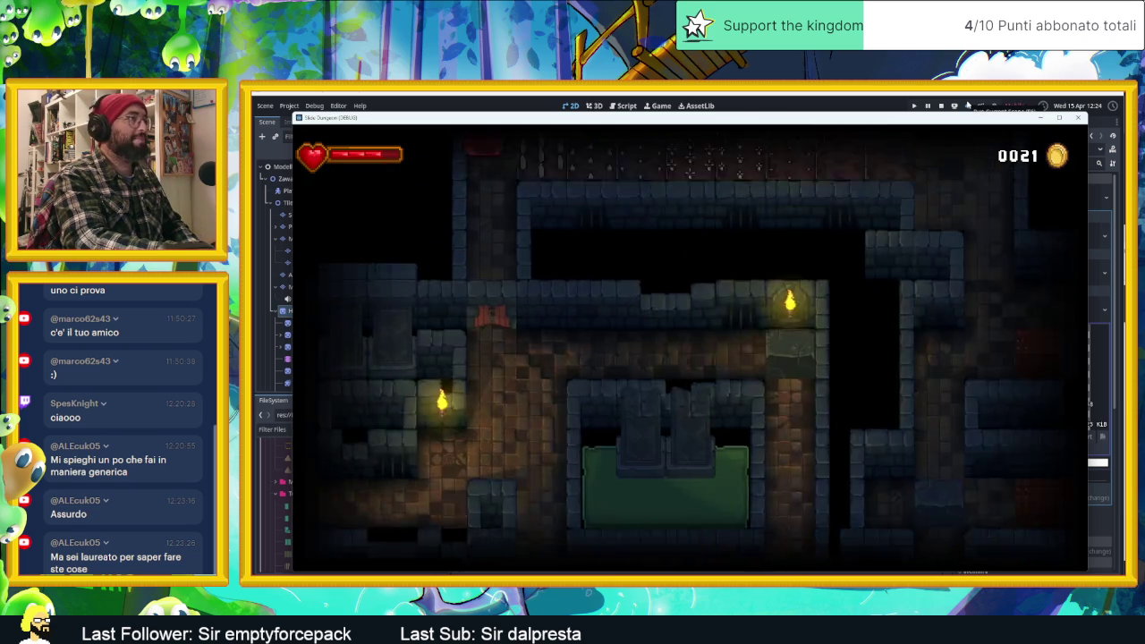
{"action": "key", "text": "Right"}
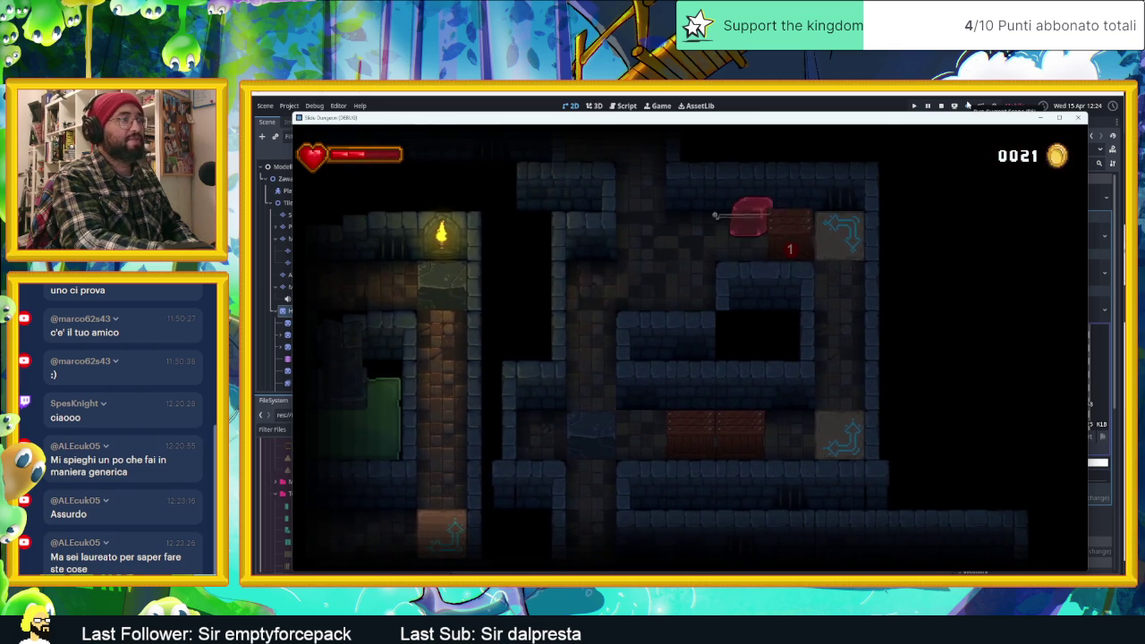
{"action": "key", "text": "Right"}
{"action": "key", "text": "Down"}
{"action": "key", "text": "Up"}
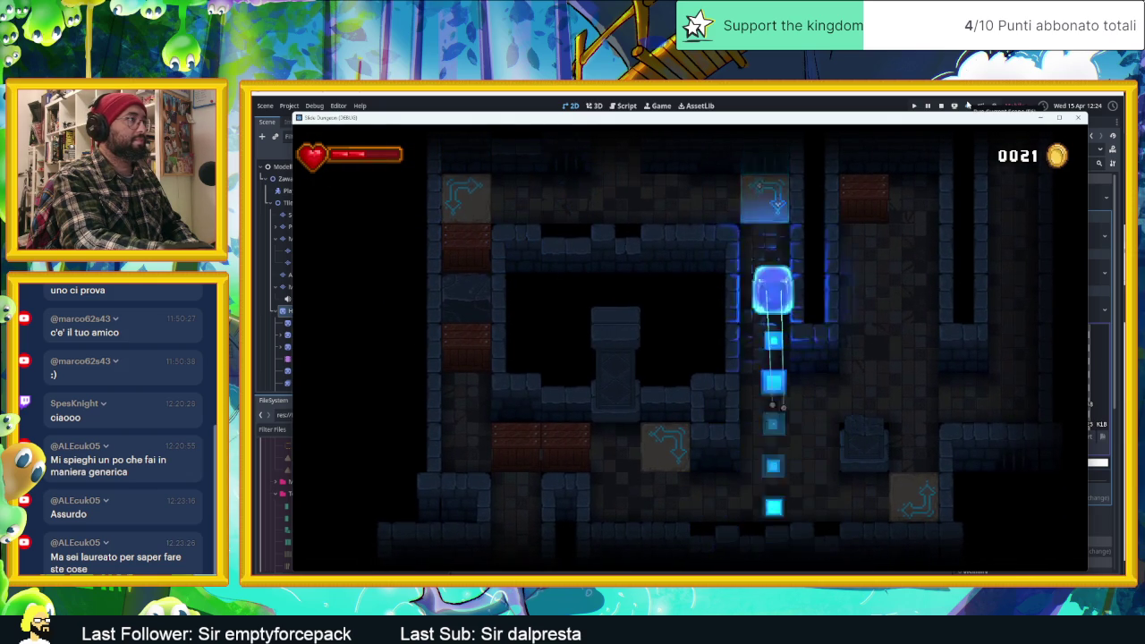
{"action": "key", "text": "Up"}
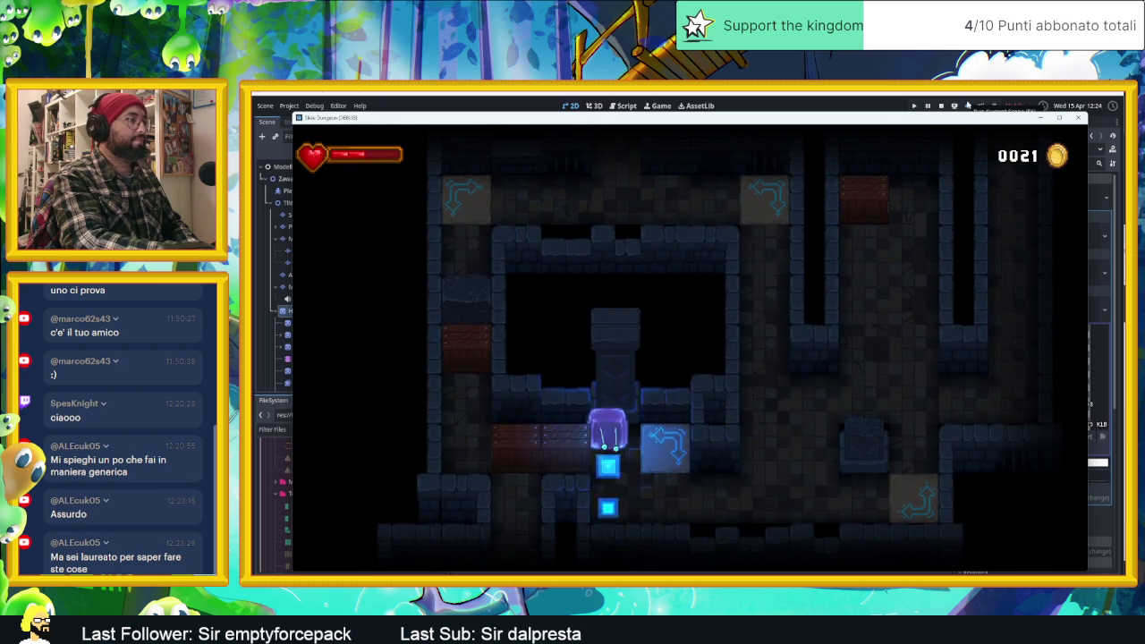
{"action": "key", "text": "Left"}
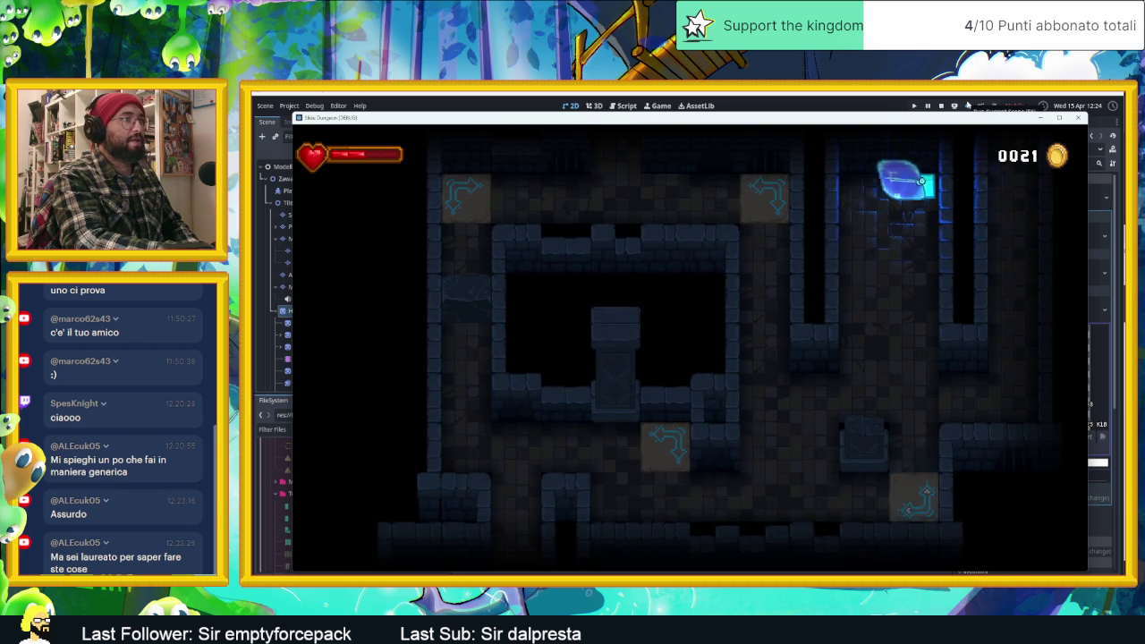
{"action": "key", "text": "Up"}
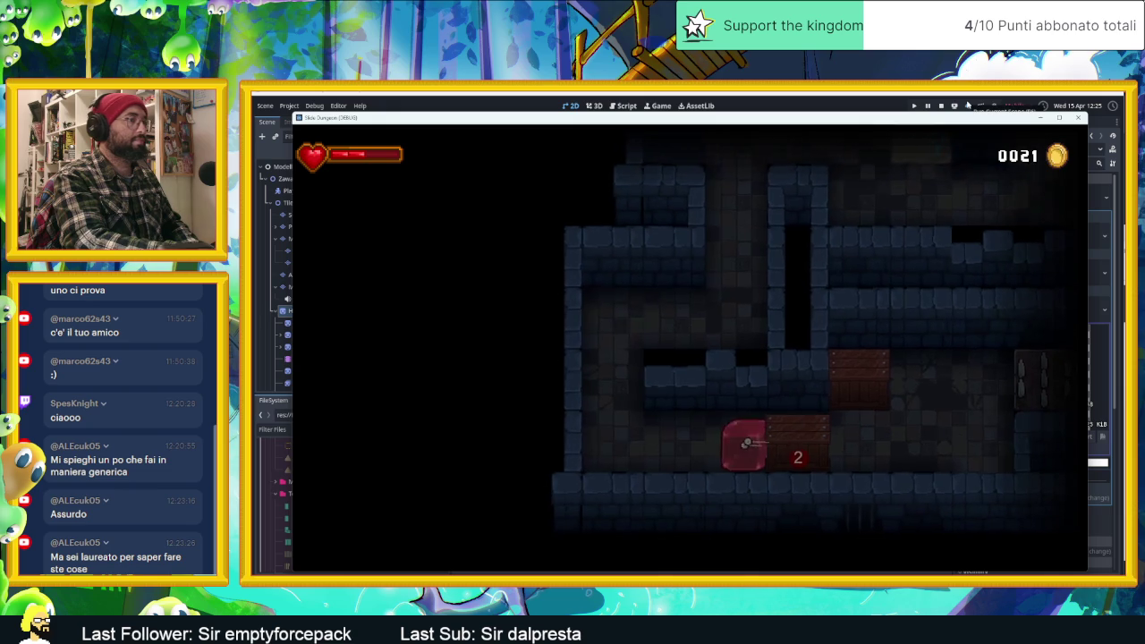
{"action": "key", "text": "Right"}
{"action": "key", "text": "Left"}
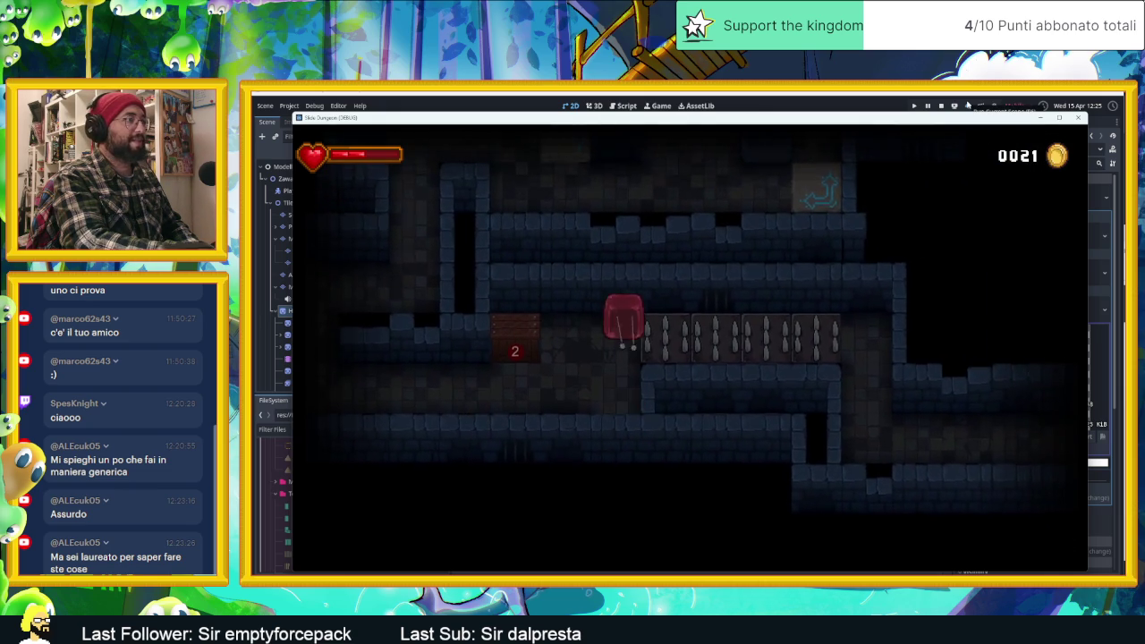
Slip the slime under the spike block and steer it through the next rooms.
{"action": "key", "text": "Down"}
{"action": "key", "text": "Right"}
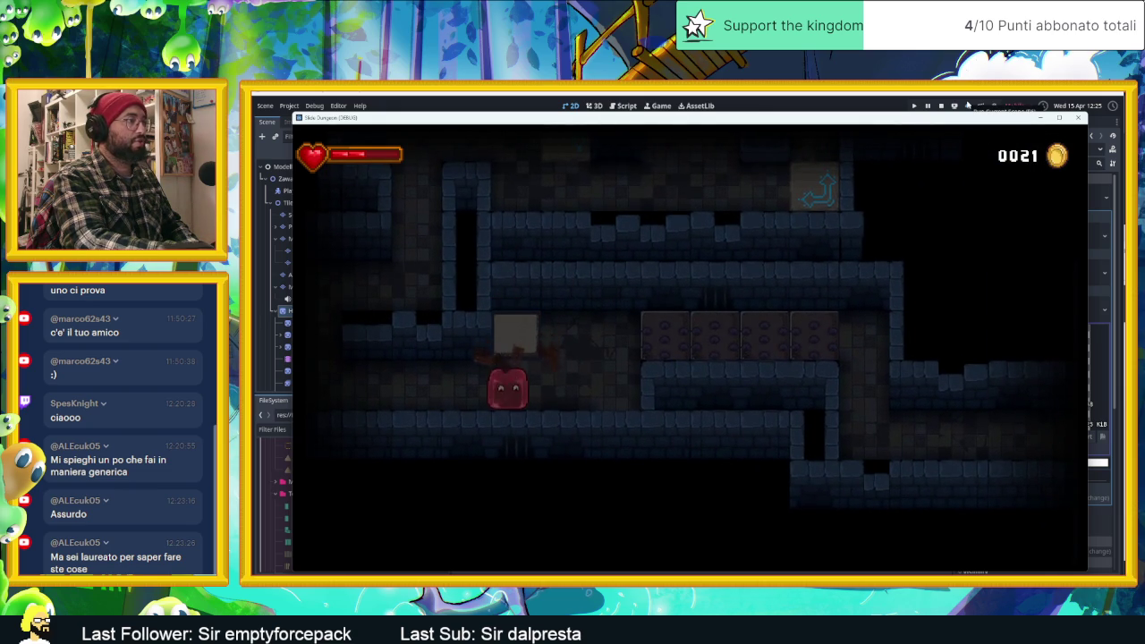
{"action": "key", "text": "Right"}
{"action": "key", "text": "Up"}
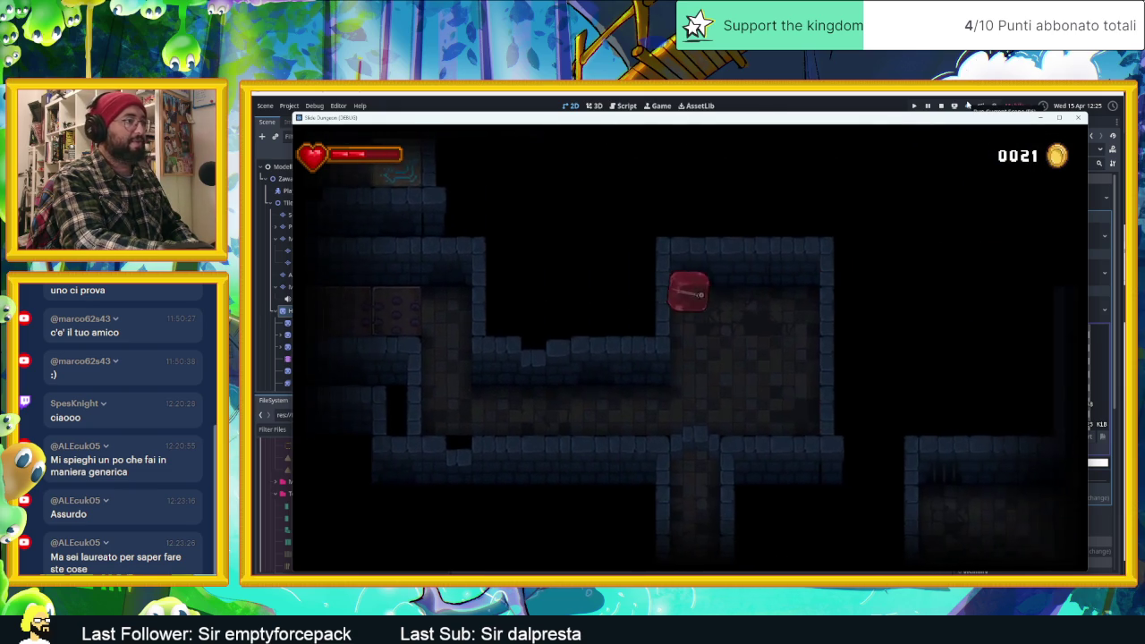
{"action": "key", "text": "Down"}
{"action": "key", "text": "Right"}
{"action": "key", "text": "Right"}
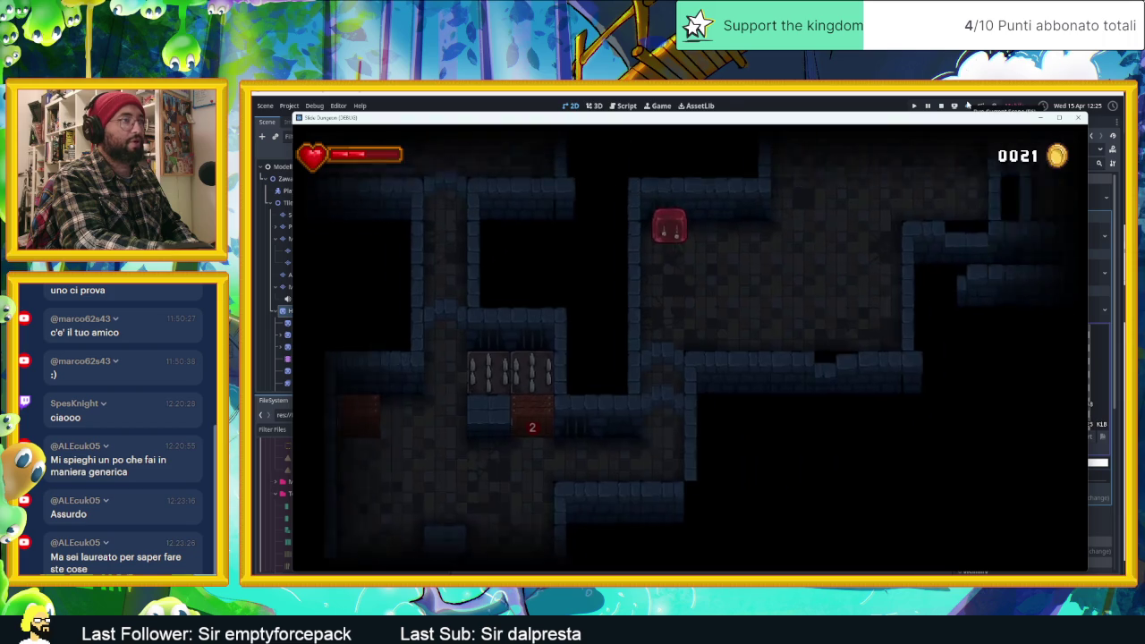
{"action": "key", "text": "Down"}
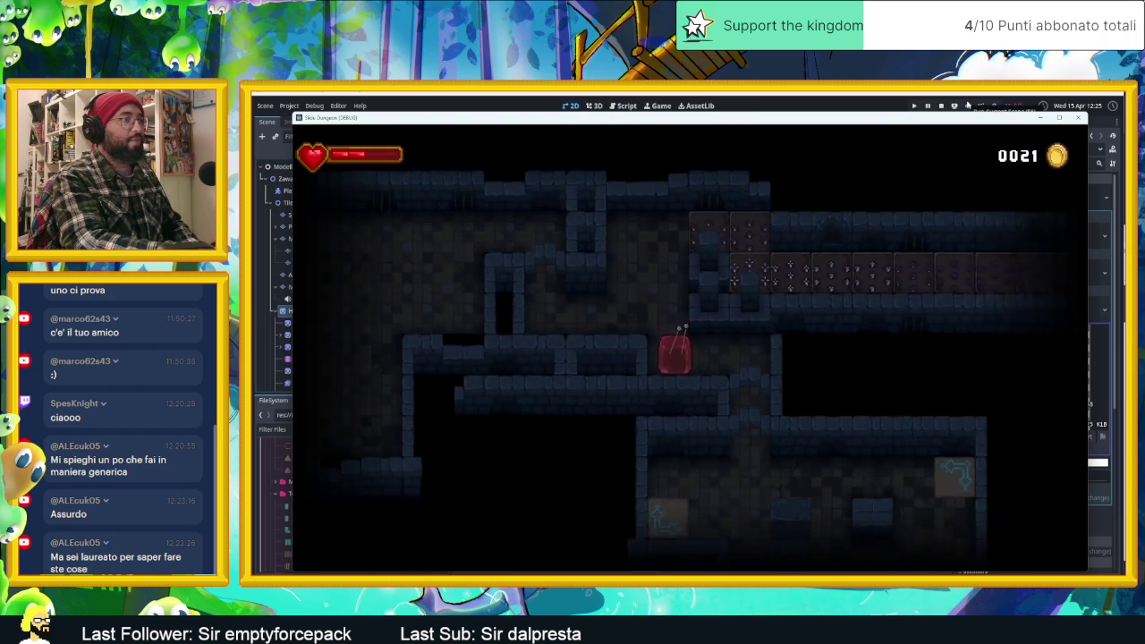
{"action": "key", "text": "Down"}
{"action": "key", "text": "Right"}
{"action": "key", "text": "Up"}
{"action": "key", "text": "Left"}
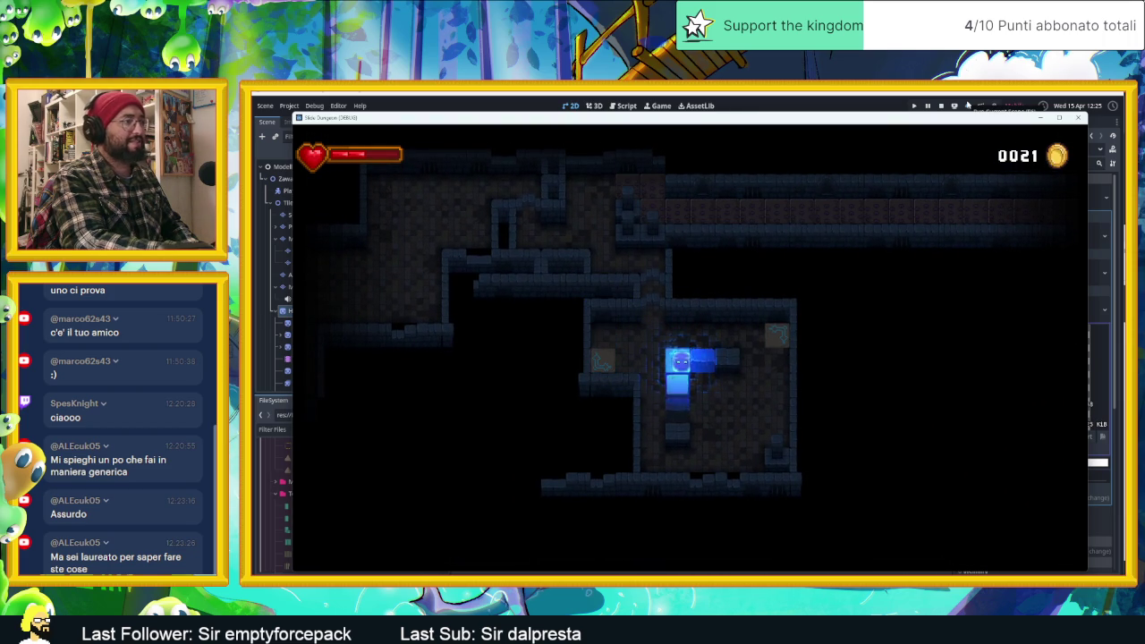
Dash the slime out of the long corridor, through the spike room and down the shaft.
{"action": "key", "text": "Up"}
{"action": "key", "text": "Left"}
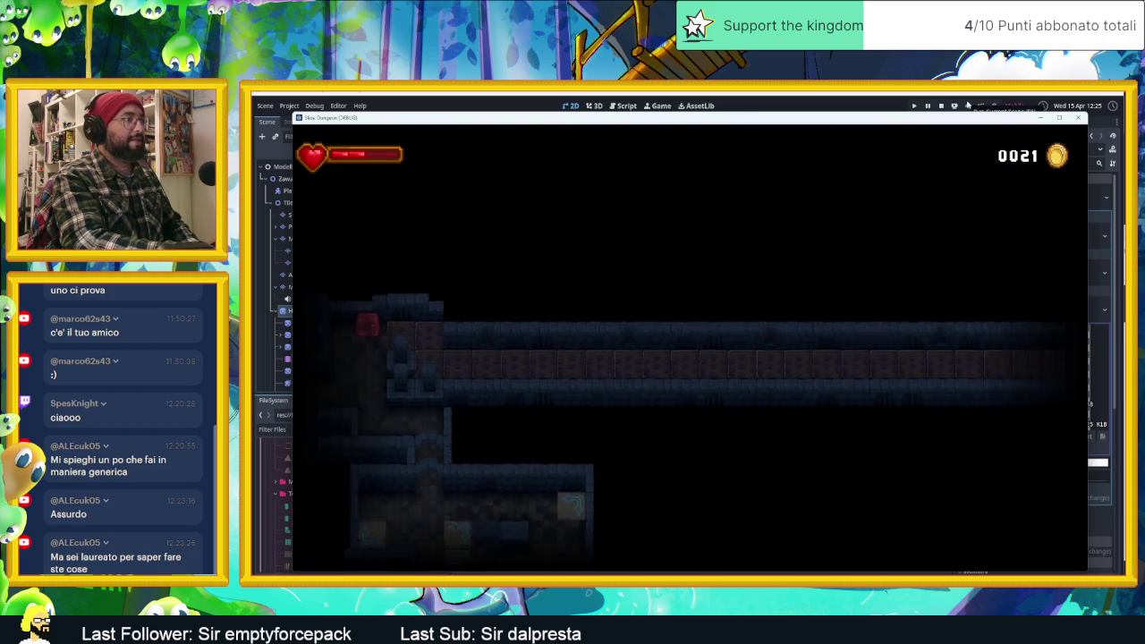
{"action": "key", "text": "Up"}
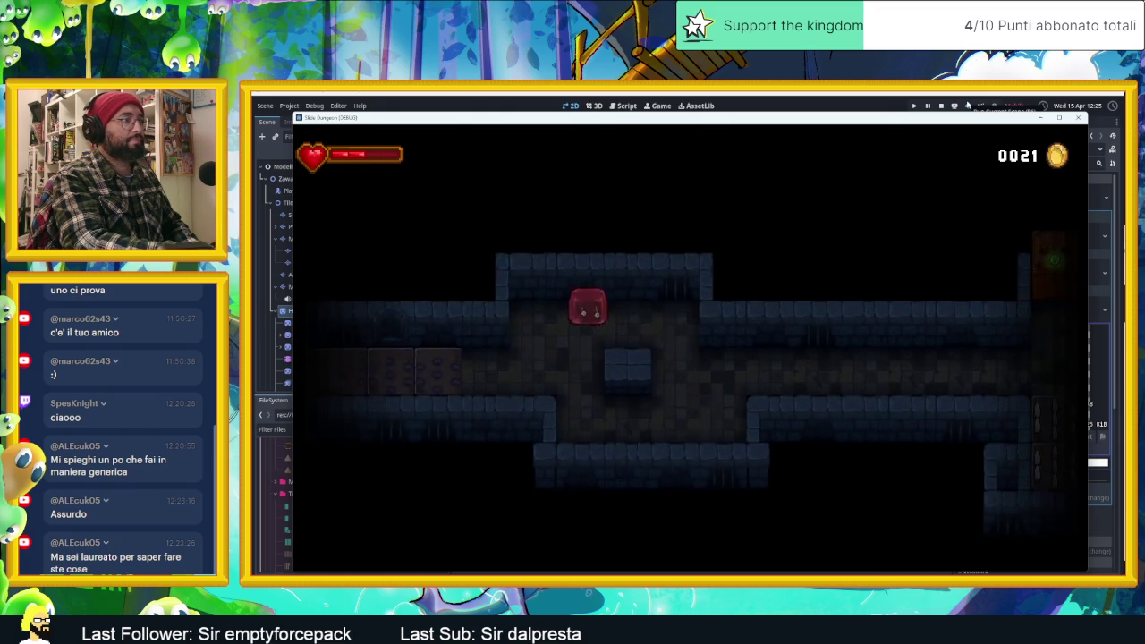
{"action": "key", "text": "Right"}
{"action": "key", "text": "Down"}
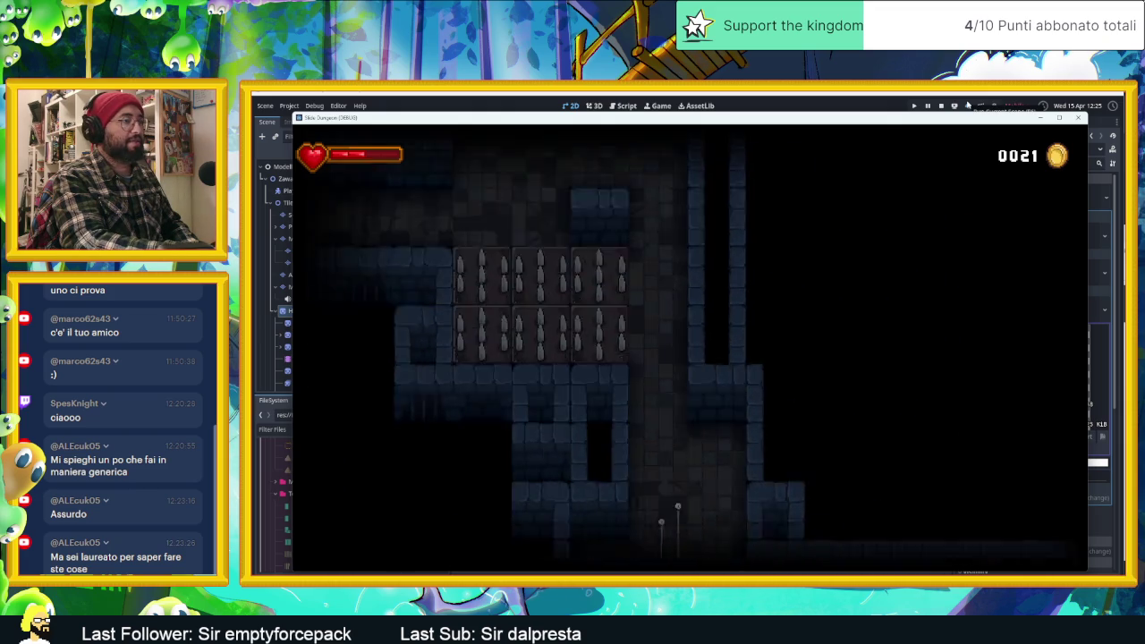
{"action": "key", "text": "Right"}
{"action": "key", "text": "Down"}
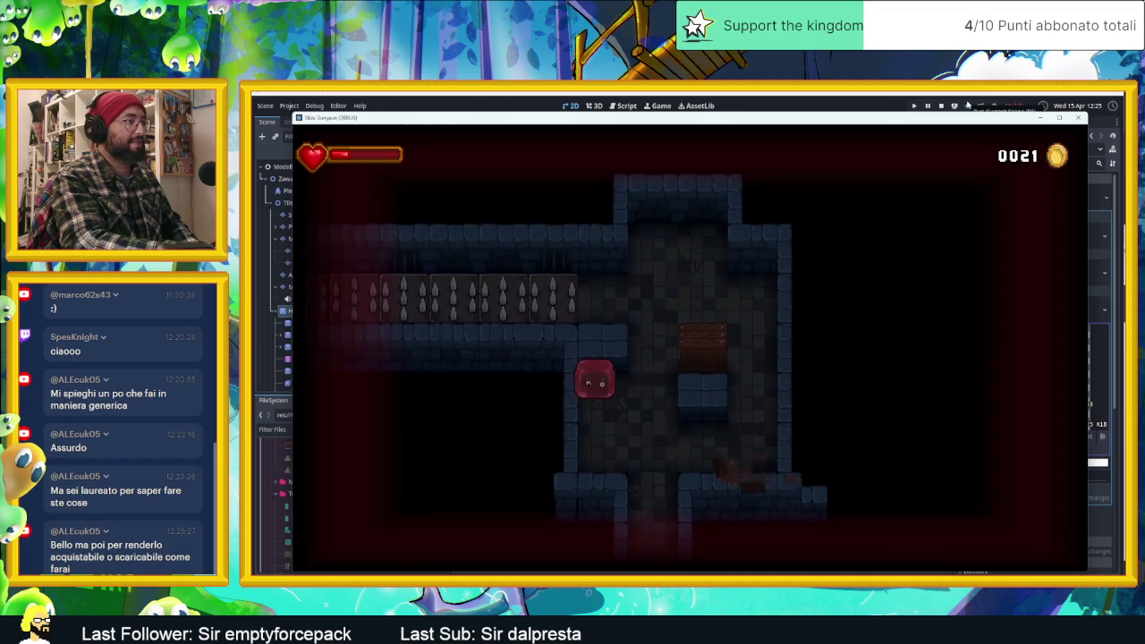
Steer the slime through the bat room to the 'Grazie per aver giocato!' screen, then close the game.
{"action": "key", "text": "Down"}
{"action": "key", "text": "Right"}
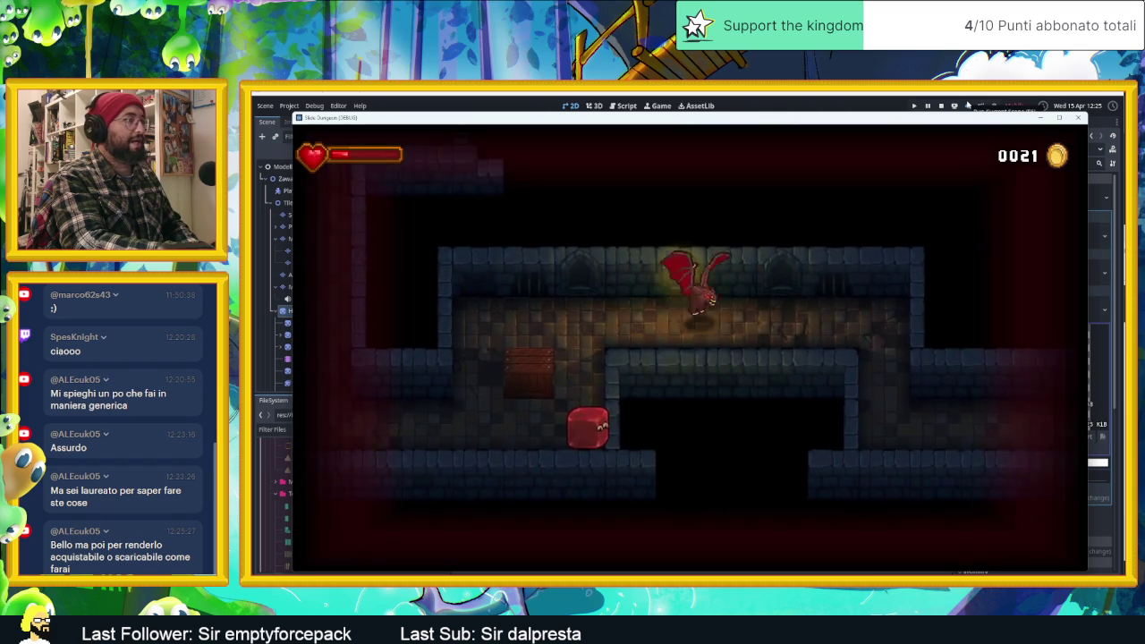
{"action": "key", "text": "Up"}
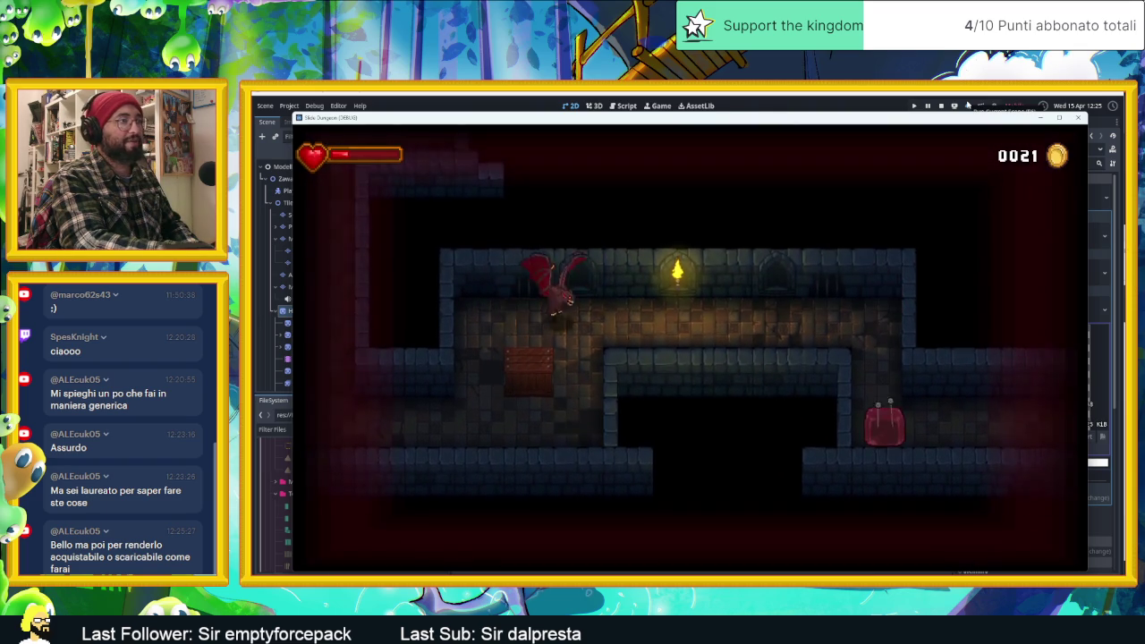
{"action": "key", "text": "Right"}
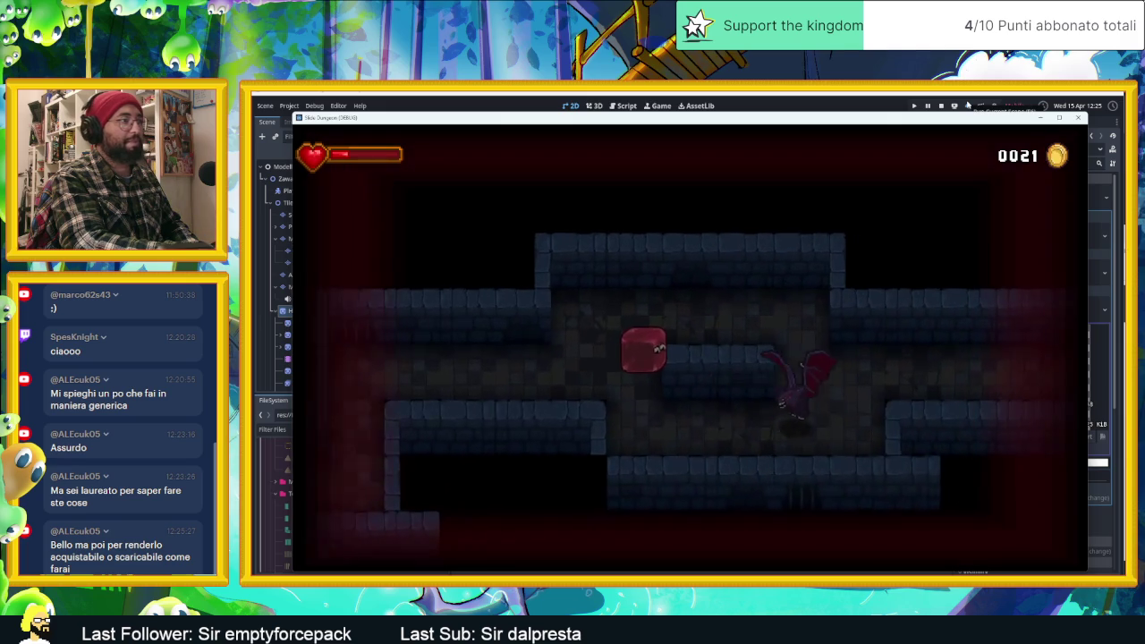
{"action": "key", "text": "Right"}
{"action": "key", "text": "Left"}
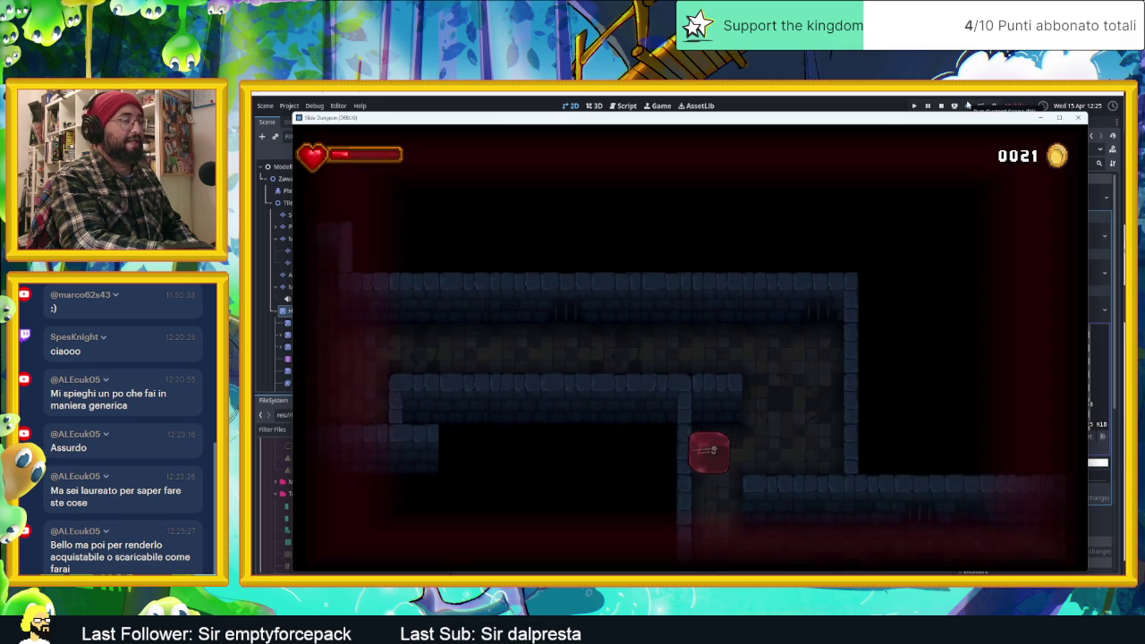
{"action": "key", "text": "Right"}
{"action": "key", "text": "Down"}
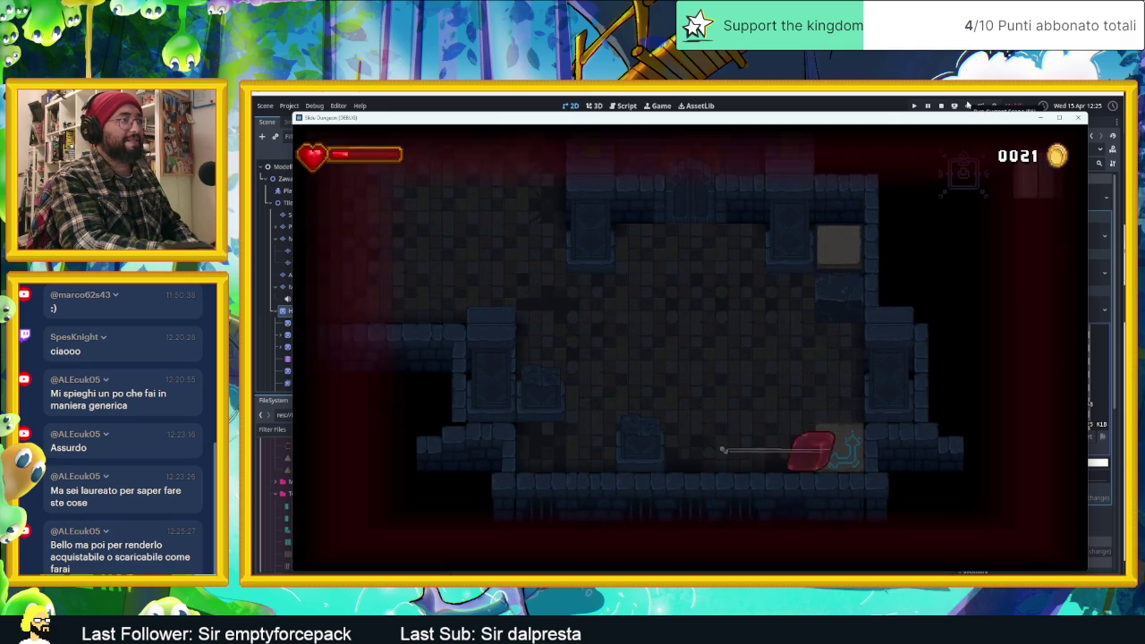
{"action": "key", "text": "Left"}
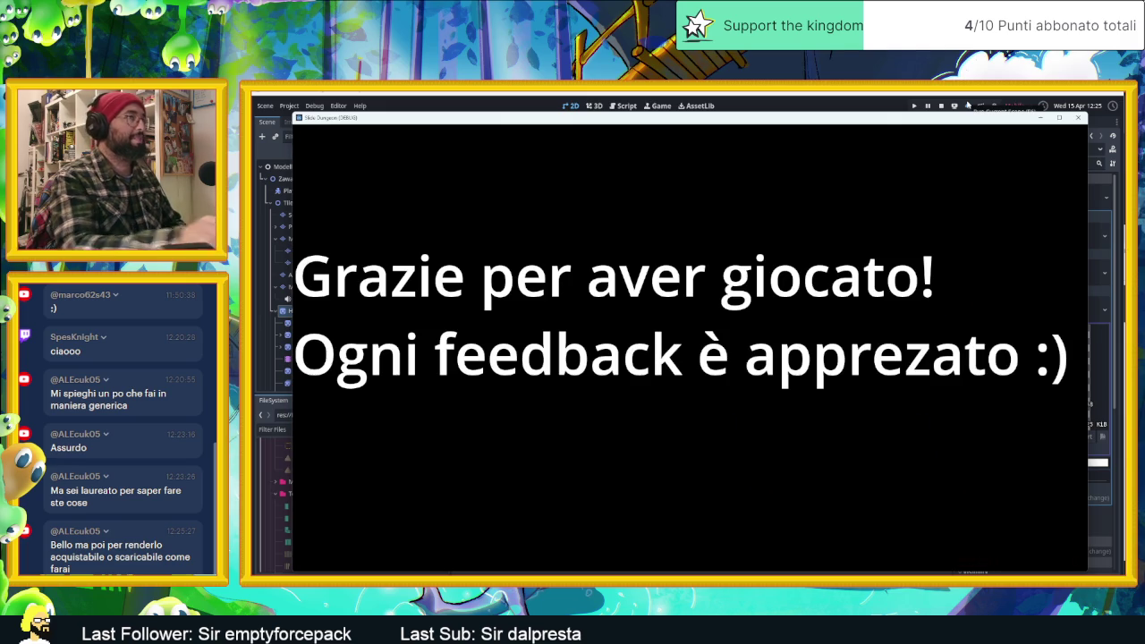
{"action": "left_click", "coordinate": [1080, 119]}
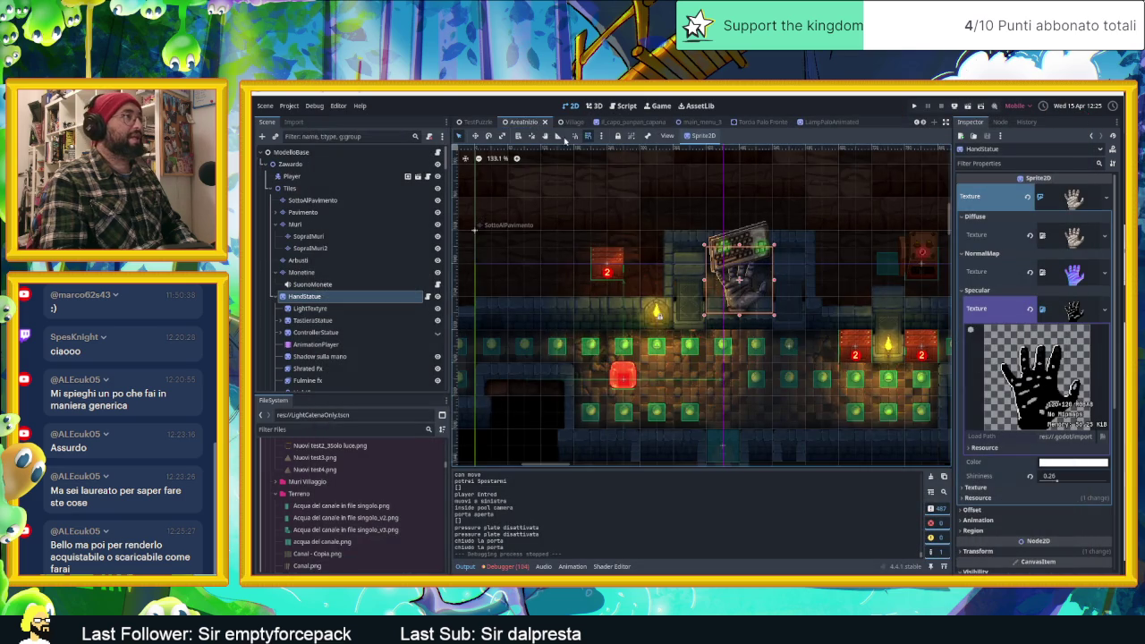
Switch to the Villaggio scene and save it with Ctrl+S.
{"action": "left_click", "coordinate": [563, 122]}
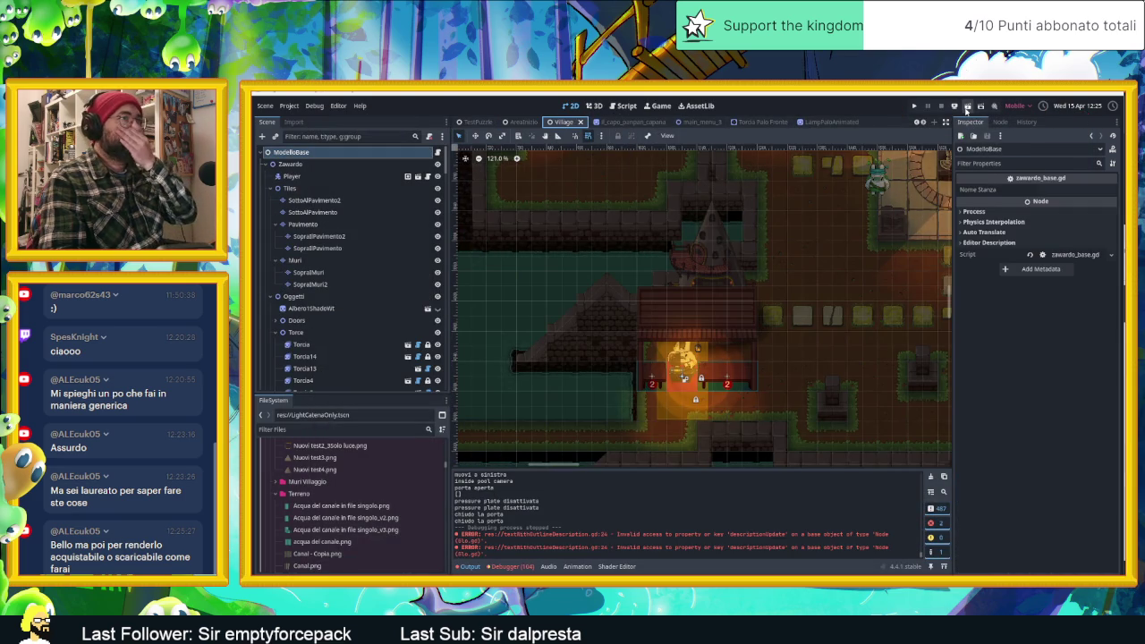
{"action": "key", "text": "ctrl+s"}
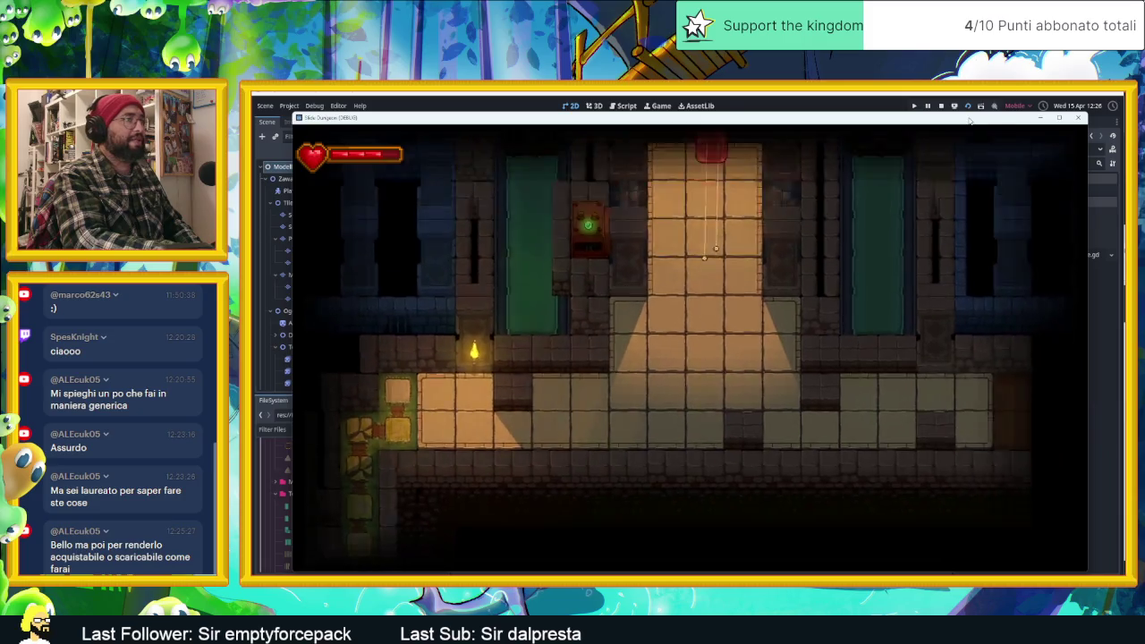
Slide the slime up the lit corridor toward the statue room.
{"action": "key", "text": "Up"}
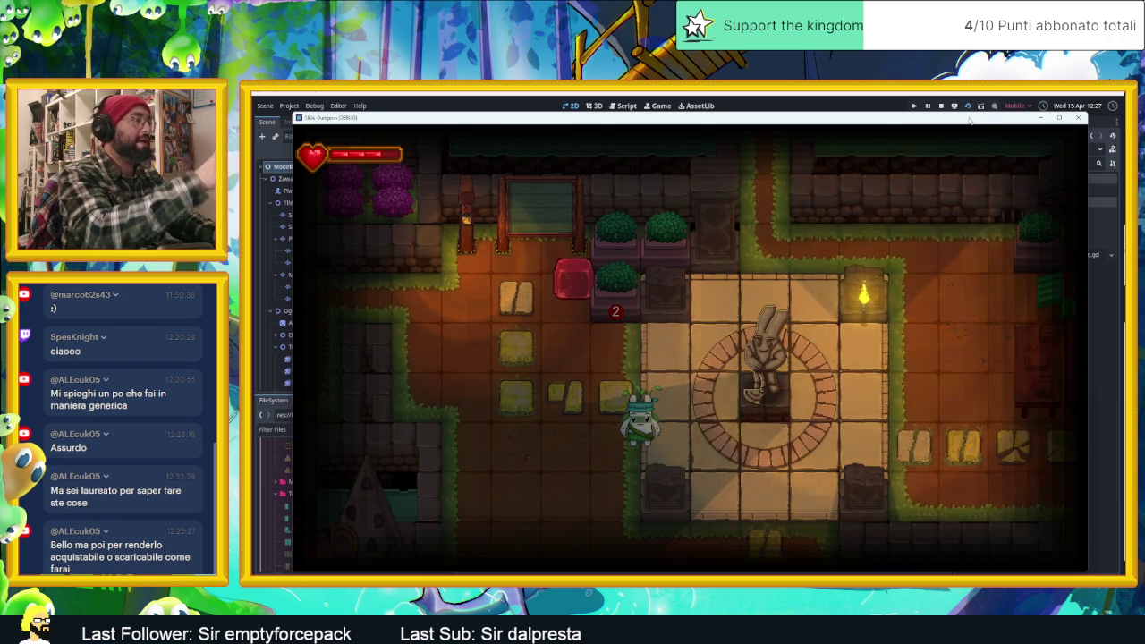
Walk the slime out of the statue room, through the corridors and pillar room, and back.
{"action": "key", "text": "Down"}
{"action": "key", "text": "Left"}
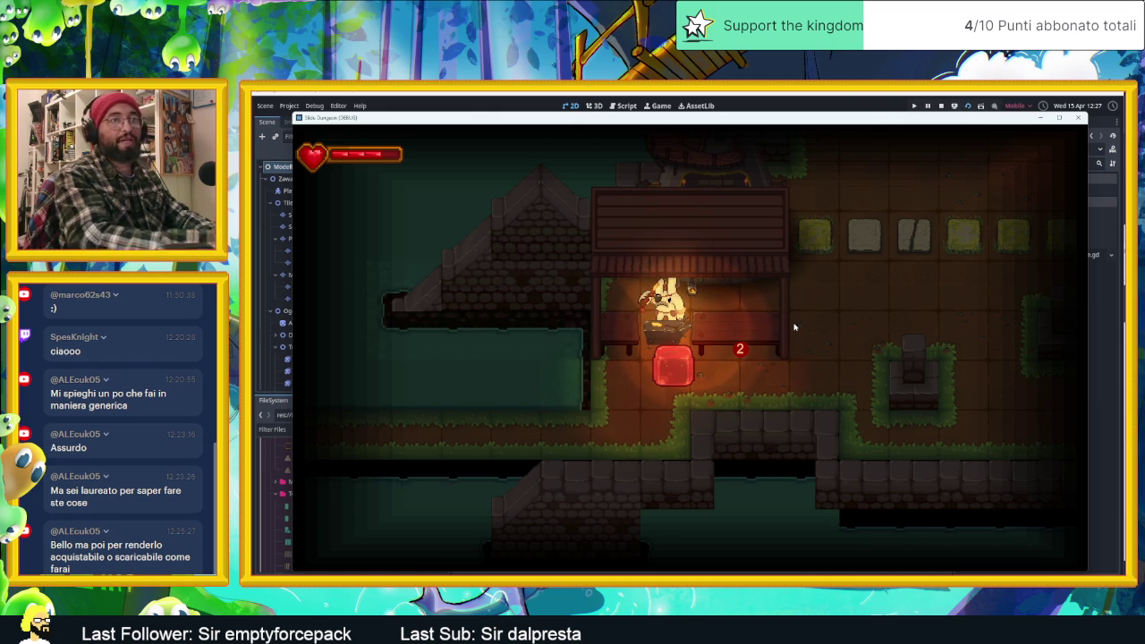
{"action": "key", "text": "Down"}
{"action": "key", "text": "Left"}
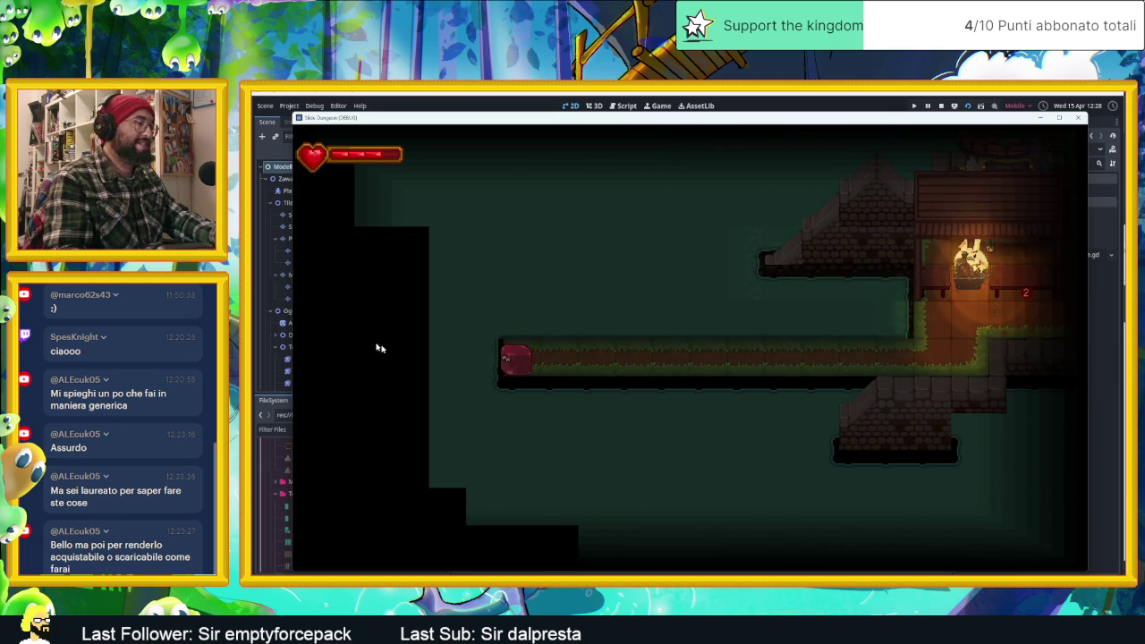
{"action": "key", "text": "Right"}
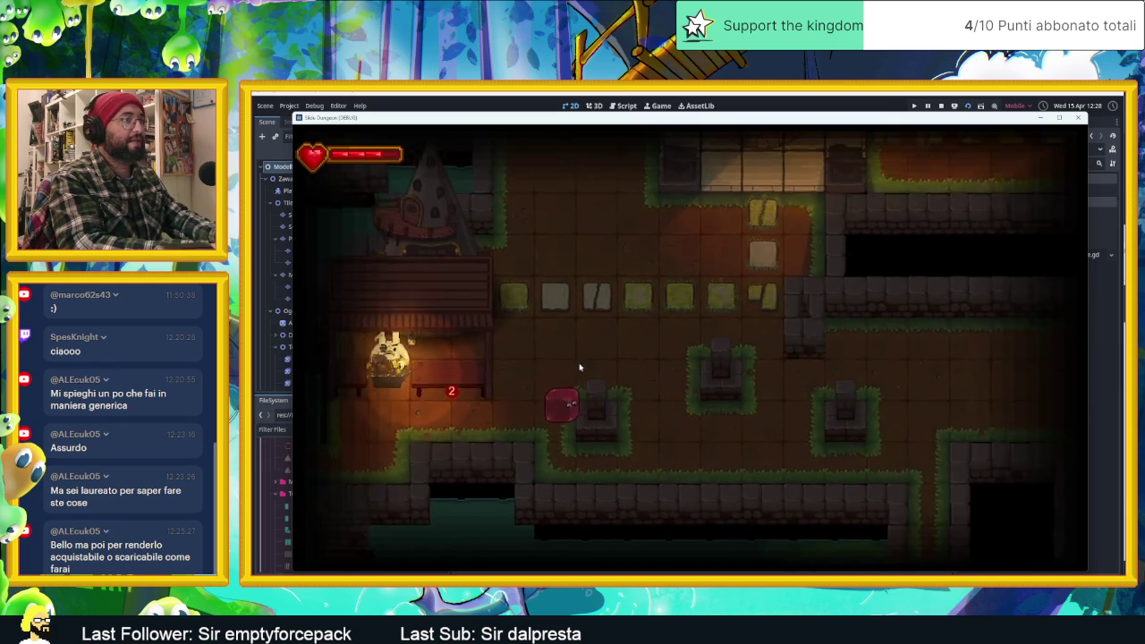
{"action": "key", "text": "Up"}
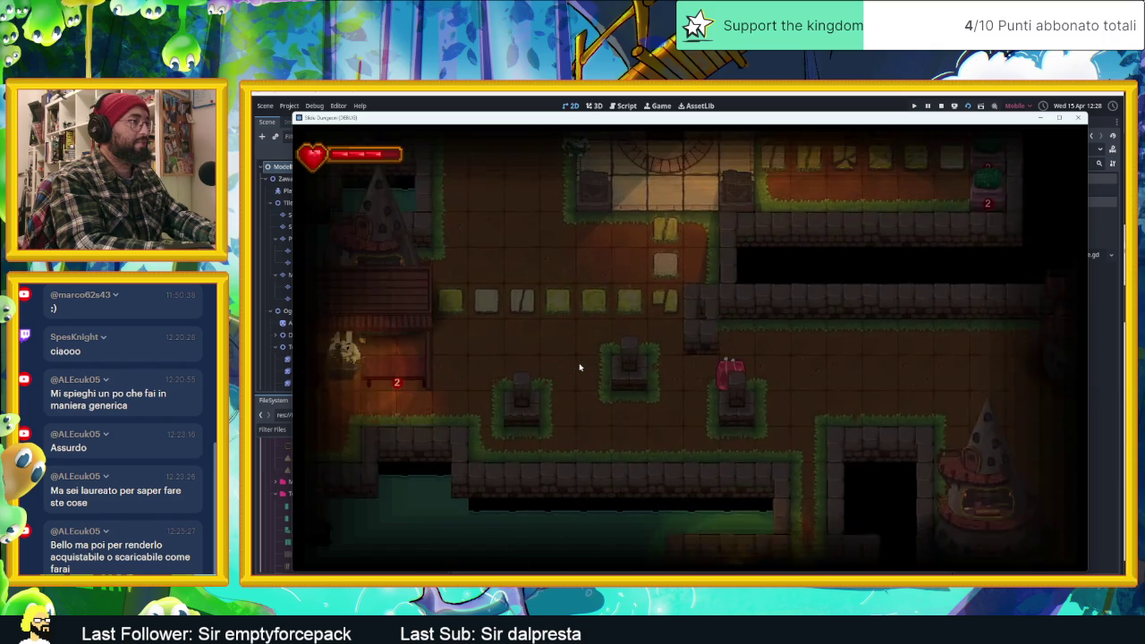
{"action": "key", "text": "Down"}
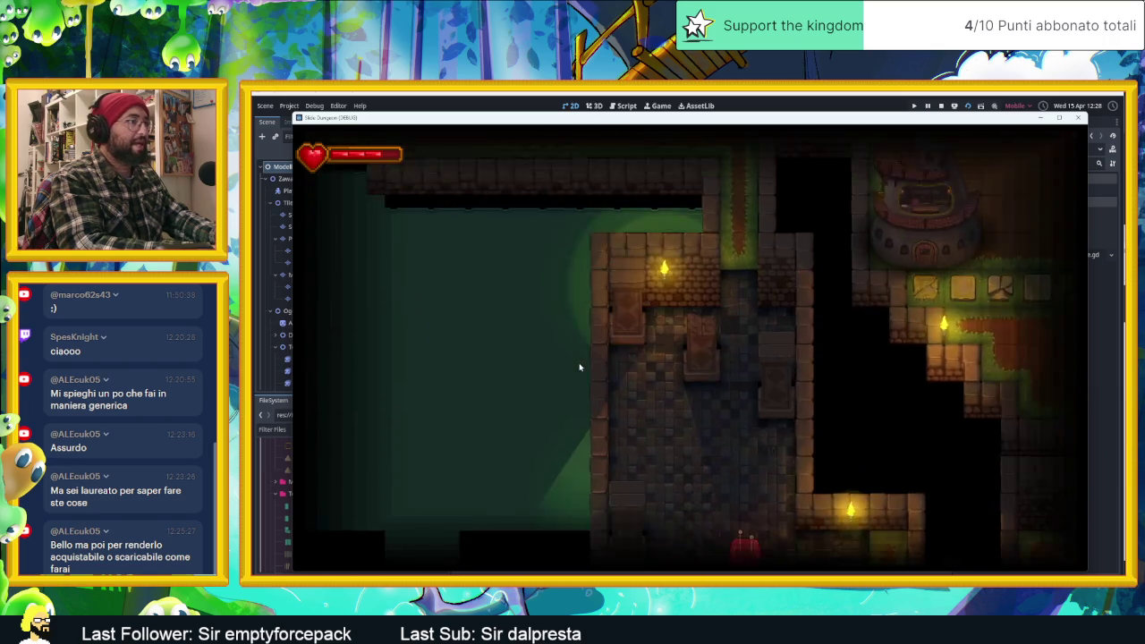
{"action": "key", "text": "Down"}
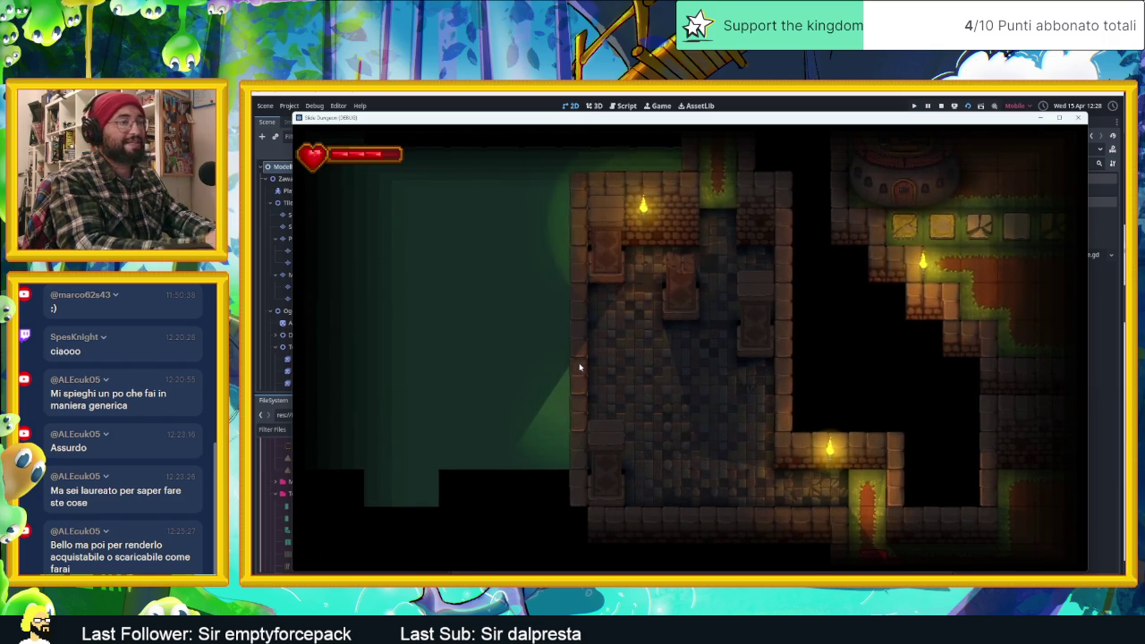
{"action": "key", "text": "Up"}
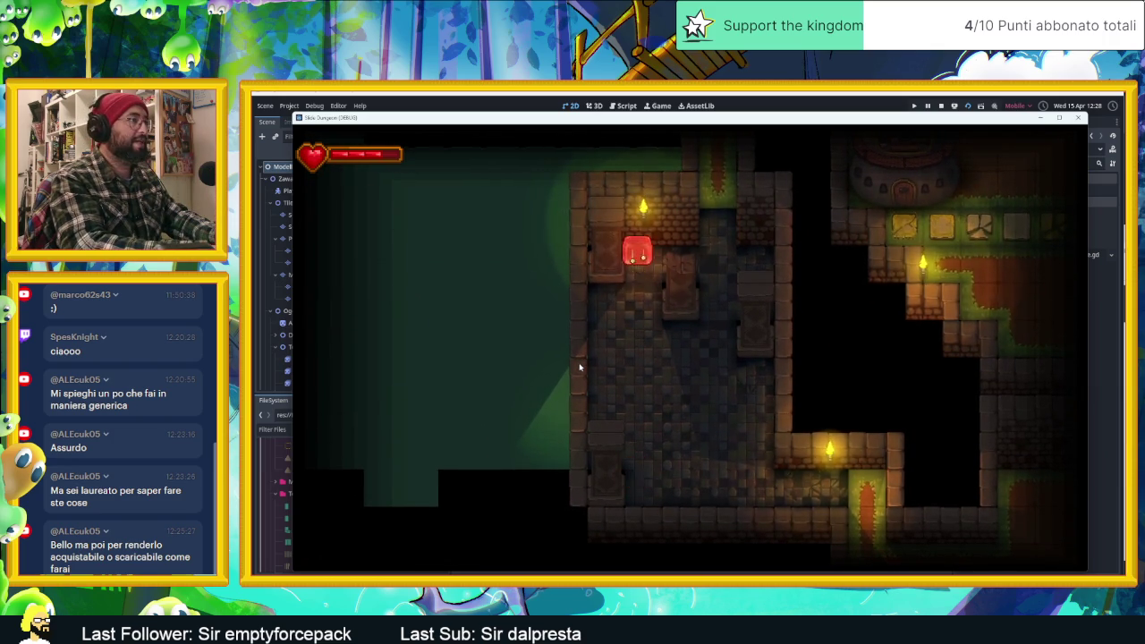
{"action": "key", "text": "Up"}
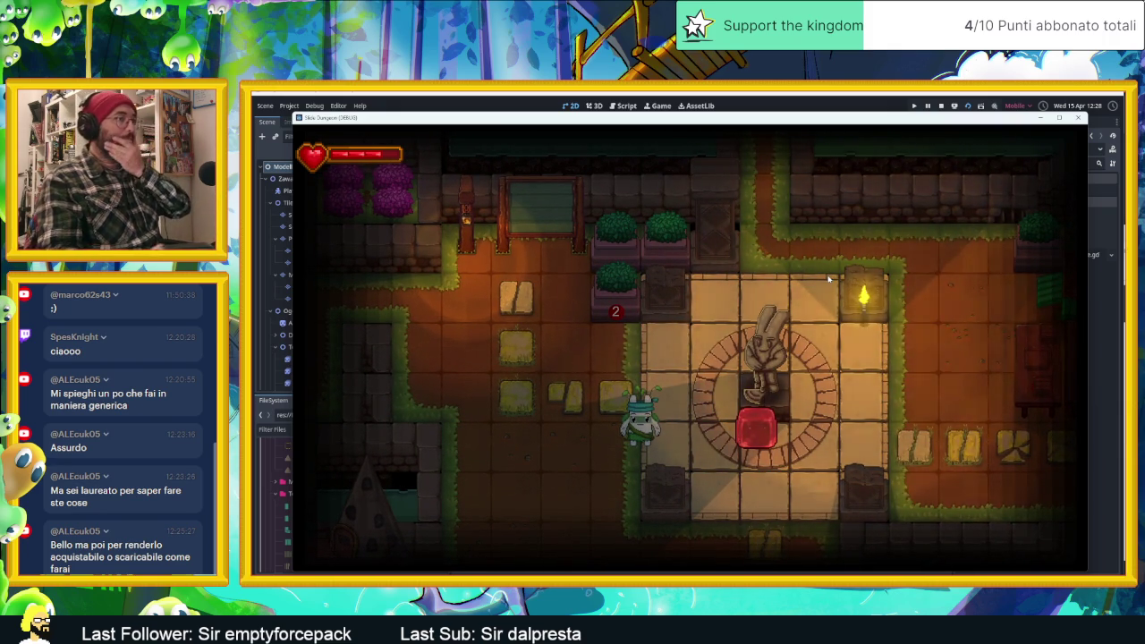
Visit the Herbal Cure shop, move the slime down past the tower, then stop the game.
{"action": "key", "text": "Right"}
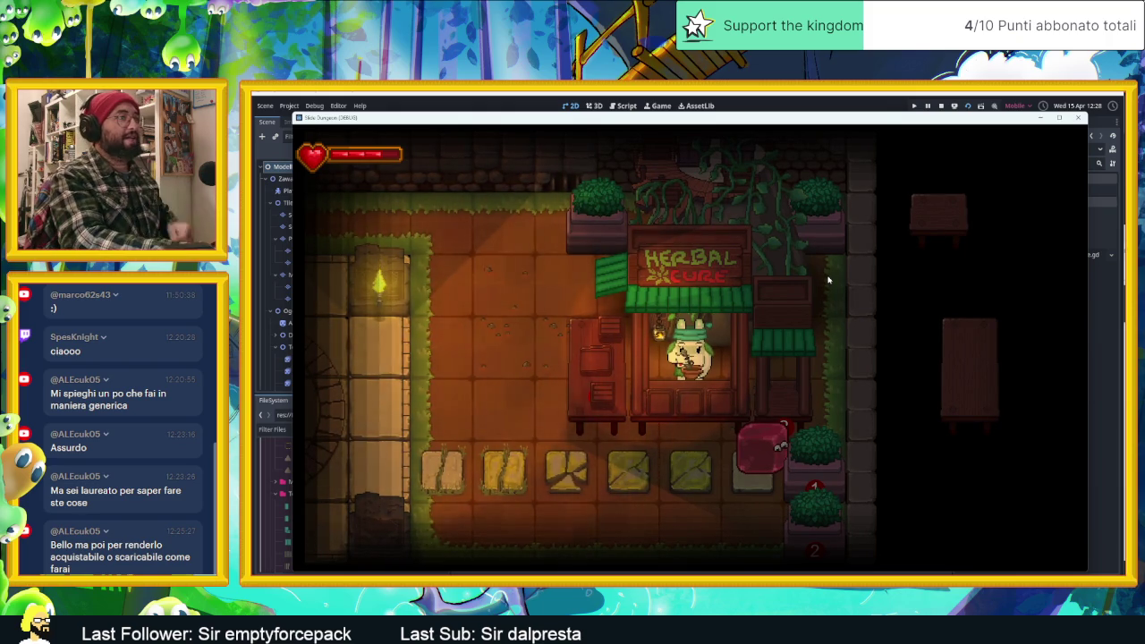
{"action": "key", "text": "Down"}
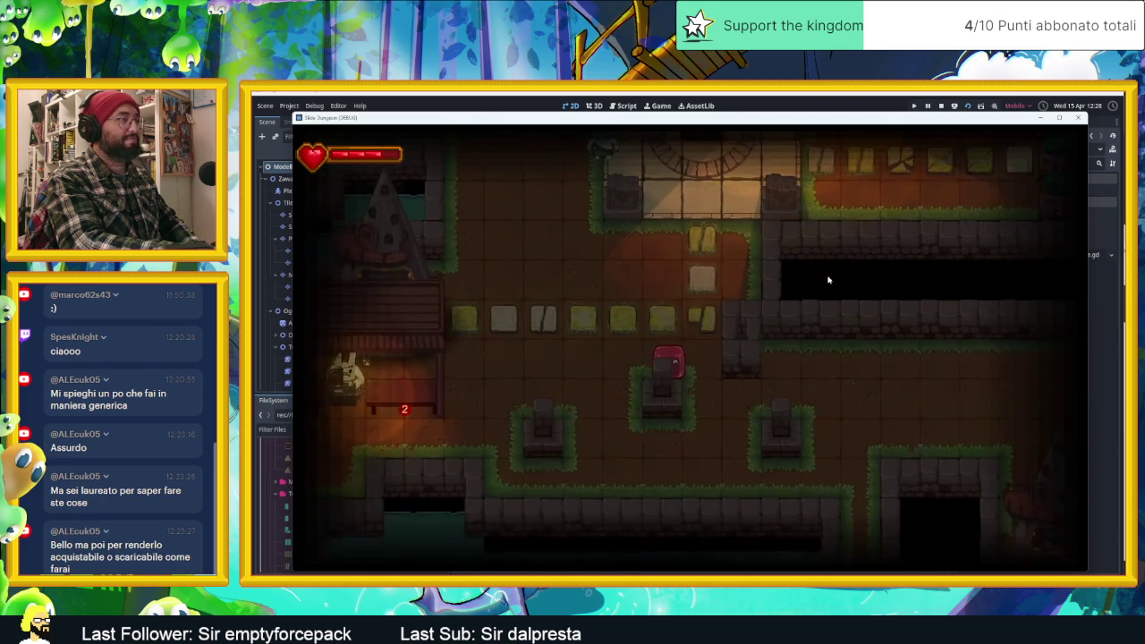
{"action": "key", "text": "Down"}
{"action": "key", "text": "Left"}
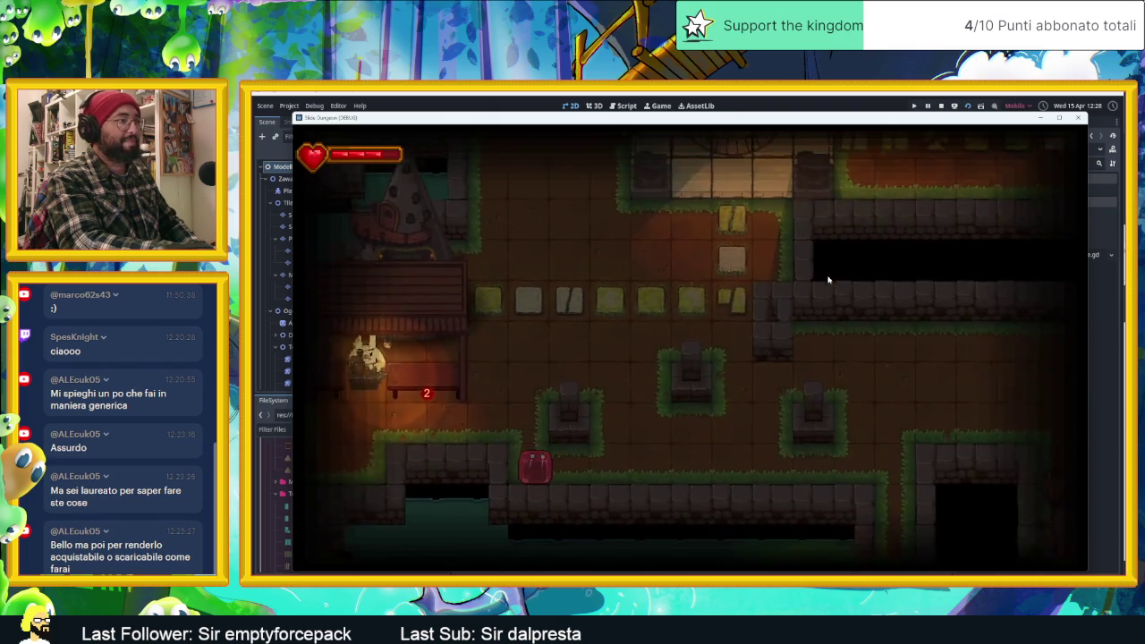
{"action": "key", "text": "Right"}
{"action": "key", "text": "Down"}
{"action": "key", "text": "Right"}
{"action": "key", "text": "Down"}
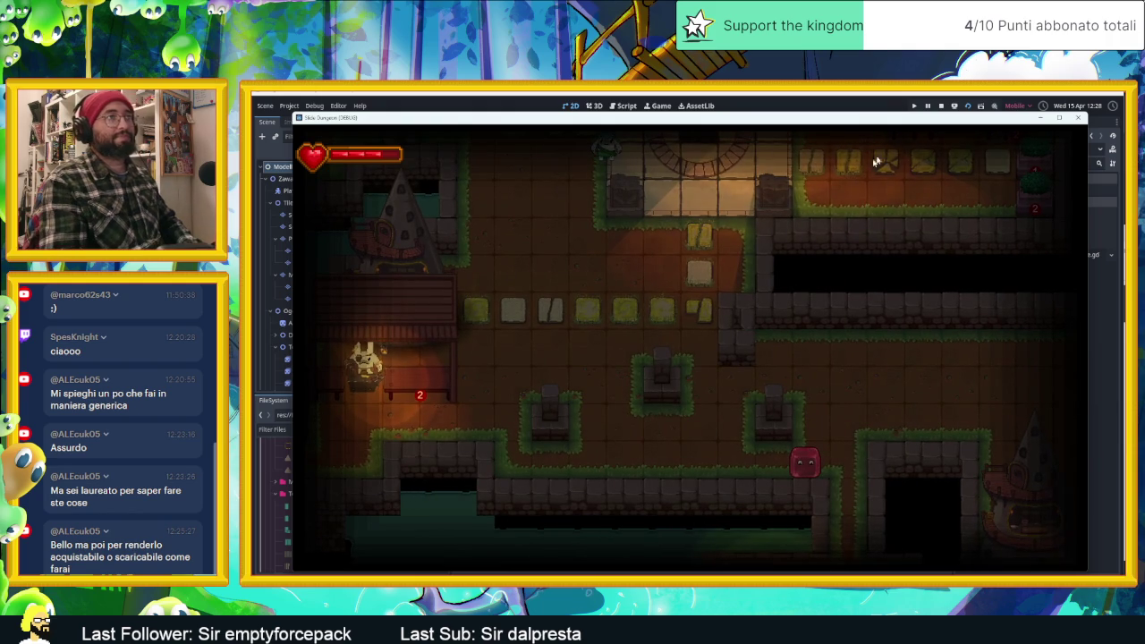
{"action": "left_click", "coordinate": [1078, 117]}
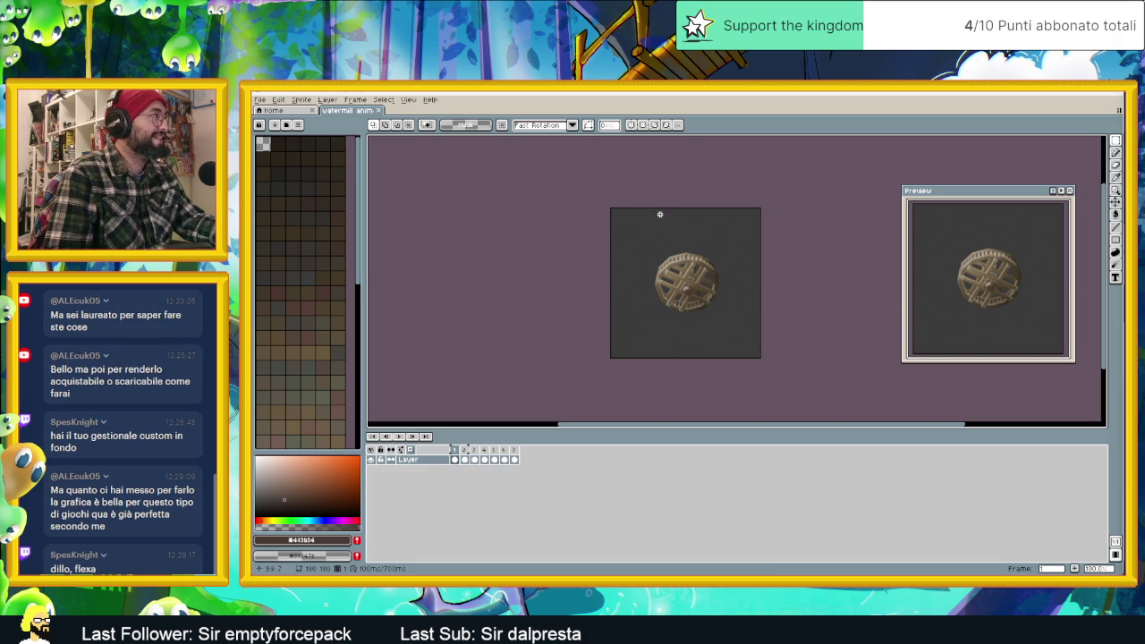
Close the watermill animation in Aseprite and return to Blender.
{"action": "left_click", "coordinate": [376, 111]}
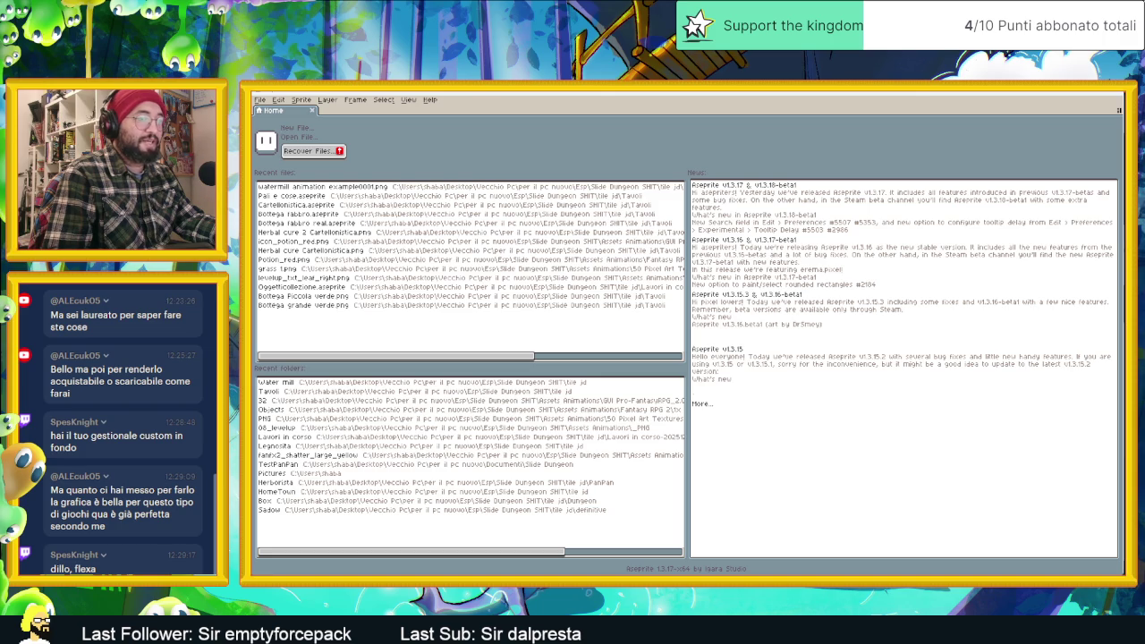
{"action": "key", "text": "alt+Tab"}
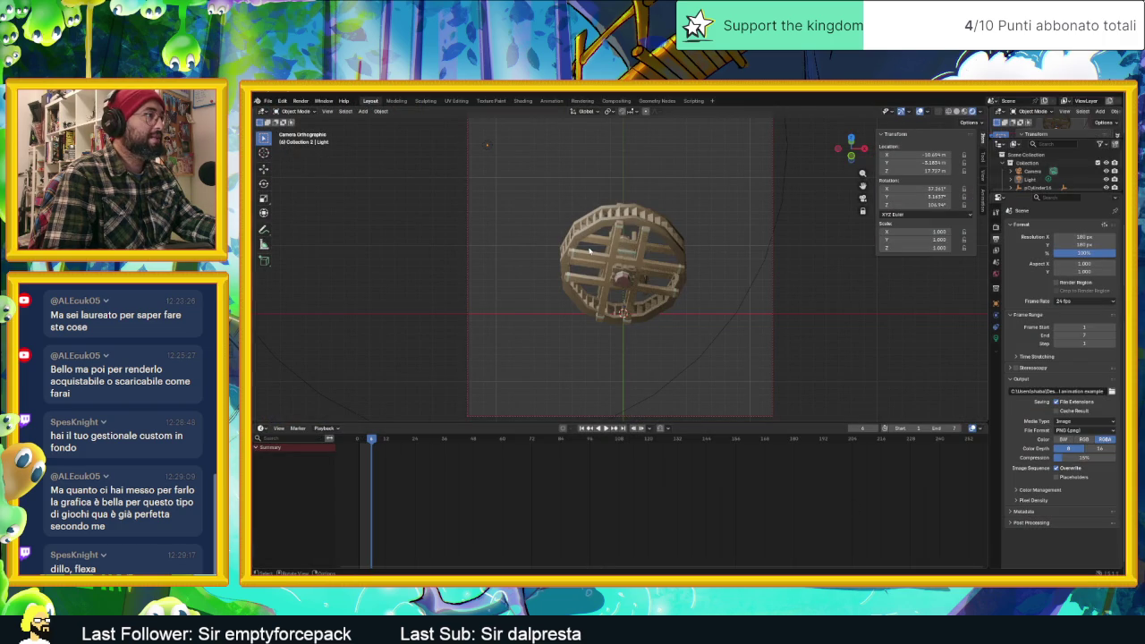
Show the Render properties (EEVEE, 64 samples) and select the Camera object.
{"action": "scroll", "coordinate": [589, 251], "scroll_direction": "up", "scroll_amount": 2}
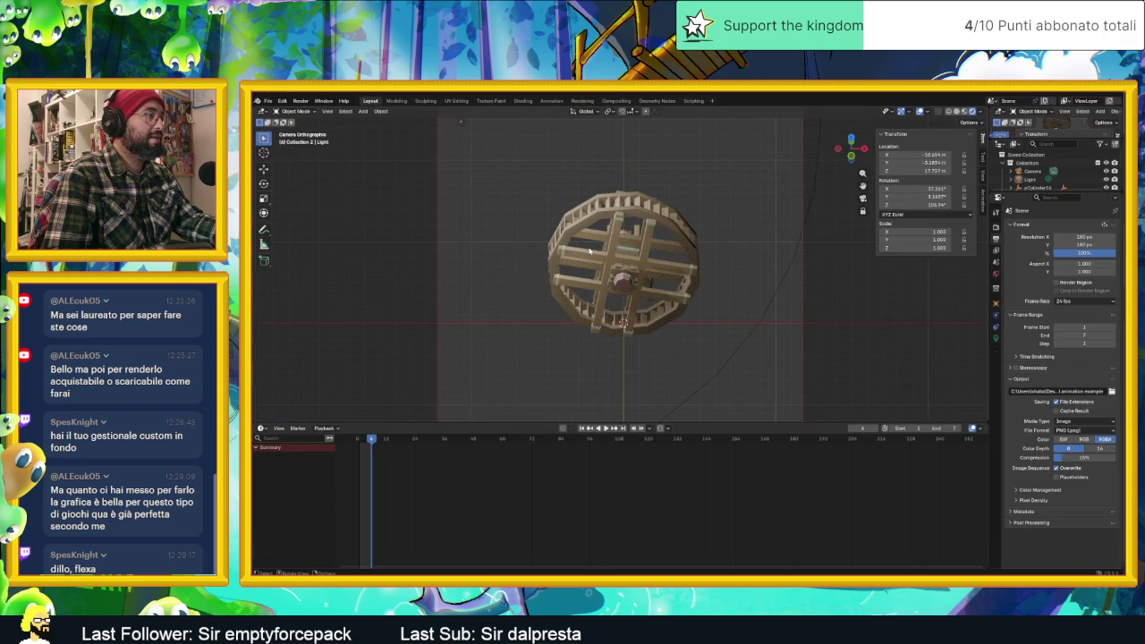
{"action": "scroll", "coordinate": [589, 251], "scroll_direction": "down", "scroll_amount": 1}
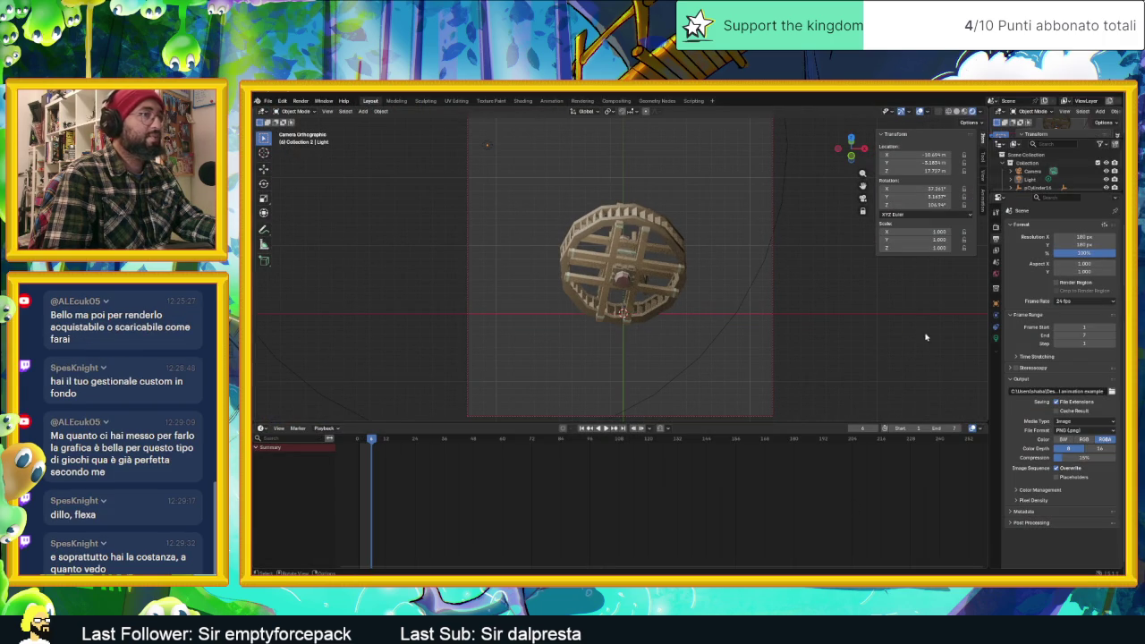
{"action": "left_click", "coordinate": [996, 254]}
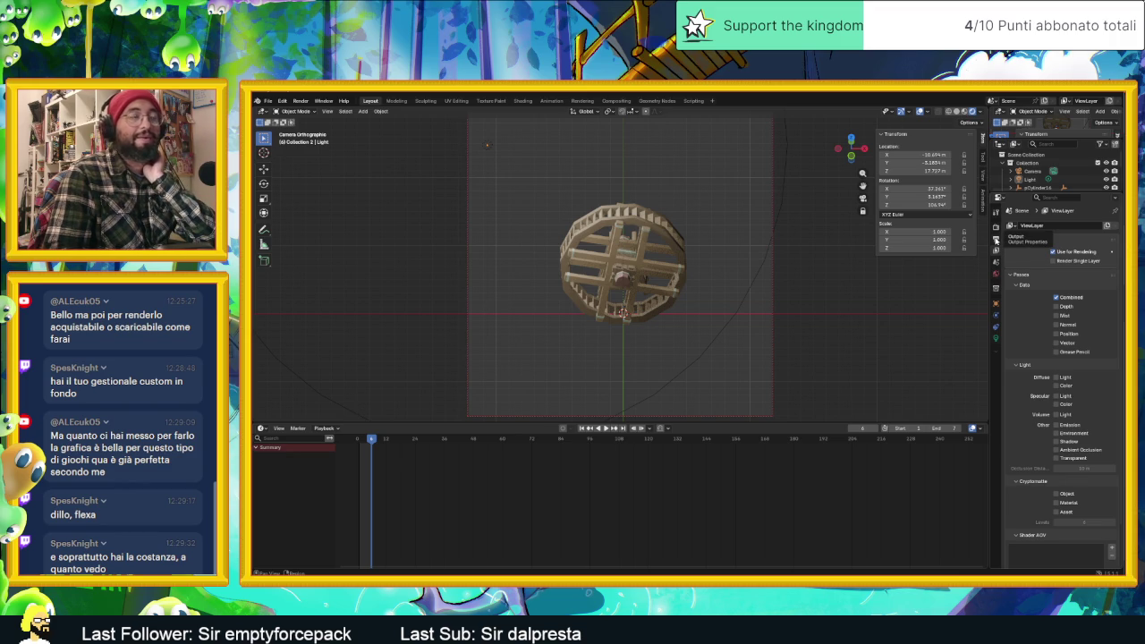
{"action": "left_click", "coordinate": [995, 240]}
{"action": "left_click", "coordinate": [995, 226]}
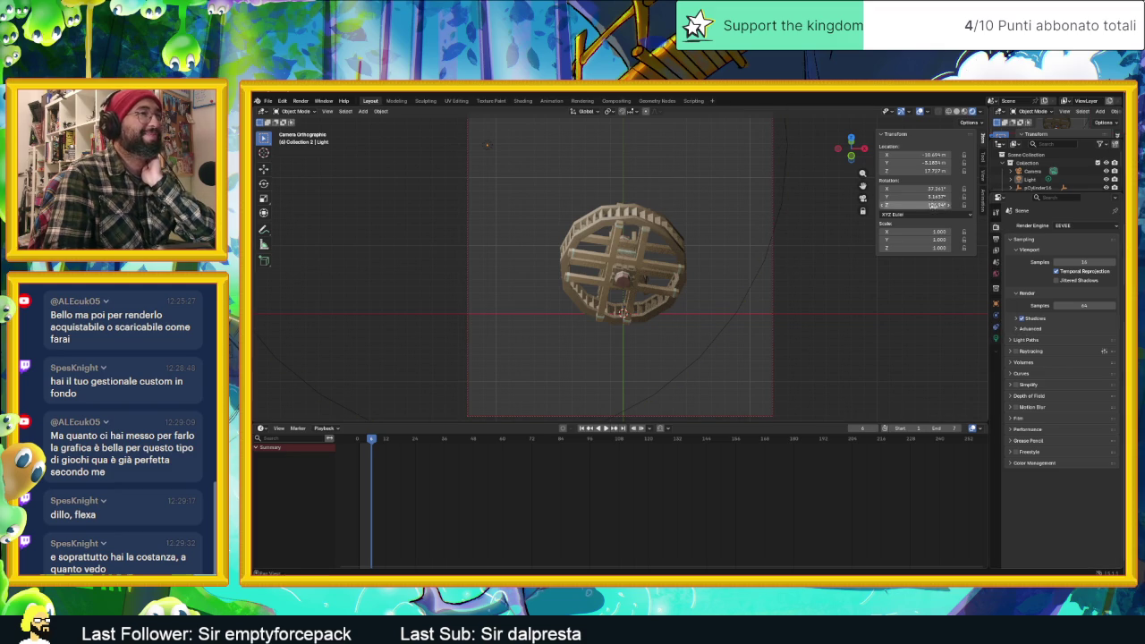
{"action": "left_click", "coordinate": [1037, 171]}
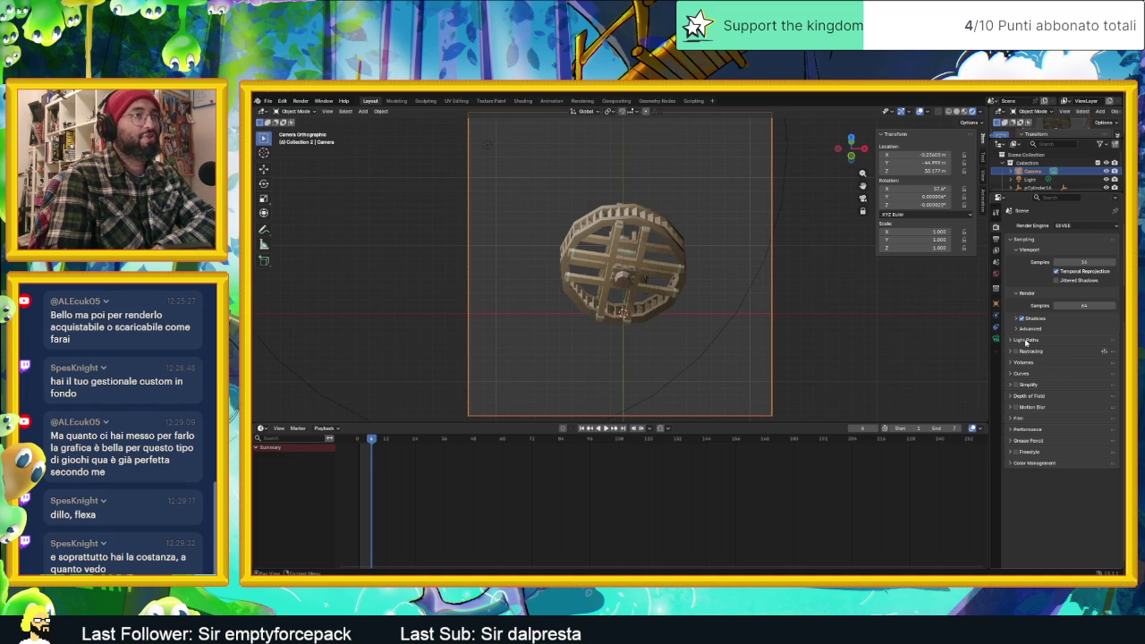
Lower the camera's Orthographic Scale so the wheel fills more of the frame.
{"action": "left_click", "coordinate": [997, 326]}
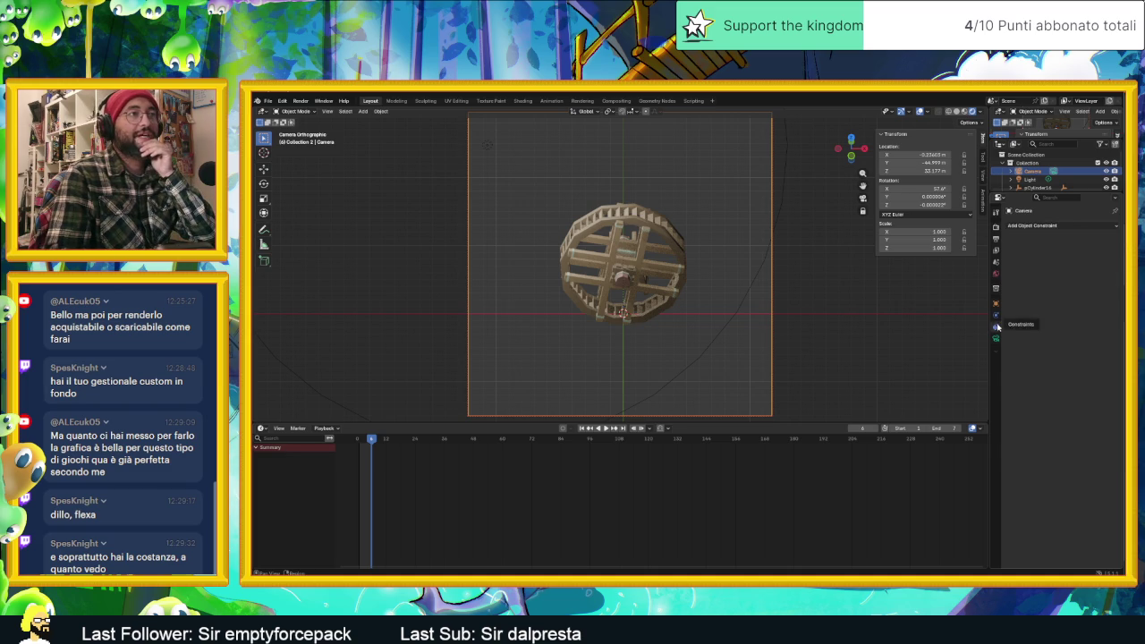
{"action": "left_click", "coordinate": [996, 338]}
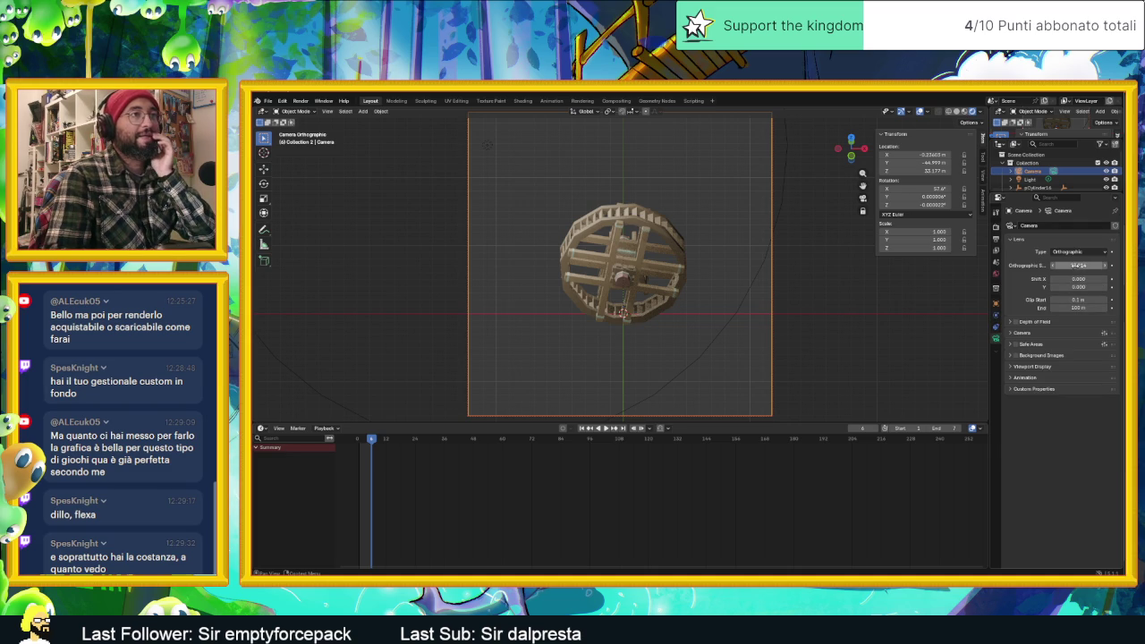
{"action": "mouse_move", "coordinate": [1077, 265]}
{"action": "left_mouse_down"}
{"action": "mouse_move", "coordinate": [1055, 264]}
{"action": "mouse_move", "coordinate": [1068, 265]}
{"action": "left_mouse_up"}
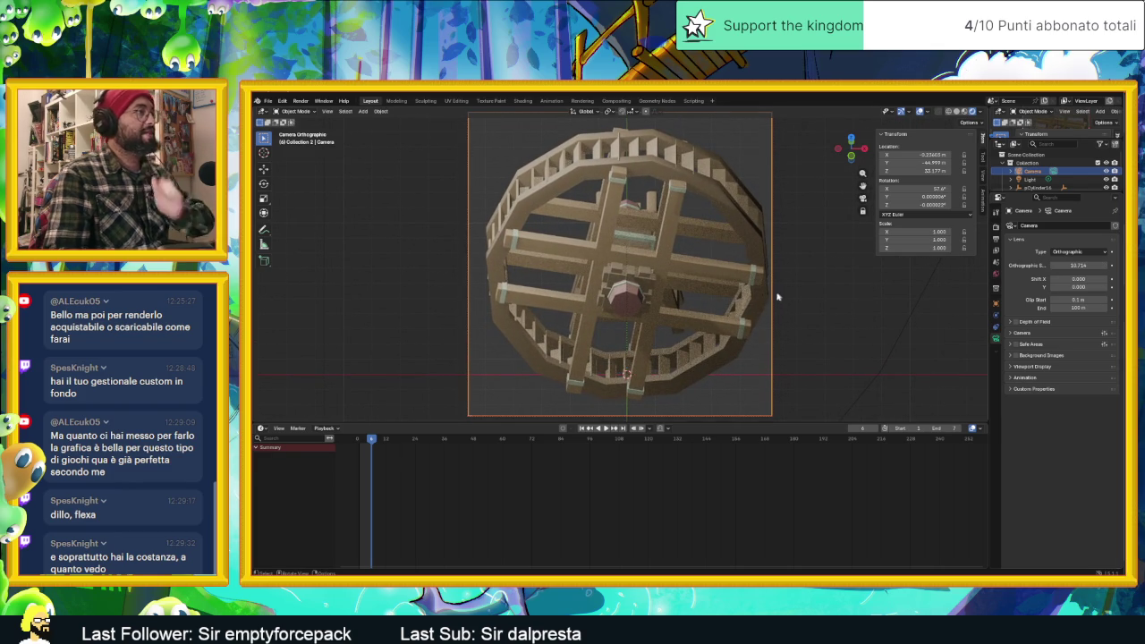
{"action": "key", "text": "g"}
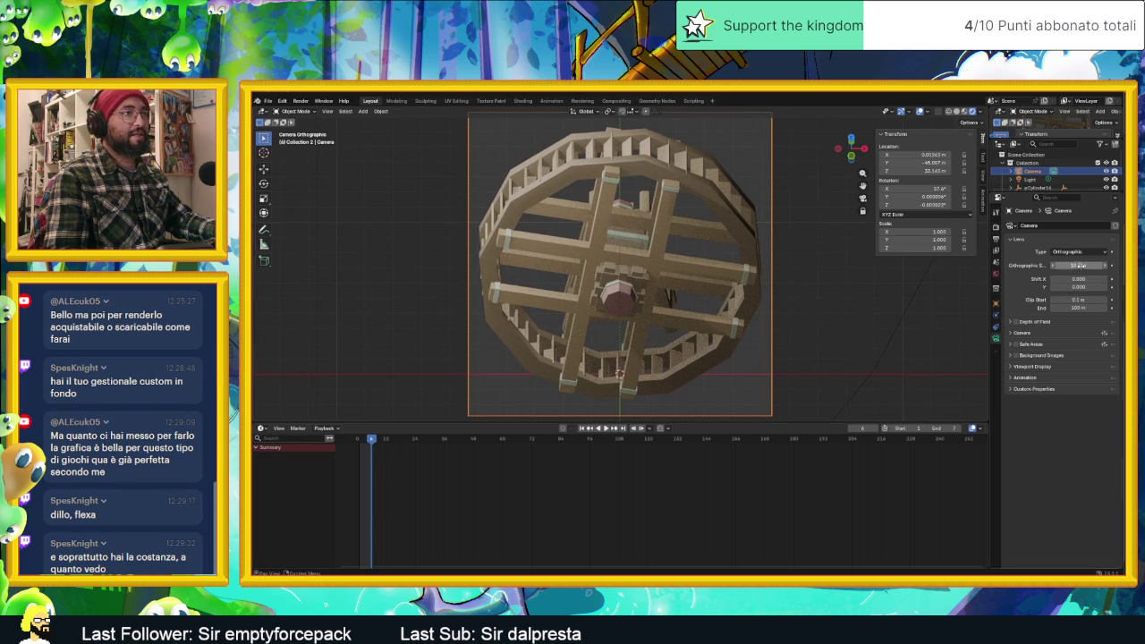
{"action": "left_click_drag", "start_coordinate": [1077, 265], "coordinate": [1055, 265]}
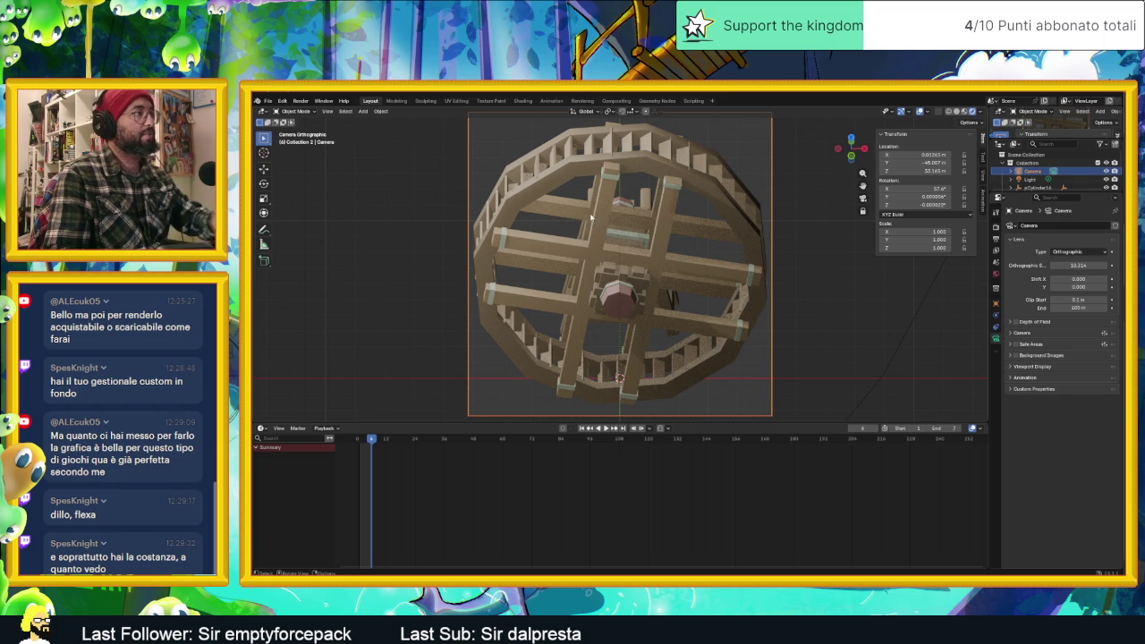
Nudge the camera sideways along X and straighten its Z rotation.
{"action": "key", "text": "g"}
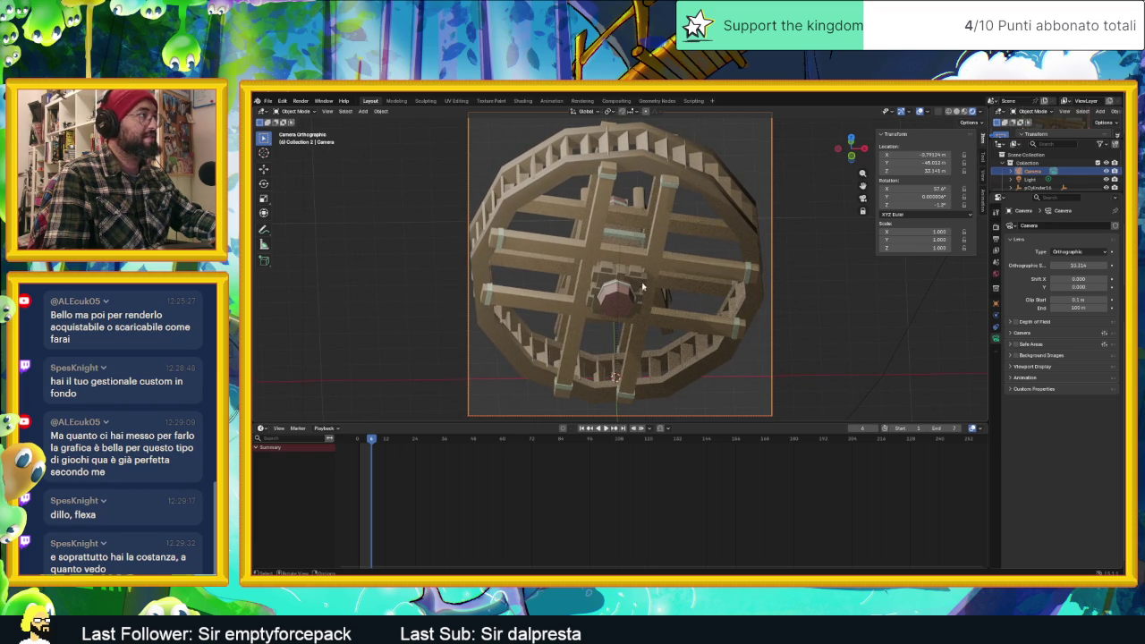
{"action": "middle_click_drag", "start_coordinate": [639, 284], "coordinate": [651, 284]}
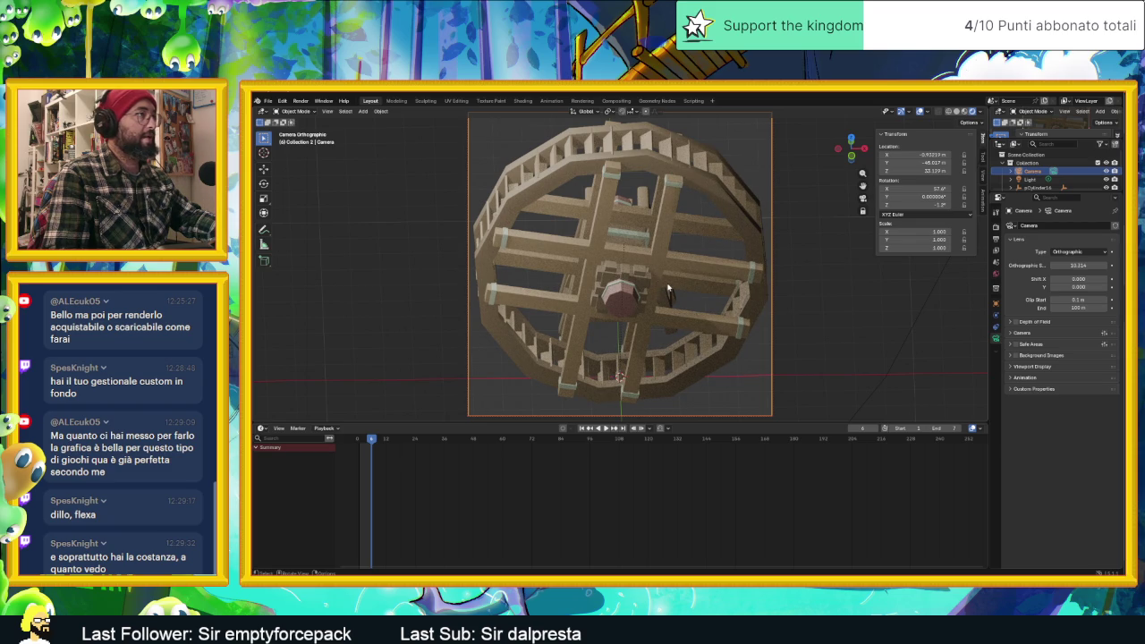
{"action": "key", "text": "ctrl+z"}
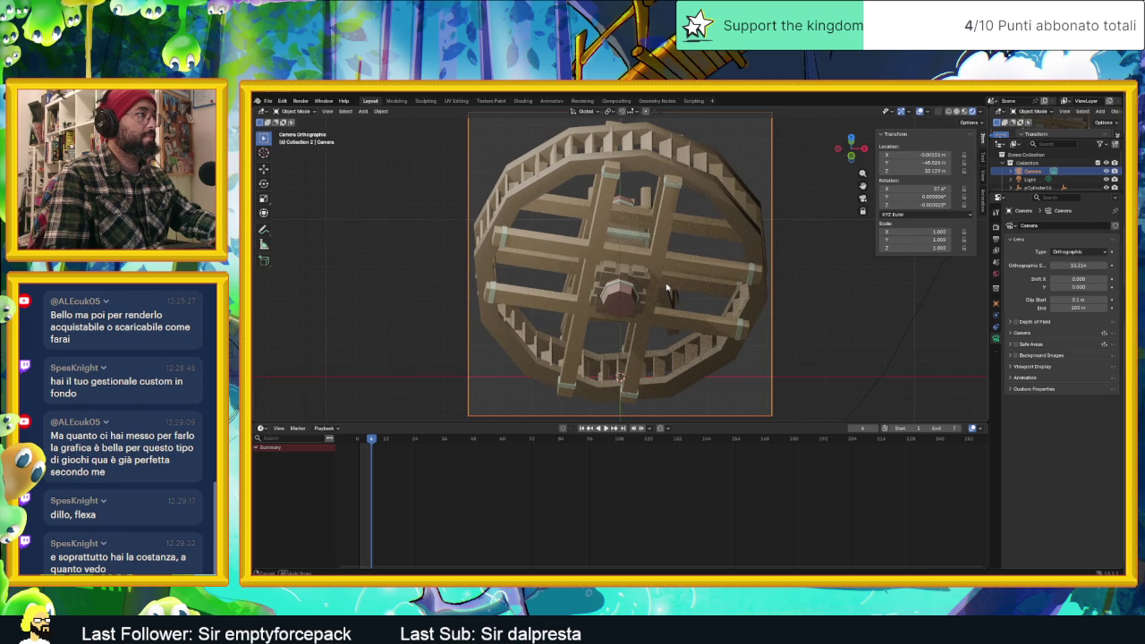
{"action": "key", "text": "Escape"}
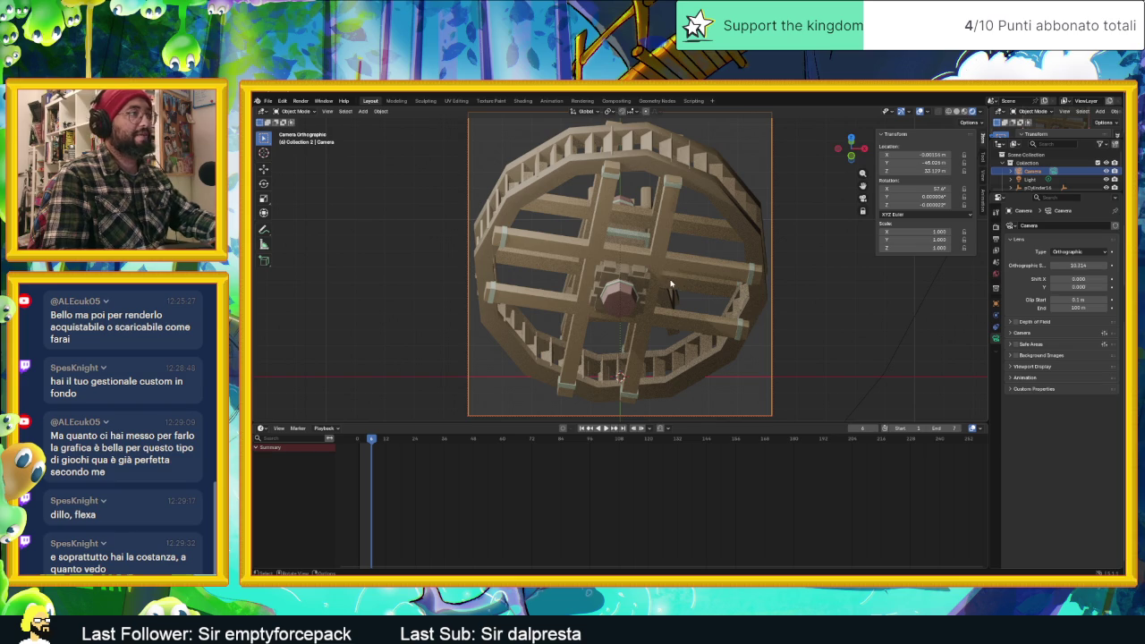
{"action": "left_click", "coordinate": [302, 101]}
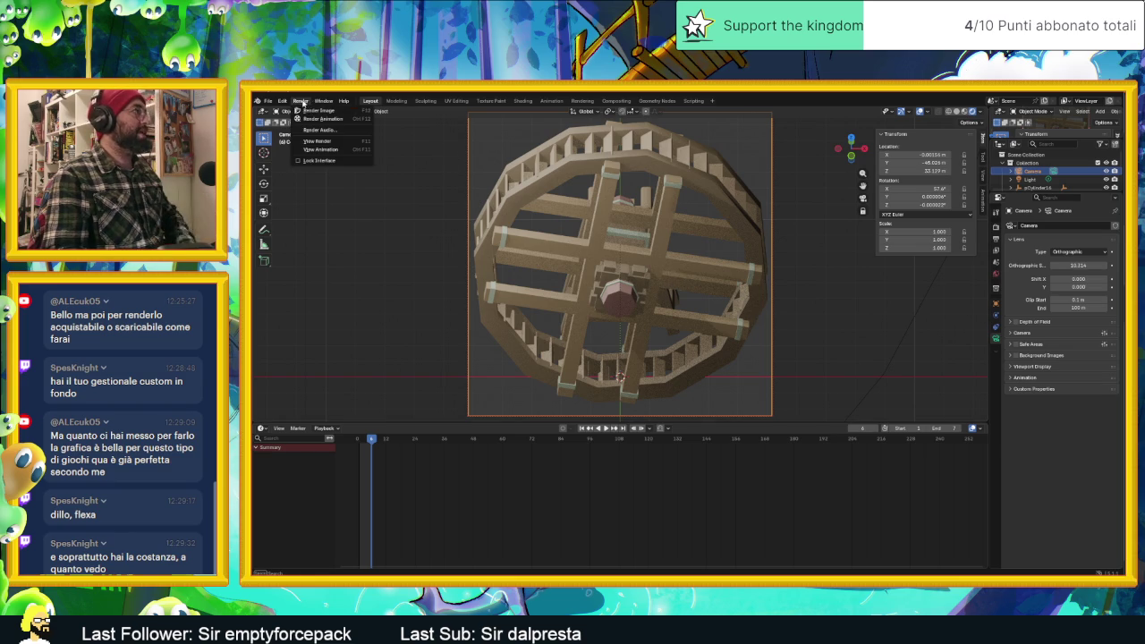
Render the animation out as seven watermill PNG frames.
{"action": "left_click", "coordinate": [302, 101]}
{"action": "left_click", "coordinate": [301, 101]}
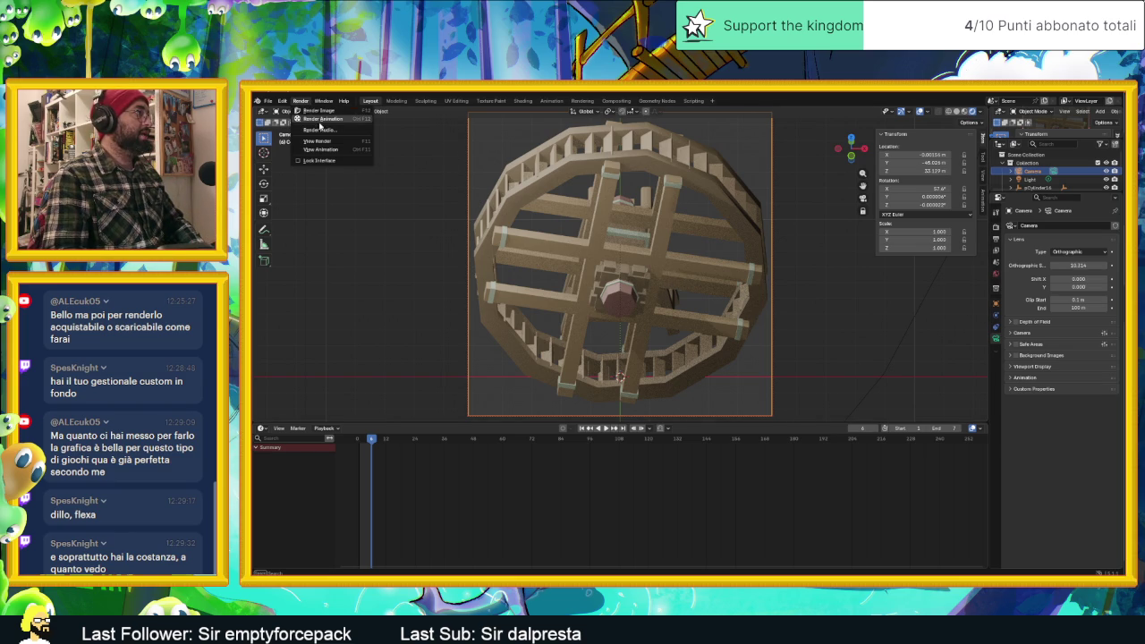
{"action": "left_click", "coordinate": [319, 121]}
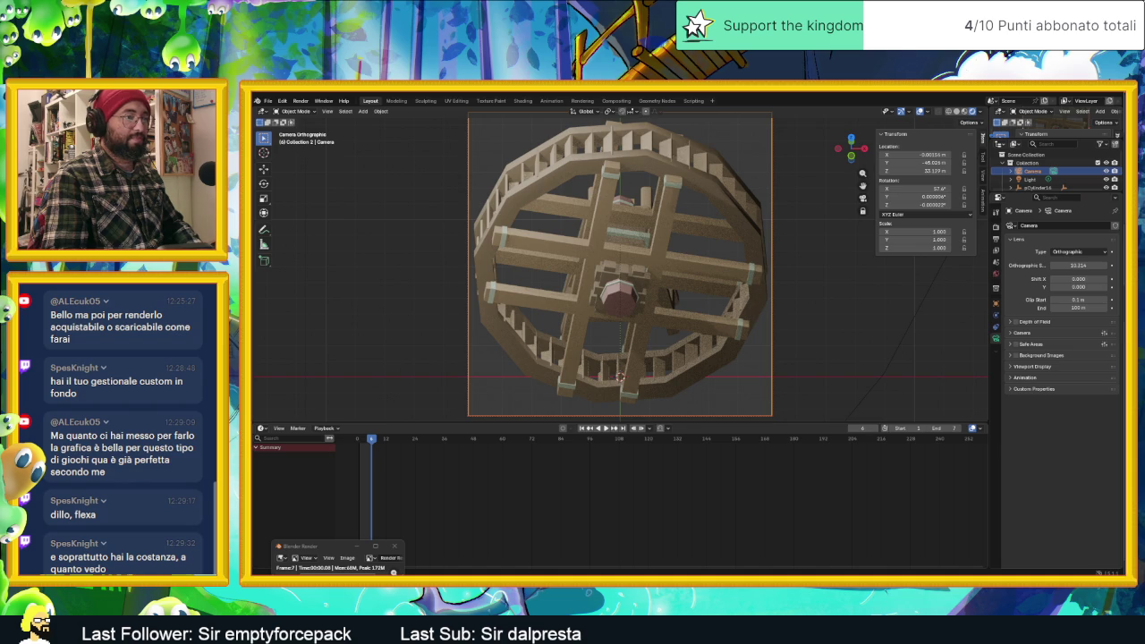
Preview the first frame in the output folder, then open all seven PNGs in Aseprite.
{"action": "key", "text": "alt+Tab"}
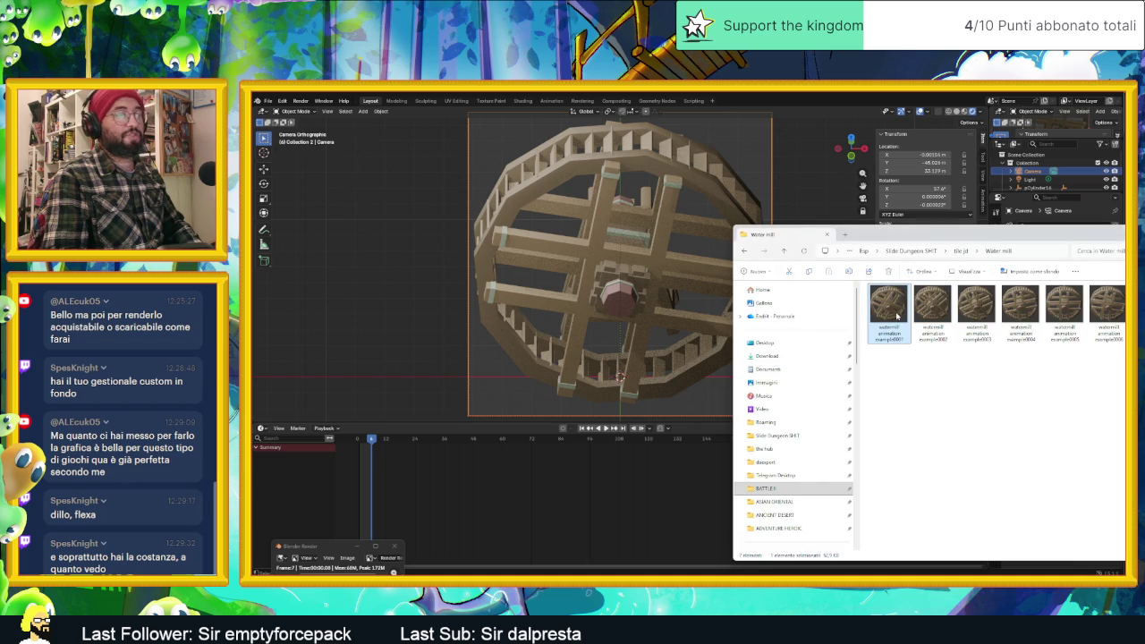
{"action": "double_click", "coordinate": [897, 315]}
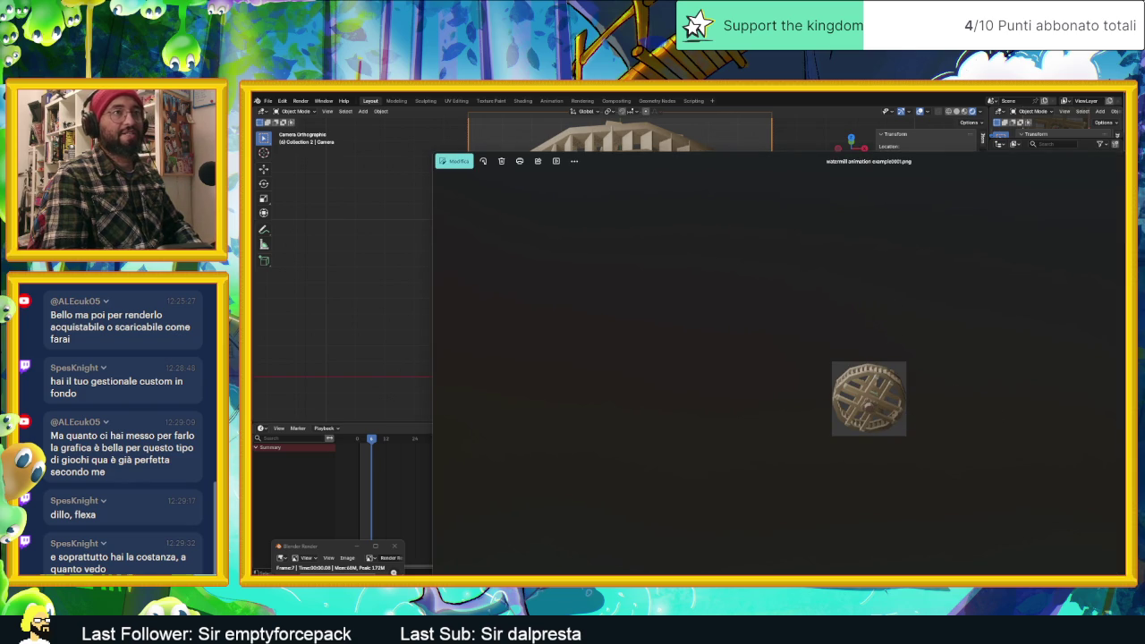
{"action": "key", "text": "Escape"}
{"action": "key", "text": "ctrl+a"}
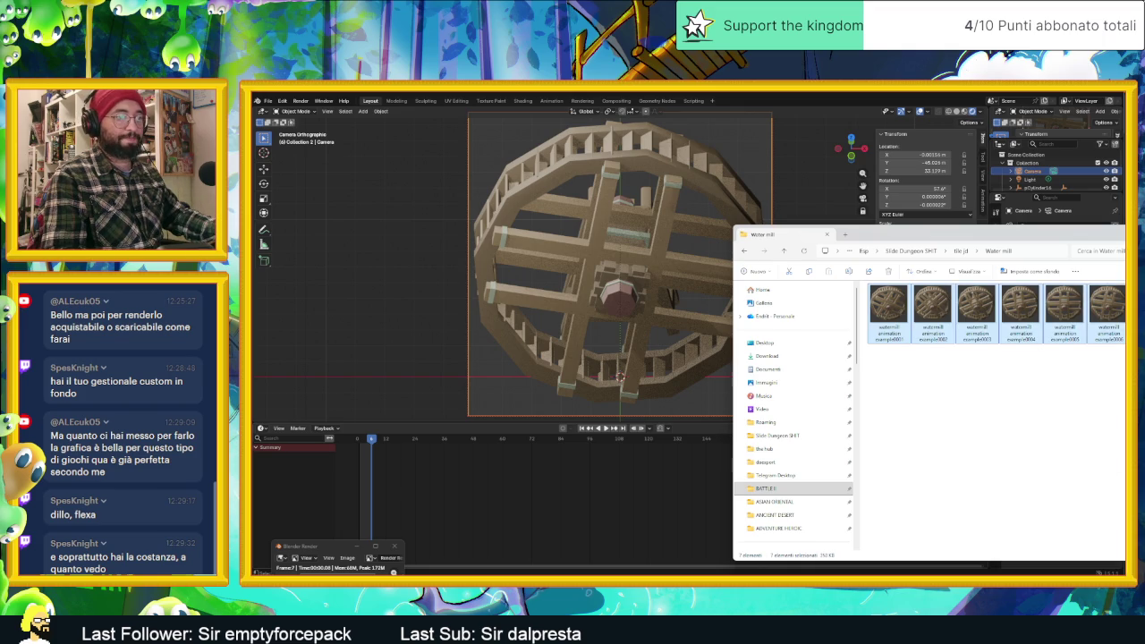
{"action": "key", "text": "Return"}
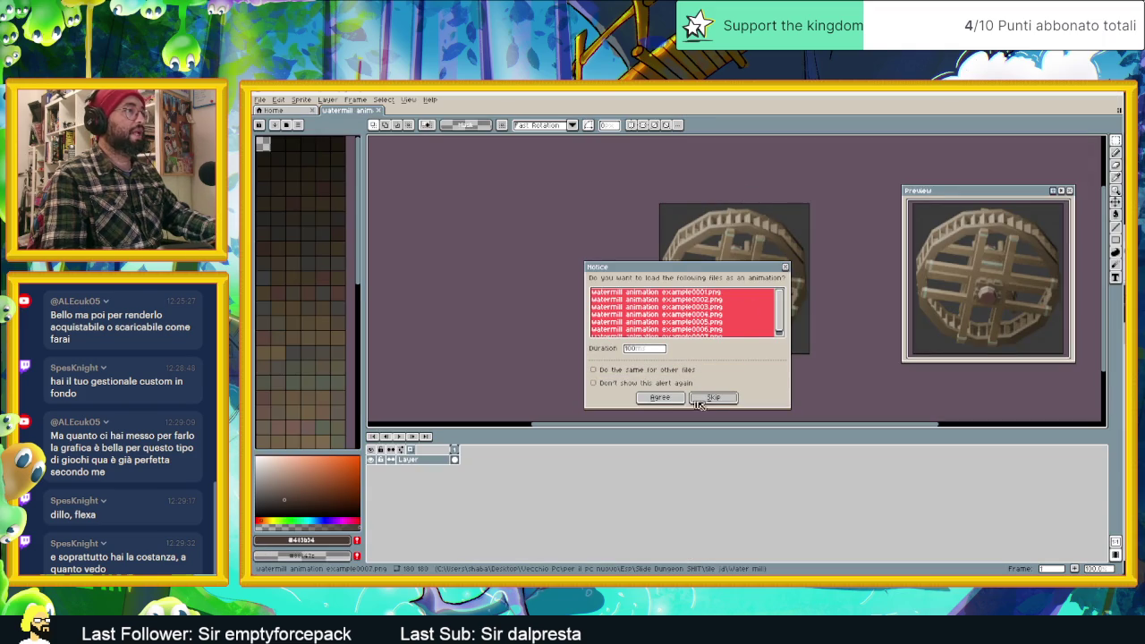
Load the watermill PNGs as one animation, play it, and return to Blender.
{"action": "left_click", "coordinate": [715, 398]}
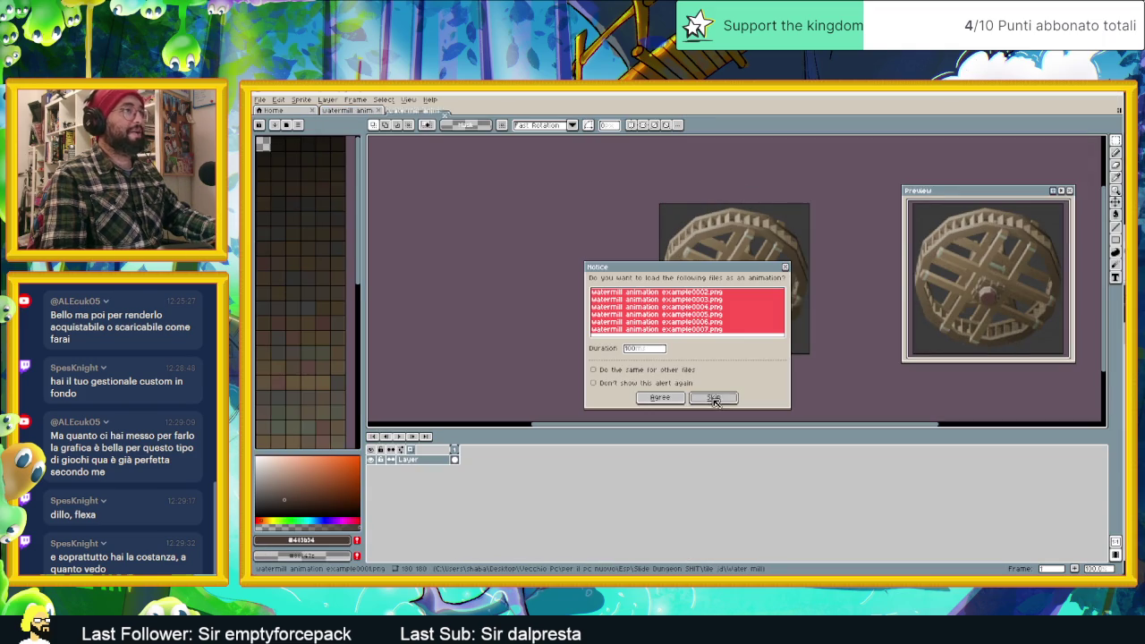
{"action": "left_click", "coordinate": [659, 397]}
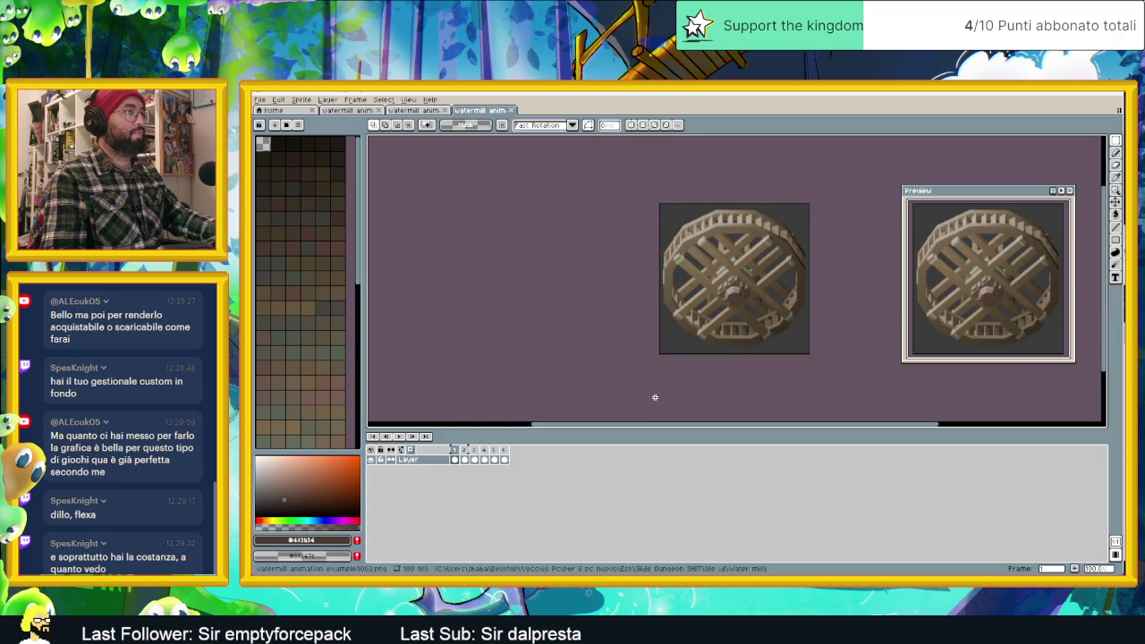
{"action": "left_click", "coordinate": [398, 435]}
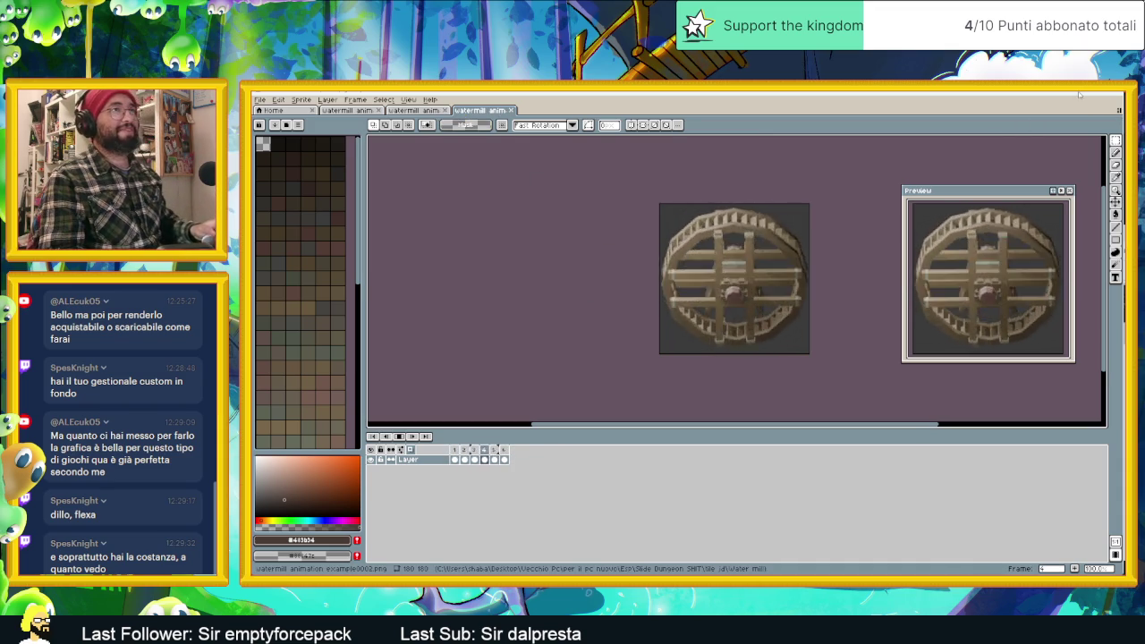
{"action": "key", "text": "alt+Tab"}
{"action": "key", "text": "ctrl+space"}
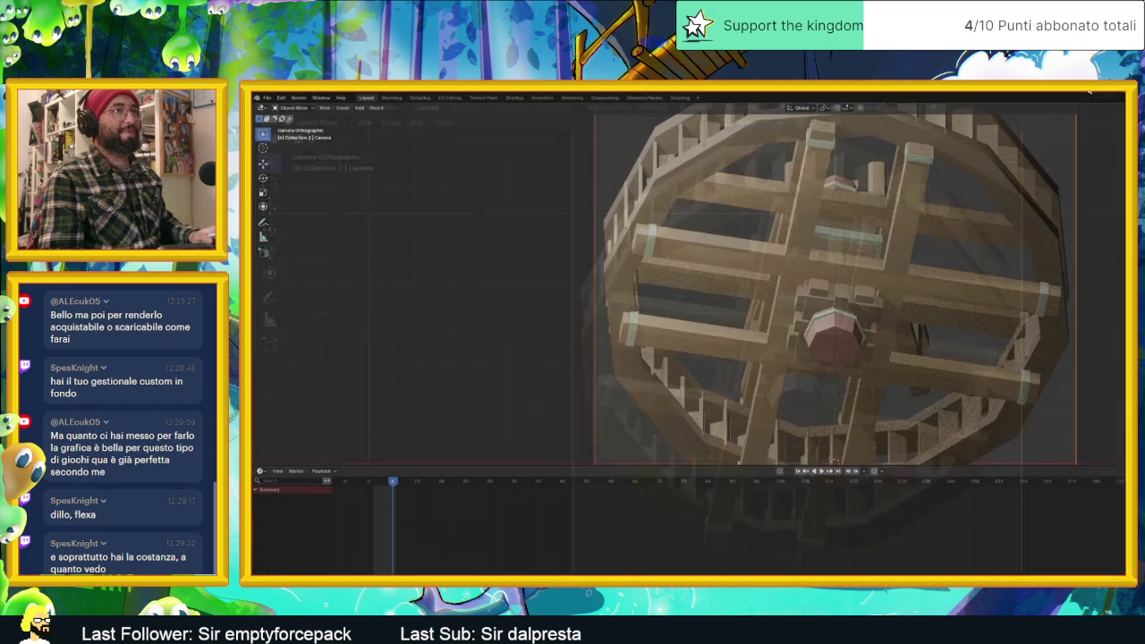
Leave Blender for the Godot editor and open the AreaInizio dungeon scene.
{"action": "key", "text": "super+Down"}
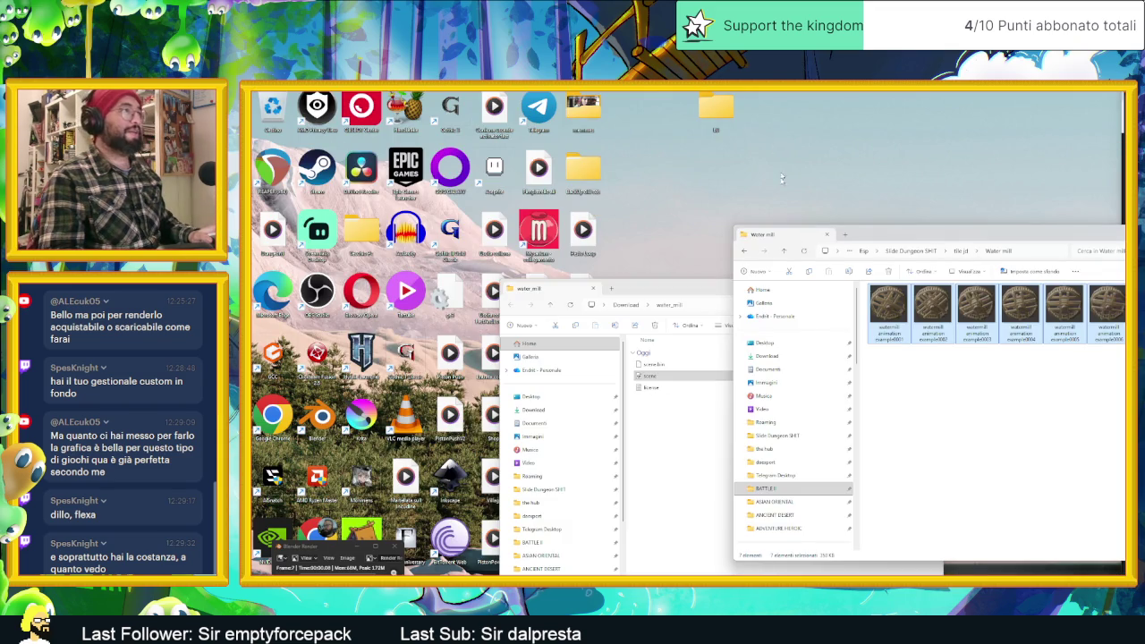
{"action": "key", "text": "alt+Tab"}
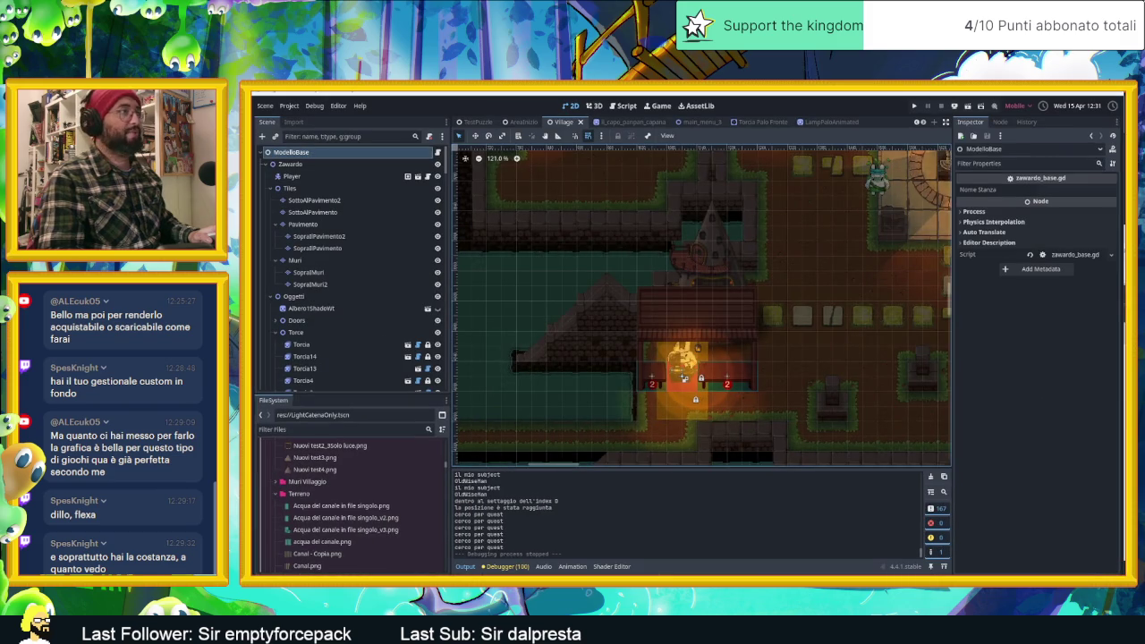
{"action": "left_click", "coordinate": [519, 122]}
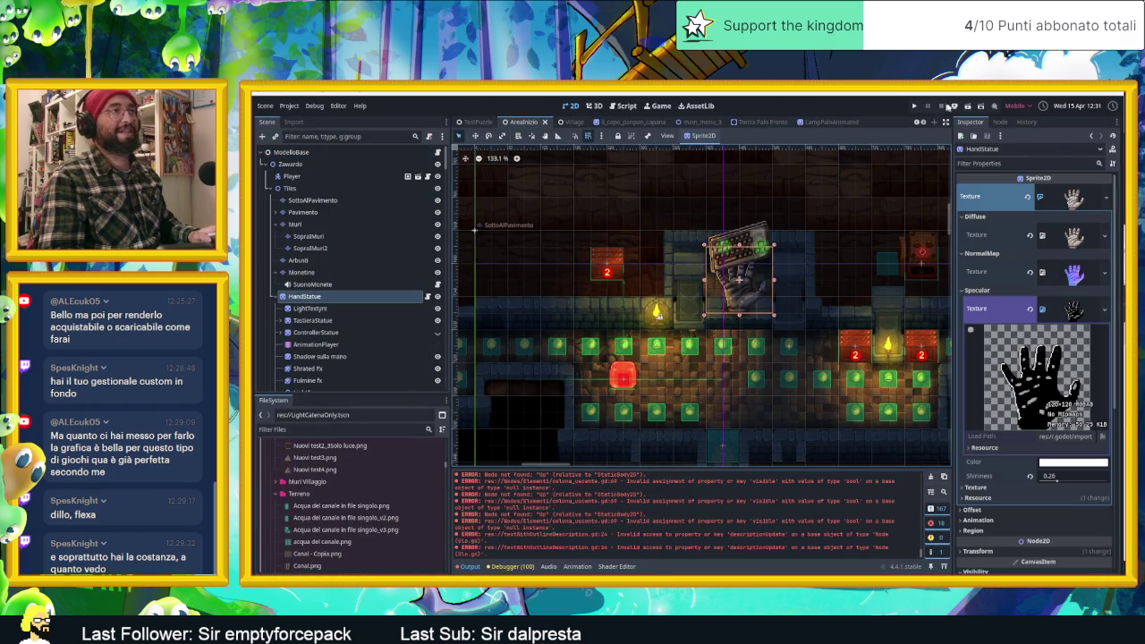
Save the scene and play the game, collecting coins until the counter reads 0007.
{"action": "key", "text": "ctrl+s"}
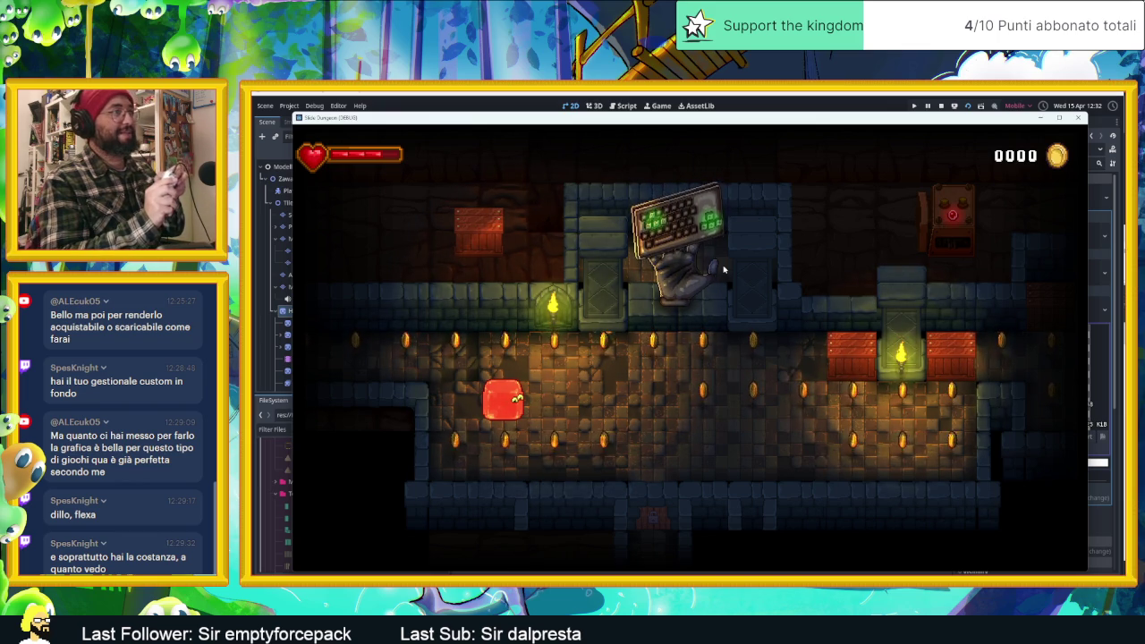
{"action": "key", "text": "Right"}
{"action": "key", "text": "Left"}
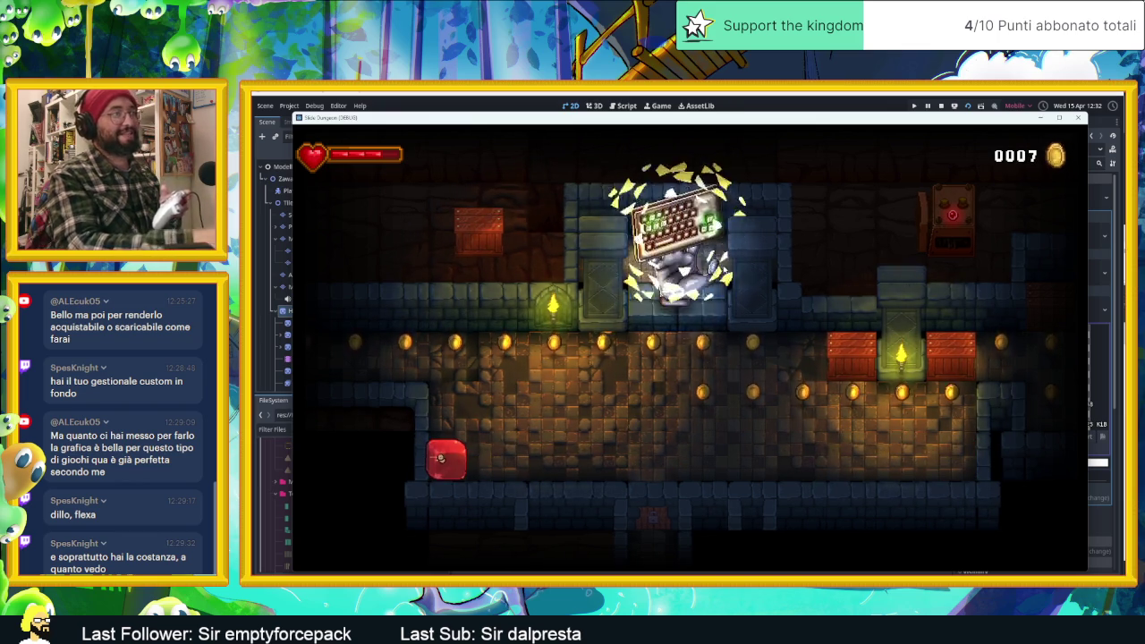
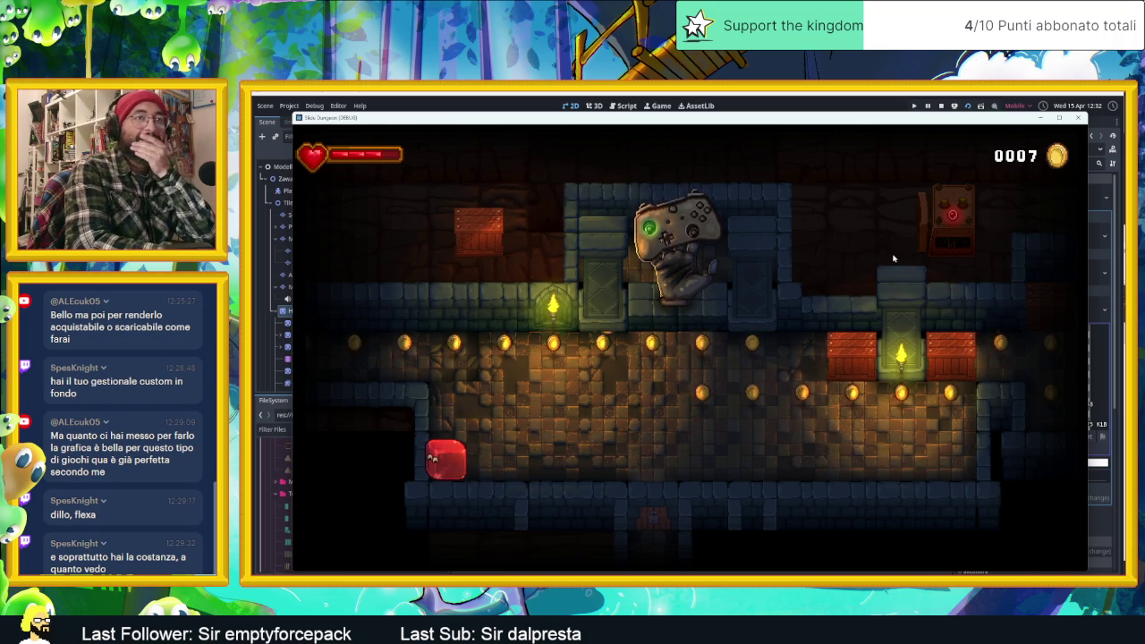
Run the player back and forth across the room to collect the coin row.
{"action": "key", "text": "space"}
{"action": "key", "text": "Right"}
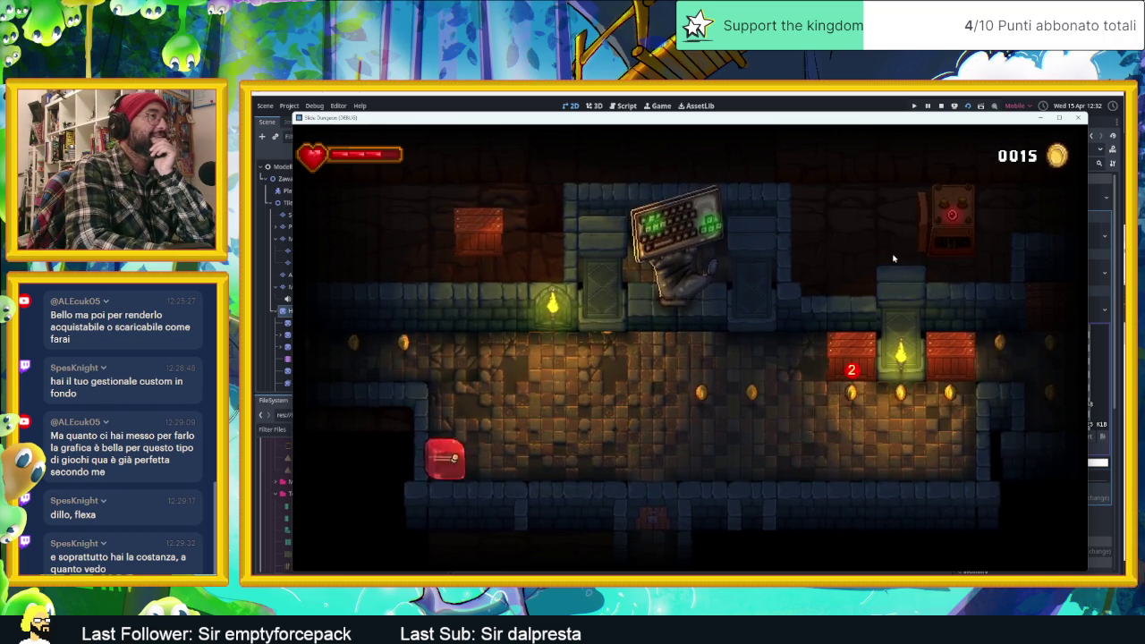
{"action": "key", "text": "Right"}
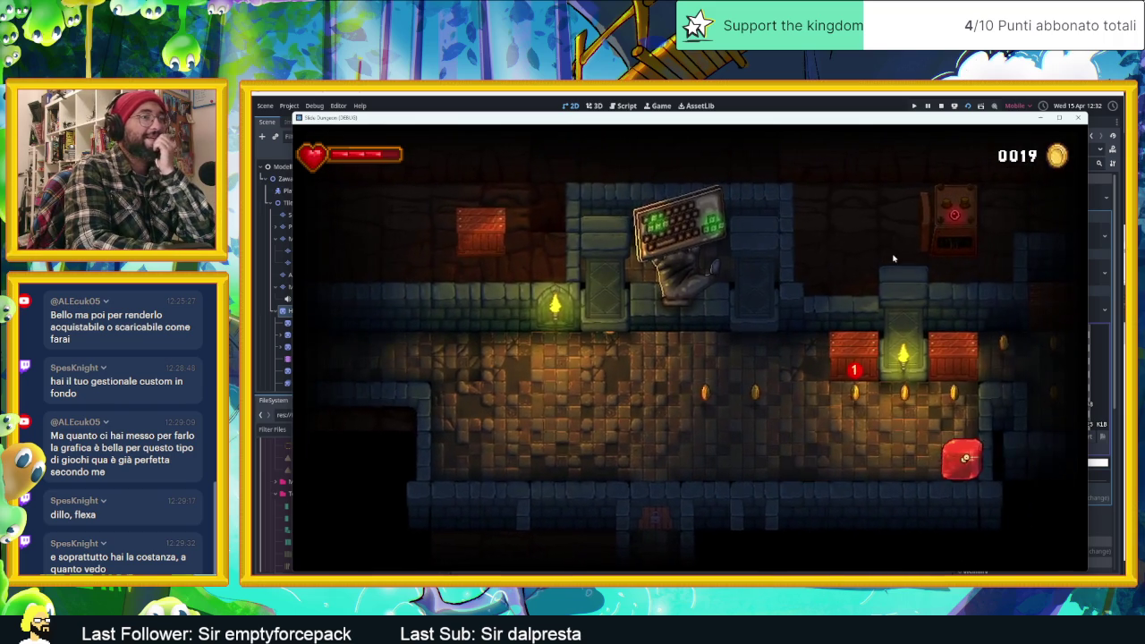
{"action": "key", "text": "Left"}
{"action": "key", "text": "Right"}
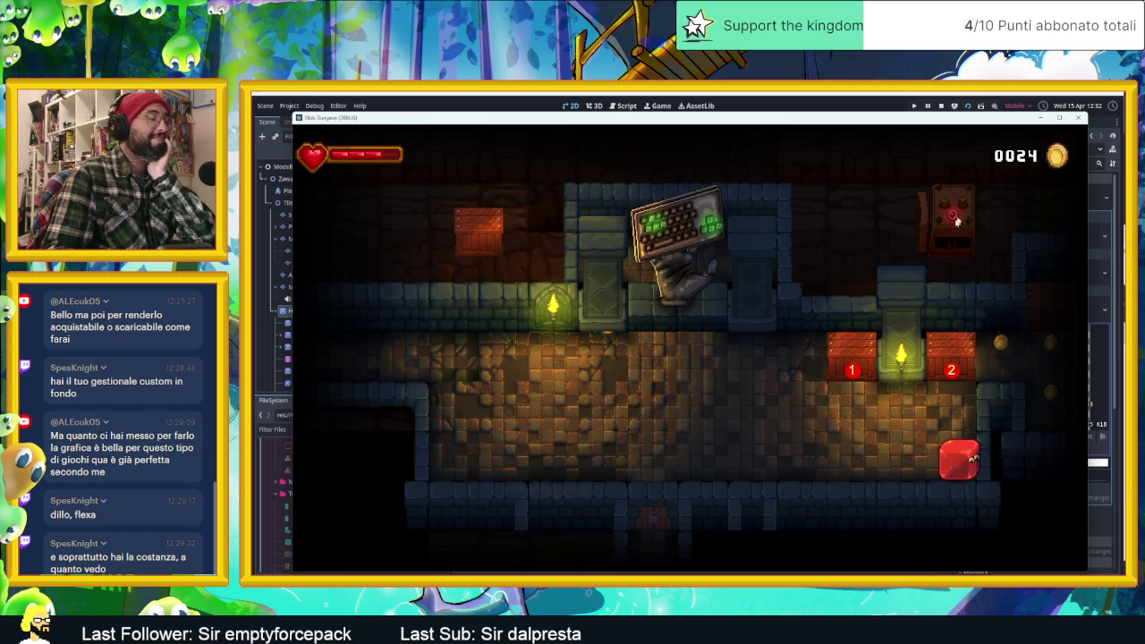
Open the inventory and equip the Heart card in slot two and the Eye card in slot one.
{"action": "key", "text": "i"}
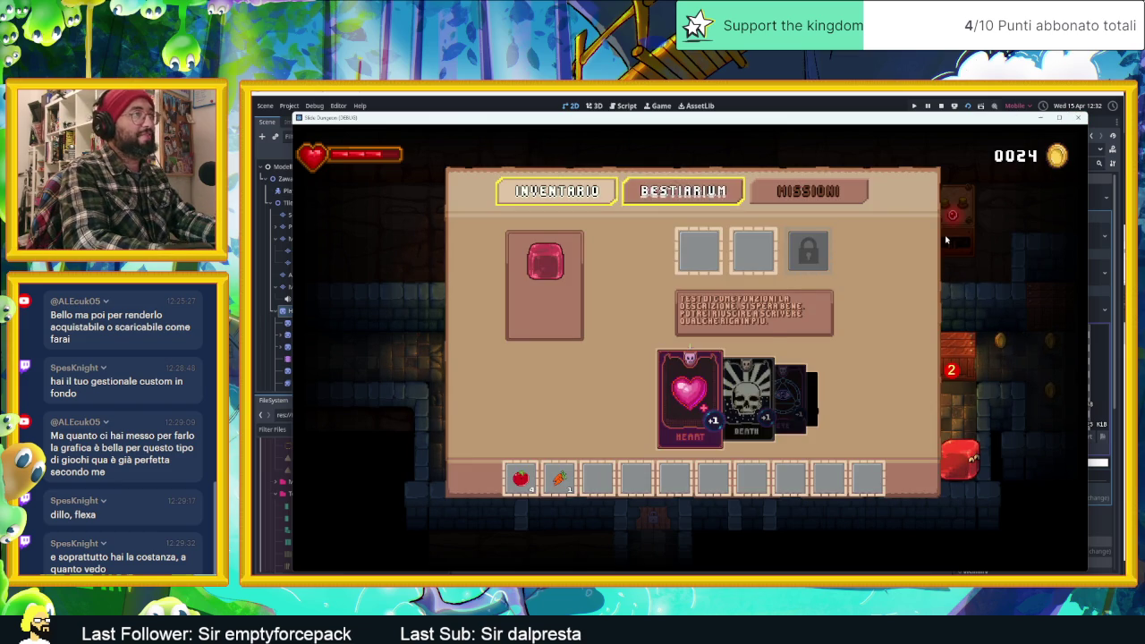
{"action": "key", "text": "Down"}
{"action": "key", "text": "Return"}
{"action": "key", "text": "Right"}
{"action": "key", "text": "Return"}
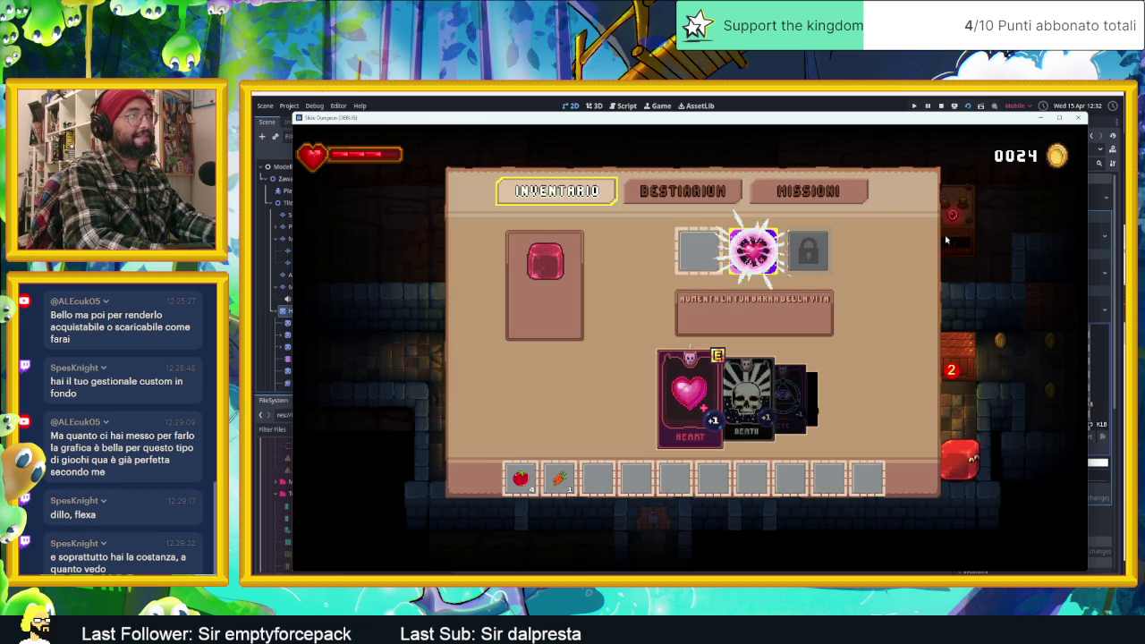
{"action": "key", "text": "Right"}
{"action": "key", "text": "Right"}
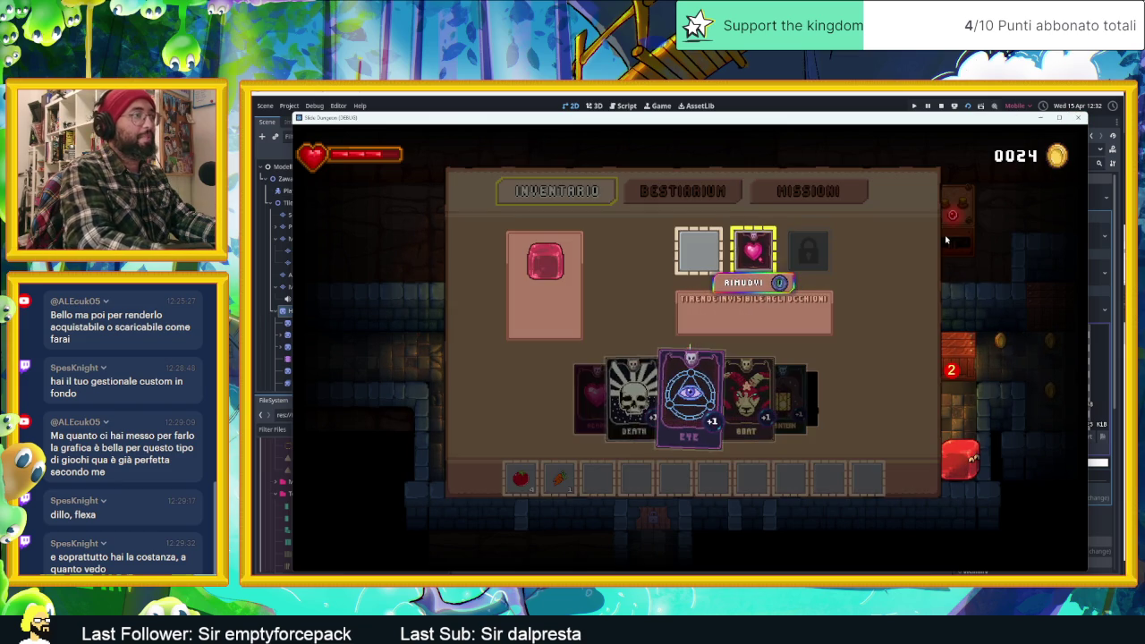
{"action": "key", "text": "Left"}
{"action": "key", "text": "Return"}
Glance at the Bestiarium and Missioni pages, then stop the game and return to the editor.
{"action": "key", "text": "Right"}
{"action": "key", "text": "Tab"}
{"action": "key", "text": "Tab"}
{"action": "key", "text": "Left"}
{"action": "key", "text": "Left"}
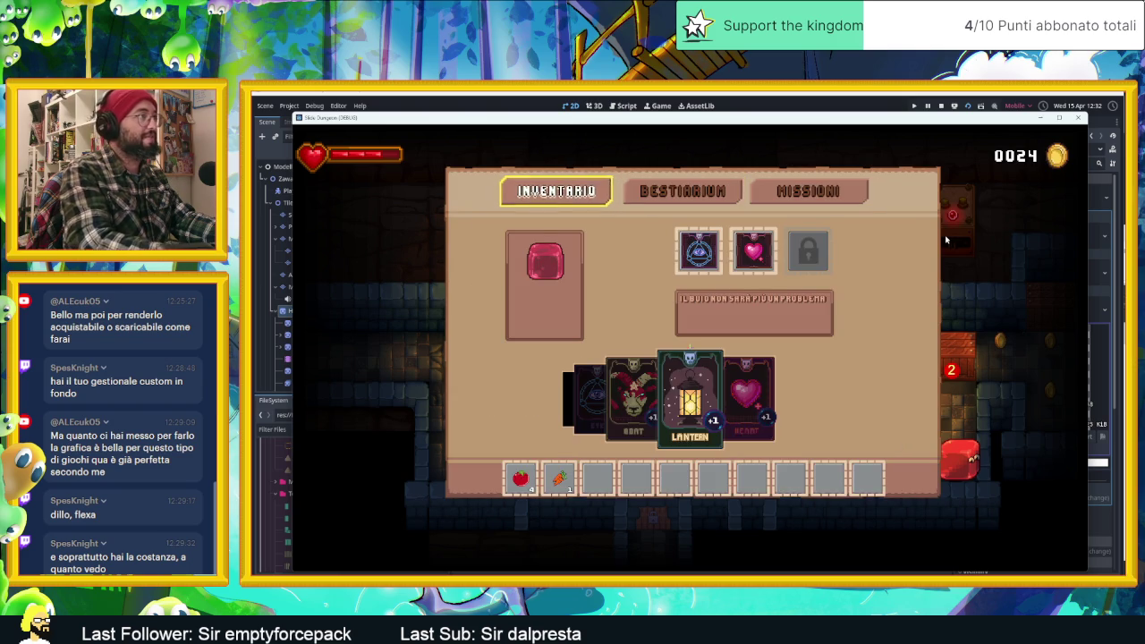
{"action": "left_click", "coordinate": [1078, 118]}
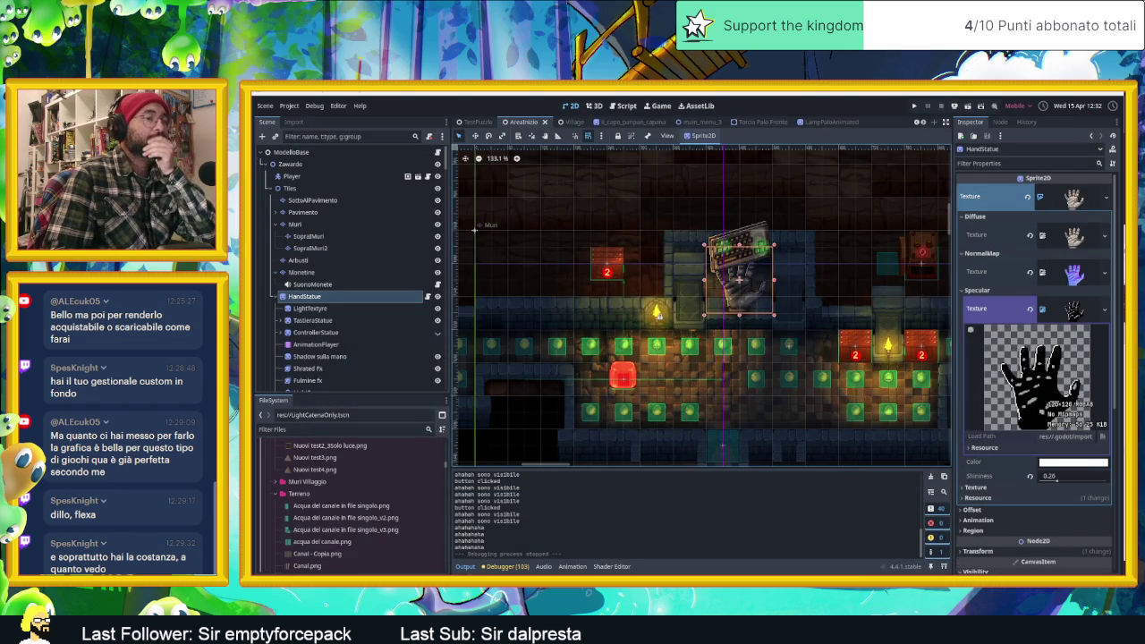
Bring up the watermill animation and flip between frames 1 and 2 to compare poses.
{"action": "key", "text": "alt+Tab"}
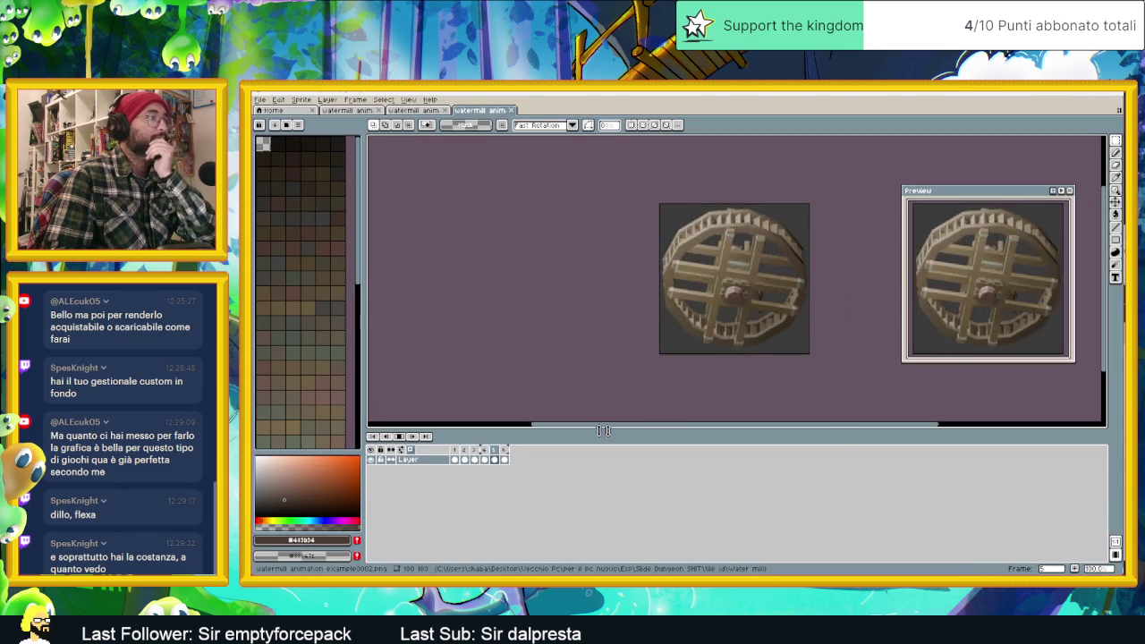
{"action": "left_click", "coordinate": [454, 456]}
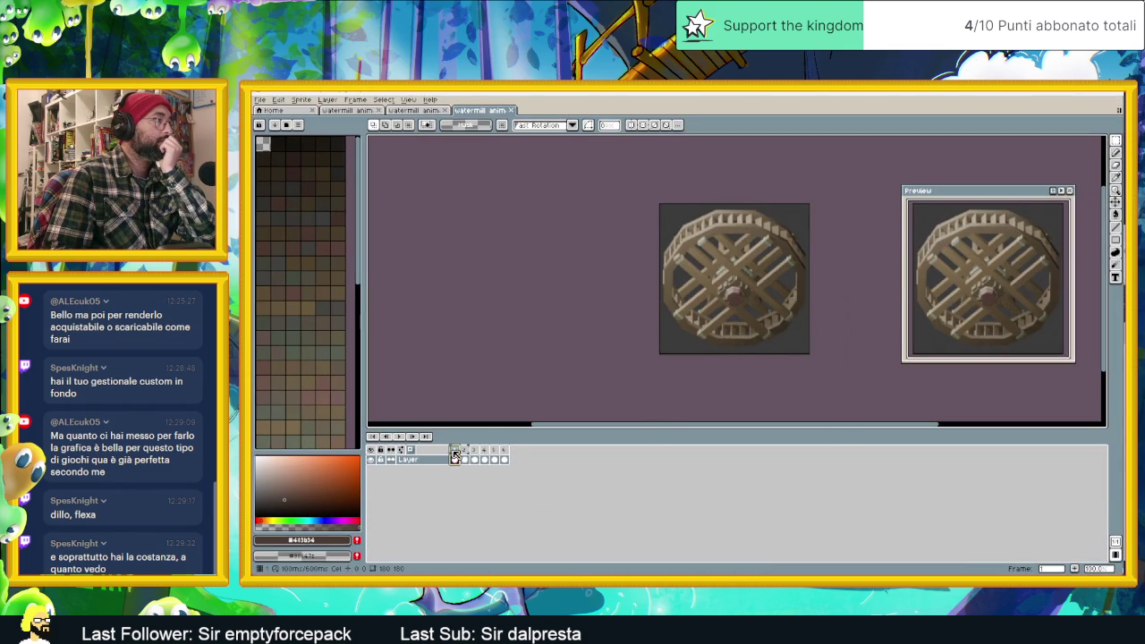
{"action": "left_click", "coordinate": [466, 450]}
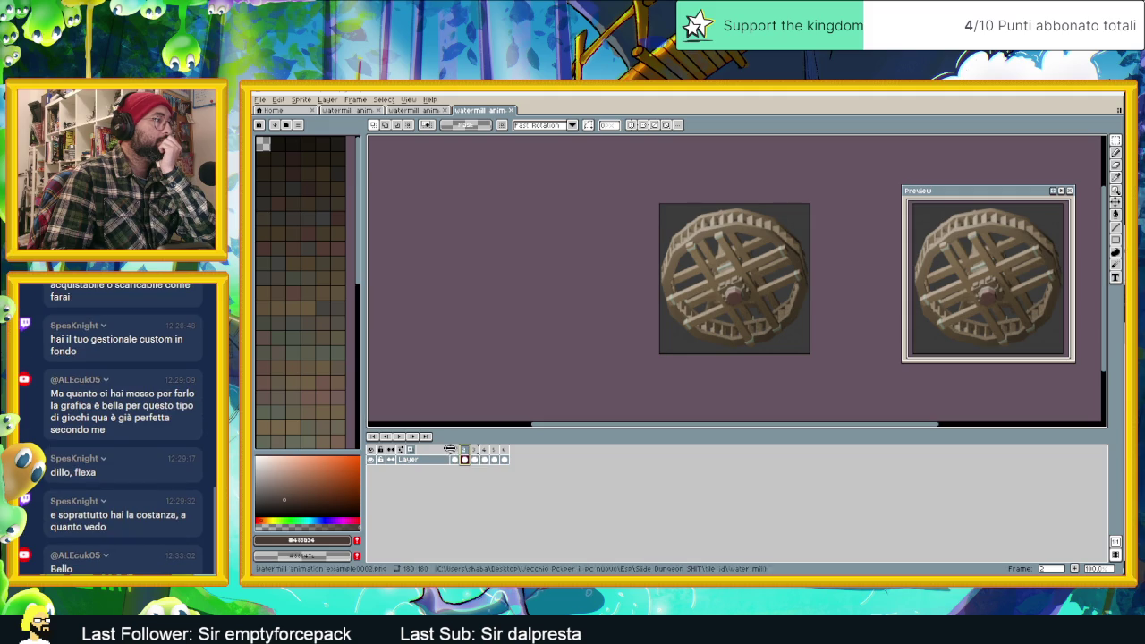
{"action": "left_click", "coordinate": [457, 452]}
{"action": "left_click", "coordinate": [465, 452]}
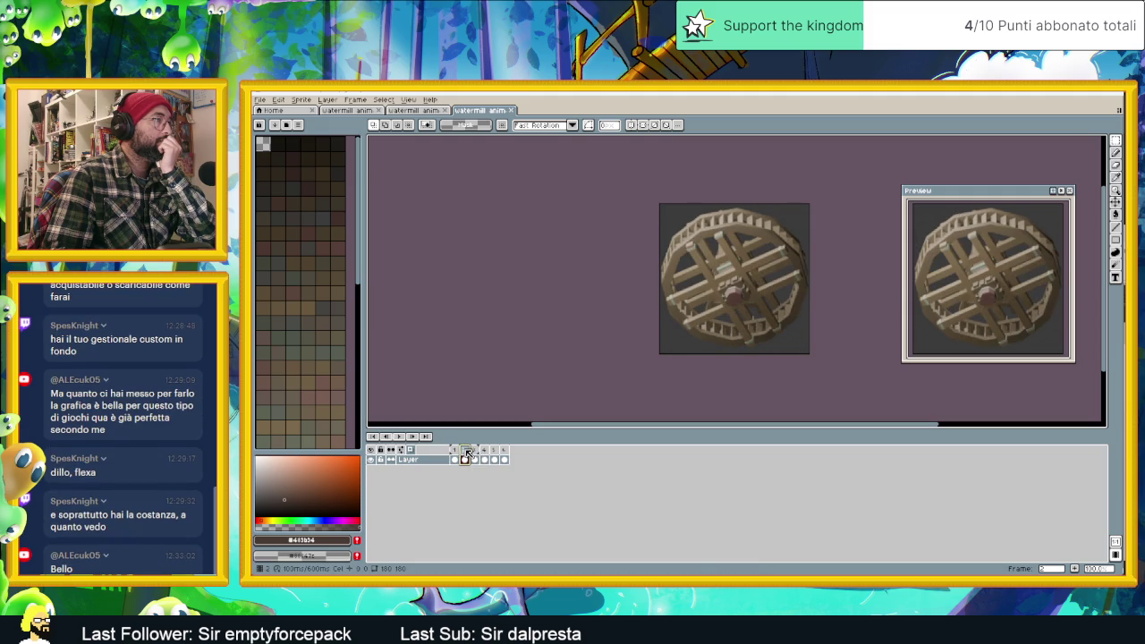
{"action": "left_click", "coordinate": [455, 456]}
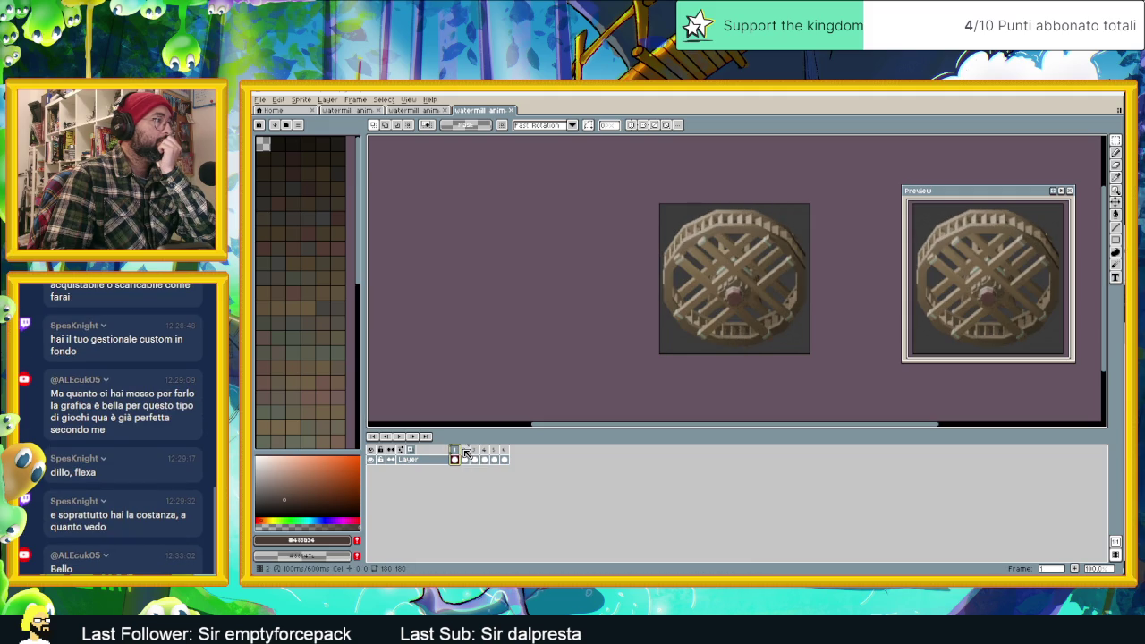
Step through frames 2 to 6, compare frame 6 with frame 1, and preview the loop.
{"action": "left_click", "coordinate": [465, 450]}
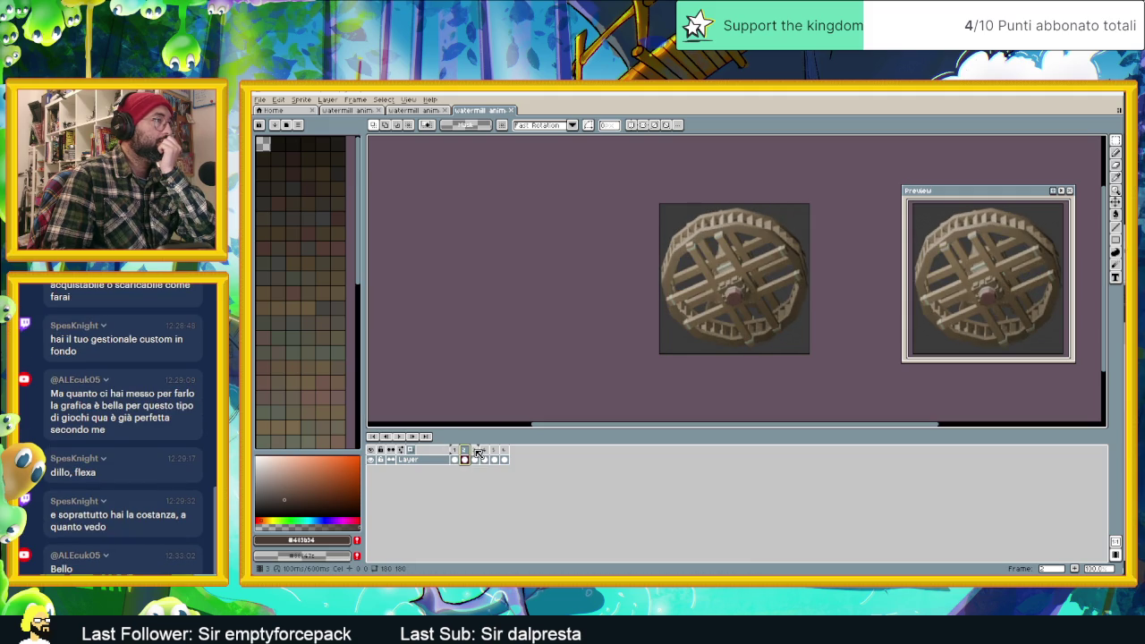
{"action": "left_click", "coordinate": [479, 453]}
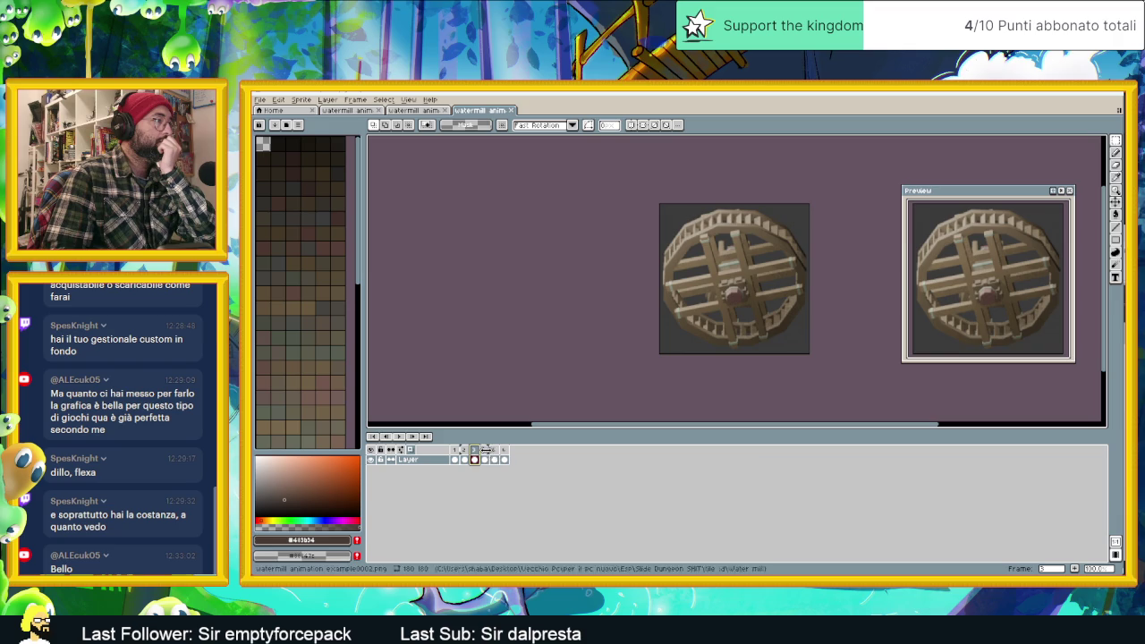
{"action": "left_click", "coordinate": [486, 455]}
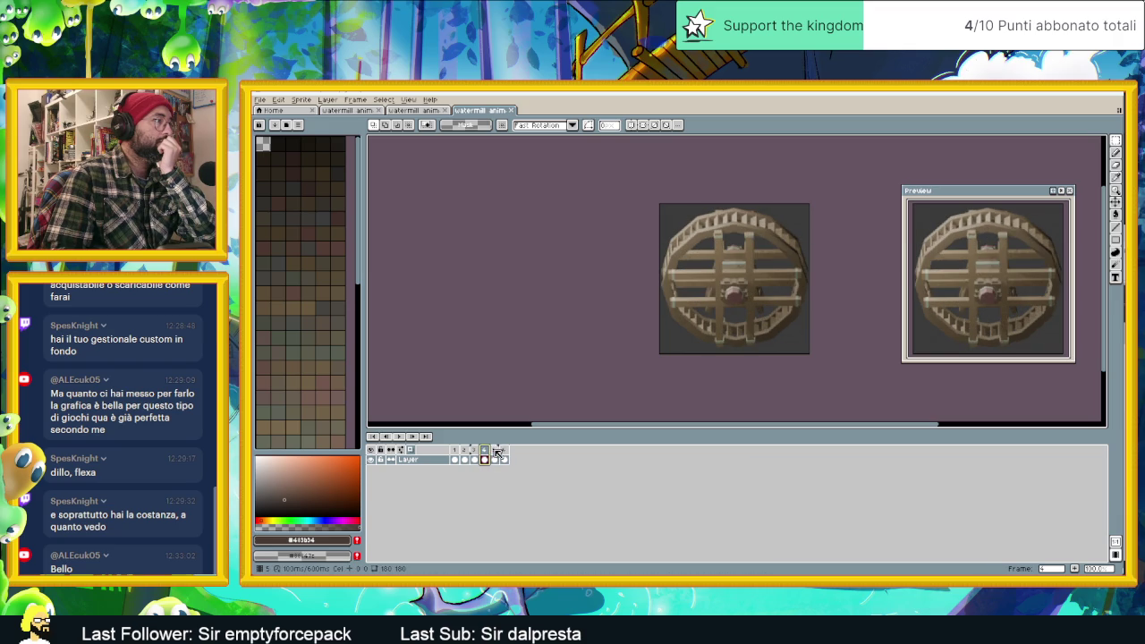
{"action": "left_click", "coordinate": [496, 456]}
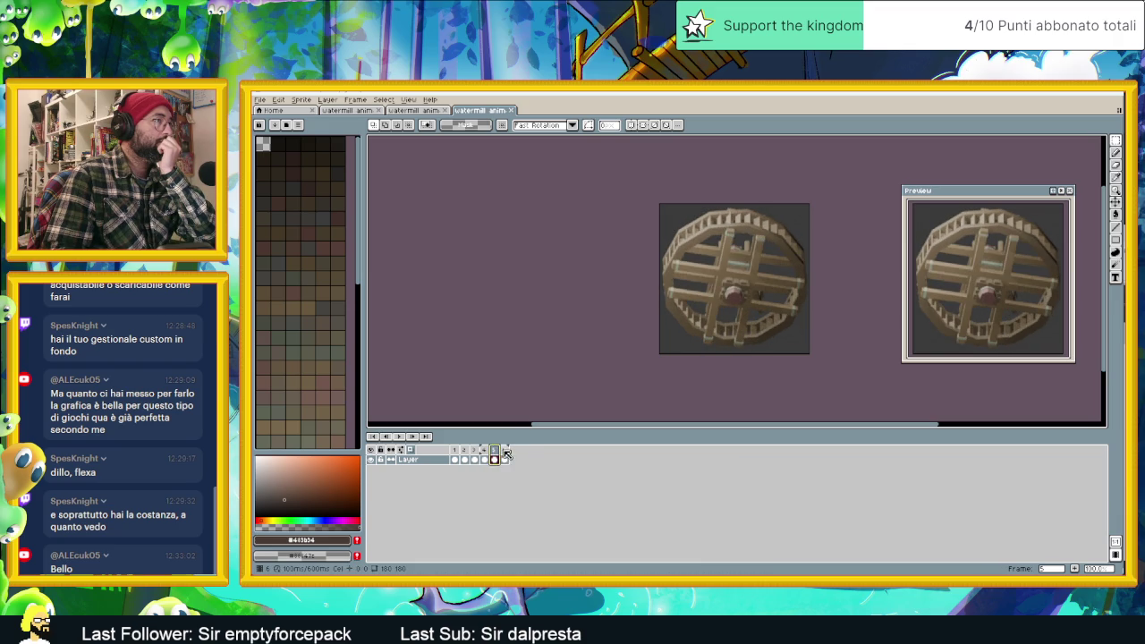
{"action": "left_click", "coordinate": [457, 455]}
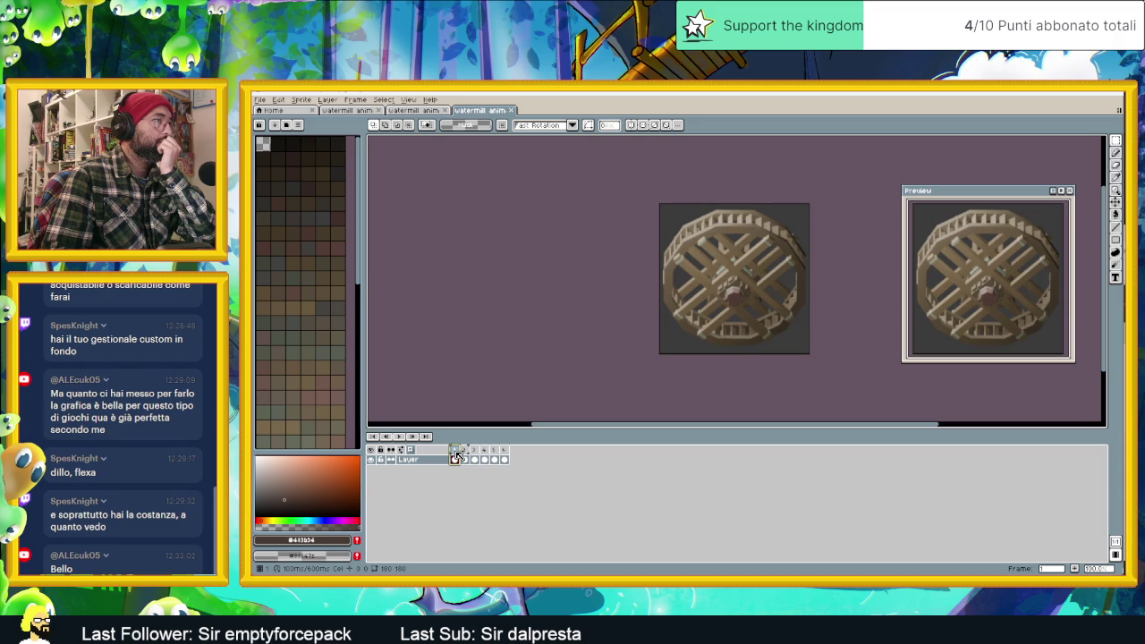
{"action": "left_click", "coordinate": [505, 456]}
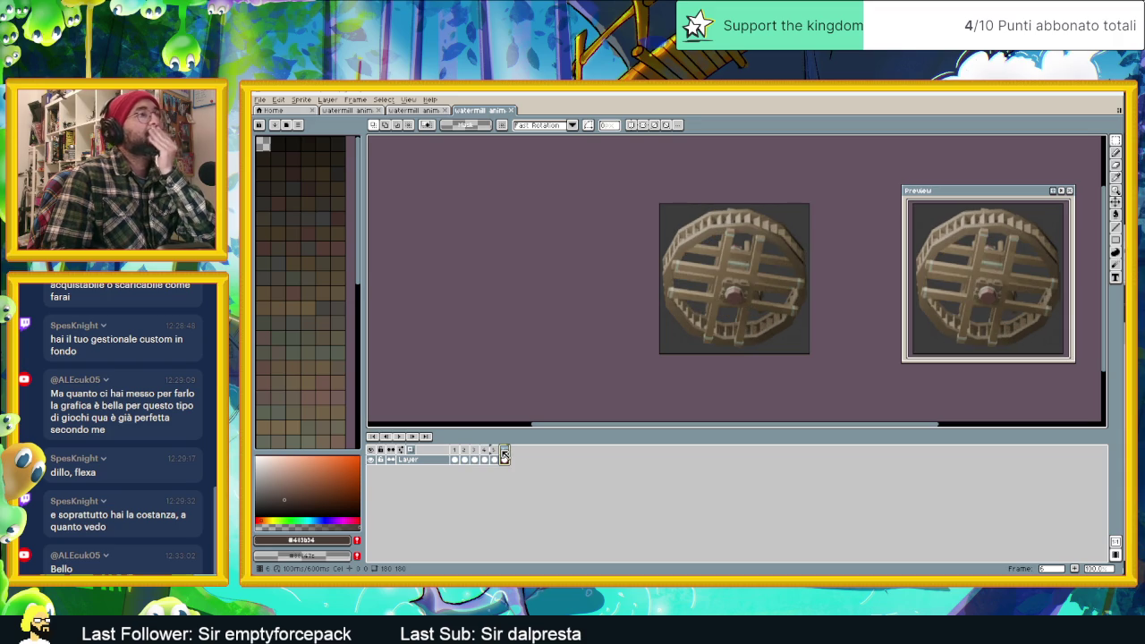
{"action": "key", "text": "Return"}
{"action": "key", "text": "Return"}
{"action": "key", "text": "Return"}
{"action": "key", "text": "Return"}
{"action": "key", "text": "Return"}
{"action": "key", "text": "Return"}
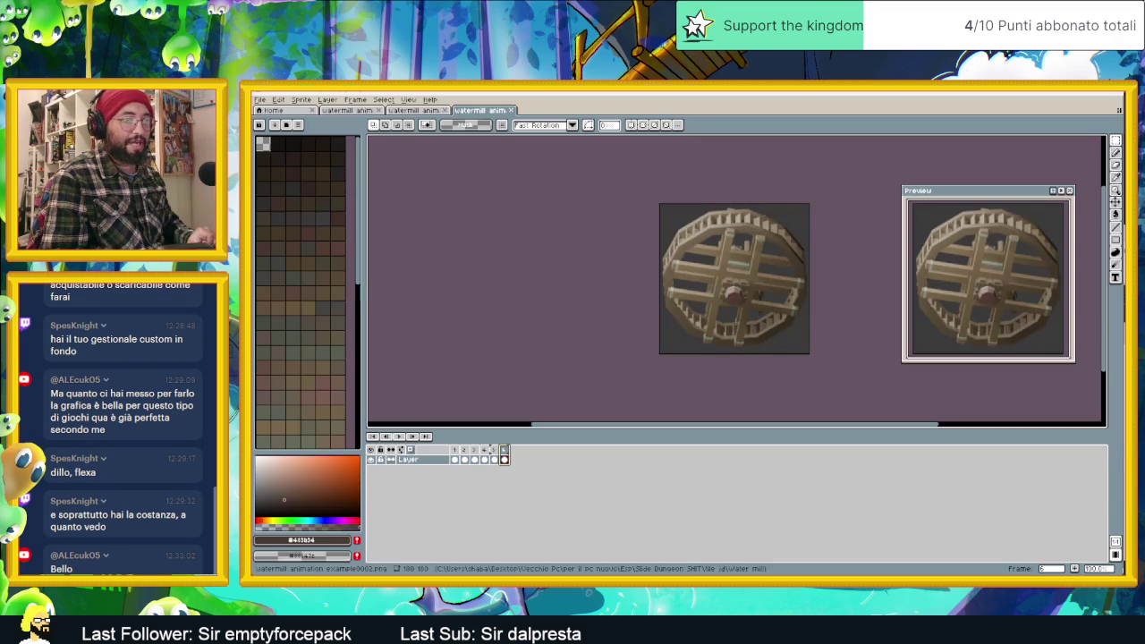
{"action": "key", "text": "alt+Tab"}
Rewind and play the wheel's dissolve animation in Blender to preview it.
{"action": "scroll", "coordinate": [820, 265], "scroll_direction": "down", "scroll_amount": 3}
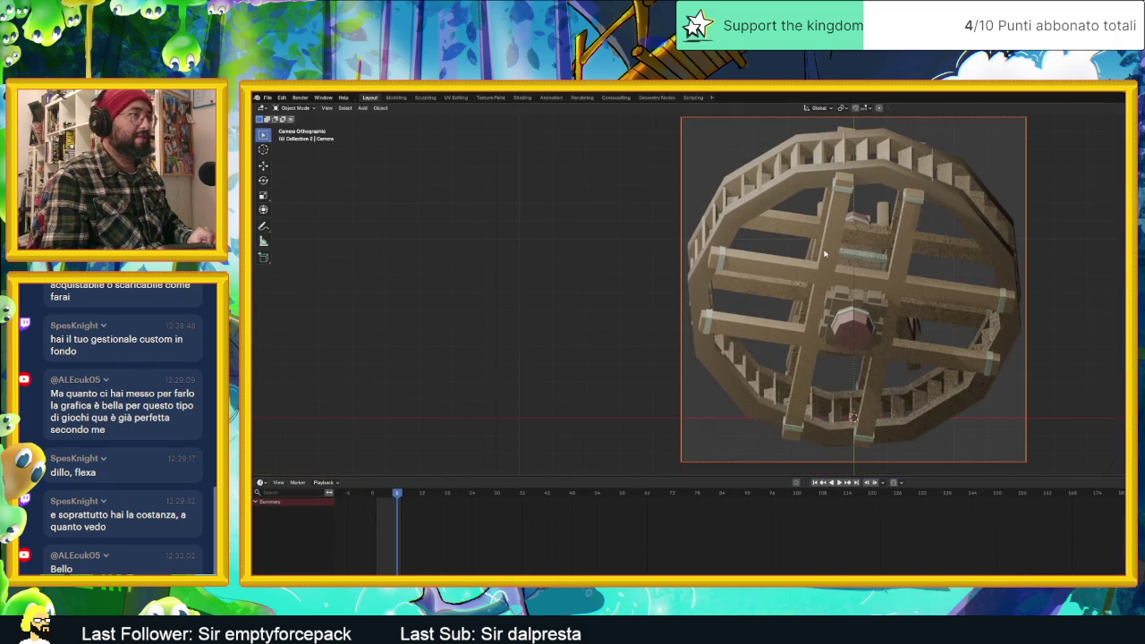
{"action": "scroll", "coordinate": [820, 264], "scroll_direction": "down", "scroll_amount": 1}
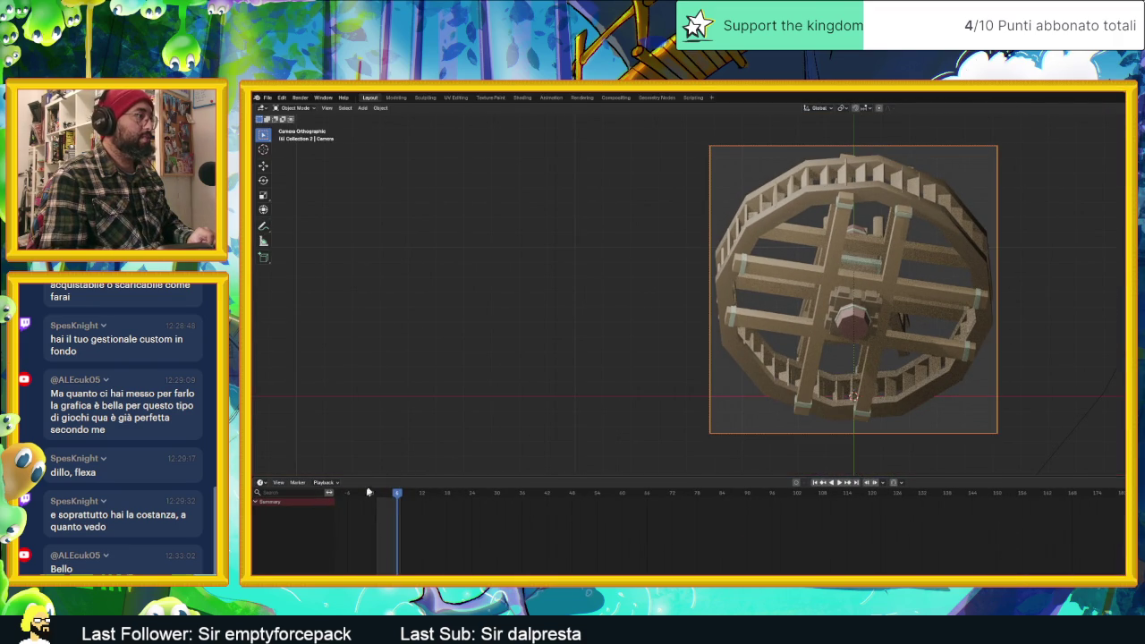
{"action": "left_click_drag", "start_coordinate": [395, 495], "coordinate": [372, 495]}
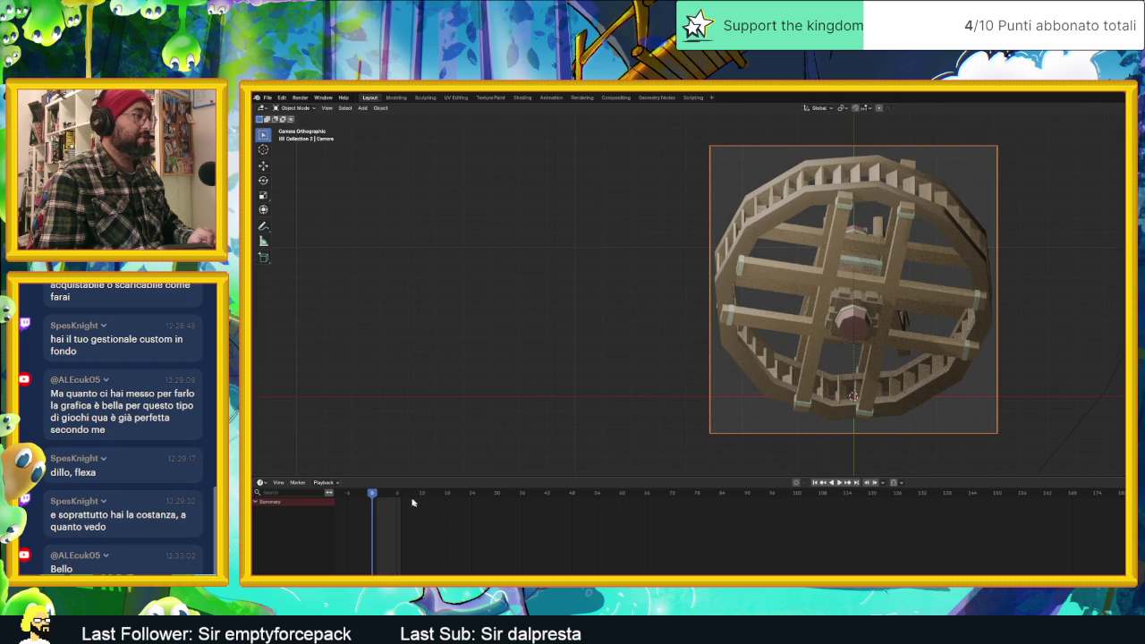
{"action": "key", "text": "space"}
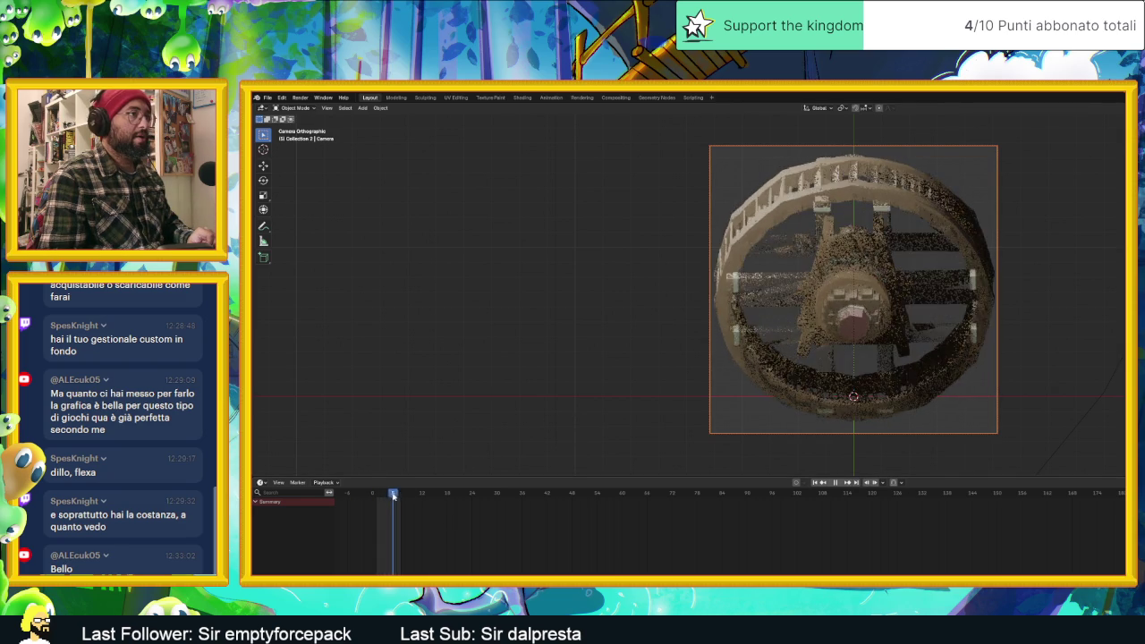
{"action": "left_click_drag", "start_coordinate": [409, 498], "coordinate": [367, 499]}
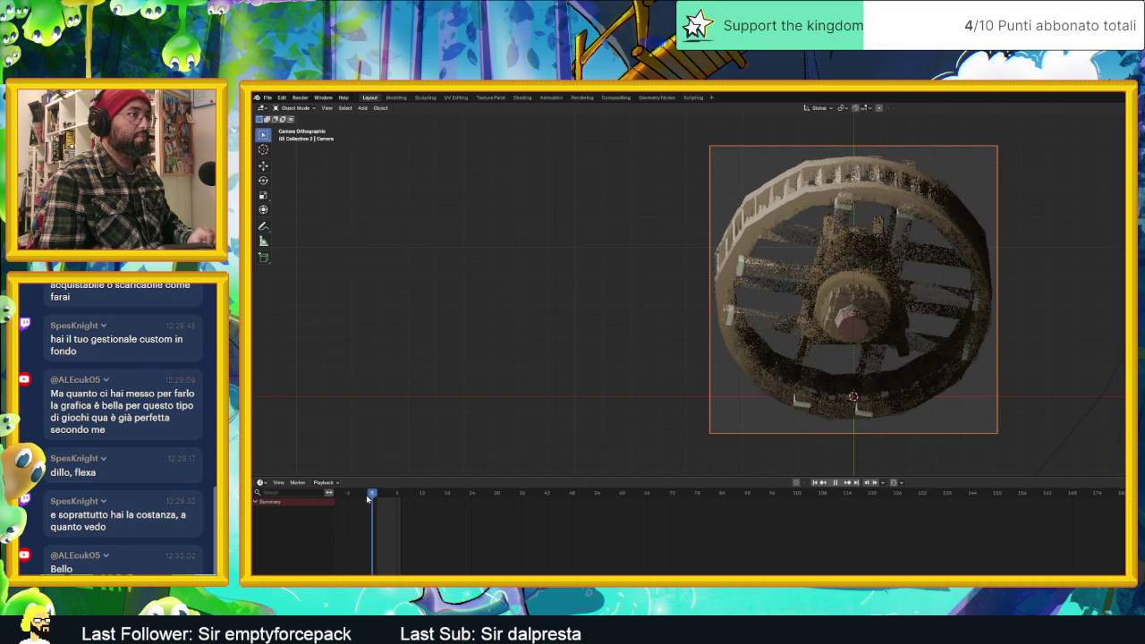
{"action": "key", "text": "space"}
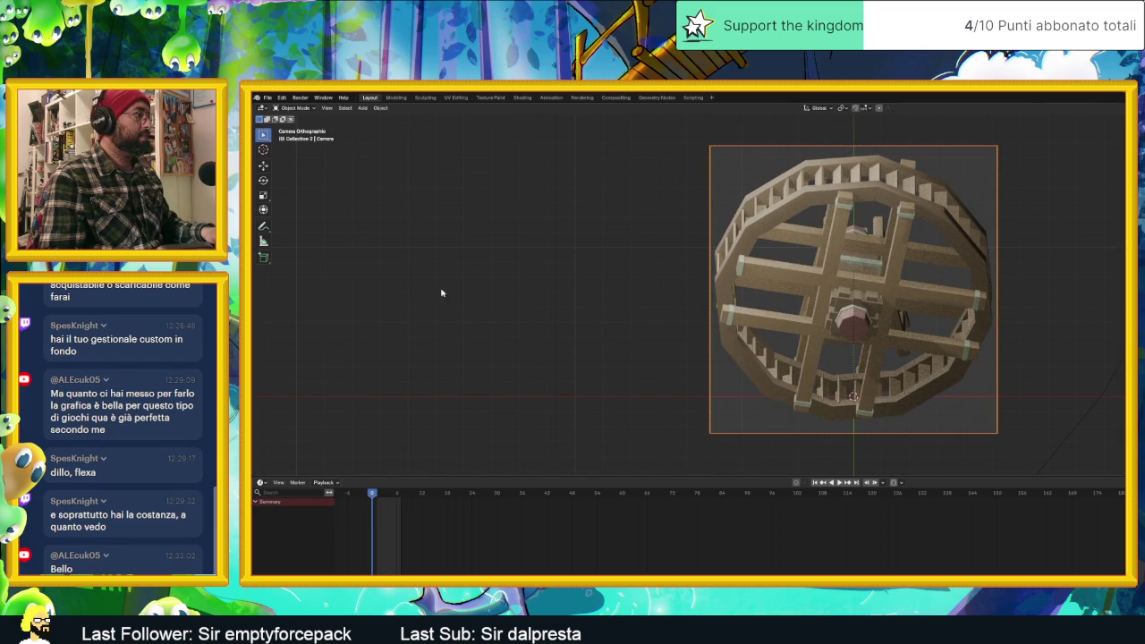
{"action": "left_click", "coordinate": [301, 98]}
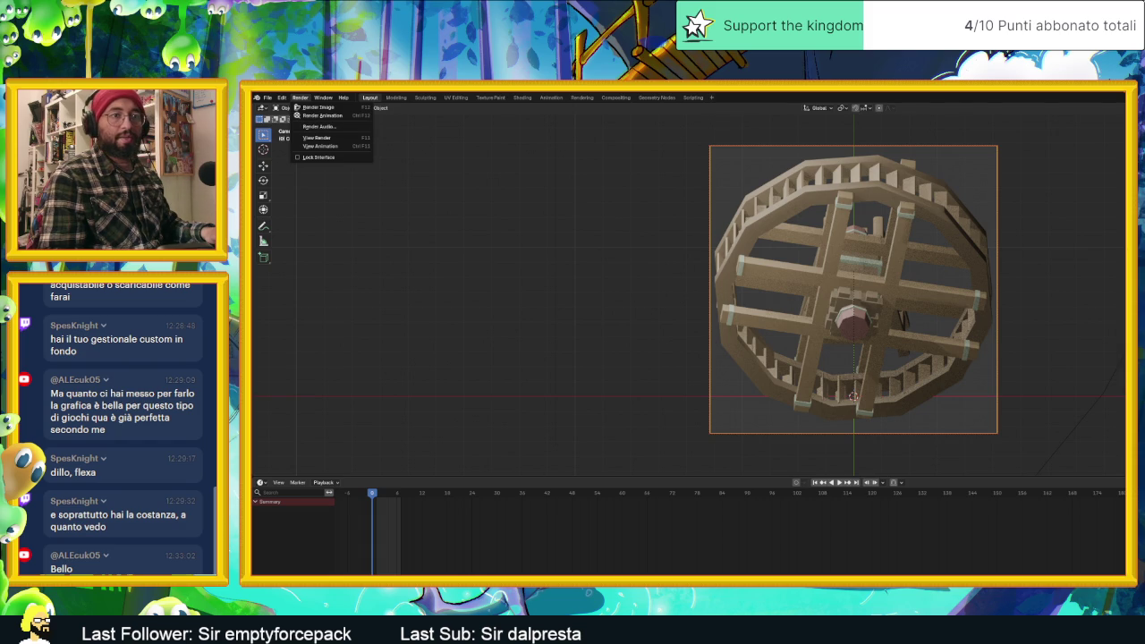
{"action": "key", "text": "Escape"}
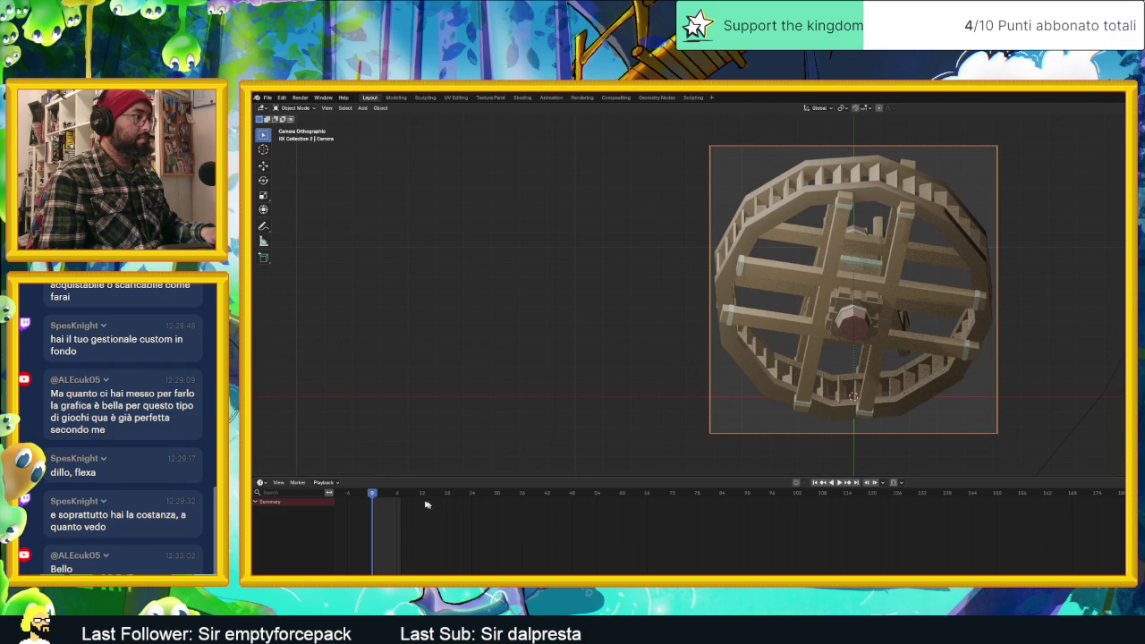
{"action": "key", "text": "space"}
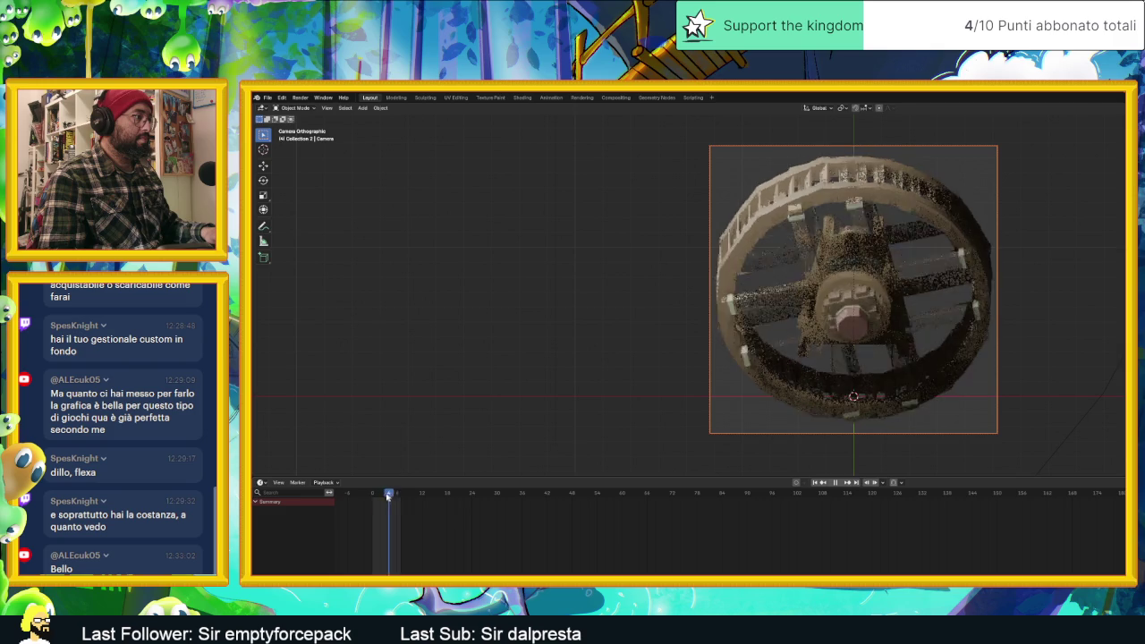
{"action": "key", "text": "Escape"}
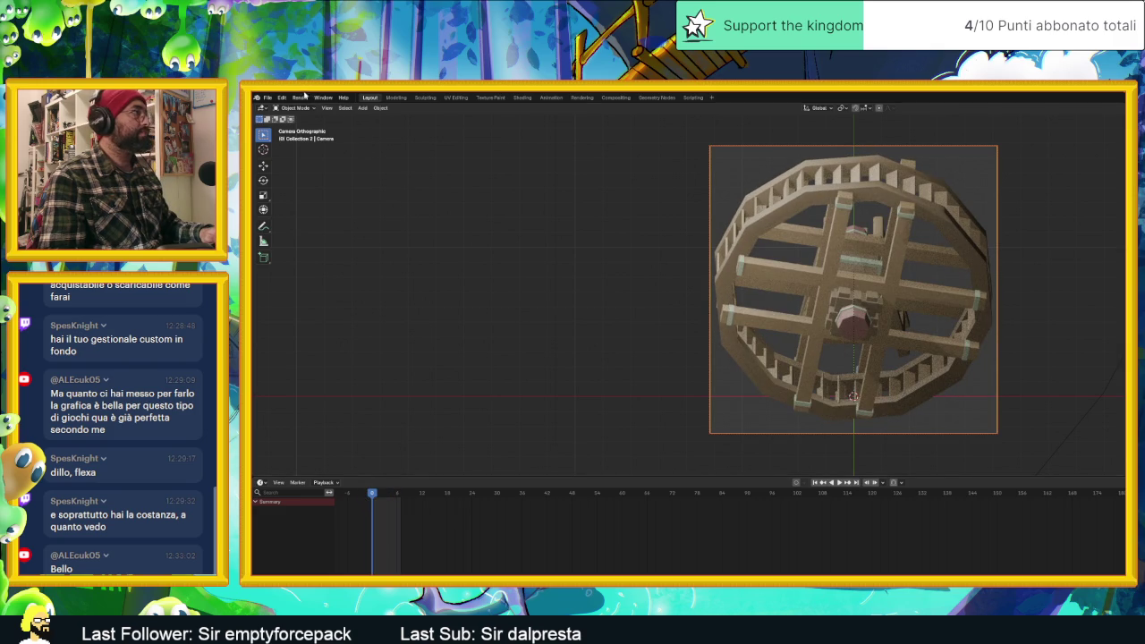
Render the wheel animation and drag the render result window fully into view.
{"action": "left_click", "coordinate": [301, 96]}
{"action": "left_click", "coordinate": [340, 117]}
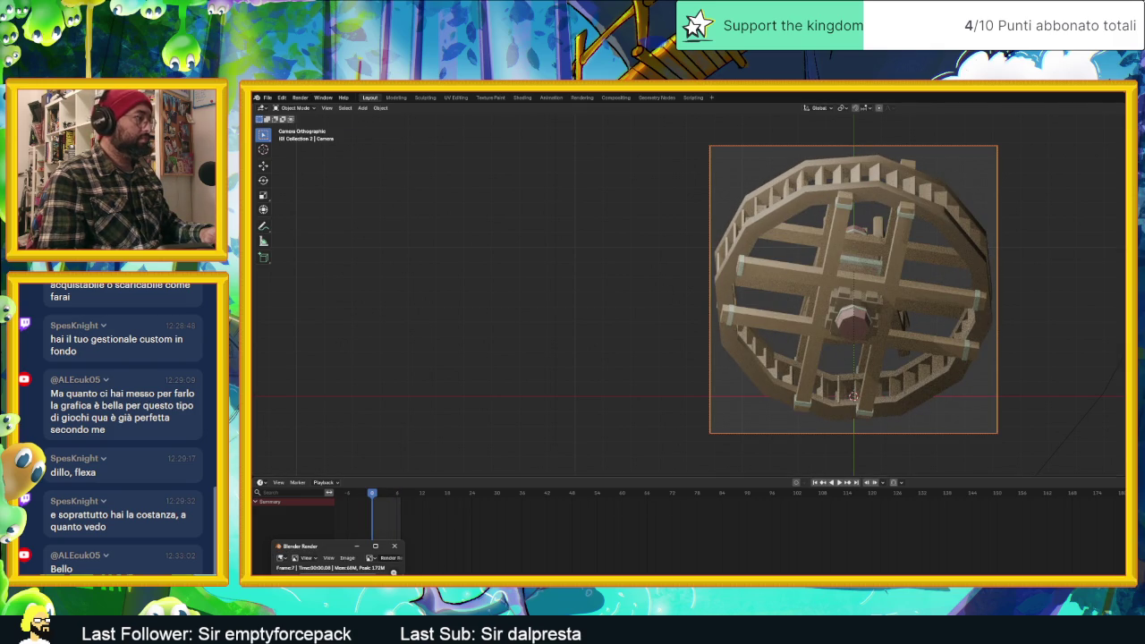
{"action": "left_click_drag", "start_coordinate": [337, 542], "coordinate": [400, 426]}
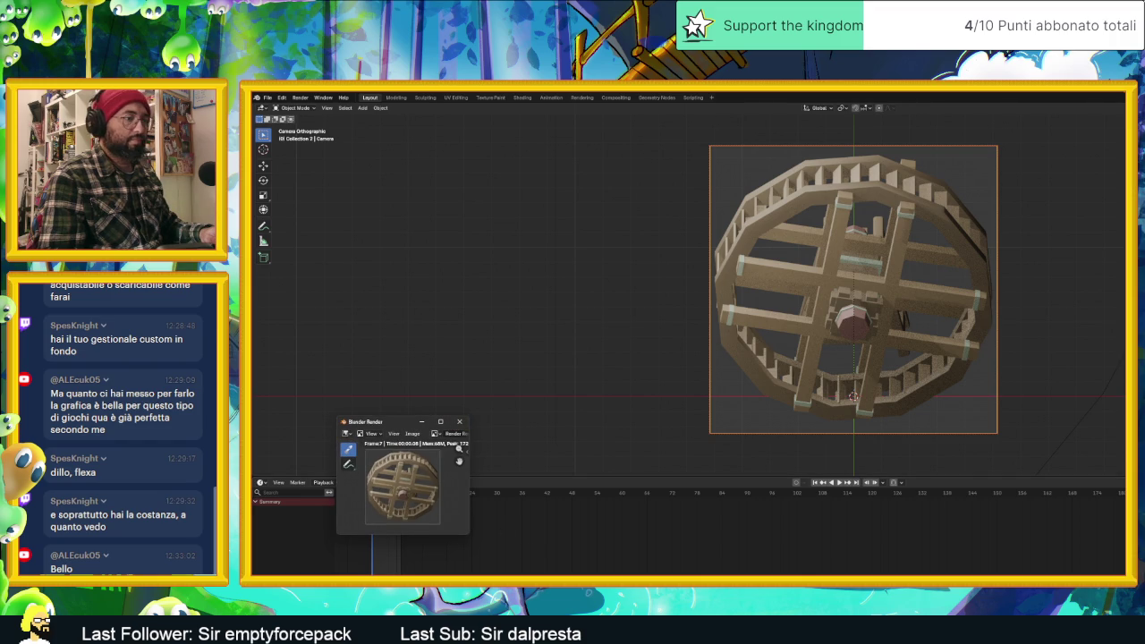
{"action": "key", "text": "alt+Tab"}
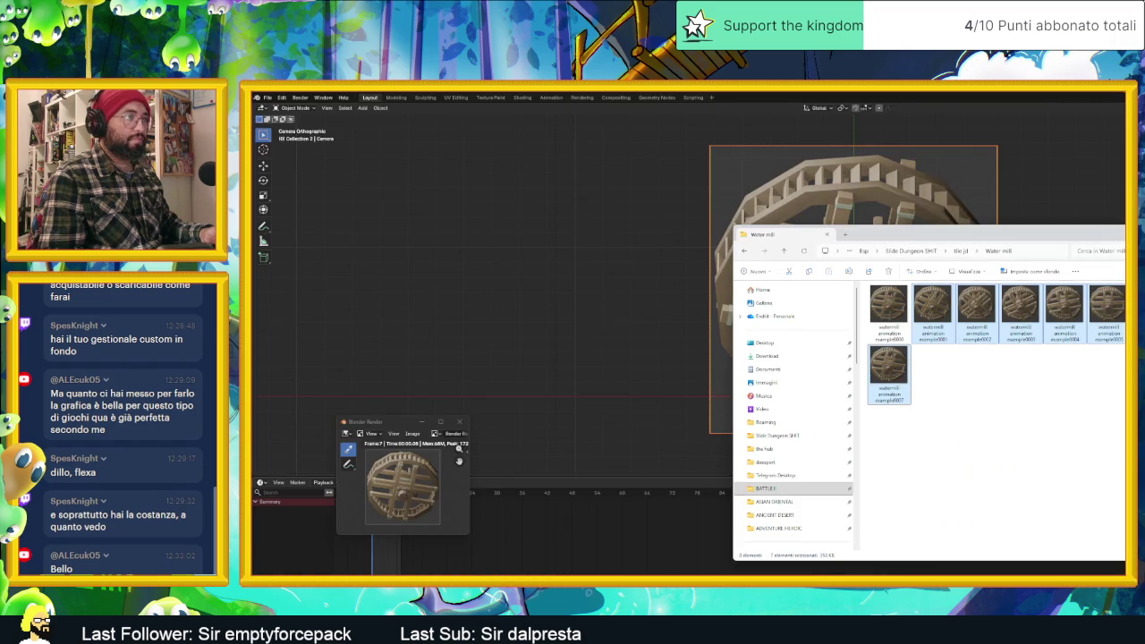
Open all the rendered frame images in Aseprite and close the two older watermill sprites.
{"action": "left_click", "coordinate": [942, 470]}
{"action": "left_click", "coordinate": [892, 361]}
{"action": "key", "text": "ctrl+a"}
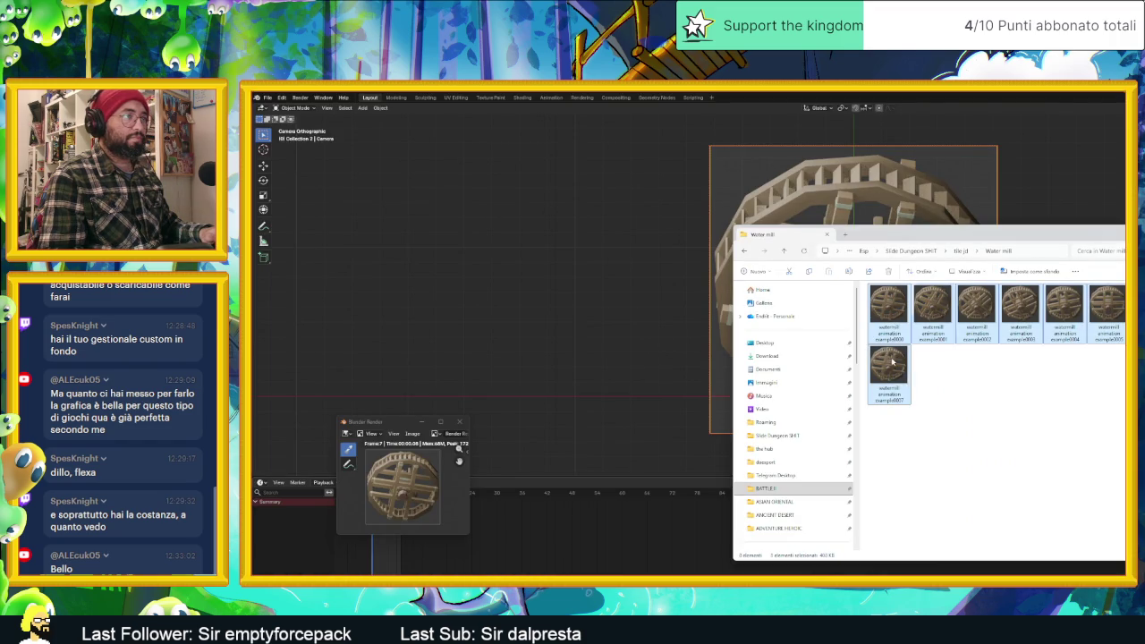
{"action": "key", "text": "Return"}
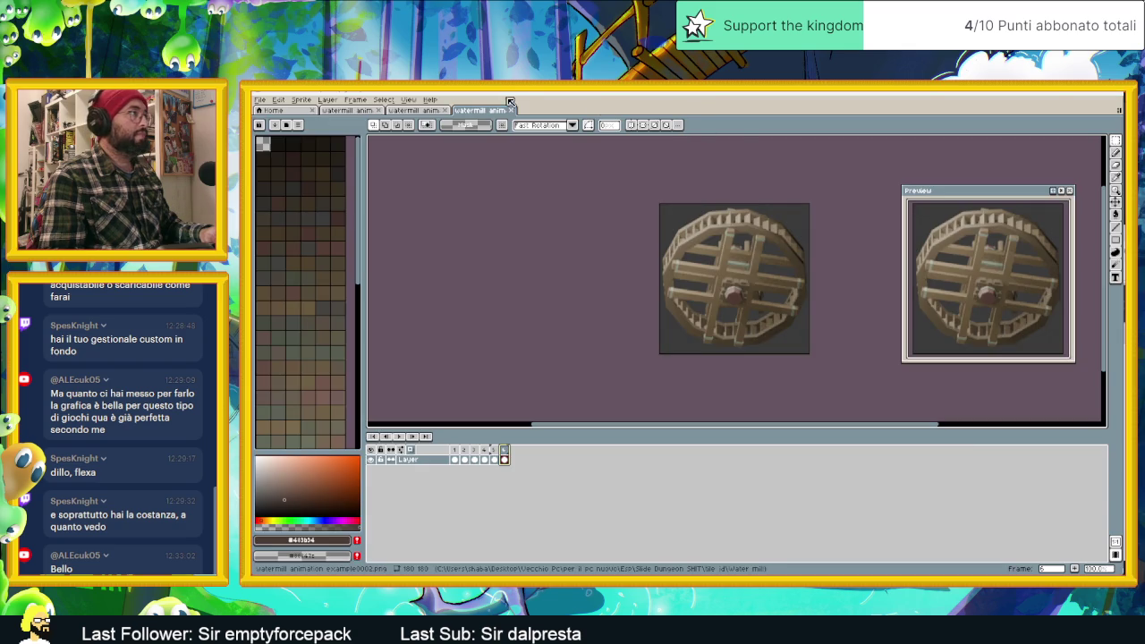
{"action": "left_click", "coordinate": [448, 110]}
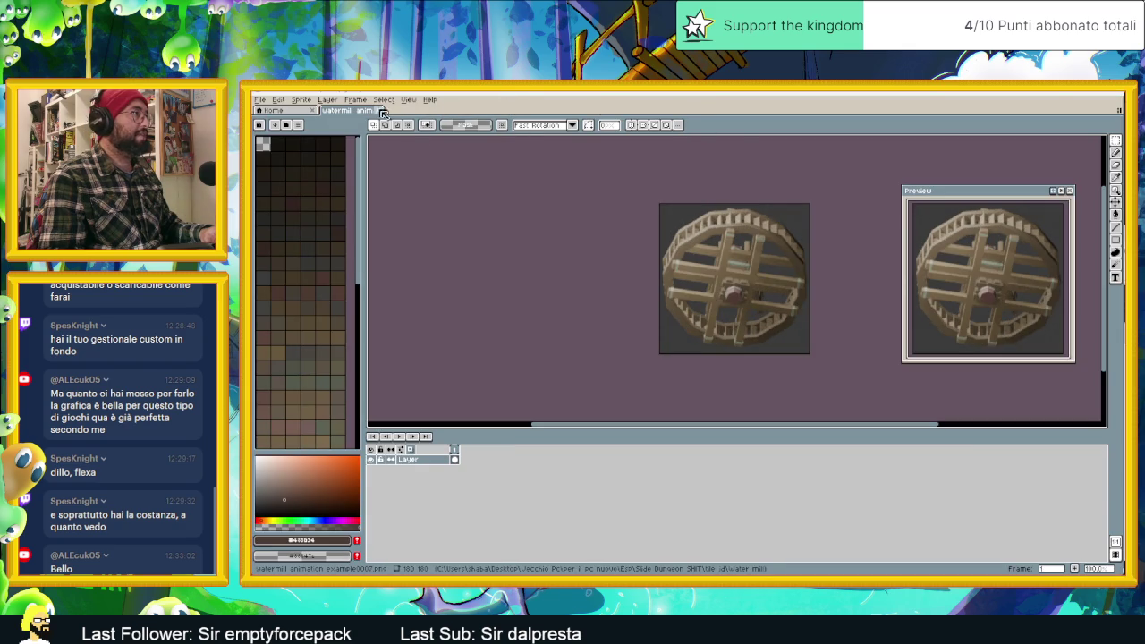
{"action": "left_click", "coordinate": [383, 111]}
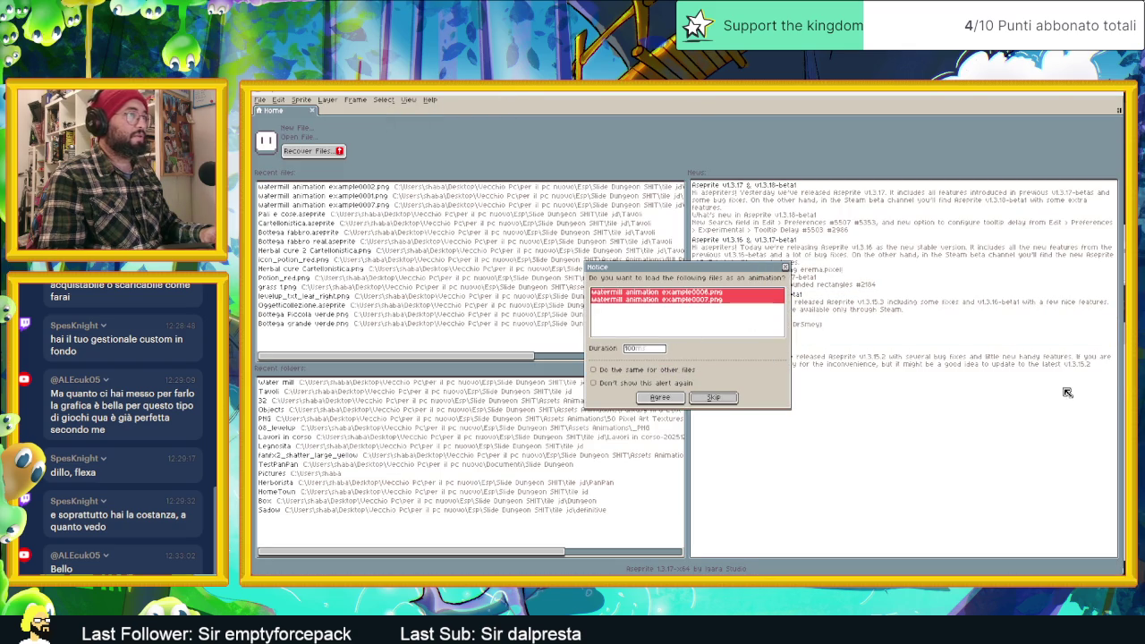
Drop the frame images into Aseprite and agree to load them as one animation.
{"action": "key", "text": "alt+Tab"}
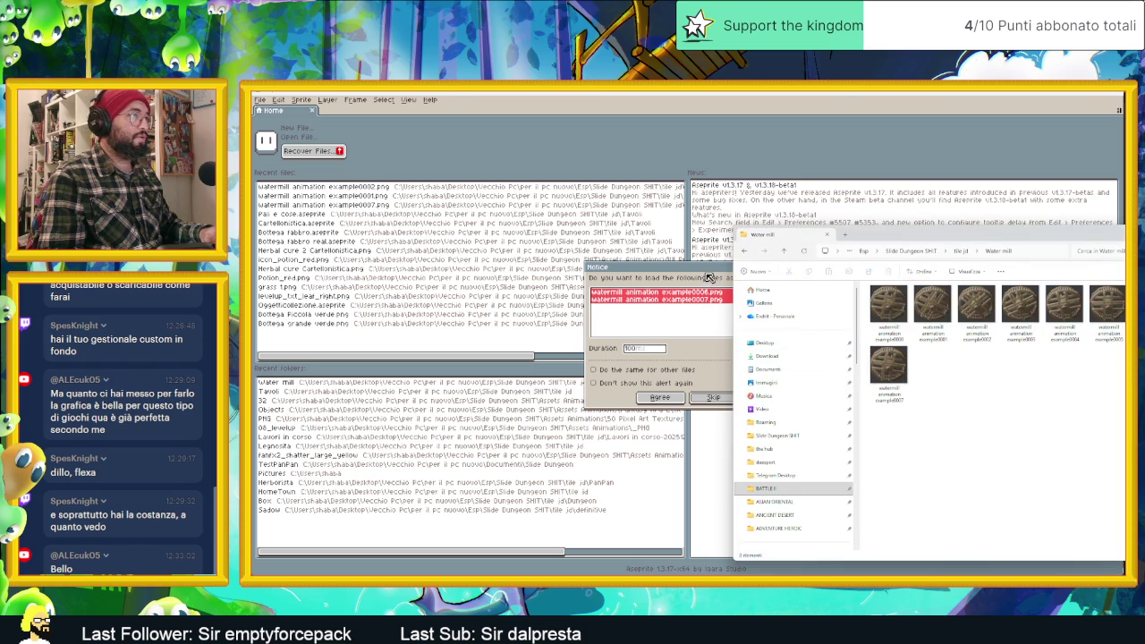
{"action": "left_click_drag", "start_coordinate": [709, 283], "coordinate": [649, 313]}
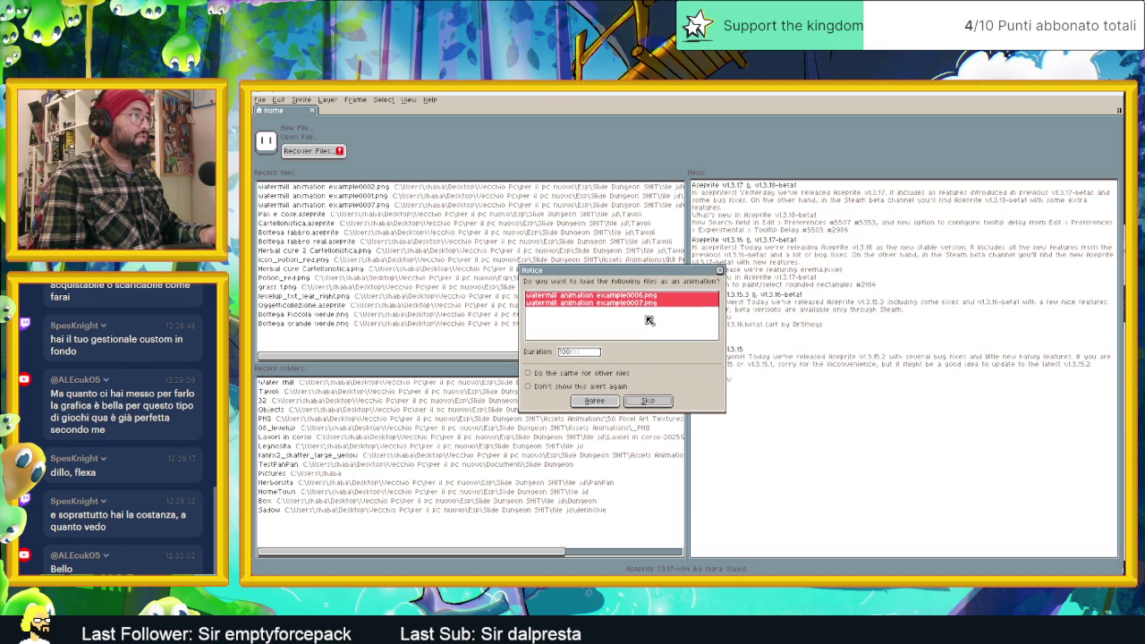
{"action": "left_click", "coordinate": [595, 401]}
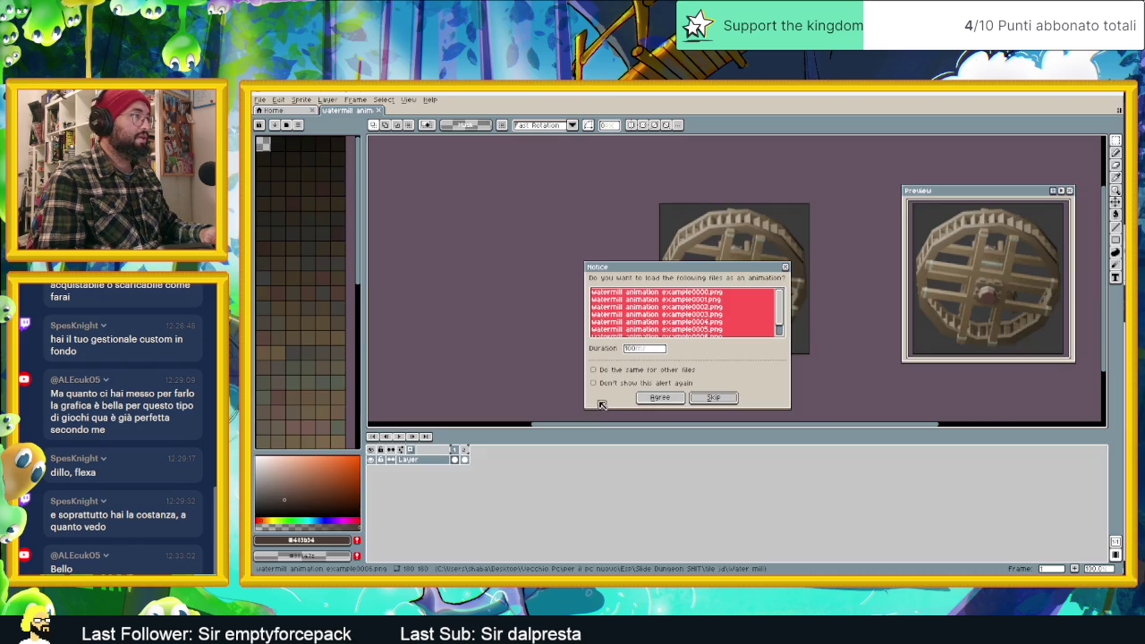
{"action": "left_click", "coordinate": [662, 398]}
Close the extra sprite, play the animation, and delete the surplus frame 8.
{"action": "left_click", "coordinate": [344, 110]}
{"action": "left_click", "coordinate": [377, 110]}
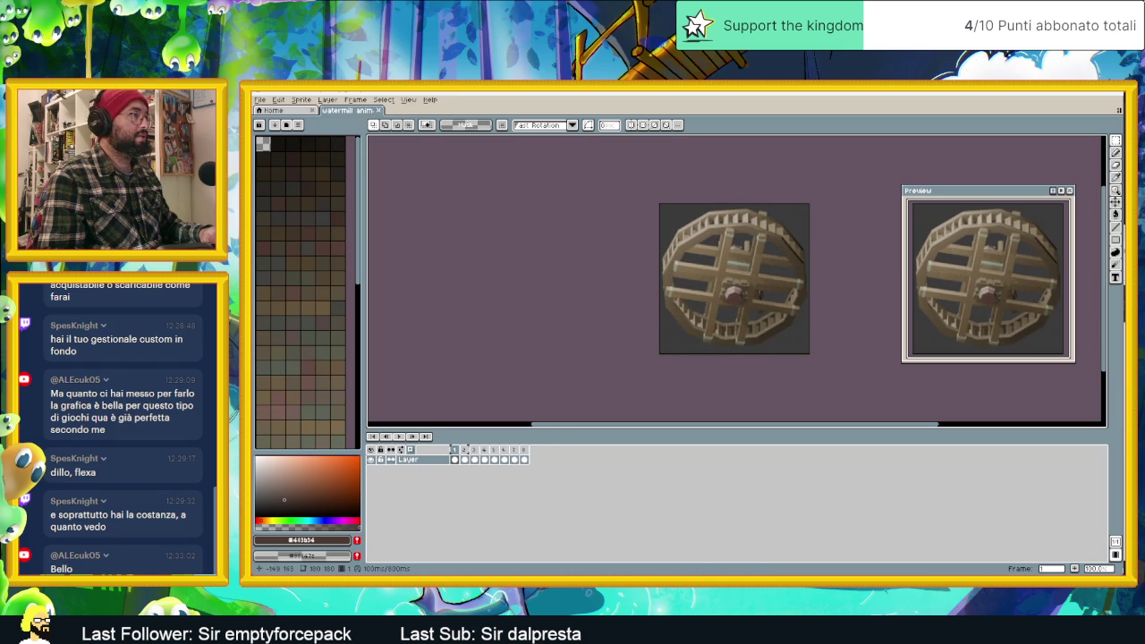
{"action": "left_click", "coordinate": [454, 459]}
{"action": "left_click", "coordinate": [402, 437]}
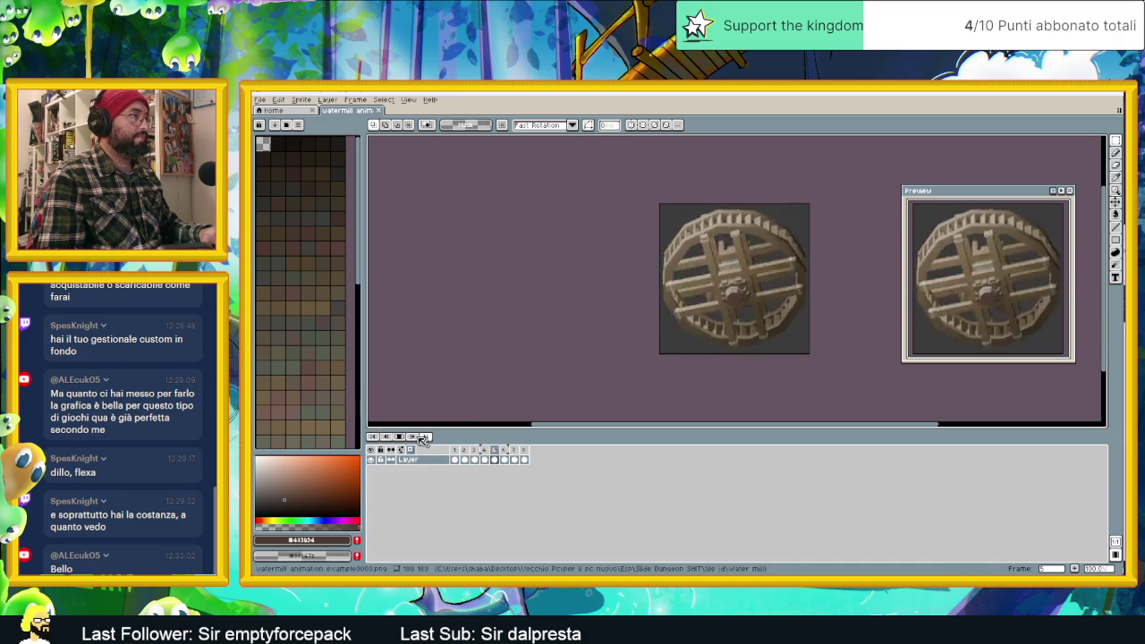
{"action": "left_click", "coordinate": [454, 452]}
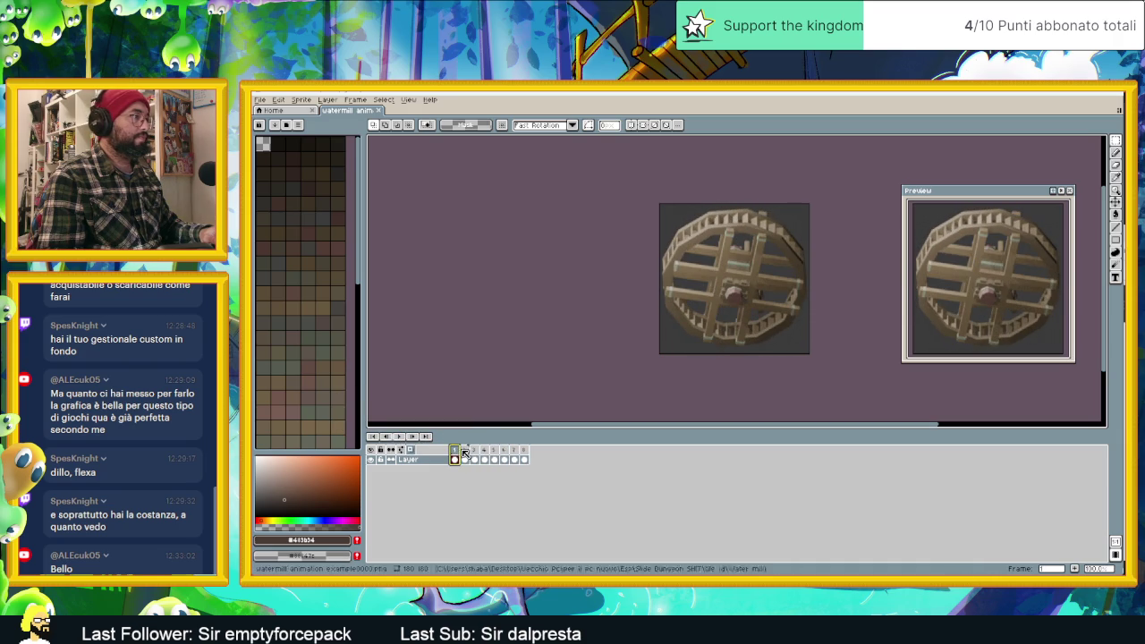
{"action": "left_click", "coordinate": [524, 453]}
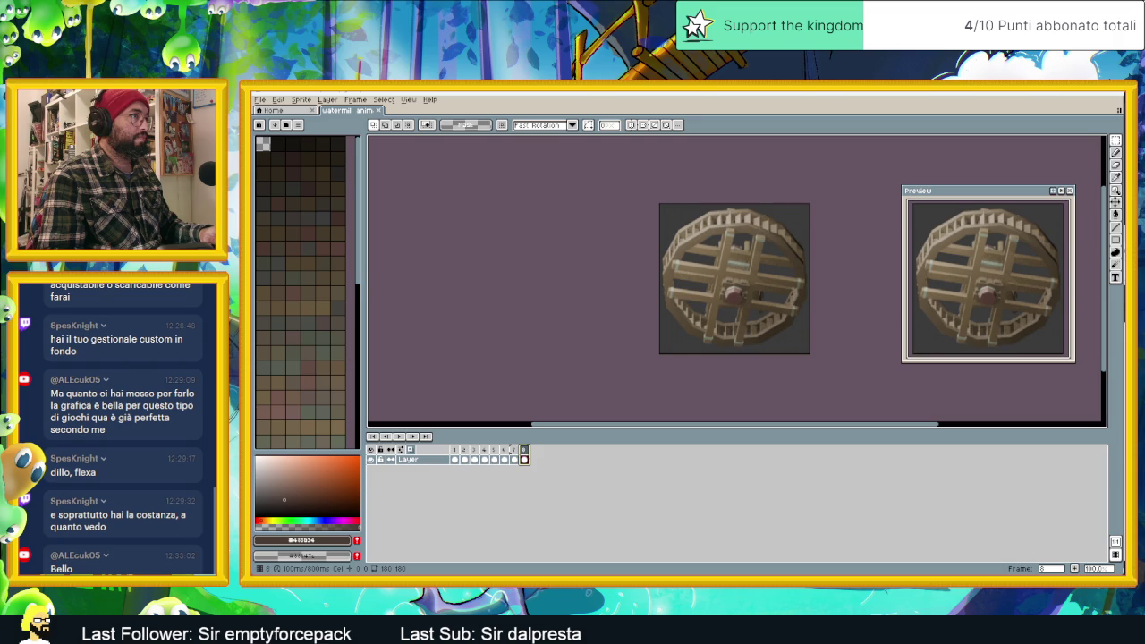
{"action": "left_click", "coordinate": [456, 456]}
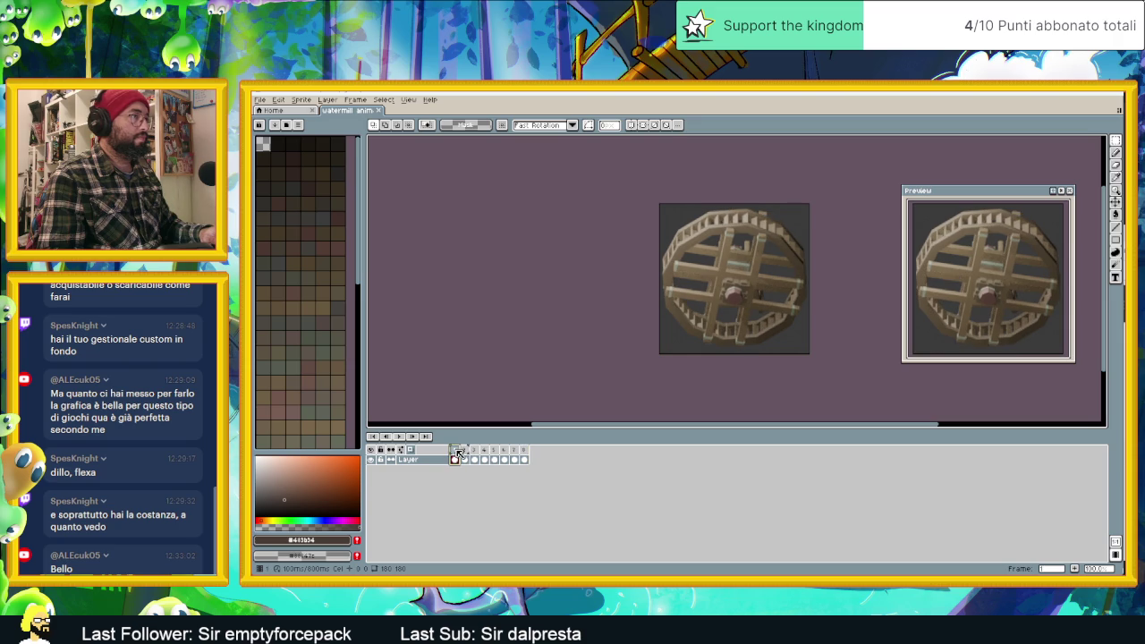
{"action": "left_click", "coordinate": [526, 451]}
{"action": "right_click", "coordinate": [524, 450]}
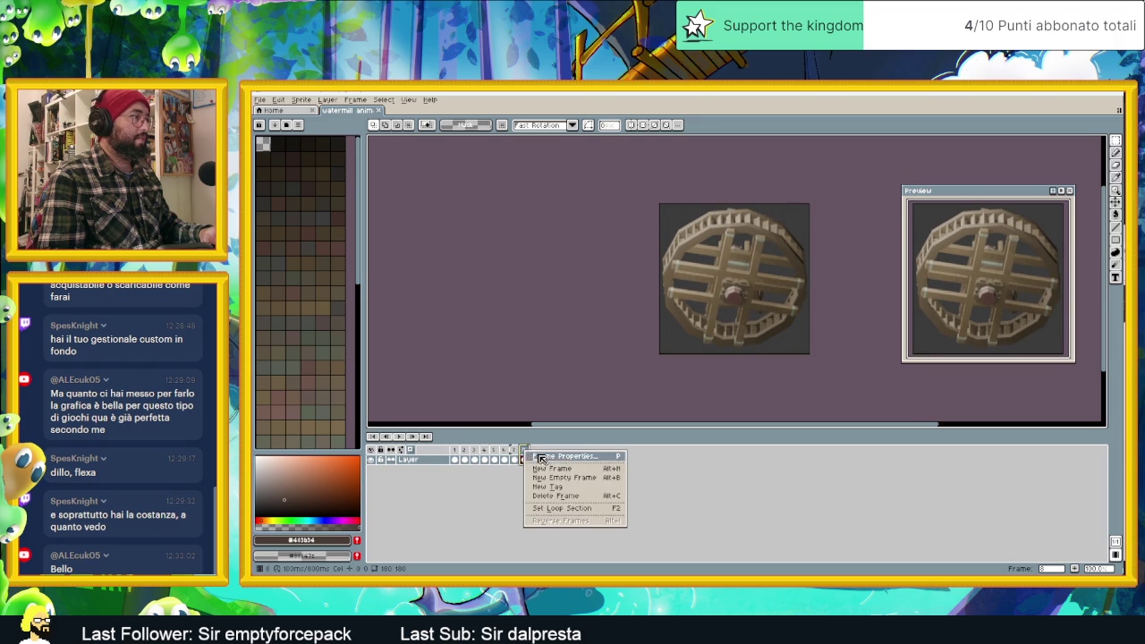
{"action": "left_click", "coordinate": [562, 495]}
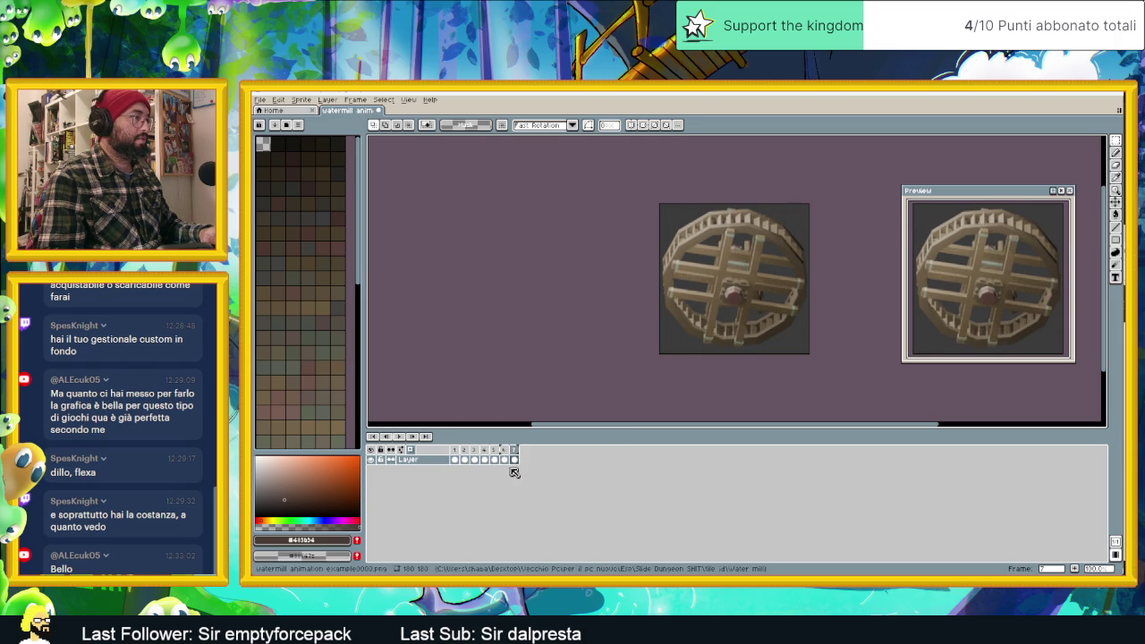
Check the loop, then clear and delete frame 7 so six frames remain.
{"action": "left_click", "coordinate": [455, 457]}
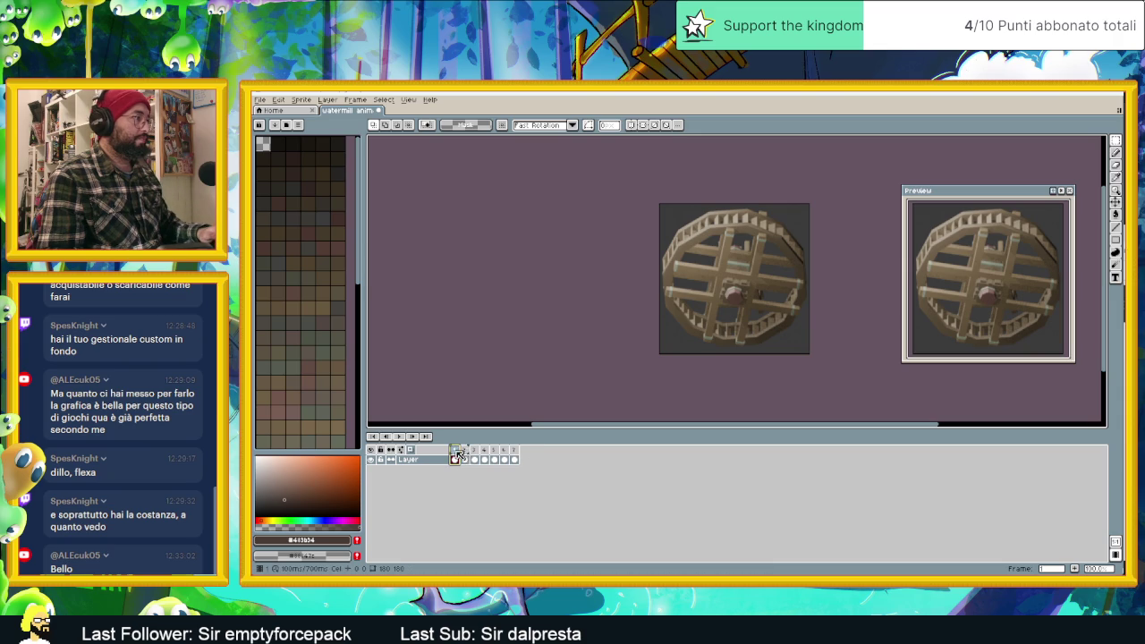
{"action": "left_click", "coordinate": [514, 459]}
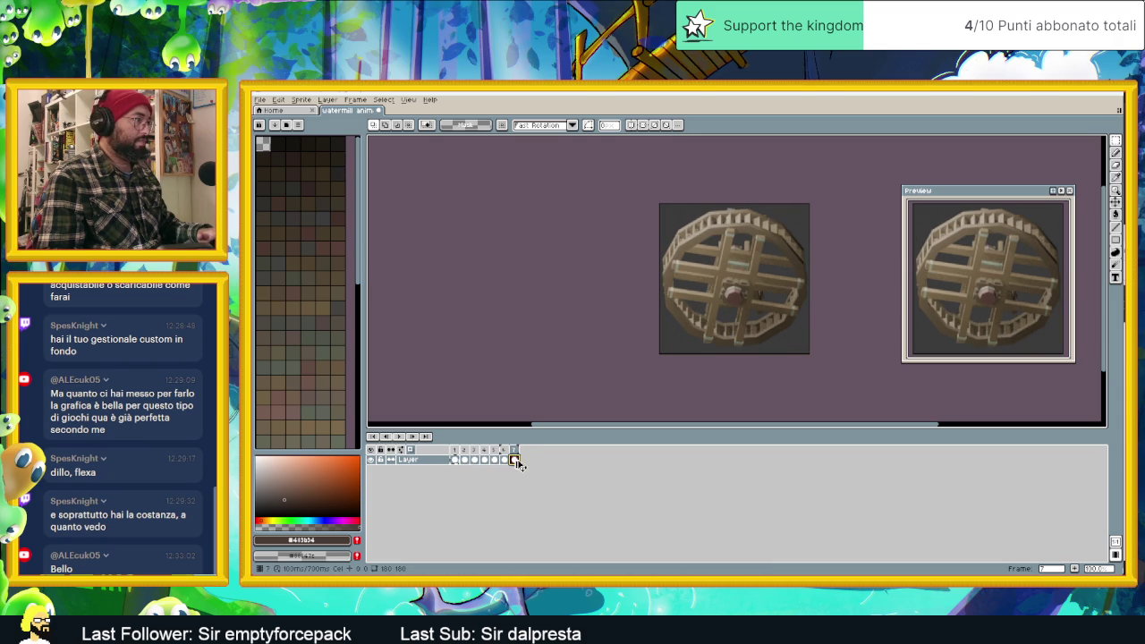
{"action": "left_click", "coordinate": [399, 436]}
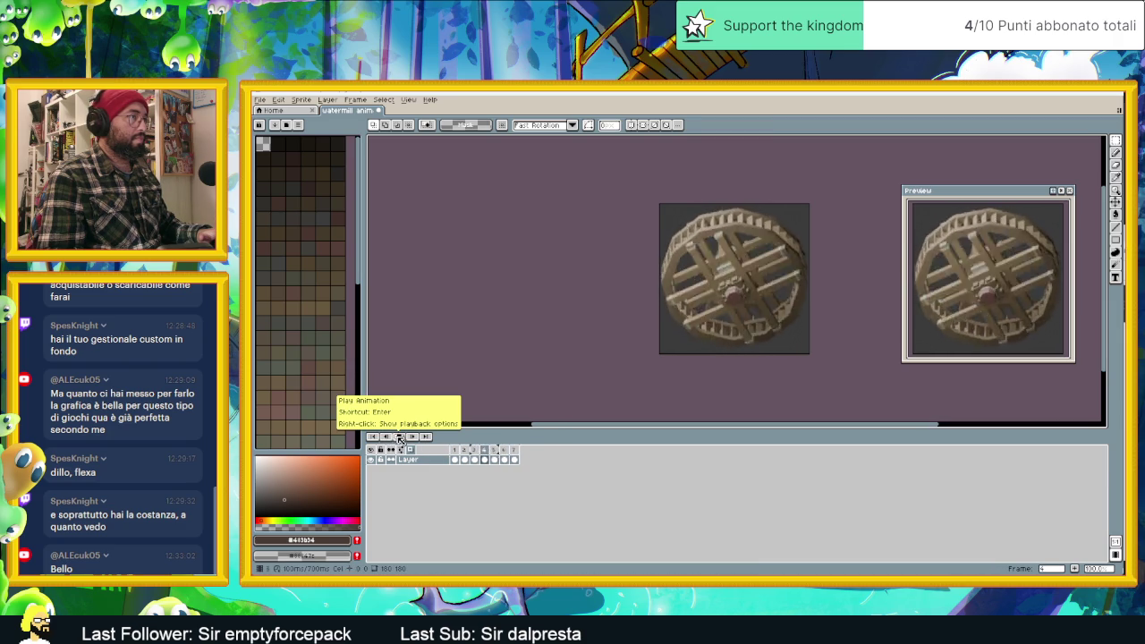
{"action": "left_click", "coordinate": [504, 460]}
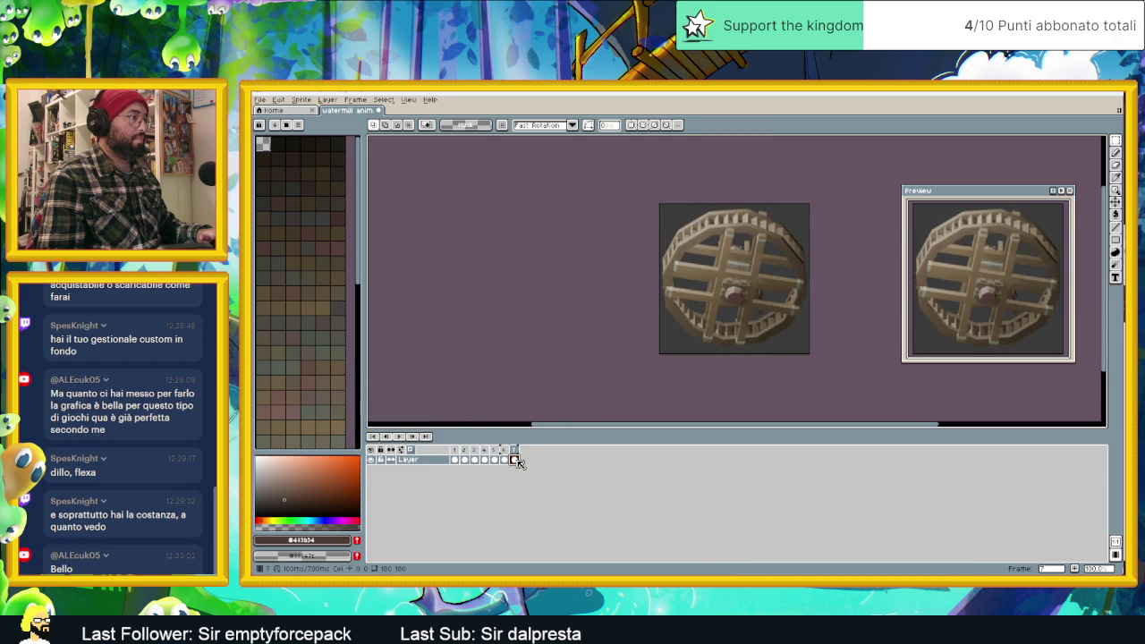
{"action": "right_click", "coordinate": [515, 460]}
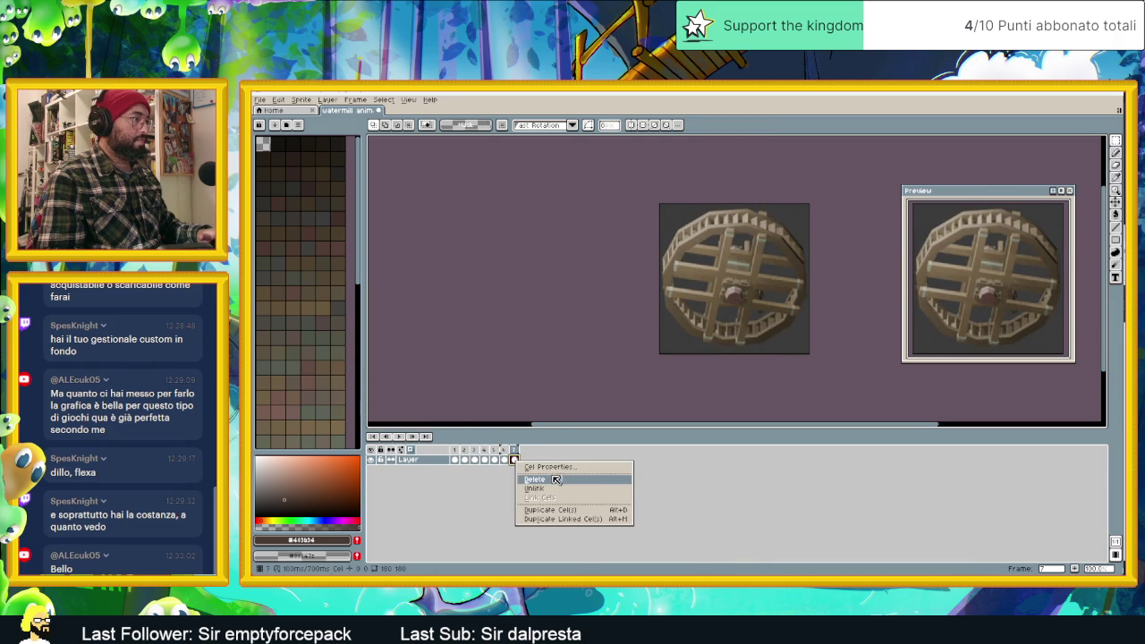
{"action": "left_click", "coordinate": [551, 475]}
{"action": "right_click", "coordinate": [513, 457]}
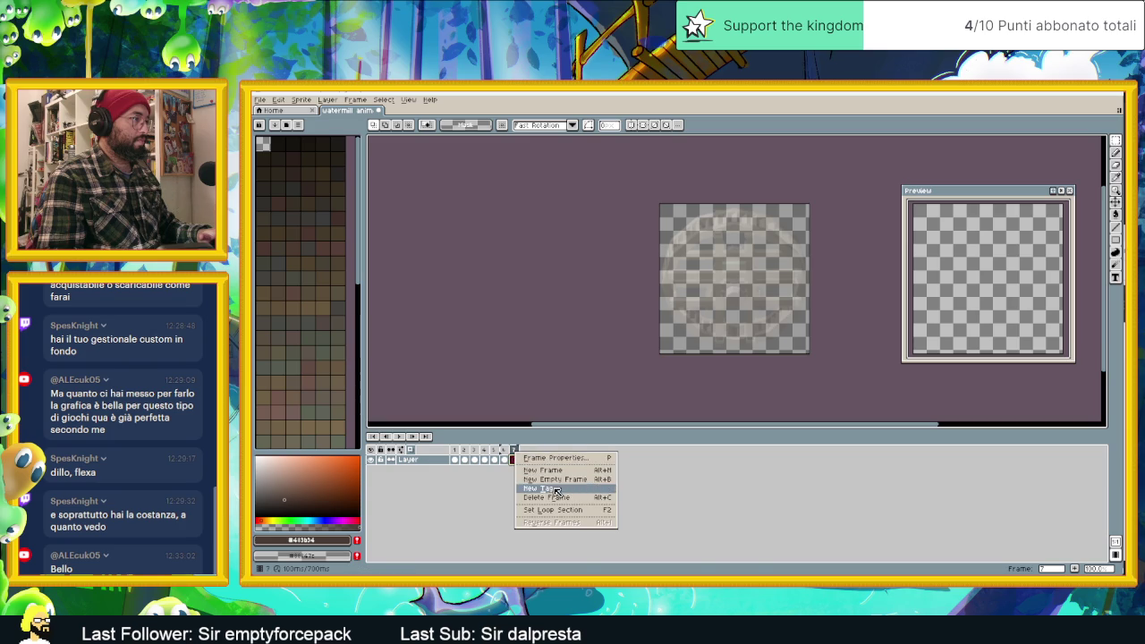
{"action": "left_click", "coordinate": [551, 498]}
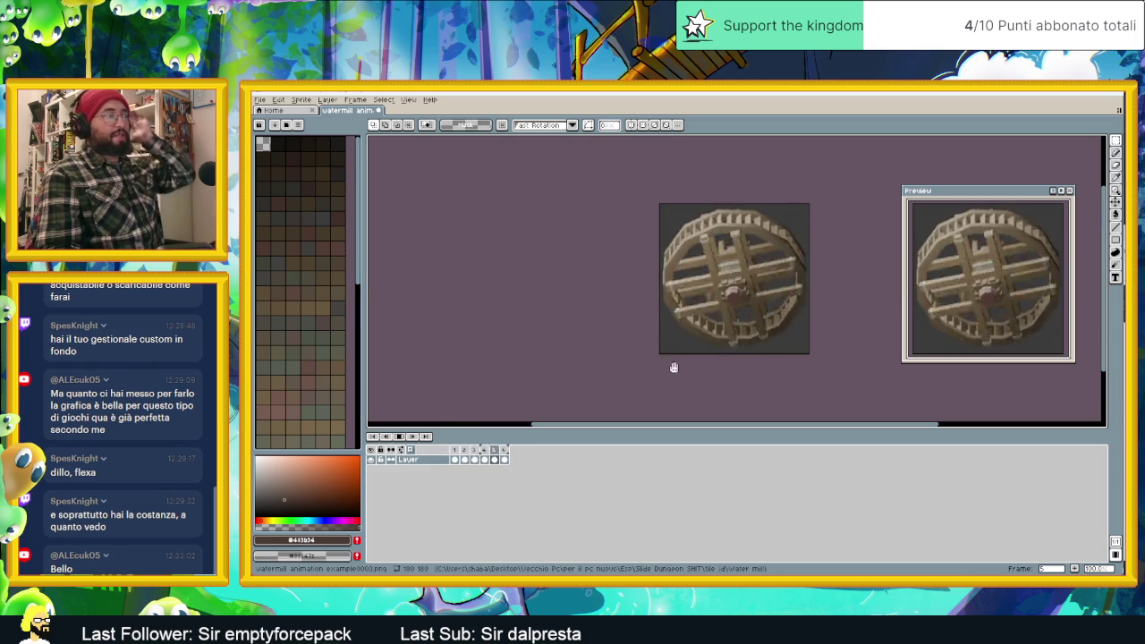
Select the layer across all six frames, inspect the enlarged wheel, and return to frame 1.
{"action": "left_click", "coordinate": [414, 463]}
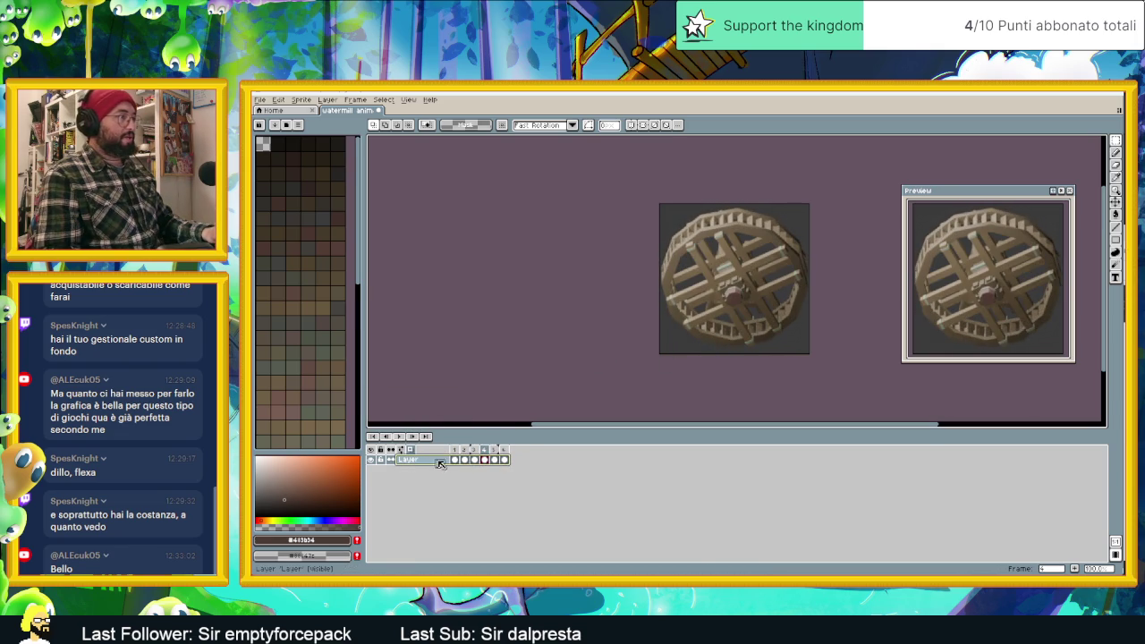
{"action": "scroll", "coordinate": [737, 266], "scroll_direction": "up", "scroll_amount": 1}
{"action": "mouse_move", "coordinate": [766, 286]}
{"action": "middle_mouse_down"}
{"action": "mouse_move", "coordinate": [710, 257]}
{"action": "mouse_move", "coordinate": [728, 251]}
{"action": "middle_mouse_up"}
{"action": "scroll", "coordinate": [710, 257], "scroll_direction": "down", "scroll_amount": 1}
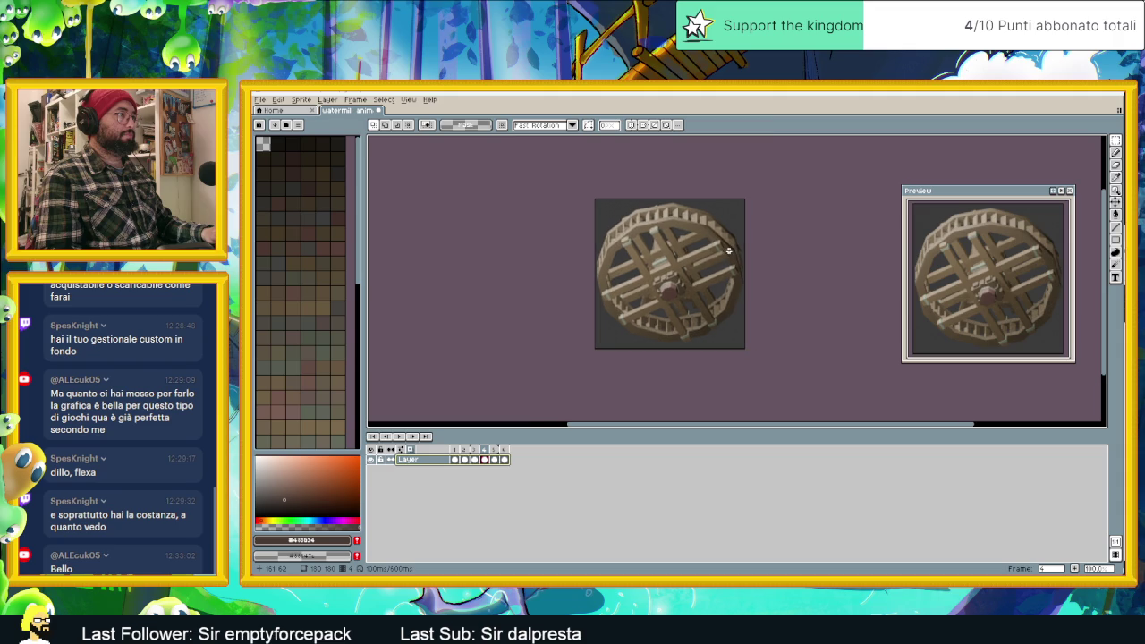
{"action": "scroll", "coordinate": [727, 251], "scroll_direction": "up", "scroll_amount": 1}
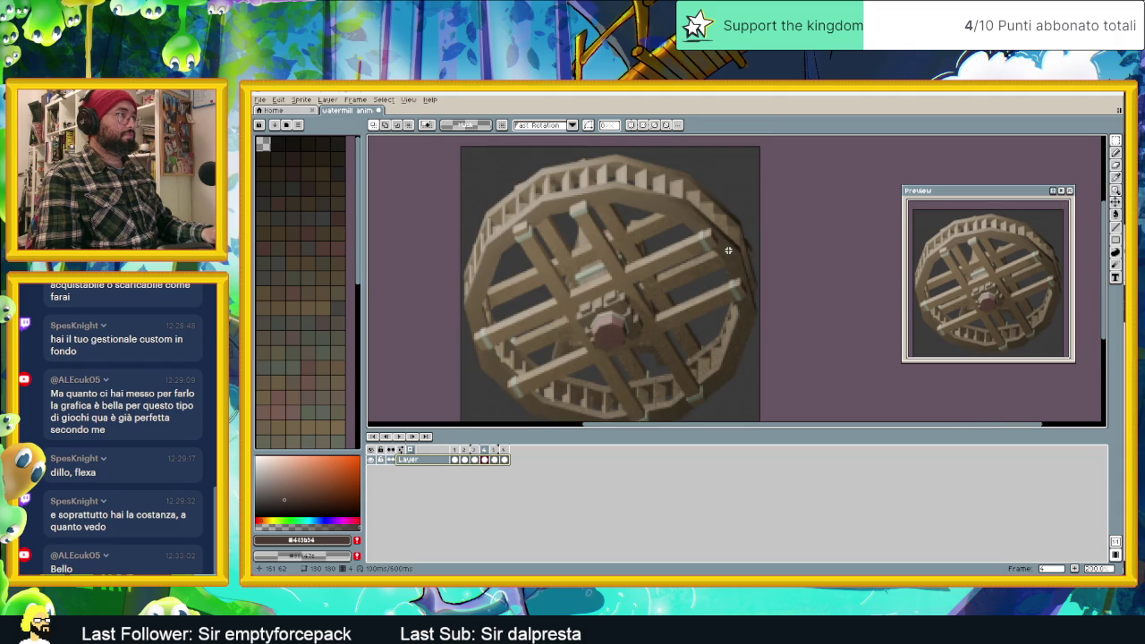
{"action": "scroll", "coordinate": [728, 250], "scroll_direction": "down", "scroll_amount": 1}
{"action": "scroll", "coordinate": [728, 251], "scroll_direction": "down", "scroll_amount": 1}
{"action": "scroll", "coordinate": [728, 251], "scroll_direction": "up", "scroll_amount": 1}
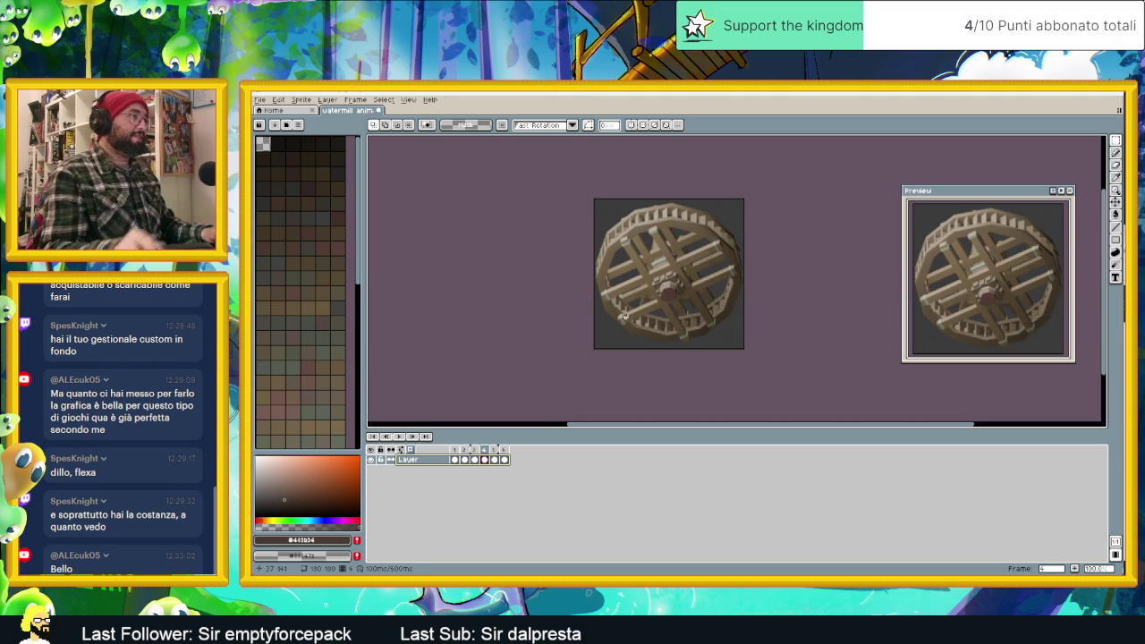
{"action": "scroll", "coordinate": [688, 260], "scroll_direction": "up", "scroll_amount": 1}
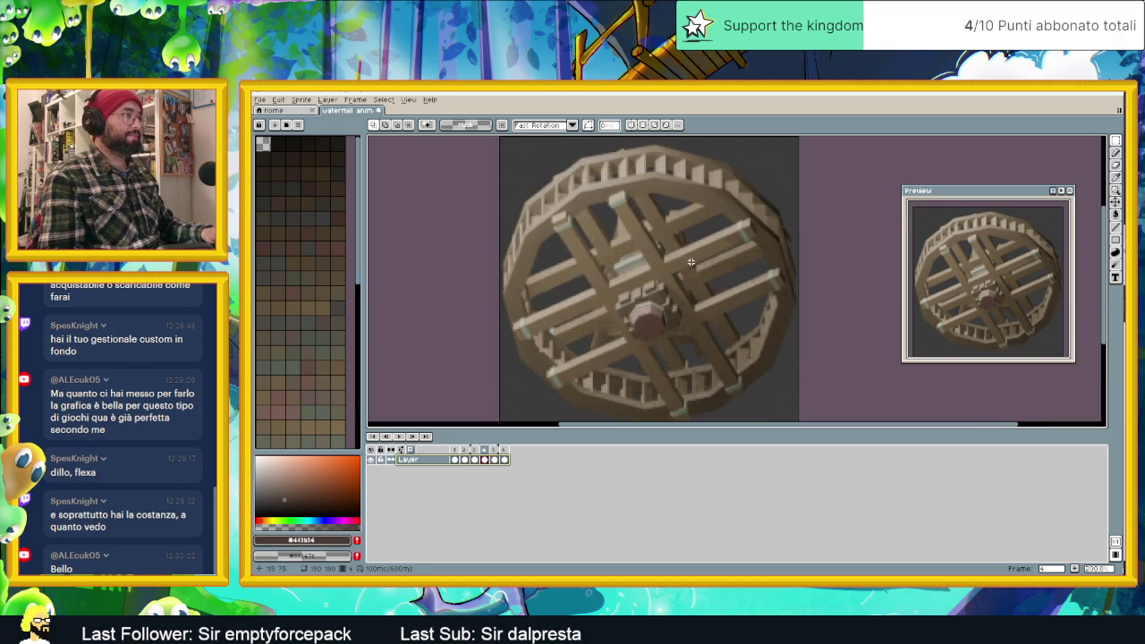
{"action": "scroll", "coordinate": [689, 261], "scroll_direction": "down", "scroll_amount": 1}
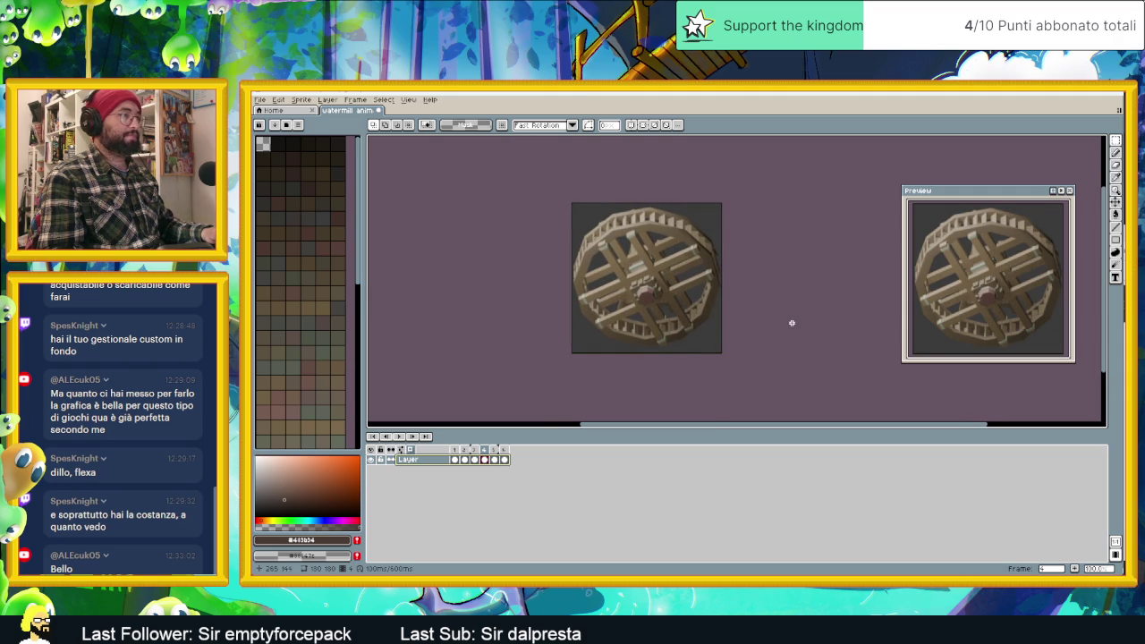
{"action": "left_click", "coordinate": [456, 460]}
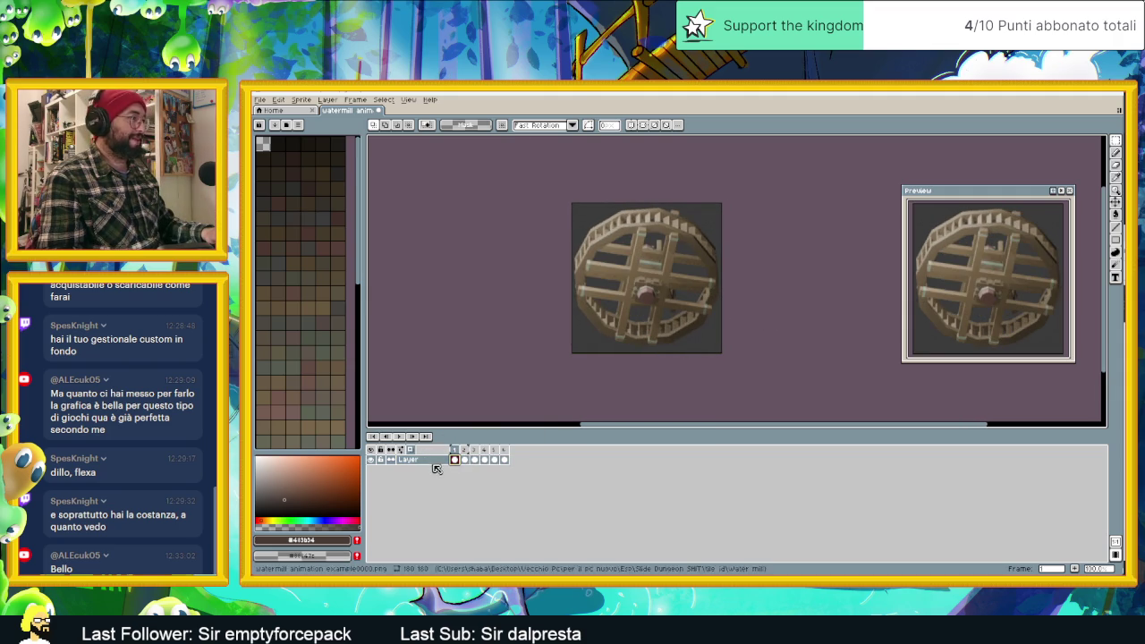
Add a new empty Layer 1 above the wheel frames.
{"action": "right_click", "coordinate": [435, 463]}
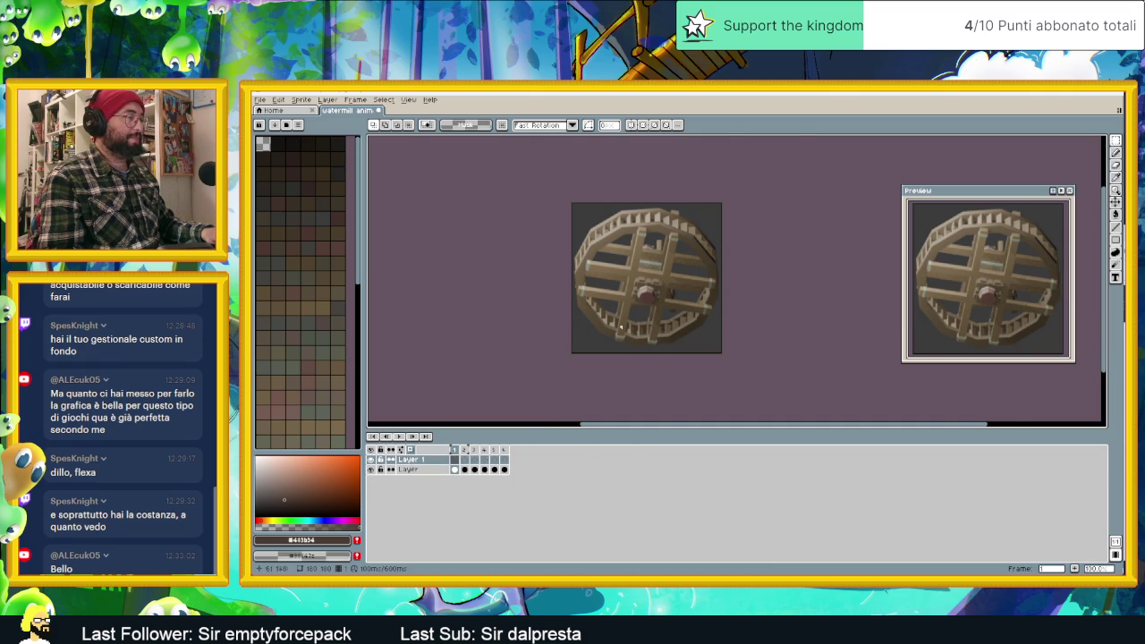
{"action": "scroll", "coordinate": [640, 309], "scroll_direction": "up", "scroll_amount": 1}
{"action": "scroll", "coordinate": [322, 228], "scroll_direction": "down", "scroll_amount": 5}
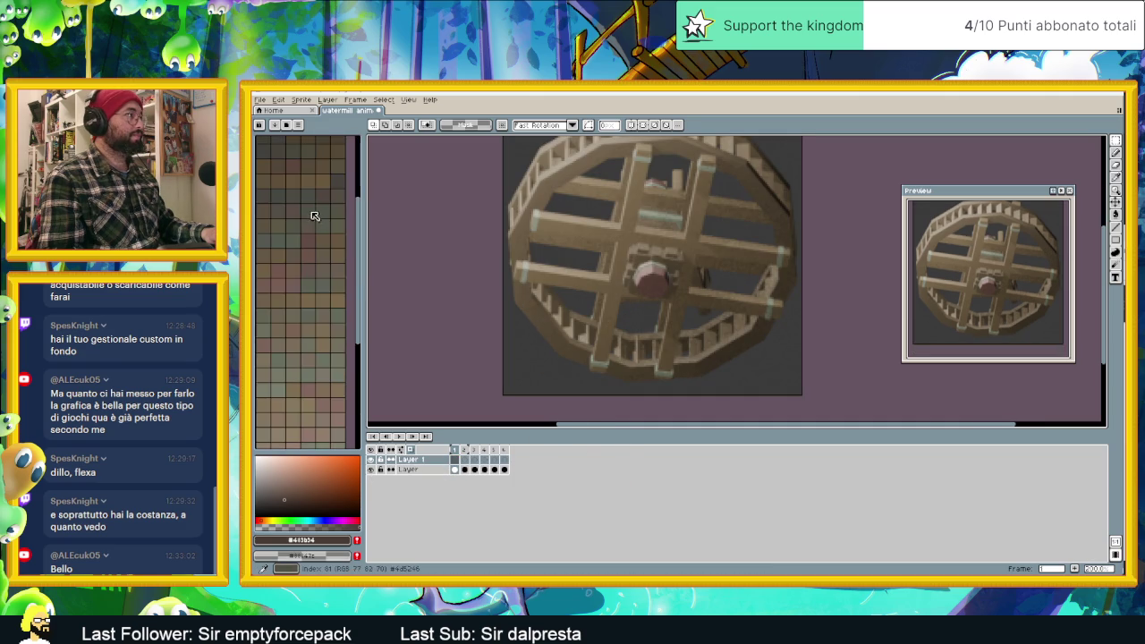
{"action": "scroll", "coordinate": [321, 222], "scroll_direction": "down", "scroll_amount": 5}
{"action": "scroll", "coordinate": [295, 376], "scroll_direction": "up", "scroll_amount": 2}
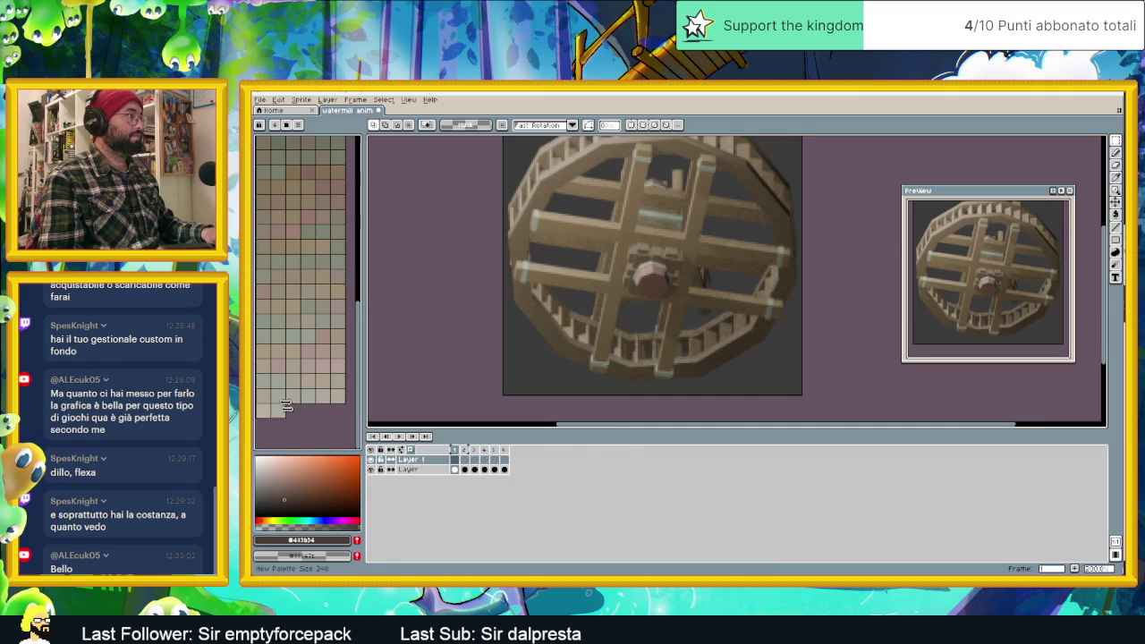
{"action": "scroll", "coordinate": [313, 286], "scroll_direction": "up", "scroll_amount": 4}
{"action": "scroll", "coordinate": [337, 207], "scroll_direction": "up", "scroll_amount": 4}
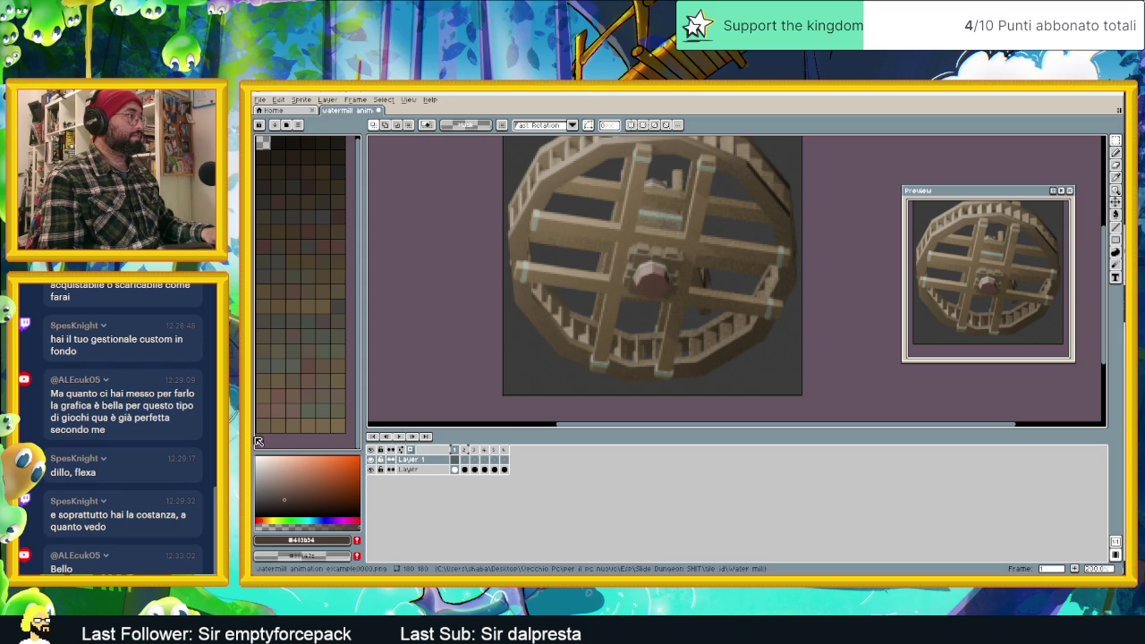
Trim the palette down to a couple of swatches, pick a dark drawing colour, and select Layer 1.
{"action": "left_click_drag", "start_coordinate": [260, 438], "coordinate": [266, 145]}
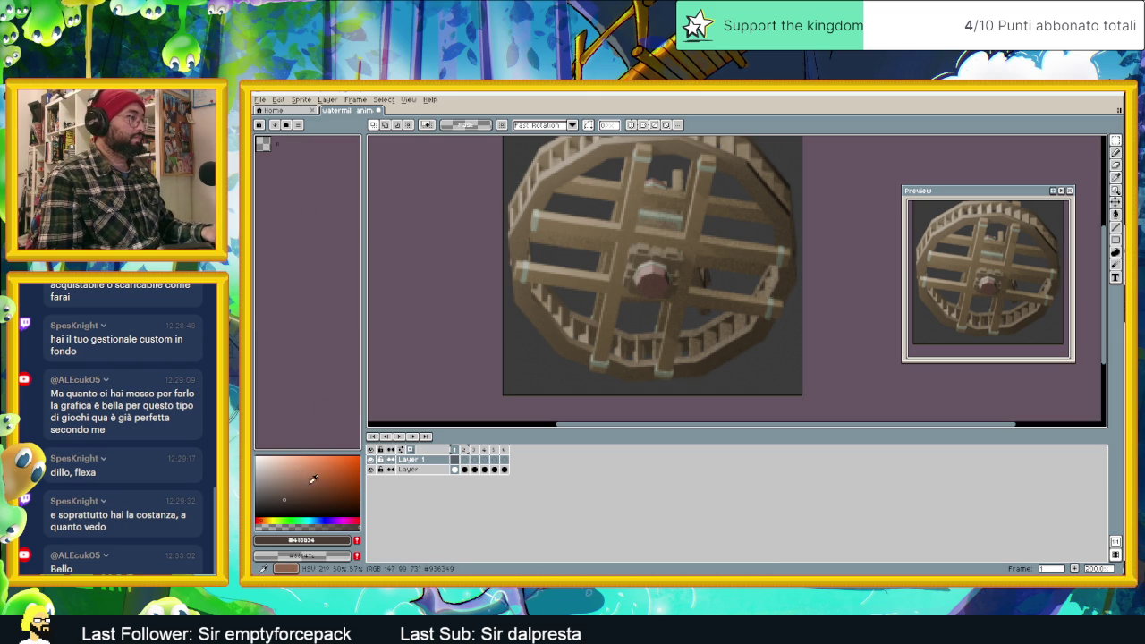
{"action": "left_click", "coordinate": [296, 512]}
{"action": "left_click", "coordinate": [417, 456]}
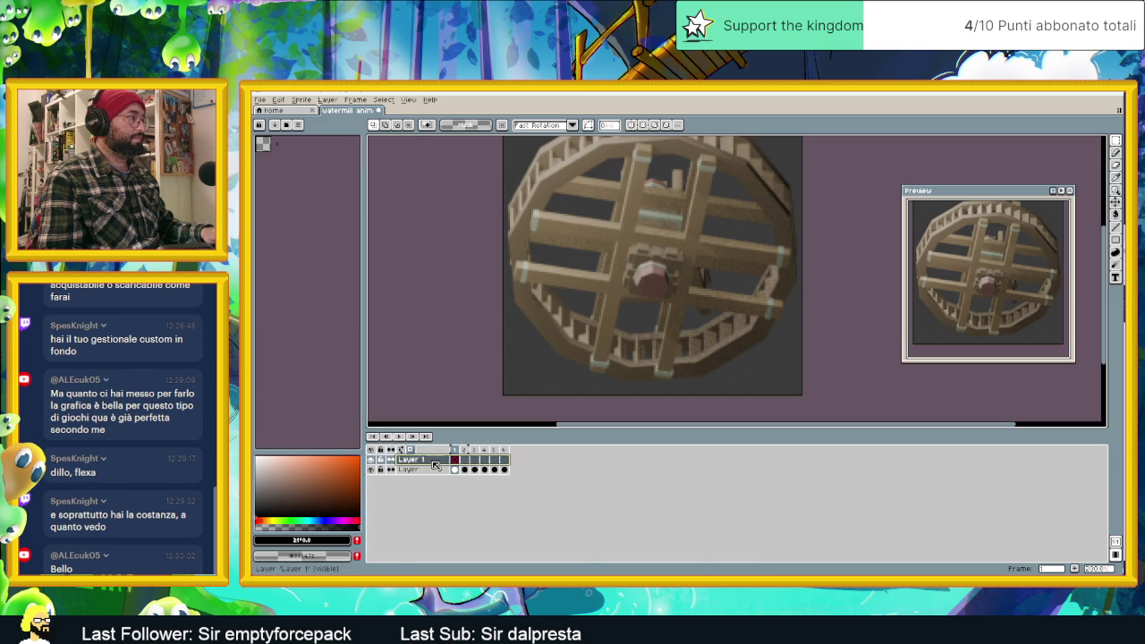
{"action": "left_click", "coordinate": [1115, 227]}
Trace the upper-left and top rim with straight dark lines, undoing the last stroke.
{"action": "key", "text": "Return"}
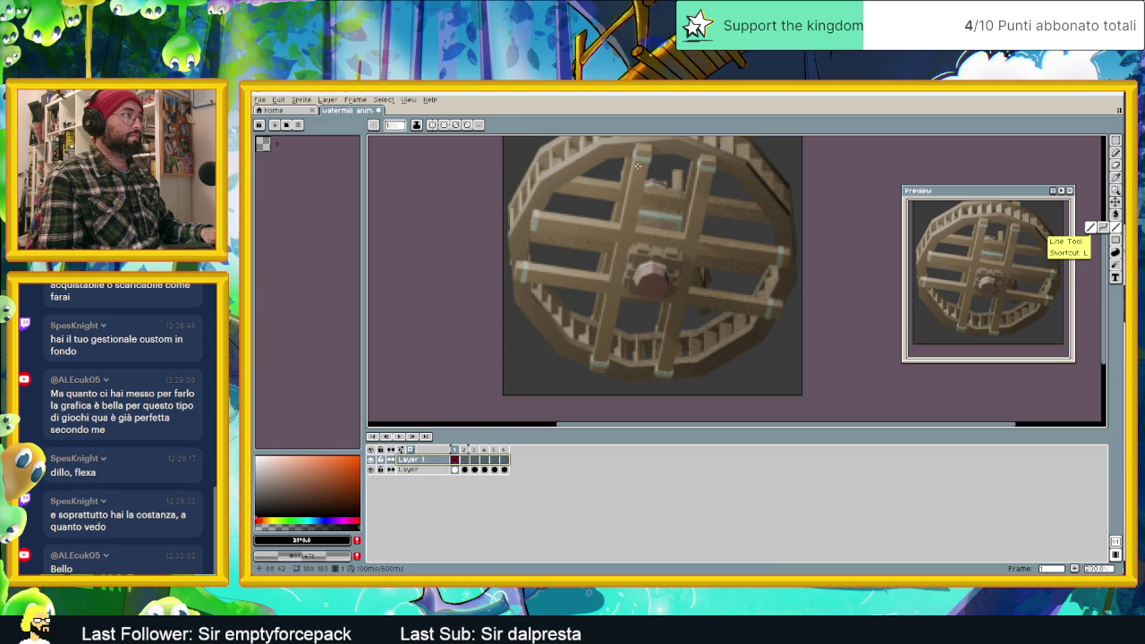
{"action": "middle_click_drag", "start_coordinate": [555, 174], "coordinate": [560, 206]}
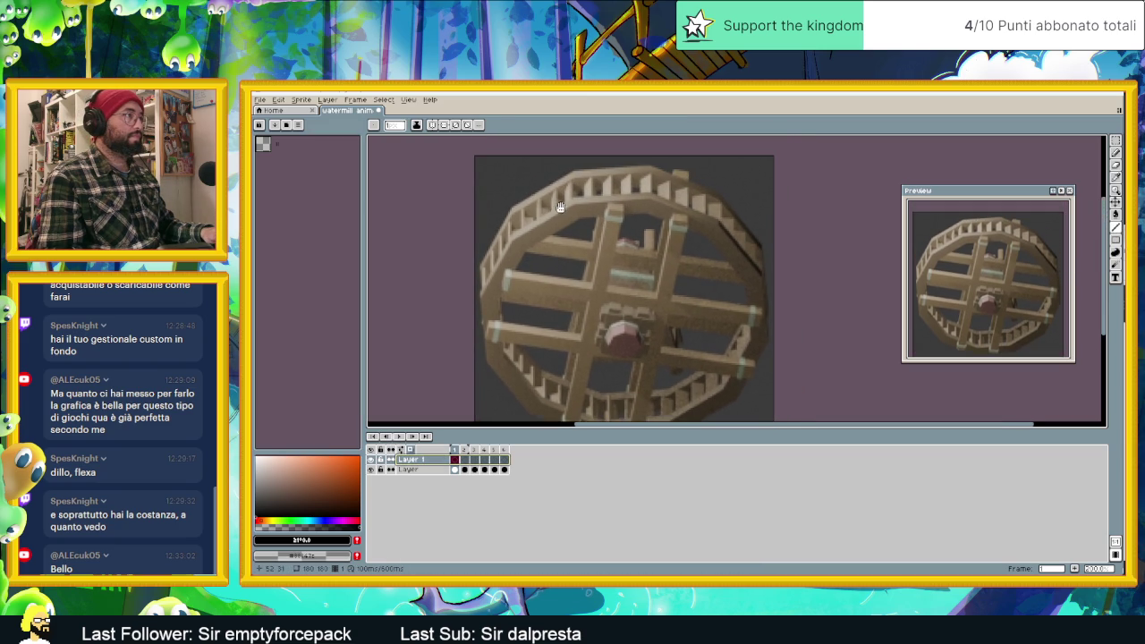
{"action": "scroll", "coordinate": [570, 208], "scroll_direction": "up", "scroll_amount": 1}
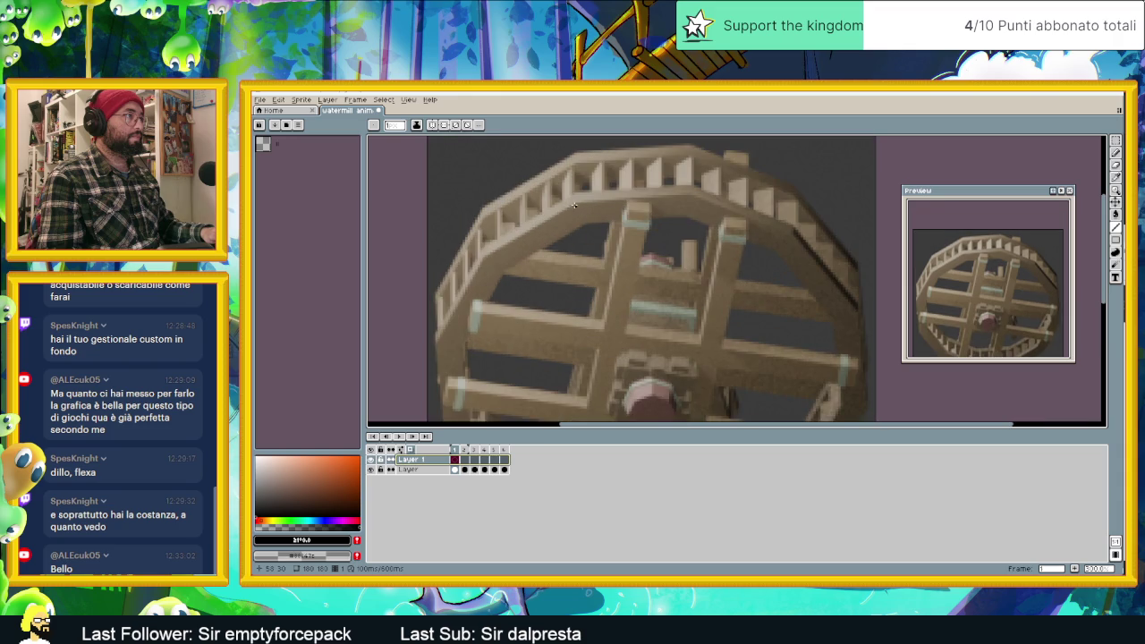
{"action": "left_click_drag", "start_coordinate": [575, 202], "coordinate": [484, 258]}
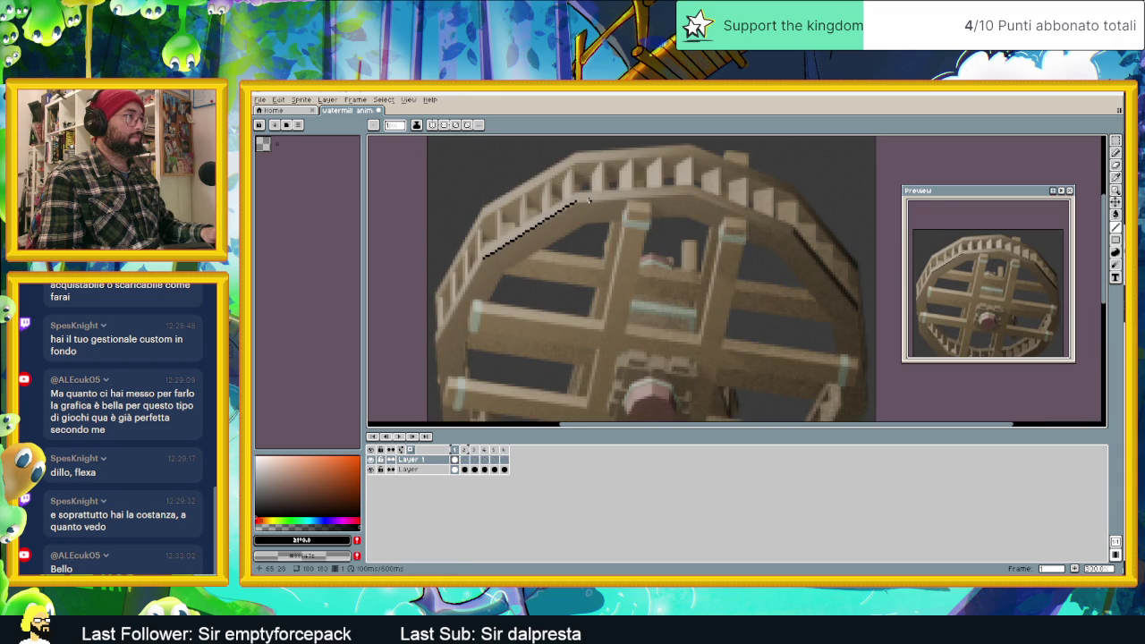
{"action": "mouse_move", "coordinate": [575, 202]}
{"action": "left_mouse_down"}
{"action": "mouse_move", "coordinate": [691, 195]}
{"action": "mouse_move", "coordinate": [789, 232]}
{"action": "mouse_move", "coordinate": [856, 310]}
{"action": "left_mouse_up"}
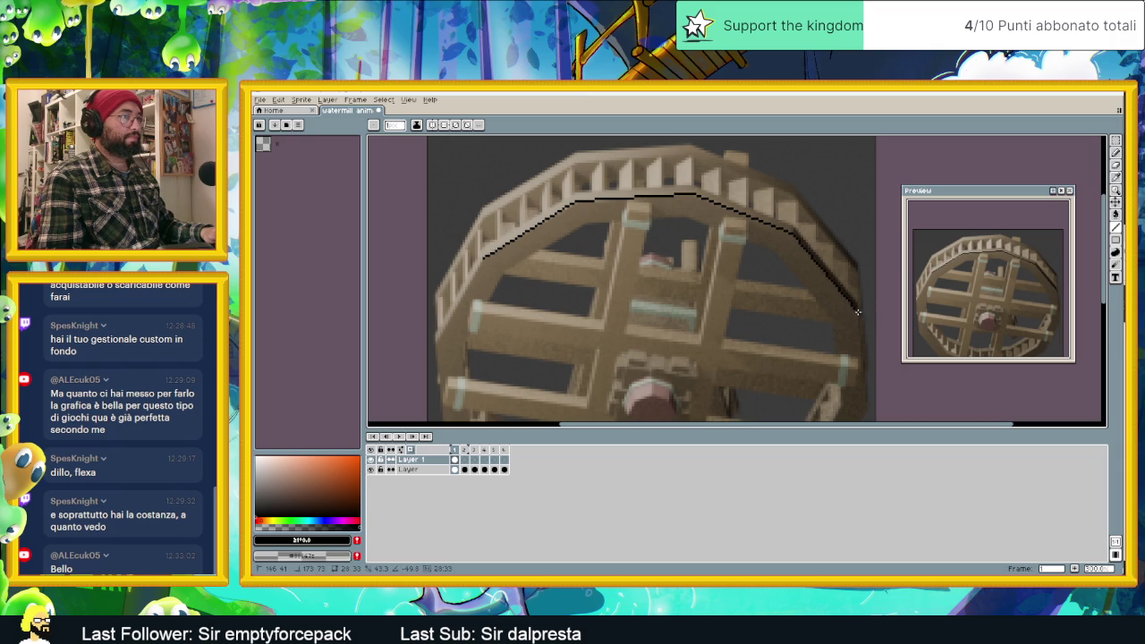
{"action": "scroll", "coordinate": [738, 277], "scroll_direction": "down", "scroll_amount": 2}
{"action": "scroll", "coordinate": [739, 276], "scroll_direction": "right", "scroll_amount": 1}
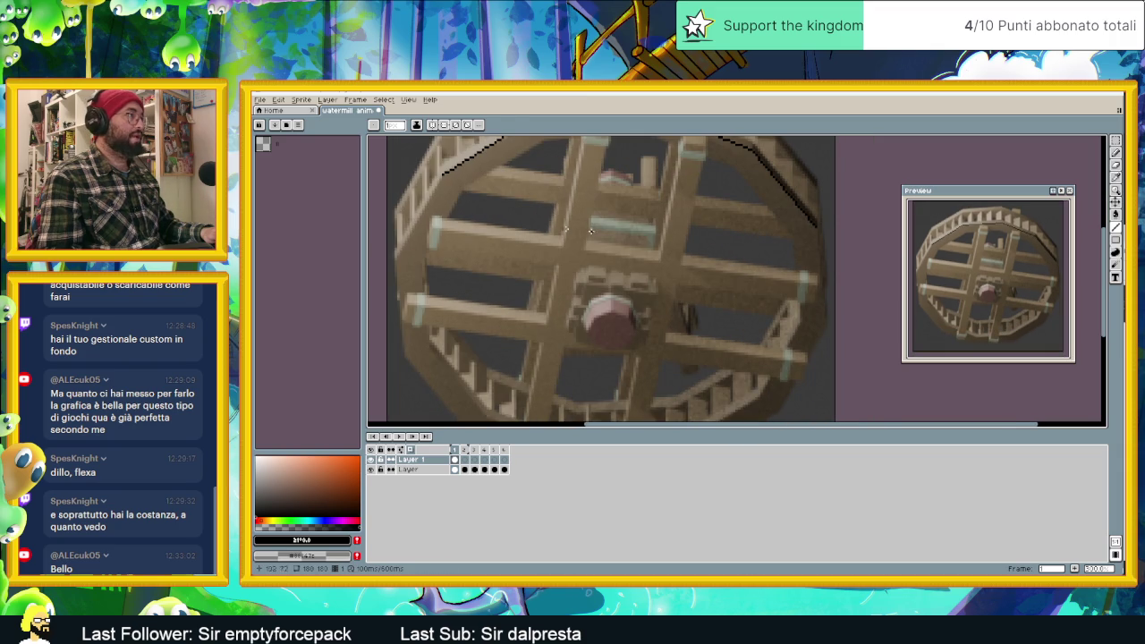
{"action": "key", "text": "ctrl+z"}
Outline the wheel's left, right and lower rim with dark line segments.
{"action": "left_click_drag", "start_coordinate": [442, 173], "coordinate": [399, 248]}
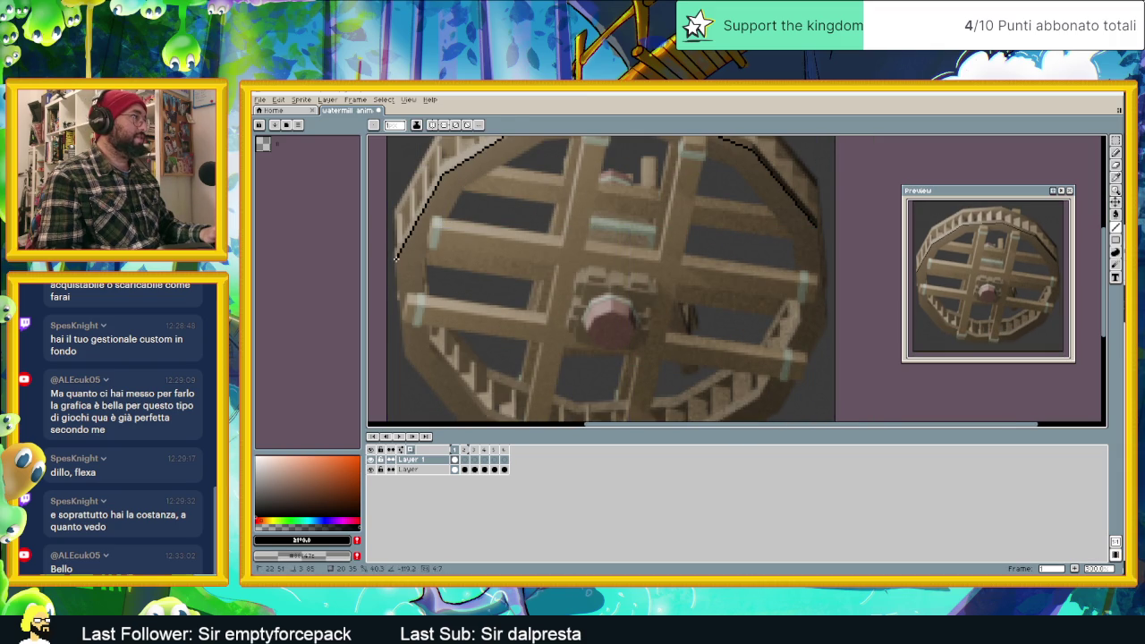
{"action": "left_click_drag", "start_coordinate": [402, 352], "coordinate": [402, 357]}
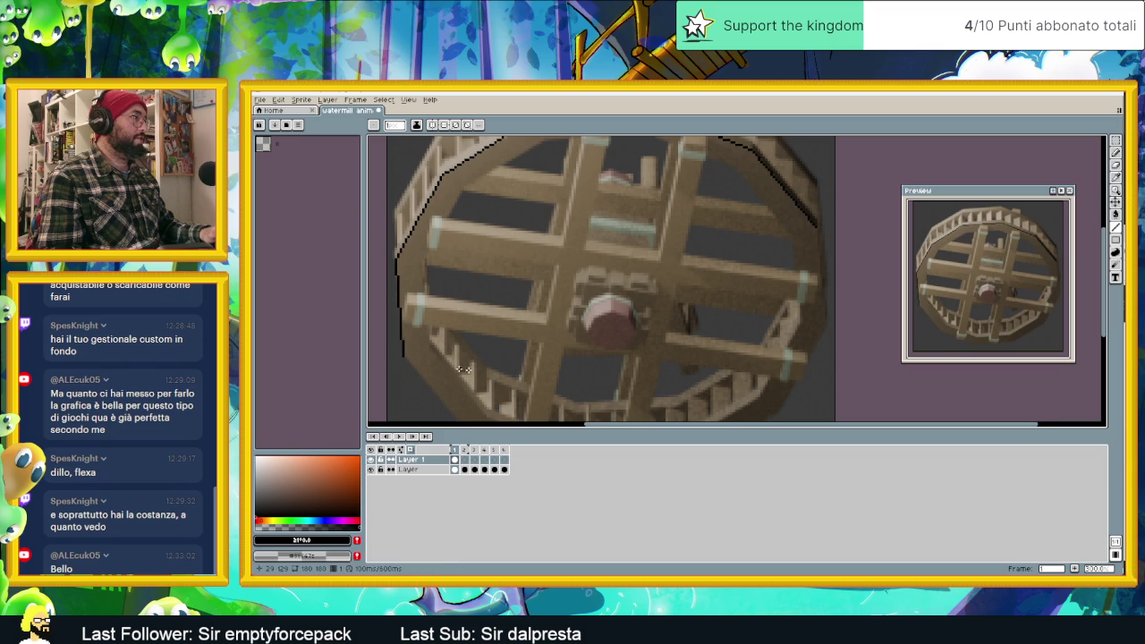
{"action": "middle_click_drag", "start_coordinate": [463, 369], "coordinate": [453, 328]}
{"action": "left_click_drag", "start_coordinate": [804, 187], "coordinate": [816, 280]}
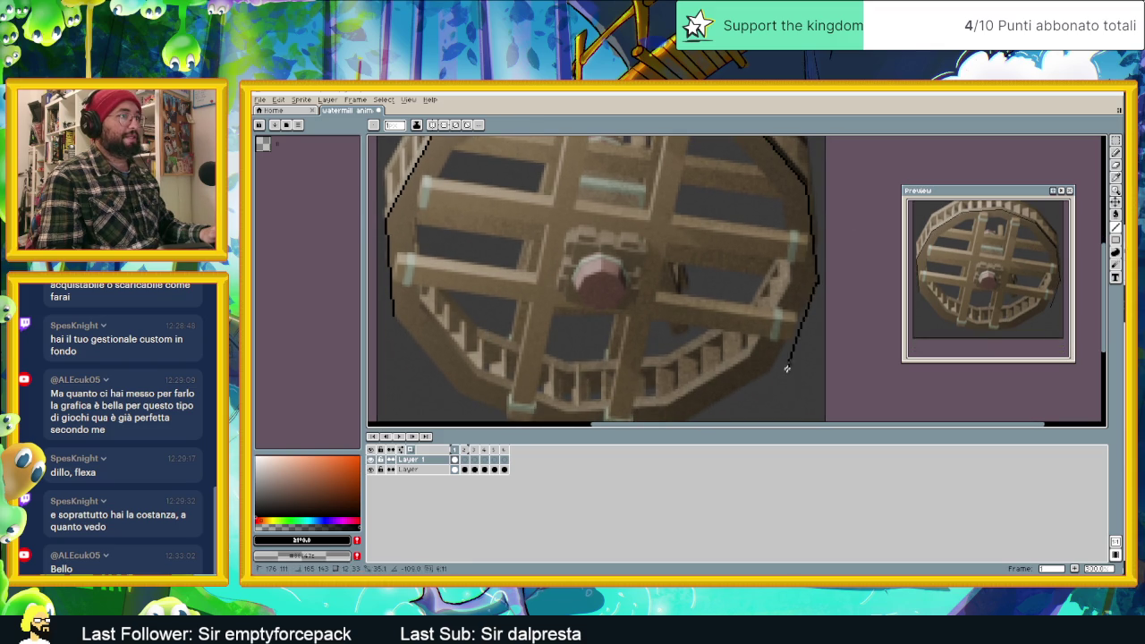
{"action": "left_click_drag", "start_coordinate": [786, 368], "coordinate": [769, 369]}
{"action": "middle_click_drag", "start_coordinate": [768, 372], "coordinate": [802, 312]}
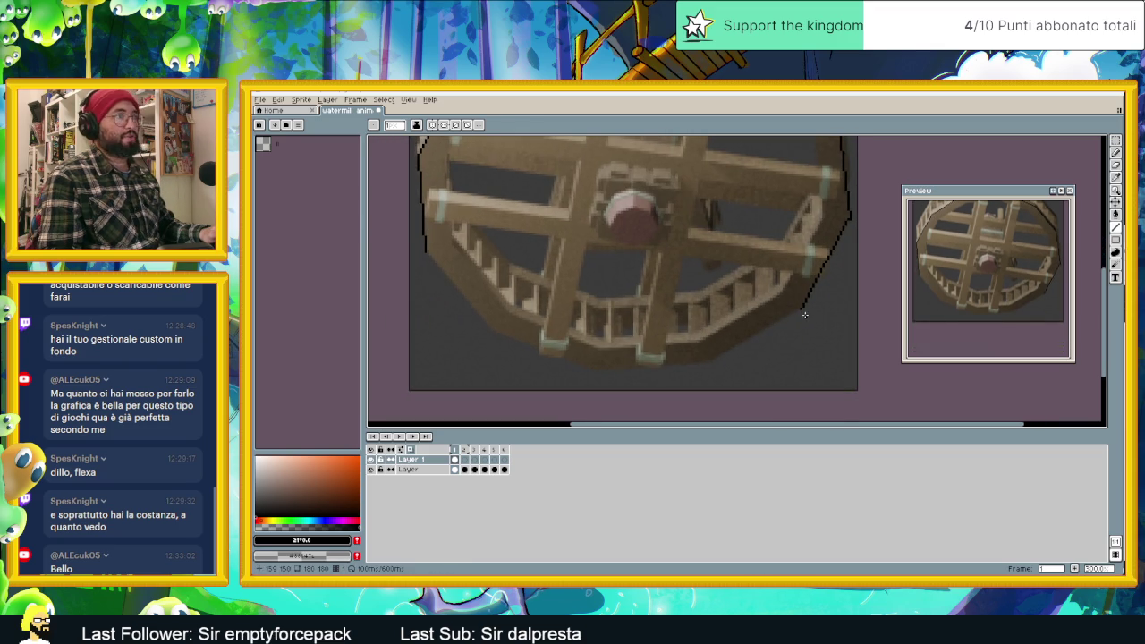
{"action": "left_click_drag", "start_coordinate": [797, 314], "coordinate": [713, 362]}
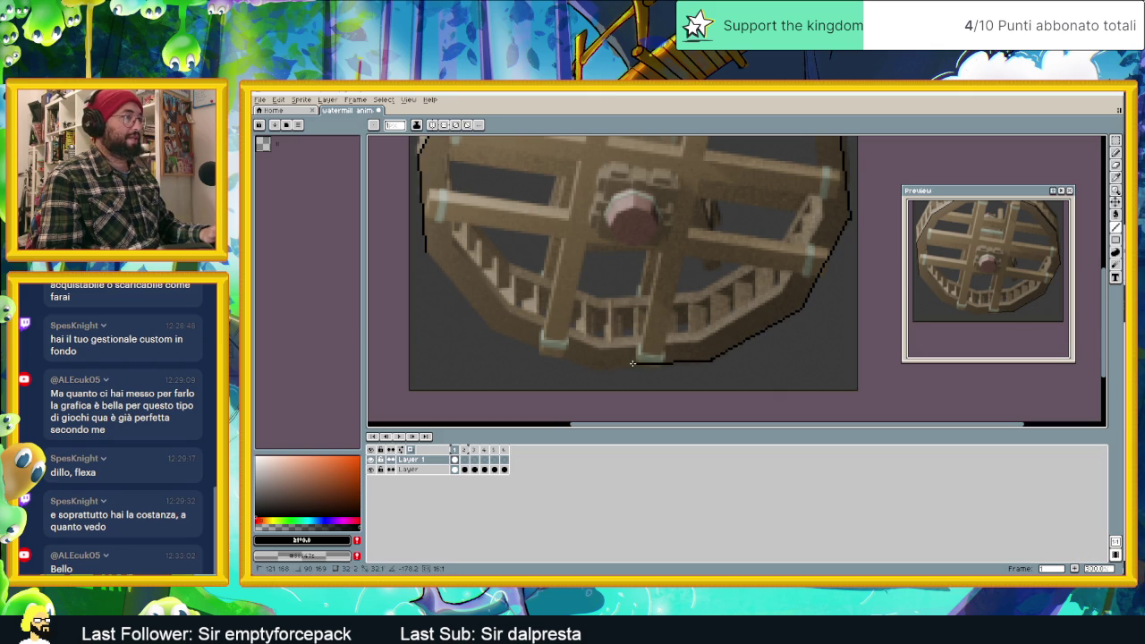
{"action": "left_click", "coordinate": [601, 370], "text": "shift"}
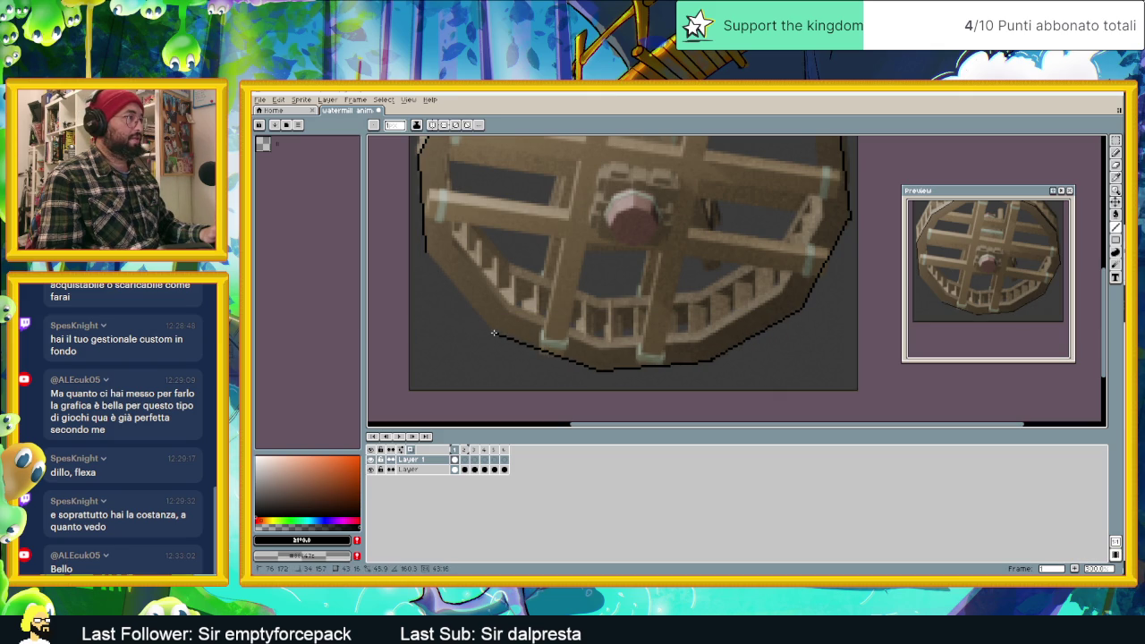
{"action": "left_click", "coordinate": [426, 255], "text": "shift"}
Switch to rectangular selection and paste a copy of the rim outline.
{"action": "scroll", "coordinate": [669, 197], "scroll_direction": "down", "scroll_amount": 2}
{"action": "scroll", "coordinate": [683, 198], "scroll_direction": "up", "scroll_amount": 1}
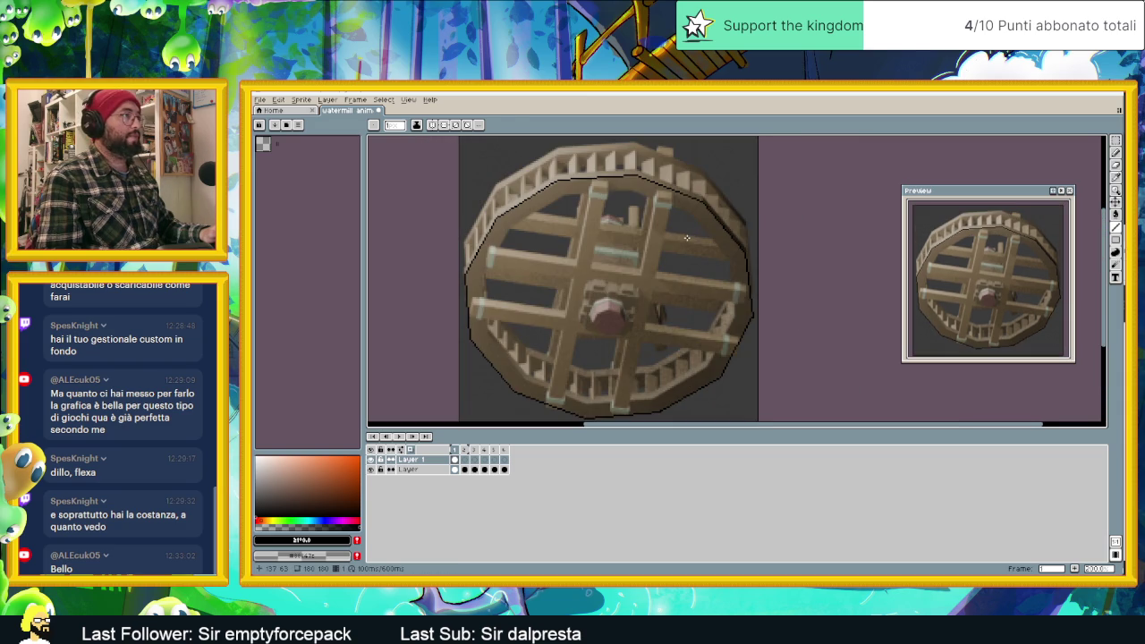
{"action": "key", "text": "m"}
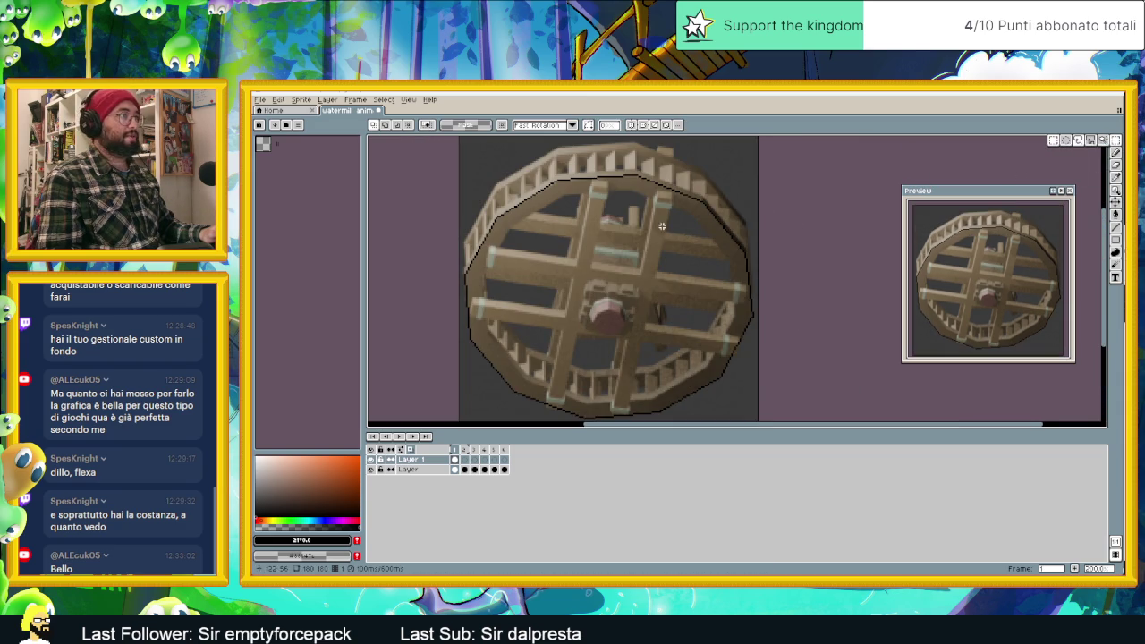
{"action": "key", "text": "ctrl+v"}
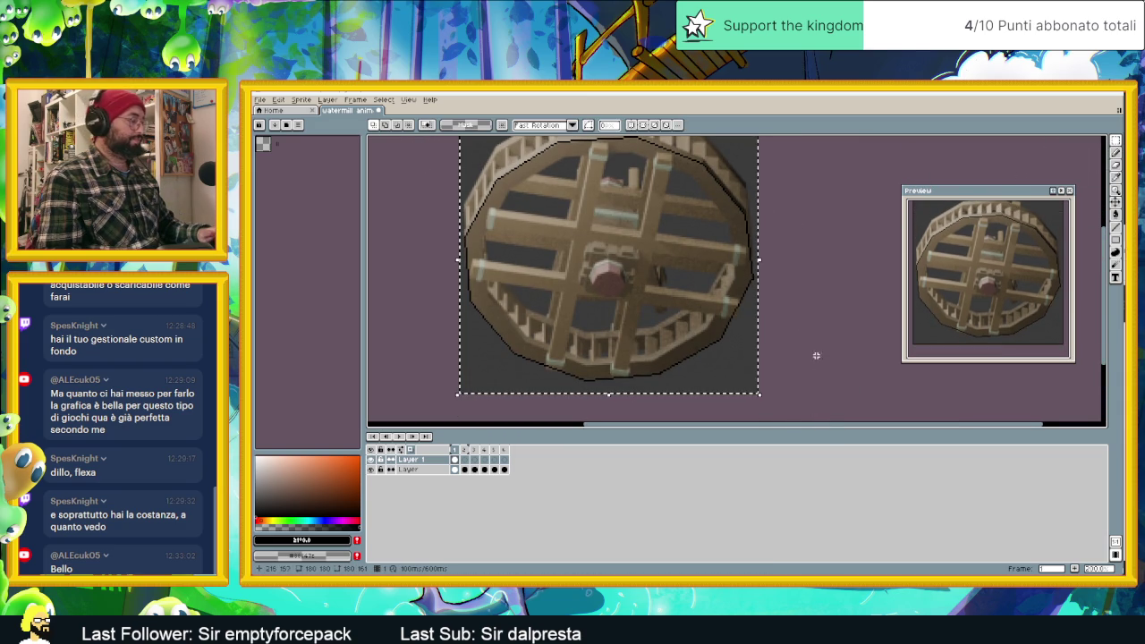
Nudge the pasted outline, rotate it to run just inside the rim, and commit it.
{"action": "left_click_drag", "start_coordinate": [677, 309], "coordinate": [677, 302]}
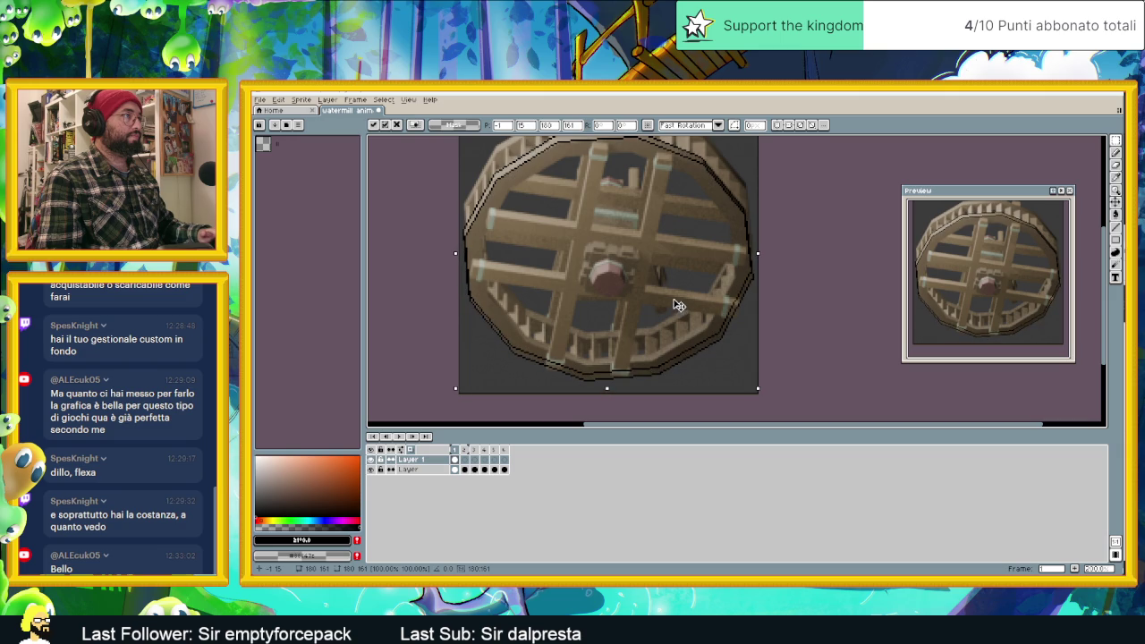
{"action": "scroll", "coordinate": [677, 302], "scroll_direction": "up", "scroll_amount": 2}
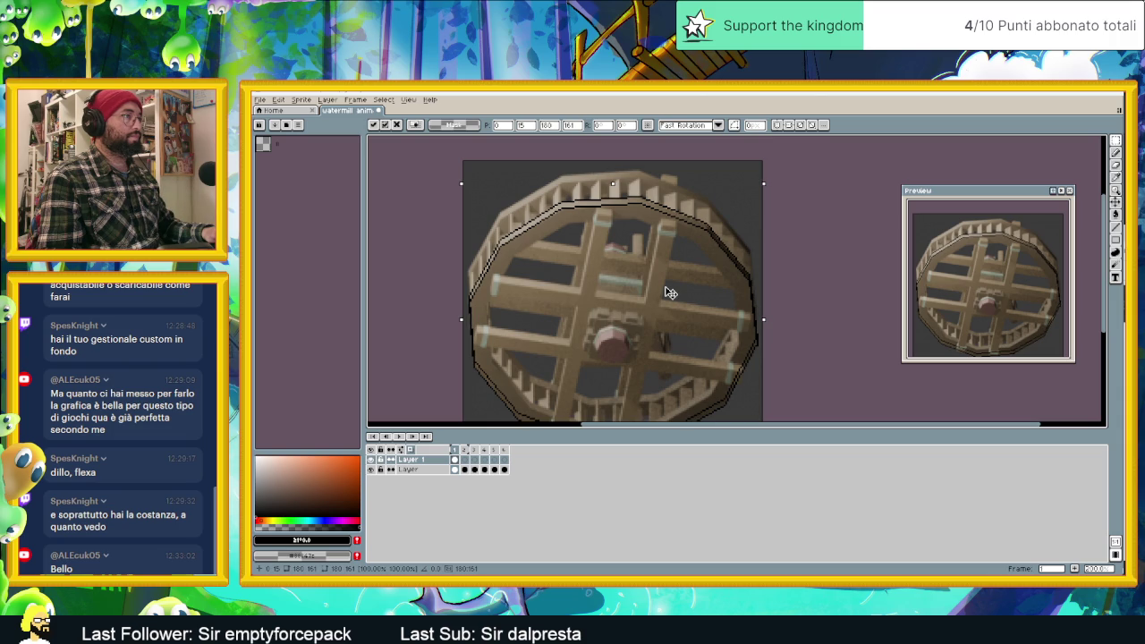
{"action": "left_click", "coordinate": [780, 295]}
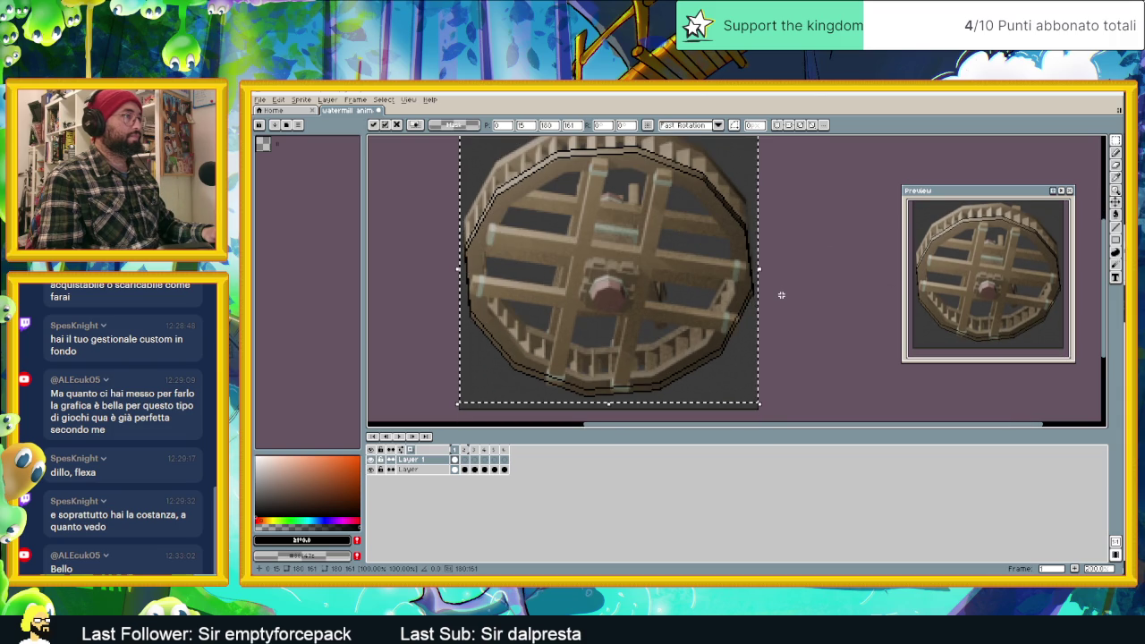
{"action": "key", "text": "Return"}
{"action": "scroll", "coordinate": [780, 295], "scroll_direction": "up", "scroll_amount": 1}
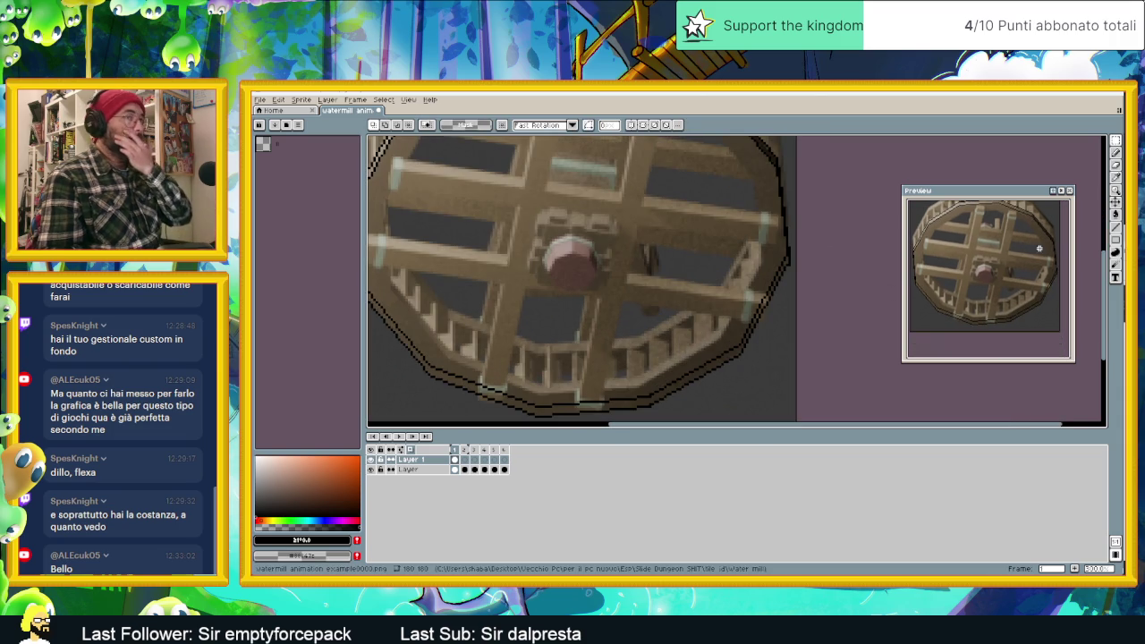
{"action": "key", "text": "b"}
{"action": "scroll", "coordinate": [780, 251], "scroll_direction": "up", "scroll_amount": 1}
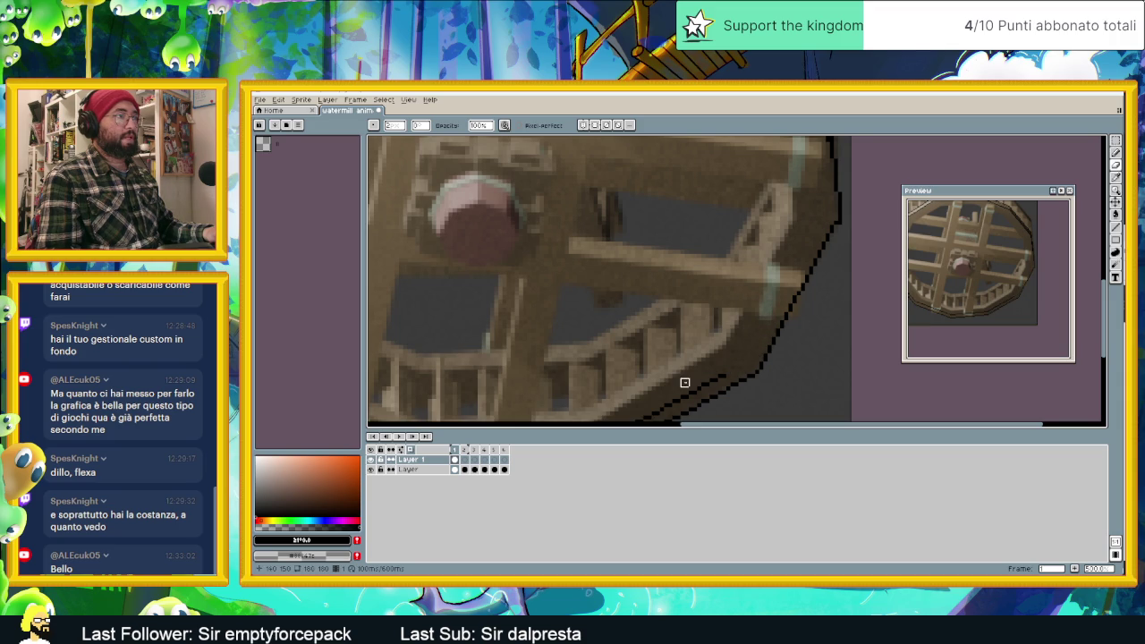
Undo the last eraser stroke on the wheel's black outline.
{"action": "middle_click_drag", "start_coordinate": [682, 381], "coordinate": [837, 200]}
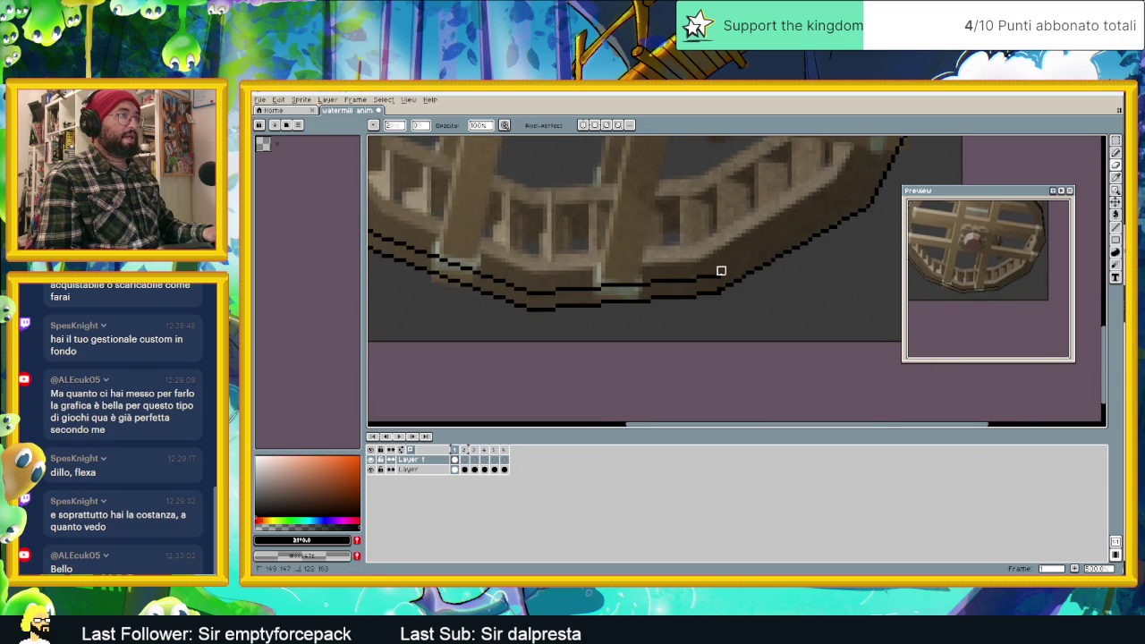
{"action": "middle_click_drag", "start_coordinate": [662, 274], "coordinate": [748, 278]}
{"action": "left_click_drag", "start_coordinate": [764, 278], "coordinate": [628, 286]}
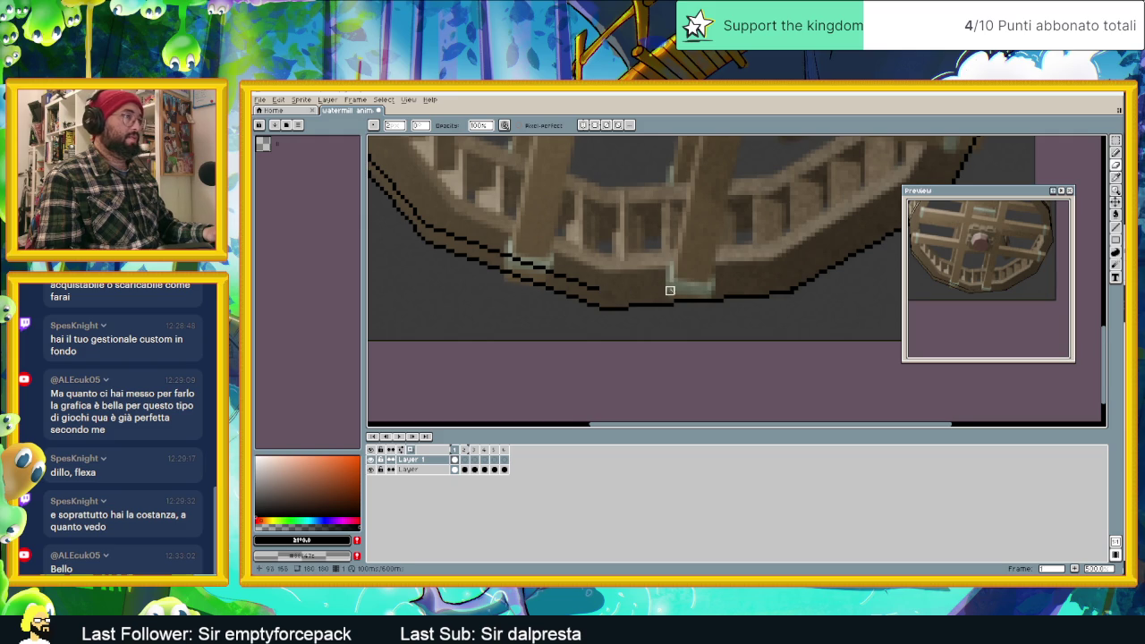
{"action": "middle_click_drag", "start_coordinate": [667, 289], "coordinate": [784, 327]}
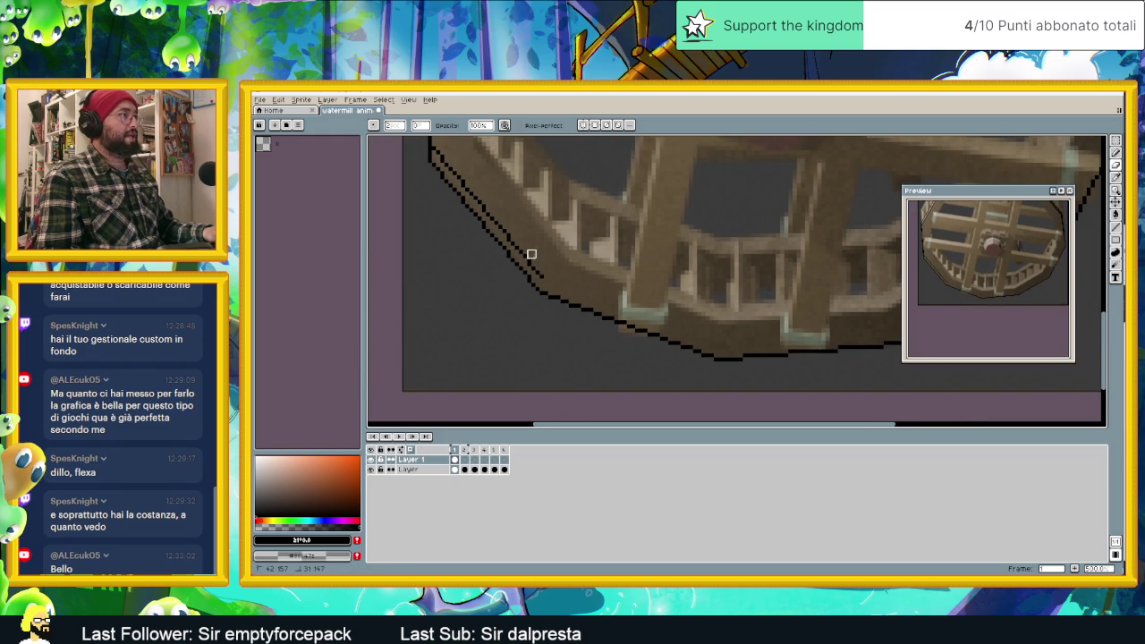
{"action": "middle_click_drag", "start_coordinate": [548, 279], "coordinate": [575, 355]}
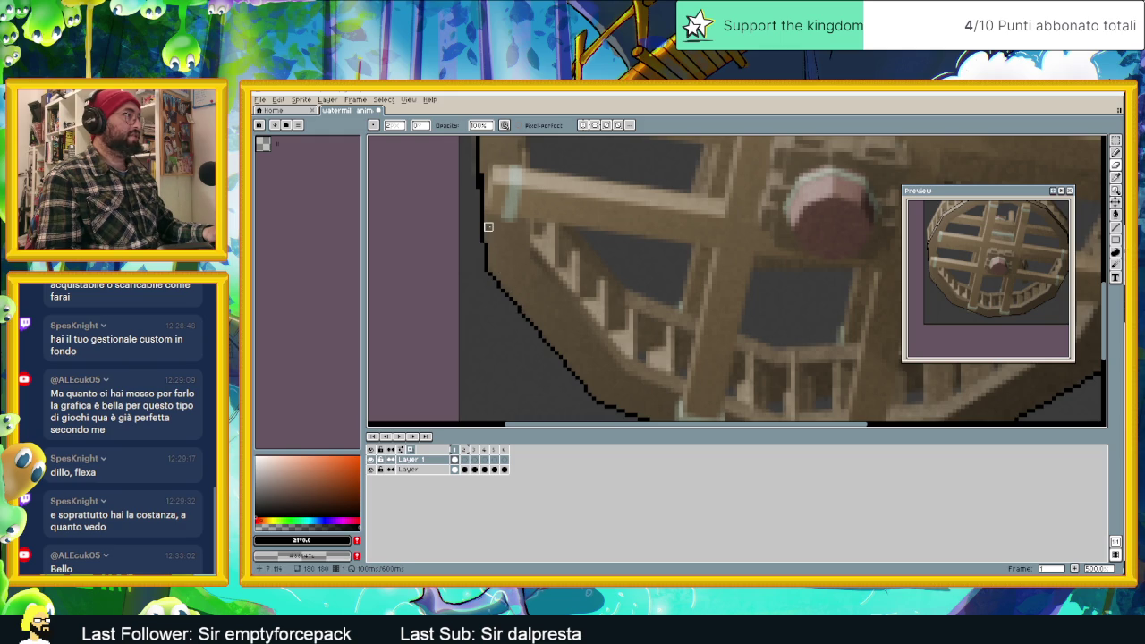
{"action": "middle_click_drag", "start_coordinate": [534, 193], "coordinate": [571, 270]}
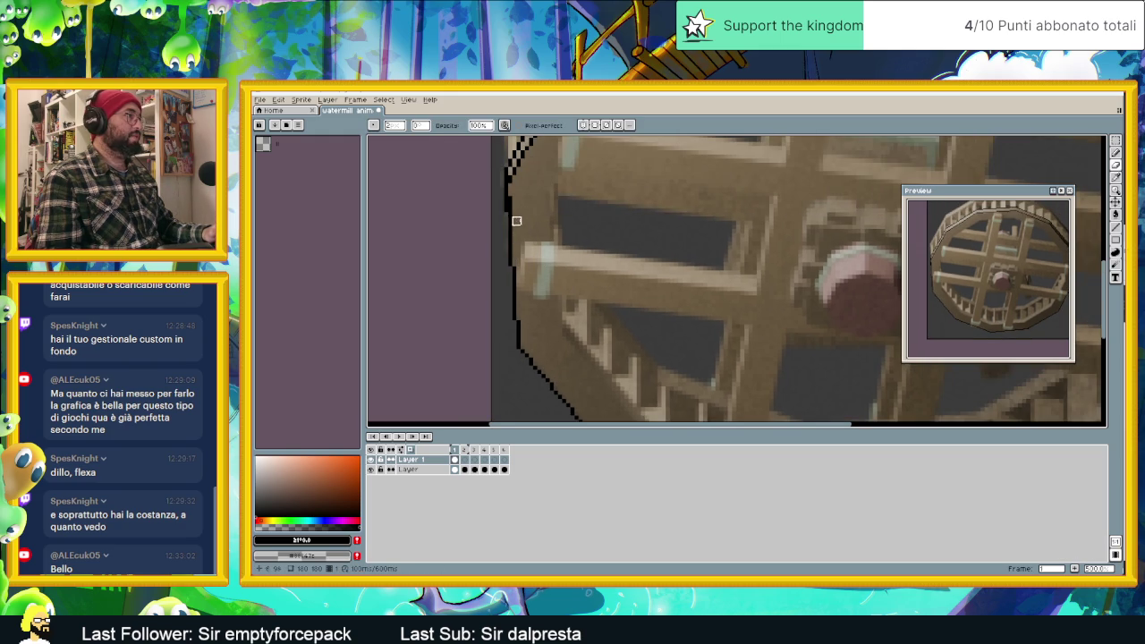
{"action": "key", "text": "ctrl+z"}
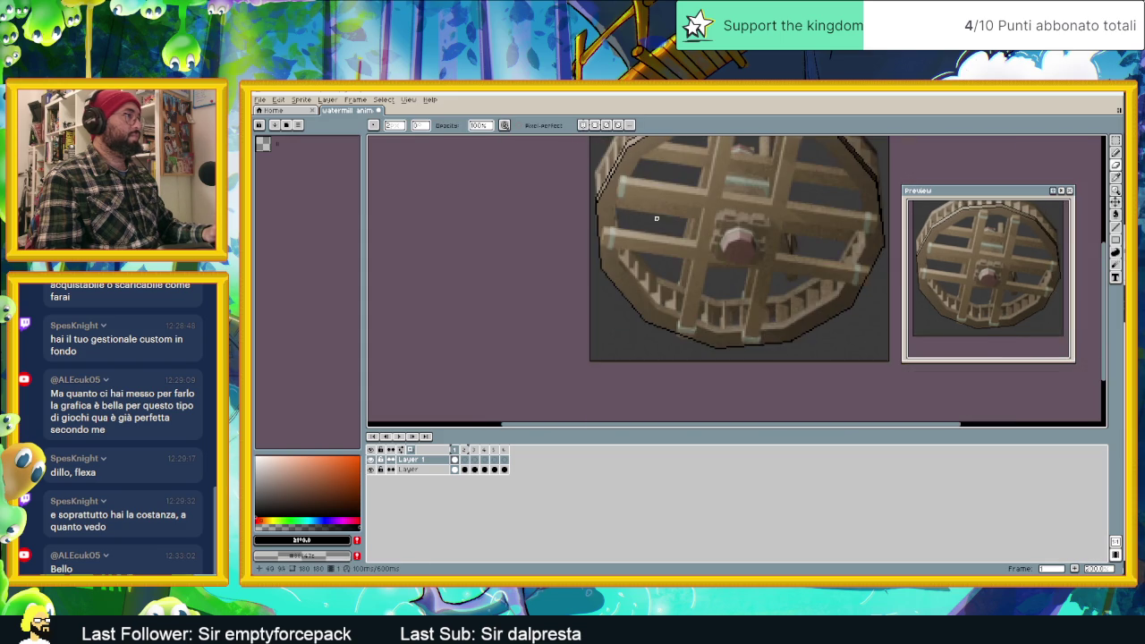
Inspect the wheel's upper right rim and switch to the Line tool.
{"action": "scroll", "coordinate": [511, 209], "scroll_direction": "down", "scroll_amount": 2}
{"action": "scroll", "coordinate": [766, 255], "scroll_direction": "down", "scroll_amount": 1}
{"action": "scroll", "coordinate": [767, 256], "scroll_direction": "up", "scroll_amount": 1}
{"action": "scroll", "coordinate": [771, 234], "scroll_direction": "up", "scroll_amount": 1}
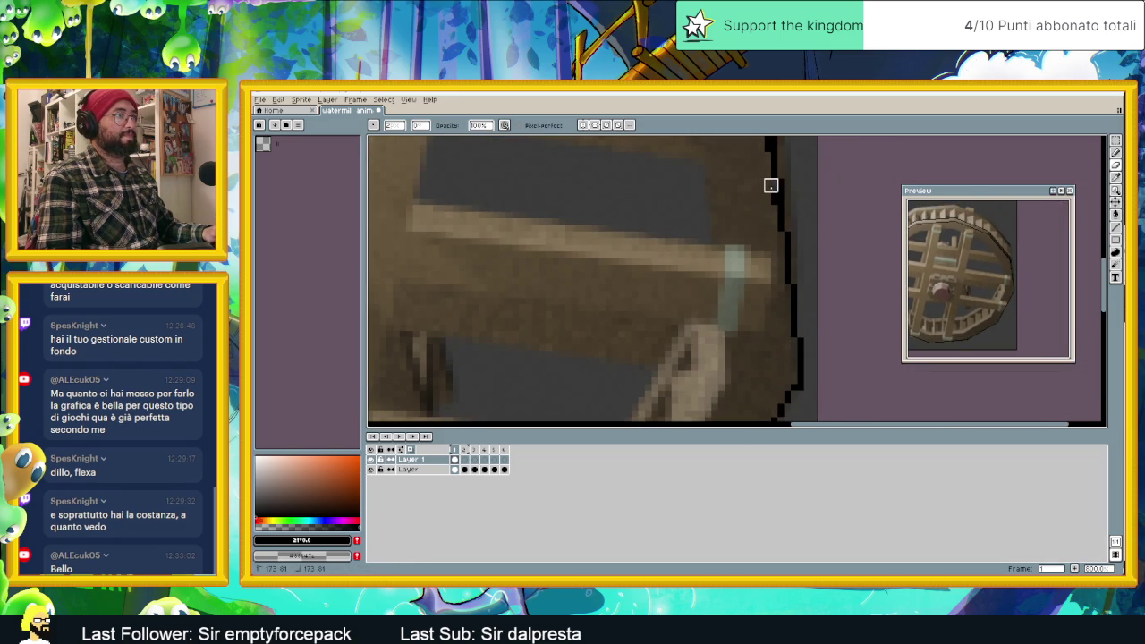
{"action": "middle_click_drag", "start_coordinate": [764, 210], "coordinate": [748, 274]}
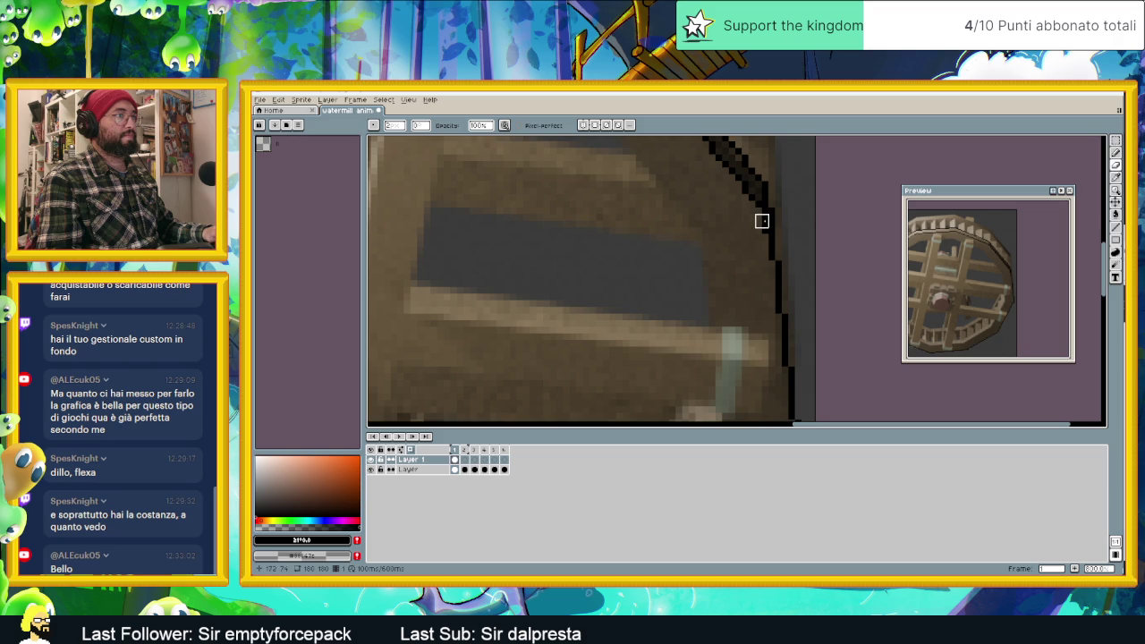
{"action": "scroll", "coordinate": [743, 251], "scroll_direction": "down", "scroll_amount": 1}
{"action": "scroll", "coordinate": [698, 278], "scroll_direction": "down", "scroll_amount": 1}
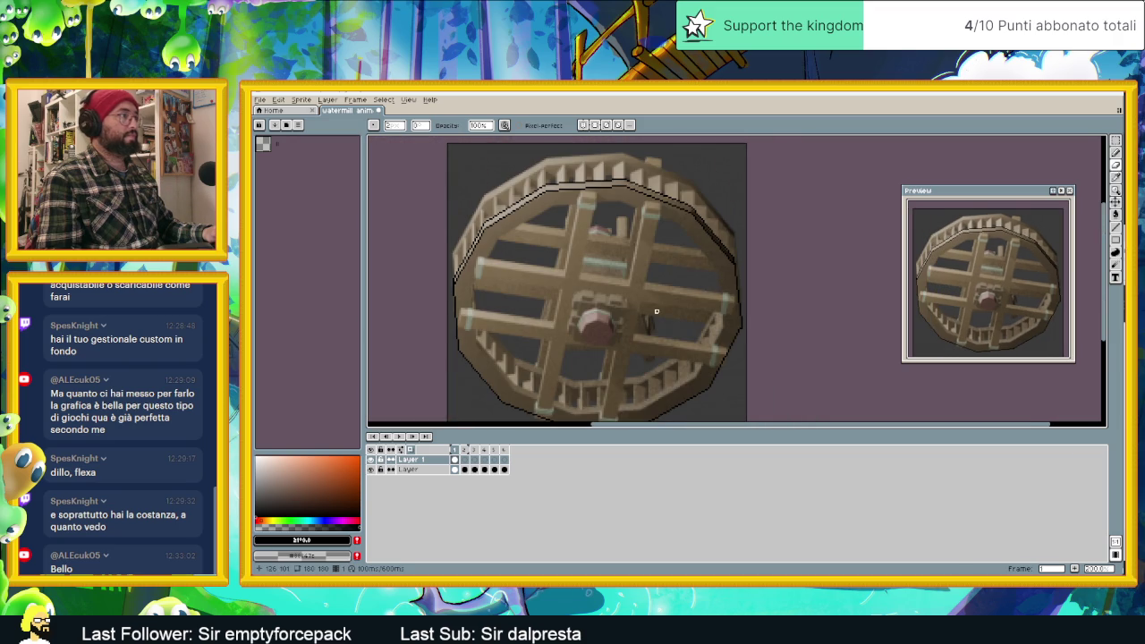
{"action": "scroll", "coordinate": [662, 276], "scroll_direction": "down", "scroll_amount": 1}
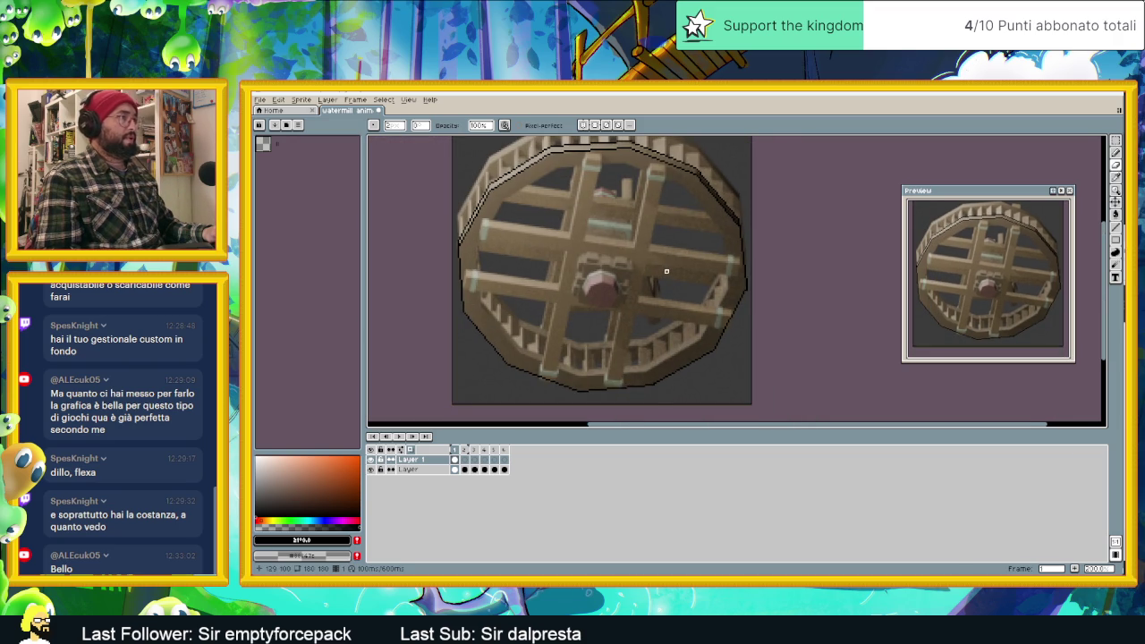
{"action": "scroll", "coordinate": [716, 278], "scroll_direction": "up", "scroll_amount": 2}
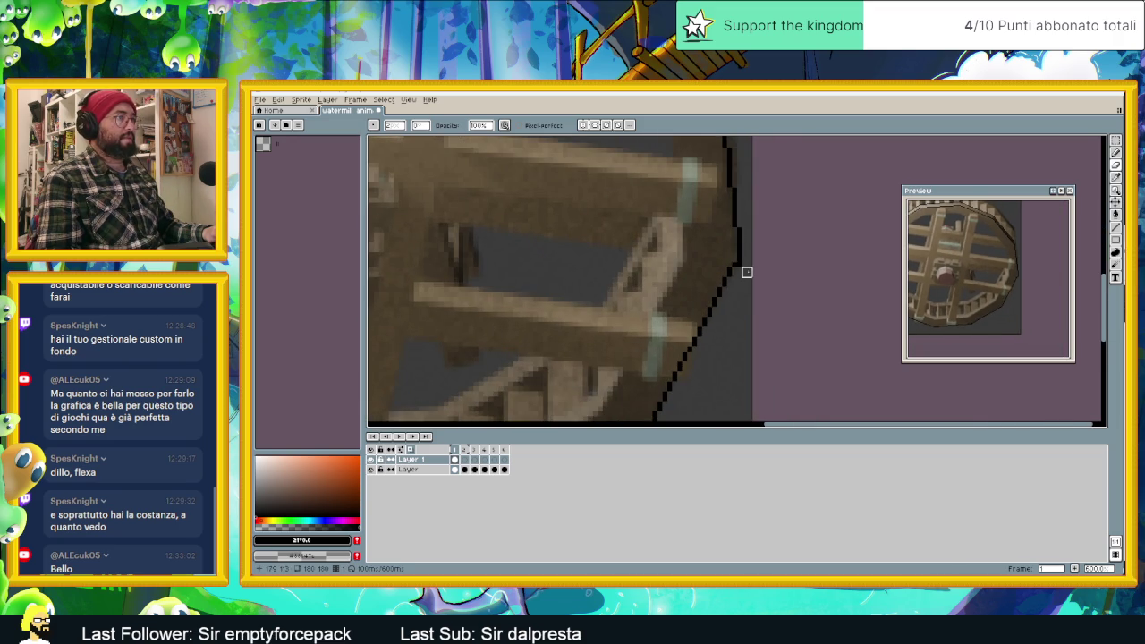
{"action": "scroll", "coordinate": [744, 268], "scroll_direction": "down", "scroll_amount": 1}
{"action": "scroll", "coordinate": [751, 281], "scroll_direction": "down", "scroll_amount": 1}
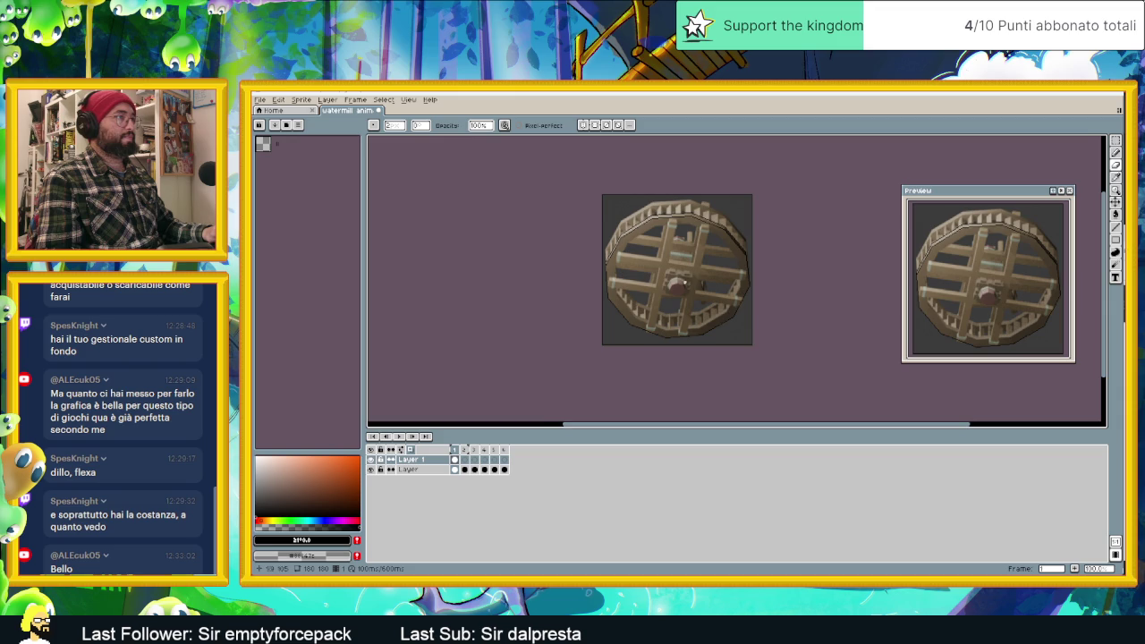
{"action": "scroll", "coordinate": [724, 259], "scroll_direction": "up", "scroll_amount": 1}
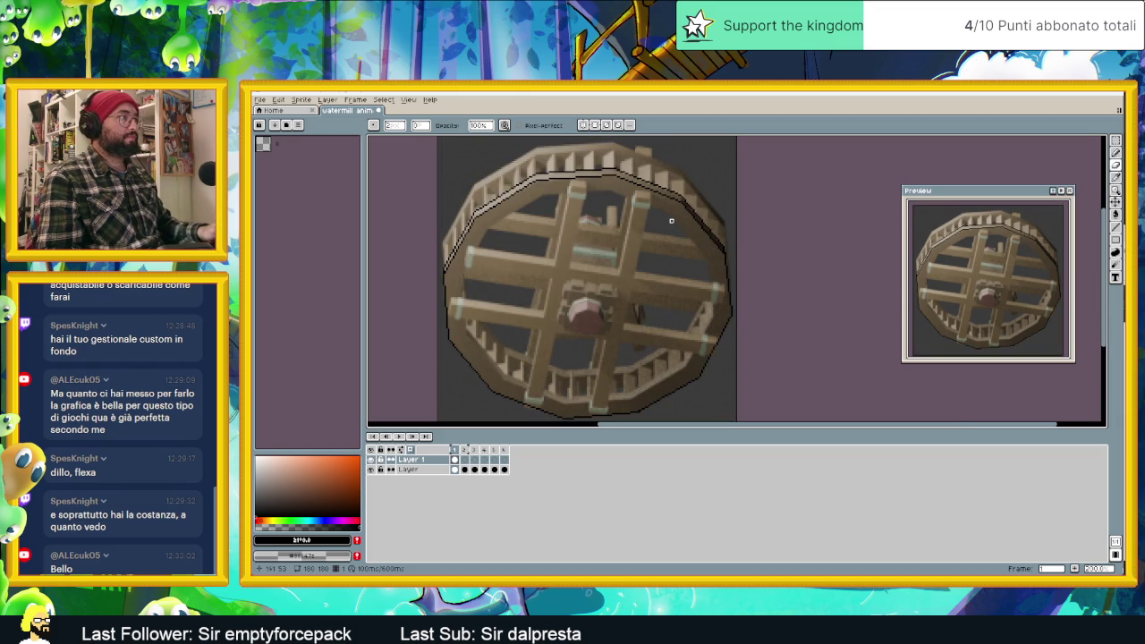
{"action": "left_click", "coordinate": [1113, 229]}
{"action": "scroll", "coordinate": [620, 259], "scroll_direction": "up", "scroll_amount": 1}
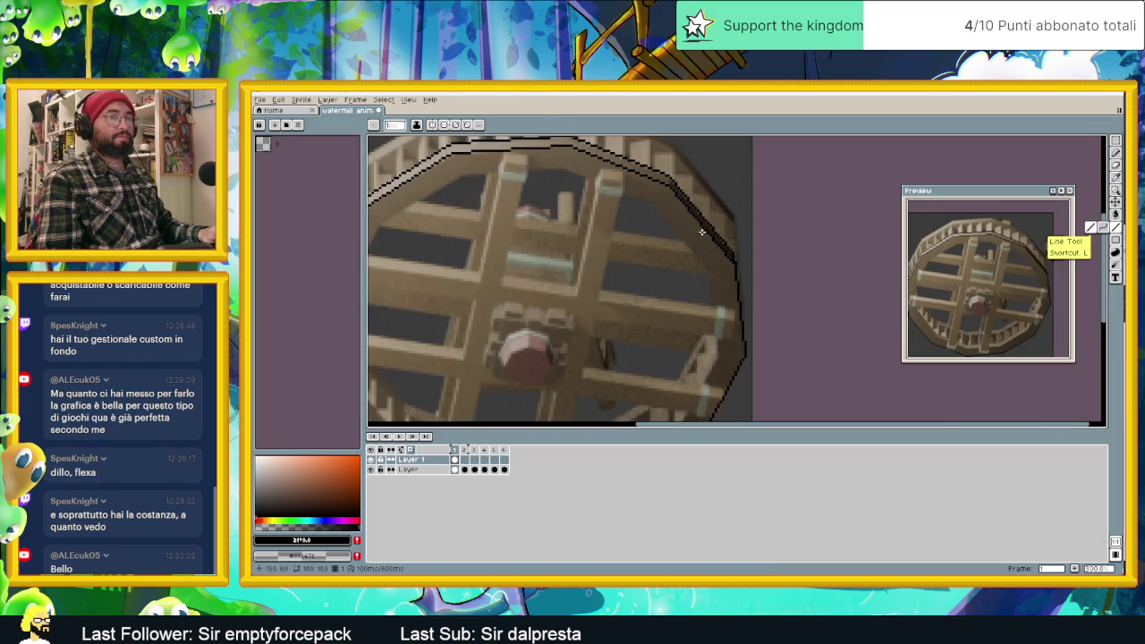
Draw the black inner rim line across the top and down the right side.
{"action": "scroll", "coordinate": [619, 260], "scroll_direction": "up", "scroll_amount": 1}
{"action": "scroll", "coordinate": [619, 259], "scroll_direction": "up", "scroll_amount": 1}
{"action": "scroll", "coordinate": [620, 259], "scroll_direction": "up", "scroll_amount": 2}
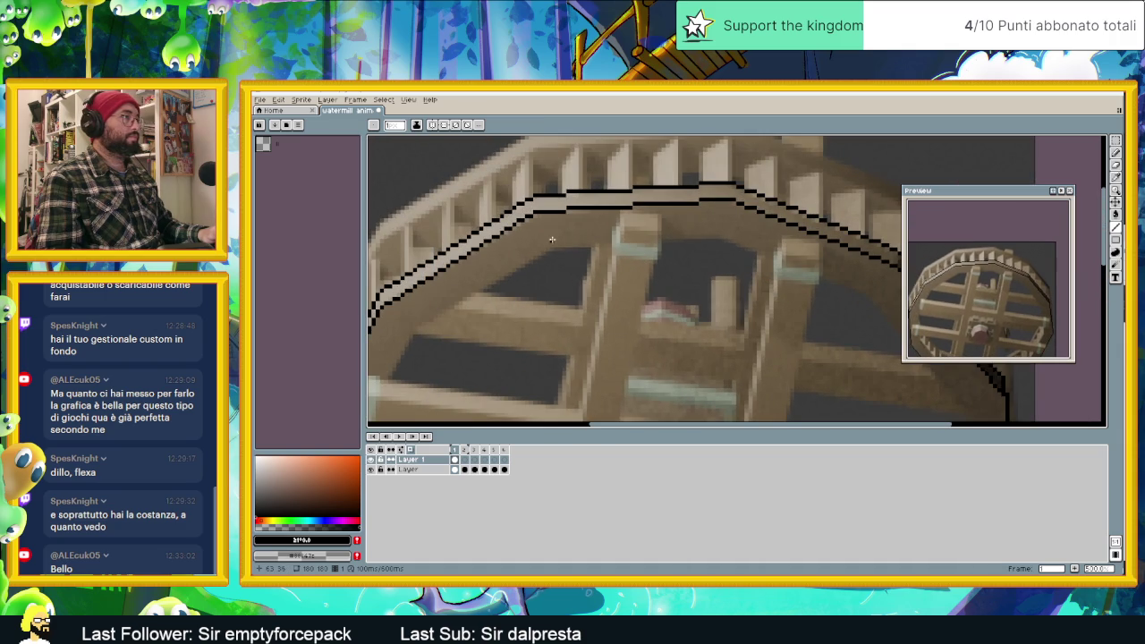
{"action": "mouse_move", "coordinate": [549, 248]}
{"action": "left_mouse_down"}
{"action": "mouse_move", "coordinate": [720, 238]}
{"action": "mouse_move", "coordinate": [872, 301]}
{"action": "left_mouse_up"}
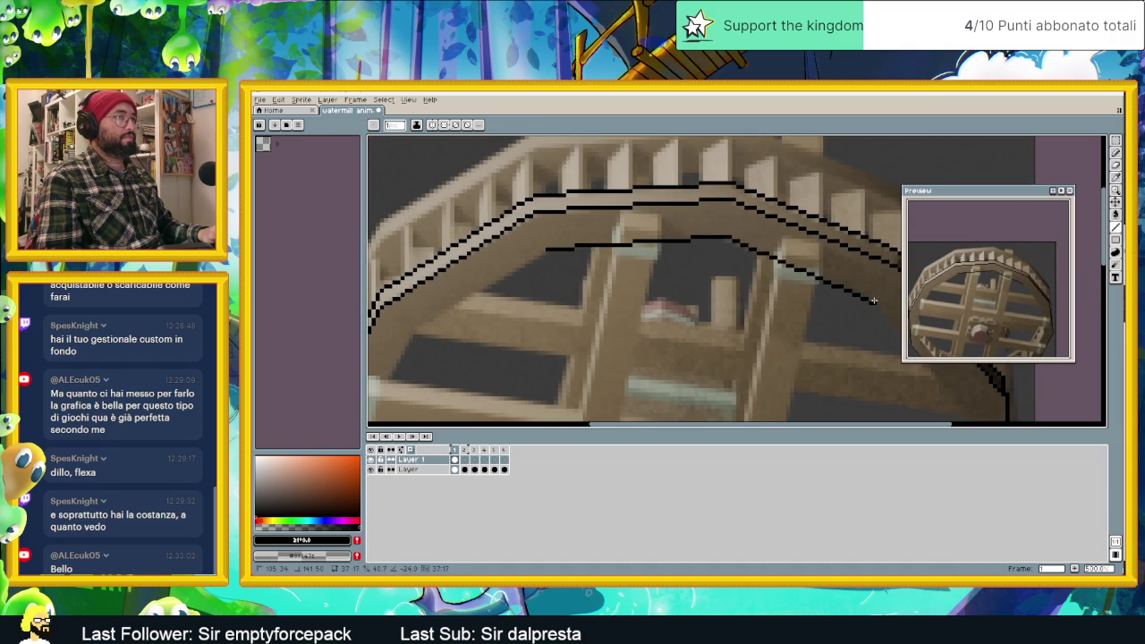
{"action": "middle_click_drag", "start_coordinate": [891, 329], "coordinate": [739, 286]}
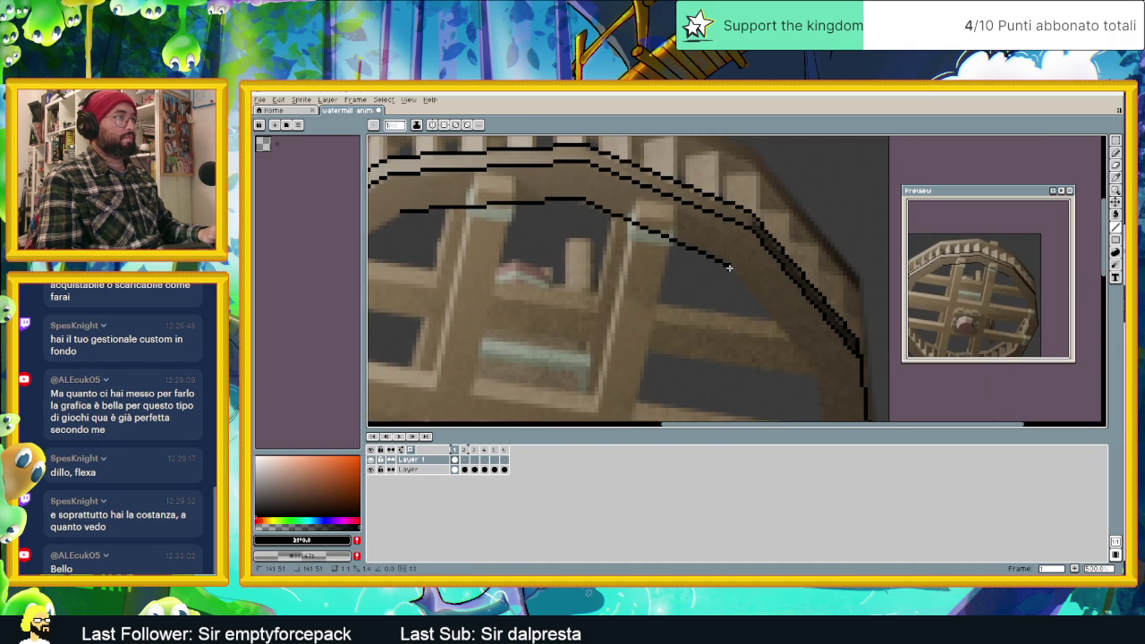
{"action": "key", "text": "ctrl"}
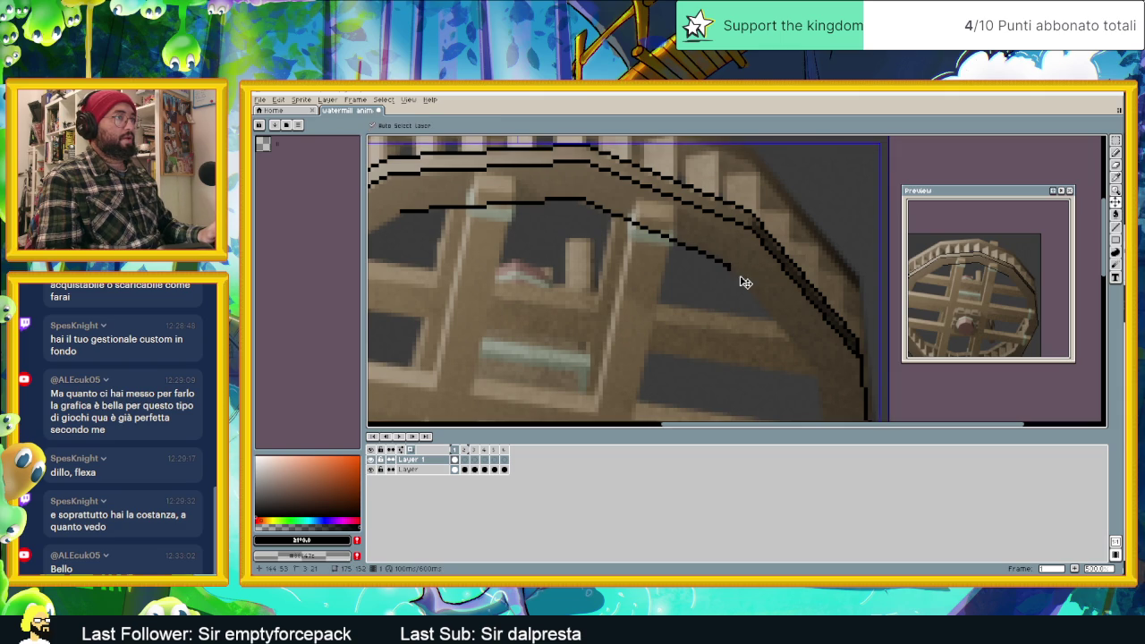
{"action": "left_click", "coordinate": [814, 367], "text": "shift"}
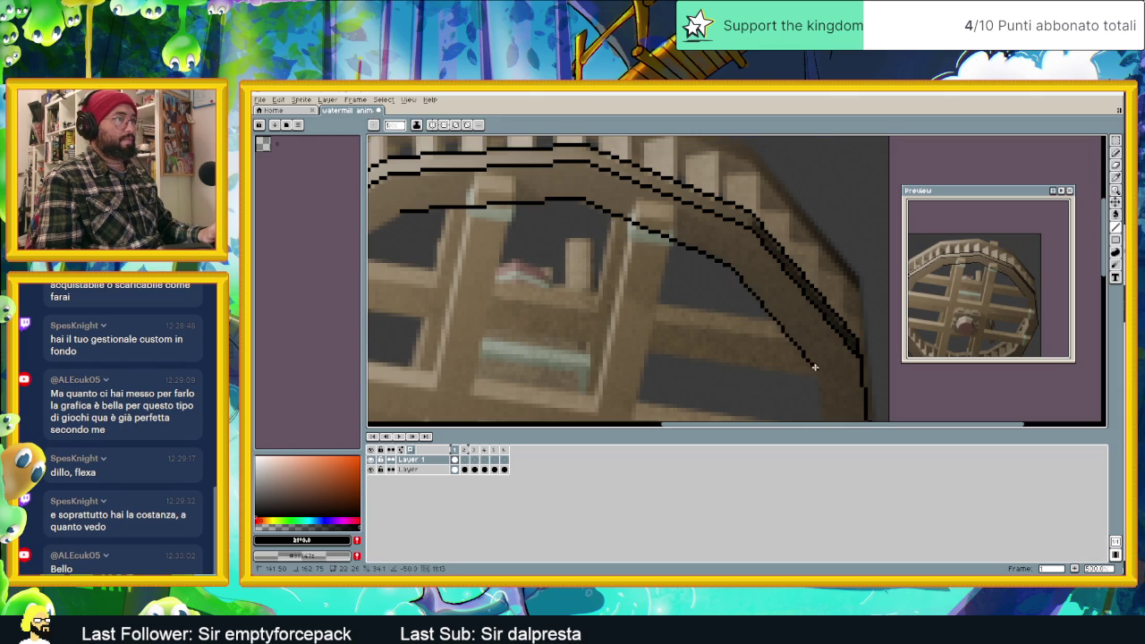
{"action": "middle_click_drag", "start_coordinate": [820, 377], "coordinate": [825, 189]}
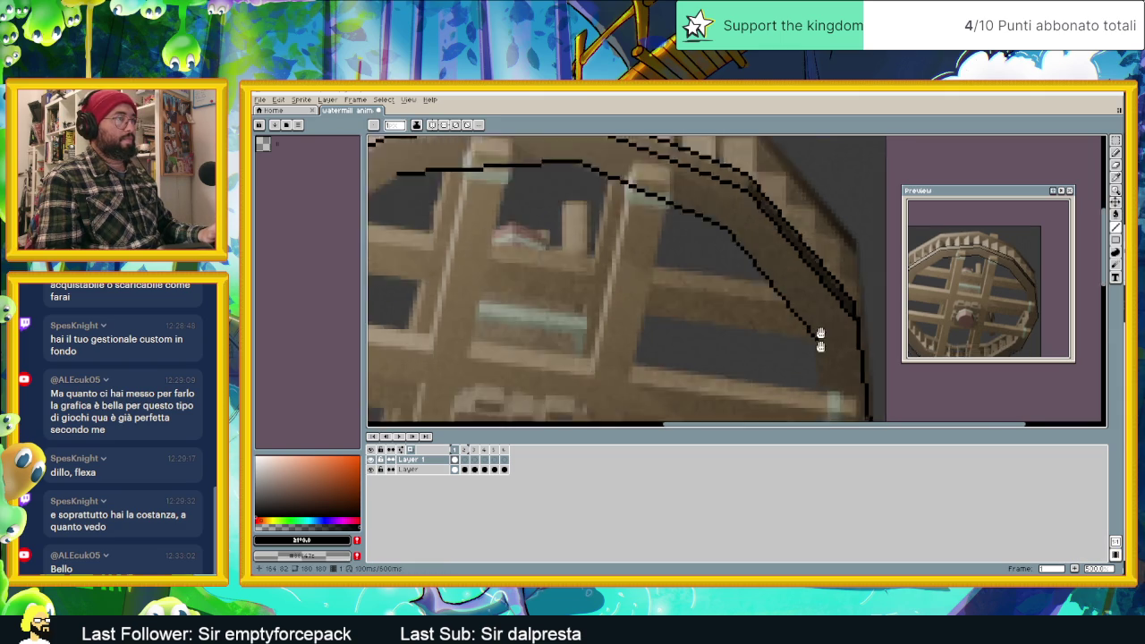
{"action": "left_click_drag", "start_coordinate": [820, 211], "coordinate": [829, 313]}
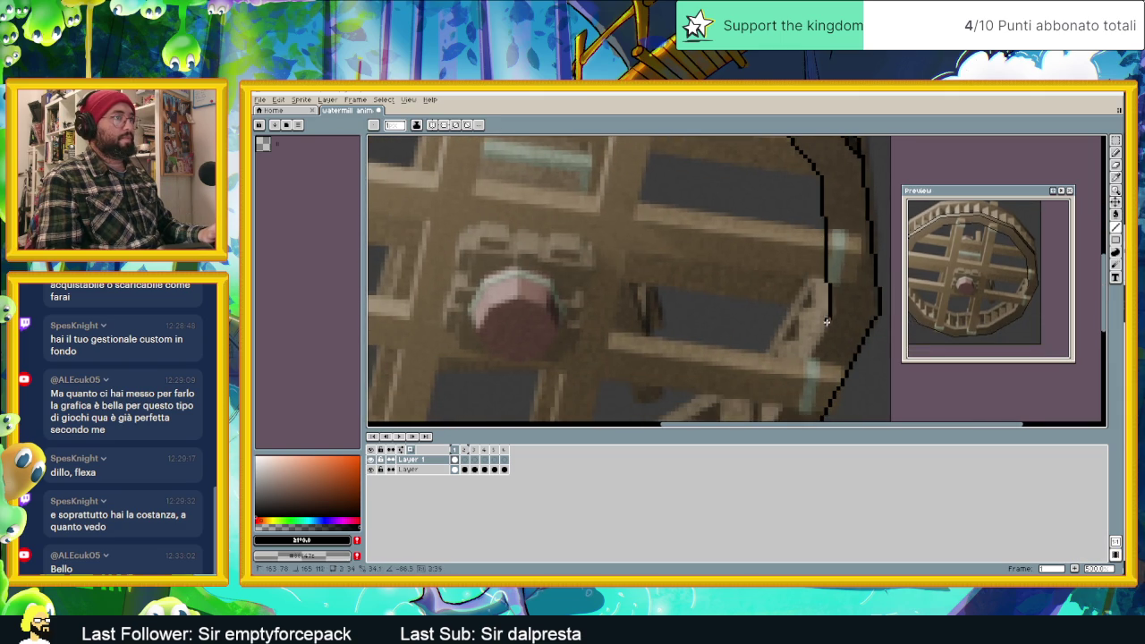
{"action": "scroll", "coordinate": [829, 313], "scroll_direction": "down", "scroll_amount": 1}
{"action": "scroll", "coordinate": [854, 260], "scroll_direction": "down", "scroll_amount": 1}
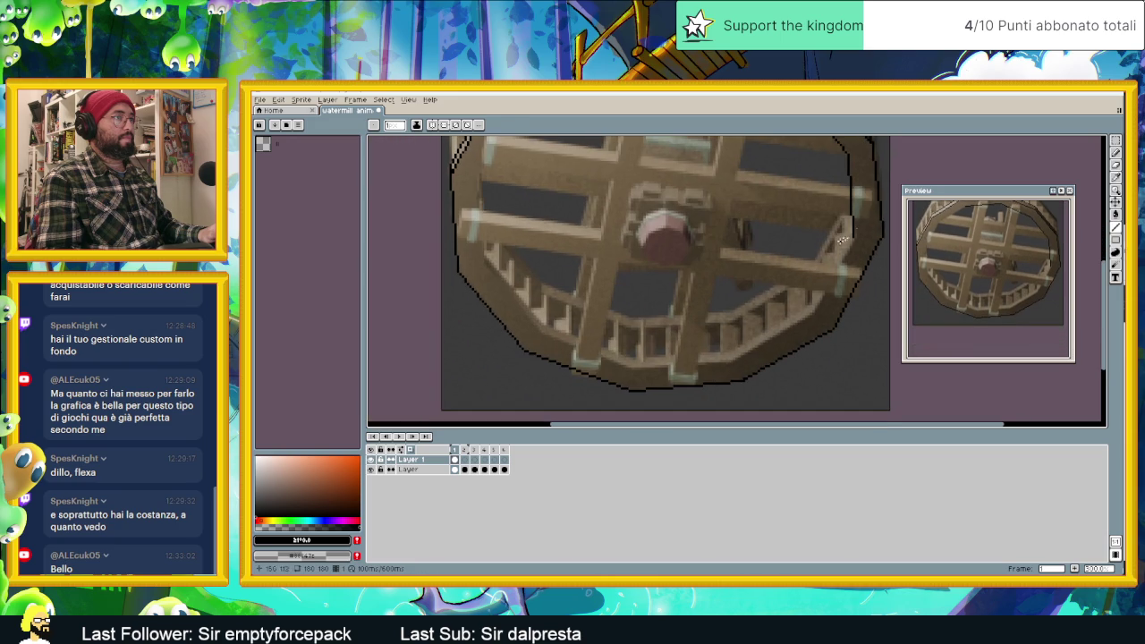
Continue the inner rim line along the right and left sides, closing it at upper left.
{"action": "mouse_move", "coordinate": [851, 237]}
{"action": "left_mouse_down"}
{"action": "mouse_move", "coordinate": [812, 310]}
{"action": "mouse_move", "coordinate": [758, 354]}
{"action": "mouse_move", "coordinate": [630, 367]}
{"action": "mouse_move", "coordinate": [547, 336]}
{"action": "mouse_move", "coordinate": [490, 267]}
{"action": "left_mouse_up"}
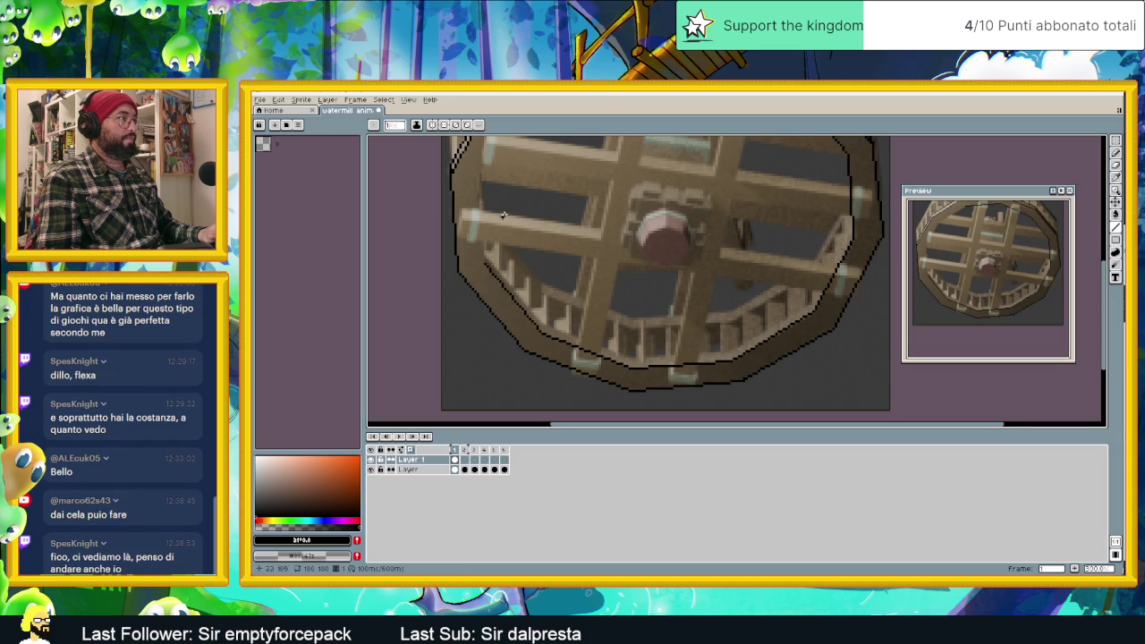
{"action": "middle_click_drag", "start_coordinate": [511, 211], "coordinate": [538, 287]}
{"action": "mouse_move", "coordinate": [511, 341]}
{"action": "left_mouse_down"}
{"action": "mouse_move", "coordinate": [503, 253]}
{"action": "mouse_move", "coordinate": [545, 179]}
{"action": "left_mouse_up"}
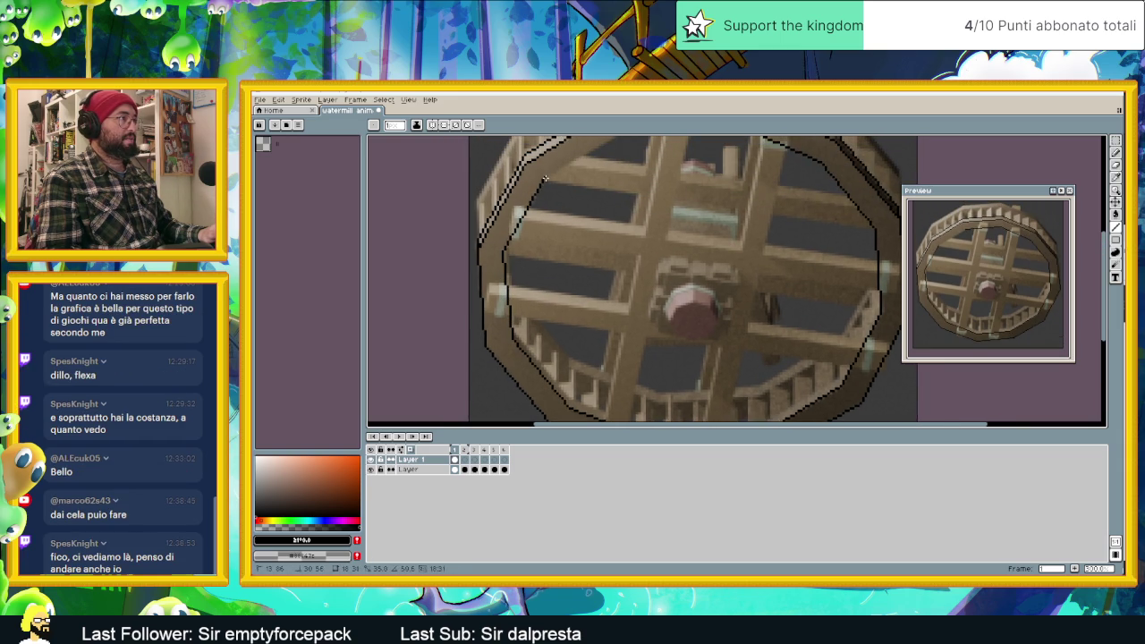
{"action": "middle_click_drag", "start_coordinate": [545, 179], "coordinate": [519, 285]}
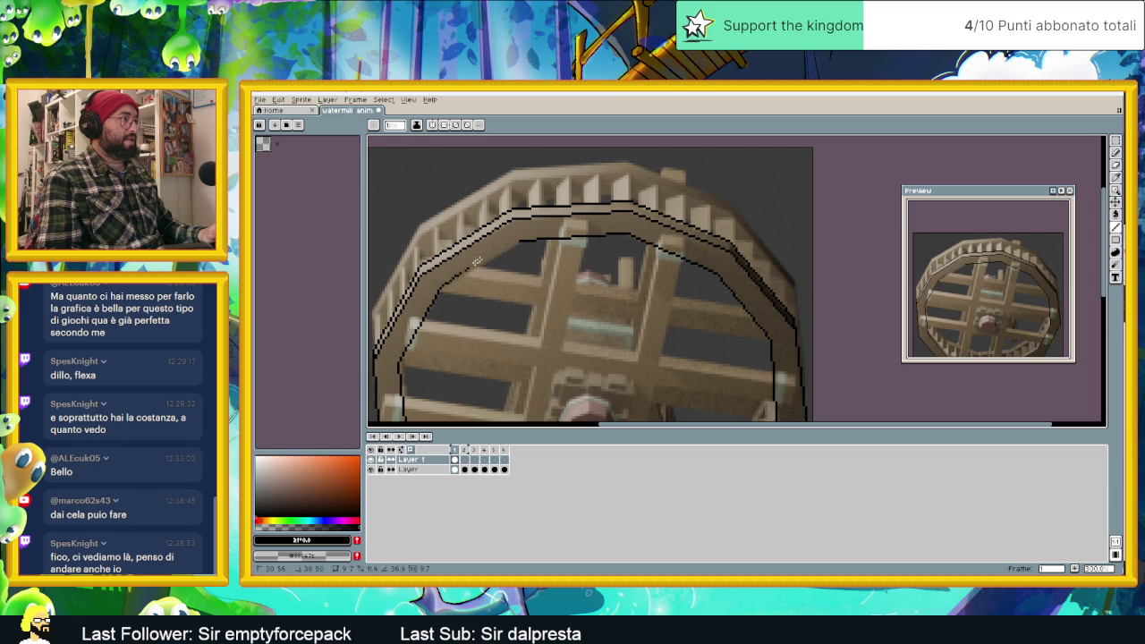
{"action": "left_click_drag", "start_coordinate": [439, 286], "coordinate": [517, 240]}
{"action": "scroll", "coordinate": [520, 241], "scroll_direction": "down", "scroll_amount": 3}
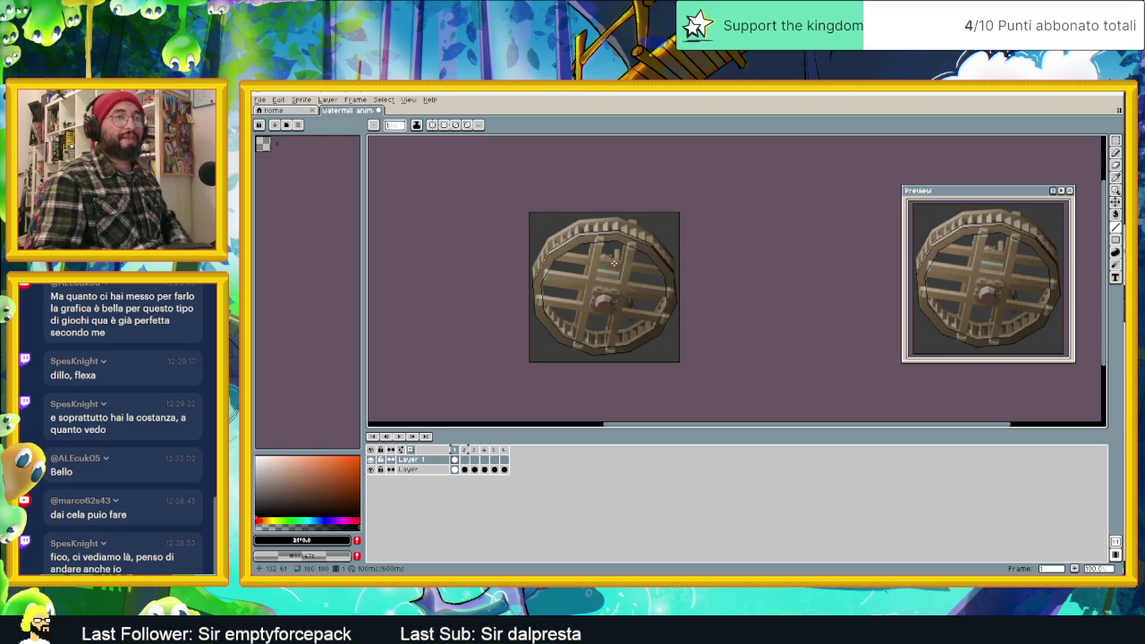
Magic-wand select the band between the rim outlines and sample a wood brown from the wheel.
{"action": "scroll", "coordinate": [652, 270], "scroll_direction": "up", "scroll_amount": 1}
{"action": "middle_click_drag", "start_coordinate": [668, 282], "coordinate": [757, 256]}
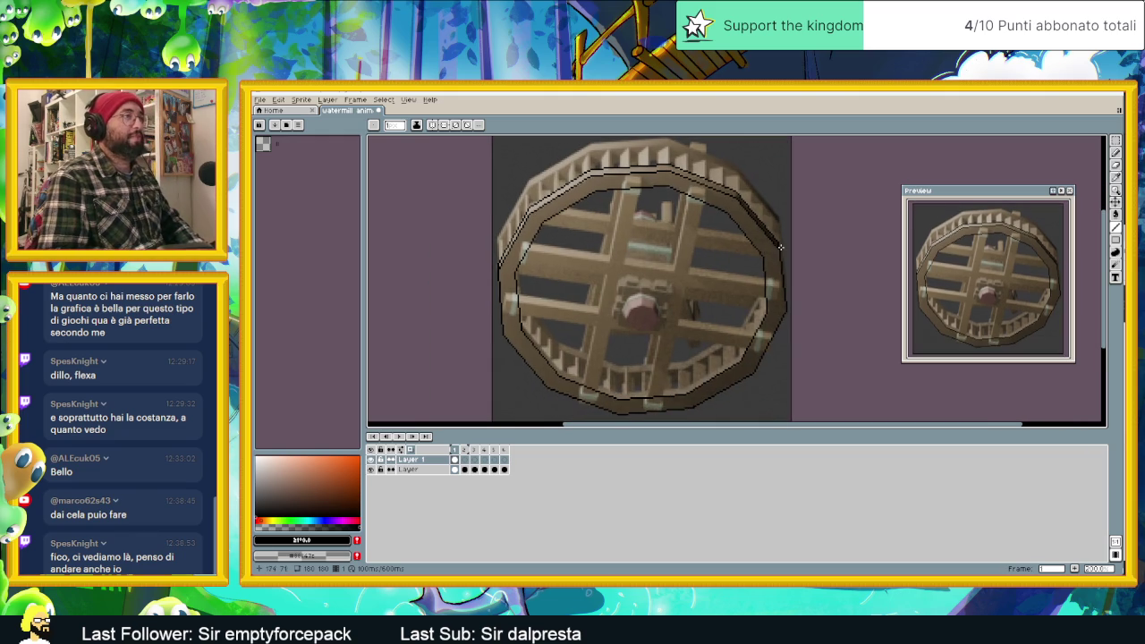
{"action": "scroll", "coordinate": [617, 167], "scroll_direction": "up", "scroll_amount": 1}
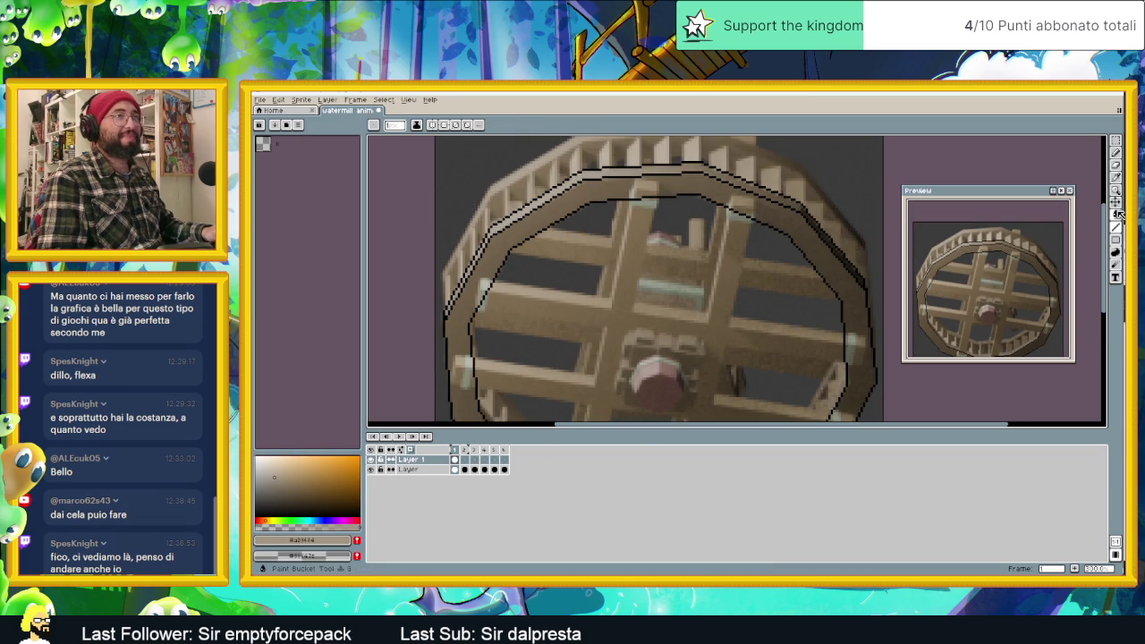
{"action": "key", "text": "w"}
{"action": "left_click", "coordinate": [617, 169]}
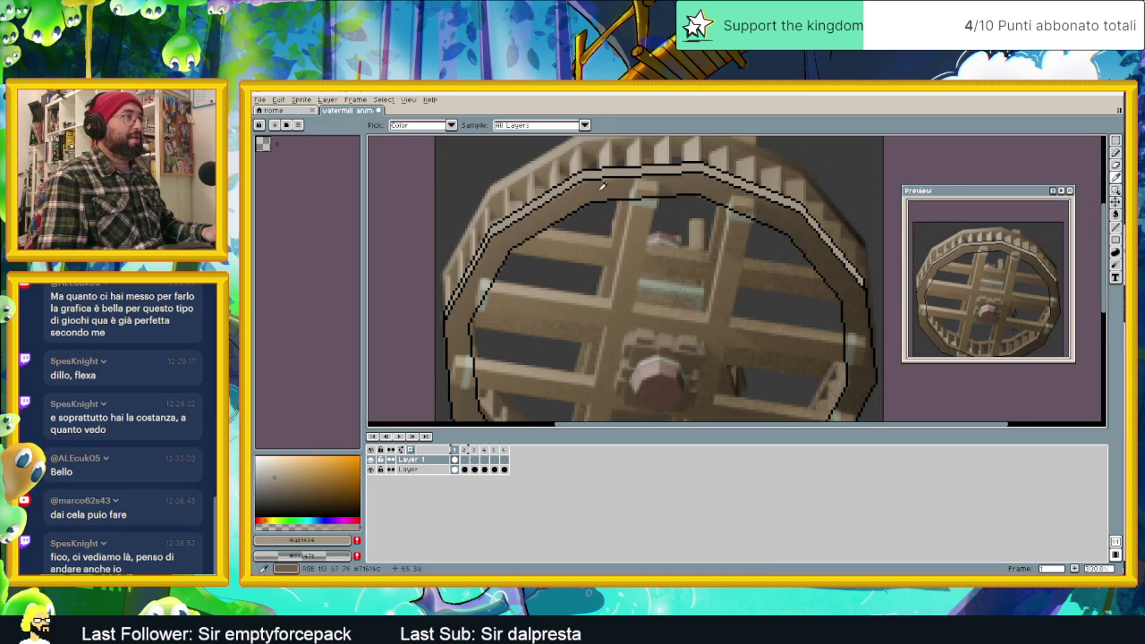
{"action": "left_click", "coordinate": [605, 185], "text": "alt"}
{"action": "scroll", "coordinate": [616, 217], "scroll_direction": "down", "scroll_amount": 2}
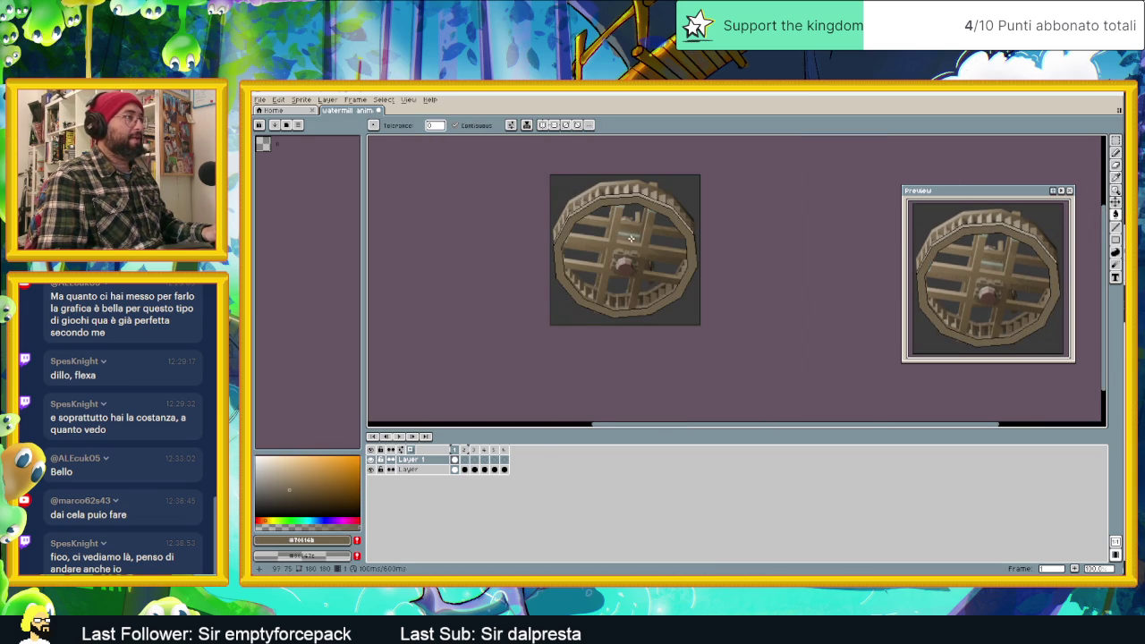
{"action": "scroll", "coordinate": [633, 246], "scroll_direction": "up", "scroll_amount": 1}
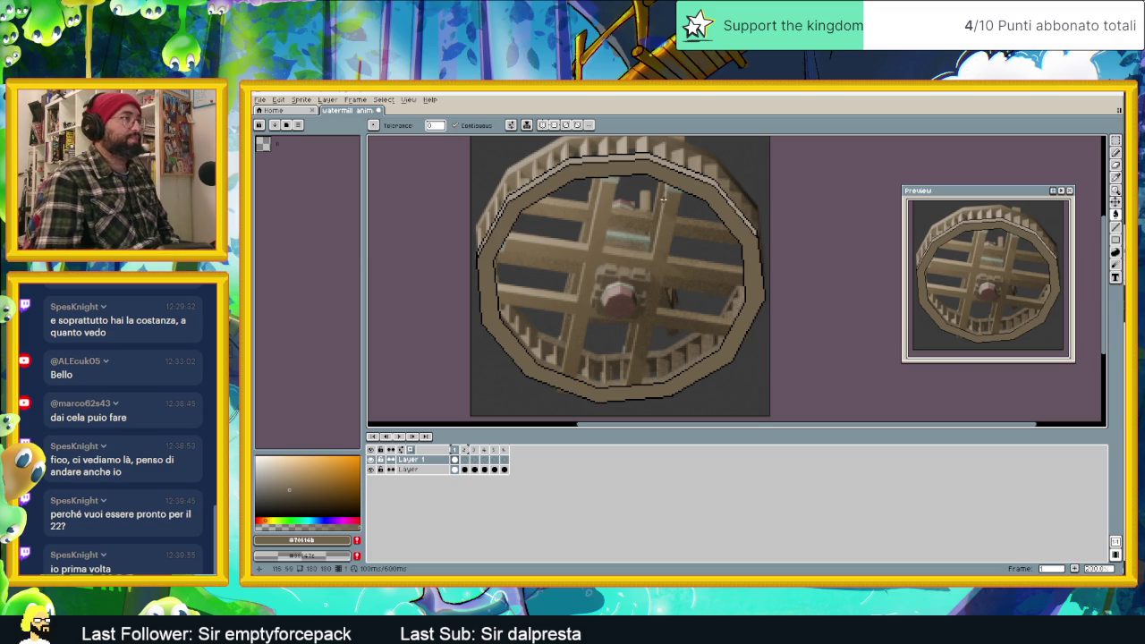
{"action": "middle_click_drag", "start_coordinate": [653, 191], "coordinate": [673, 207]}
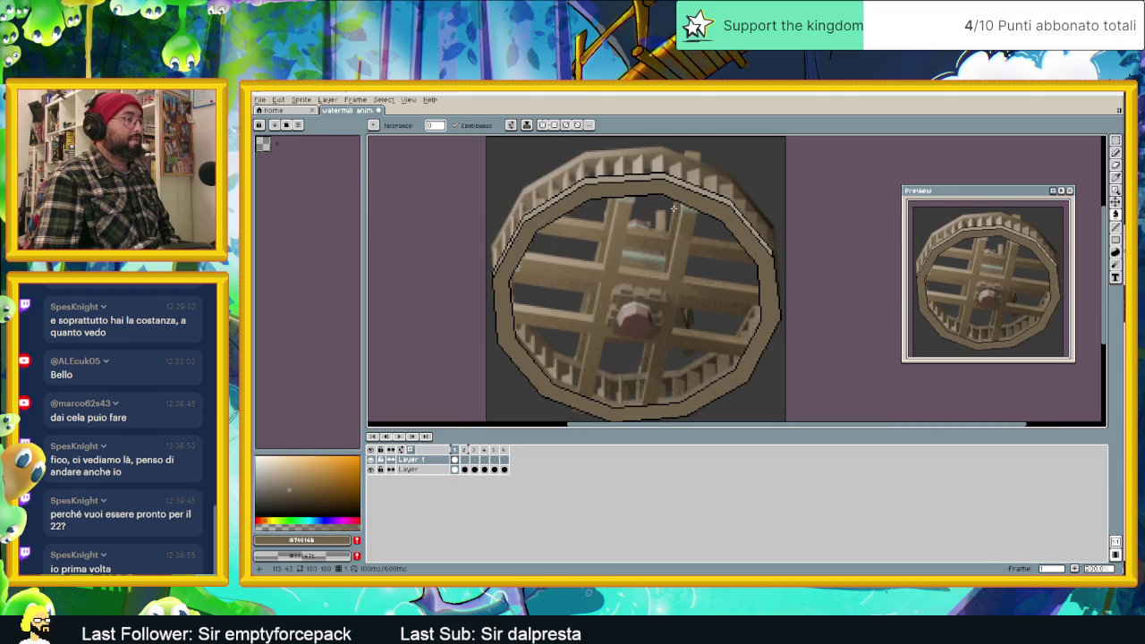
Zoom in on the lower rim and sample black from the existing outline.
{"action": "scroll", "coordinate": [673, 208], "scroll_direction": "down", "scroll_amount": 1}
{"action": "scroll", "coordinate": [594, 309], "scroll_direction": "up", "scroll_amount": 1}
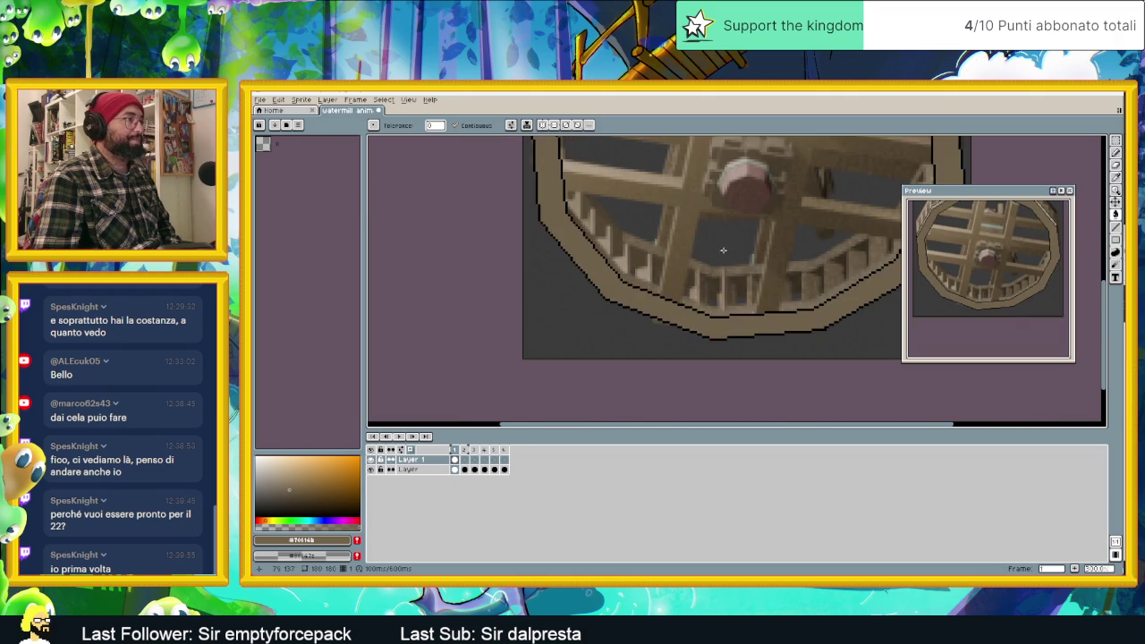
{"action": "scroll", "coordinate": [663, 287], "scroll_direction": "up", "scroll_amount": 1}
{"action": "middle_click_drag", "start_coordinate": [659, 289], "coordinate": [645, 304]}
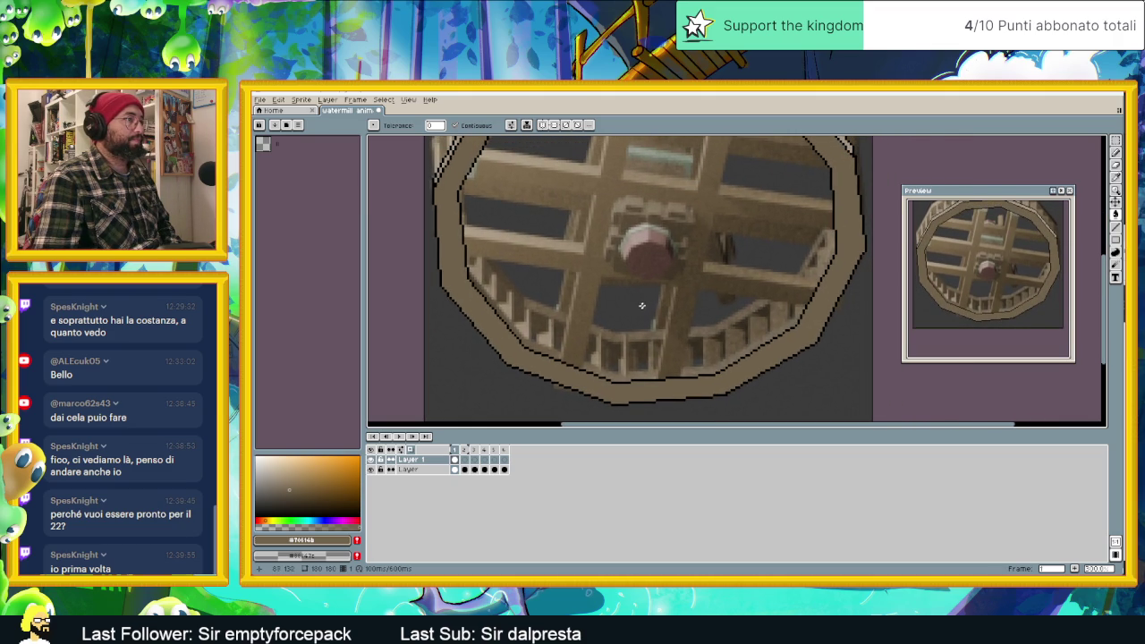
{"action": "scroll", "coordinate": [549, 306], "scroll_direction": "up", "scroll_amount": 1}
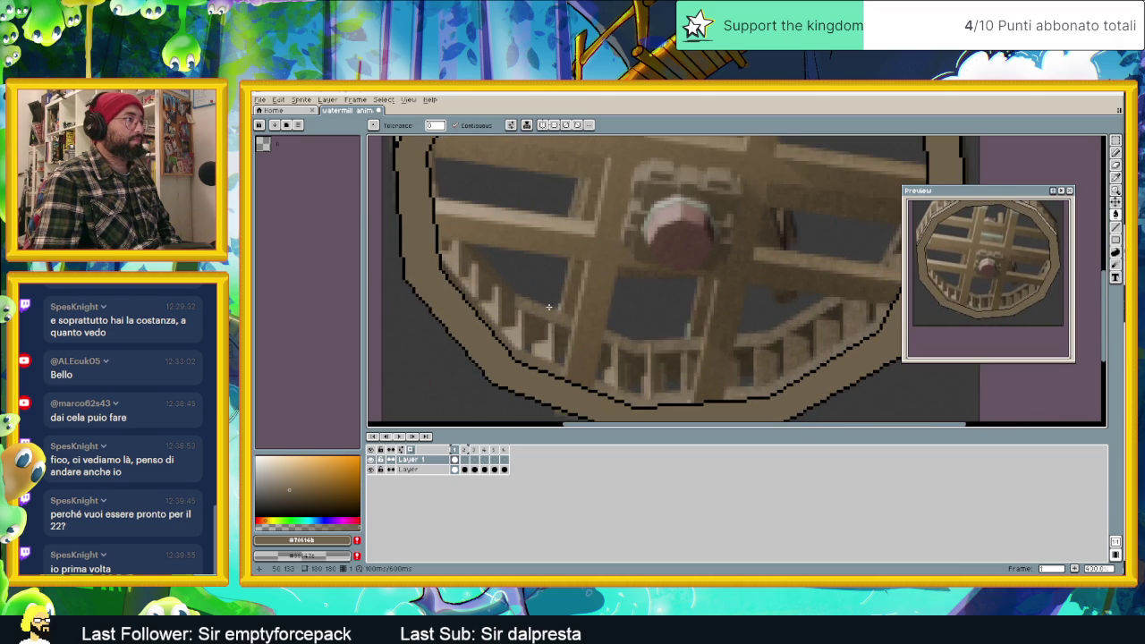
{"action": "middle_click_drag", "start_coordinate": [782, 285], "coordinate": [747, 284]}
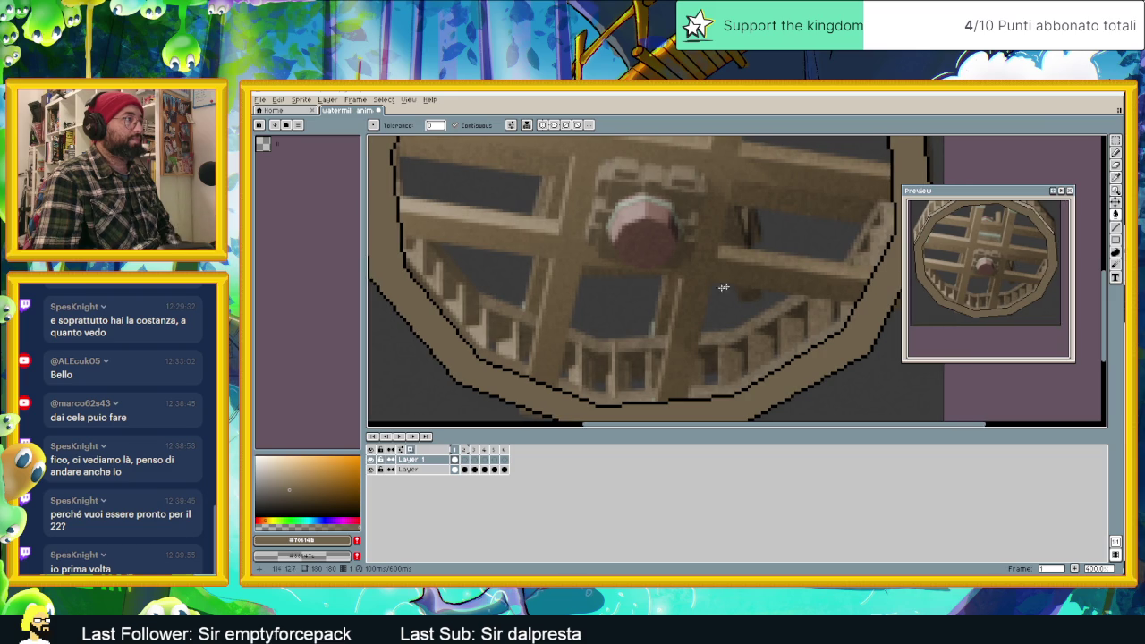
{"action": "key", "text": "i"}
{"action": "left_click", "coordinate": [651, 398]}
{"action": "key", "text": "g"}
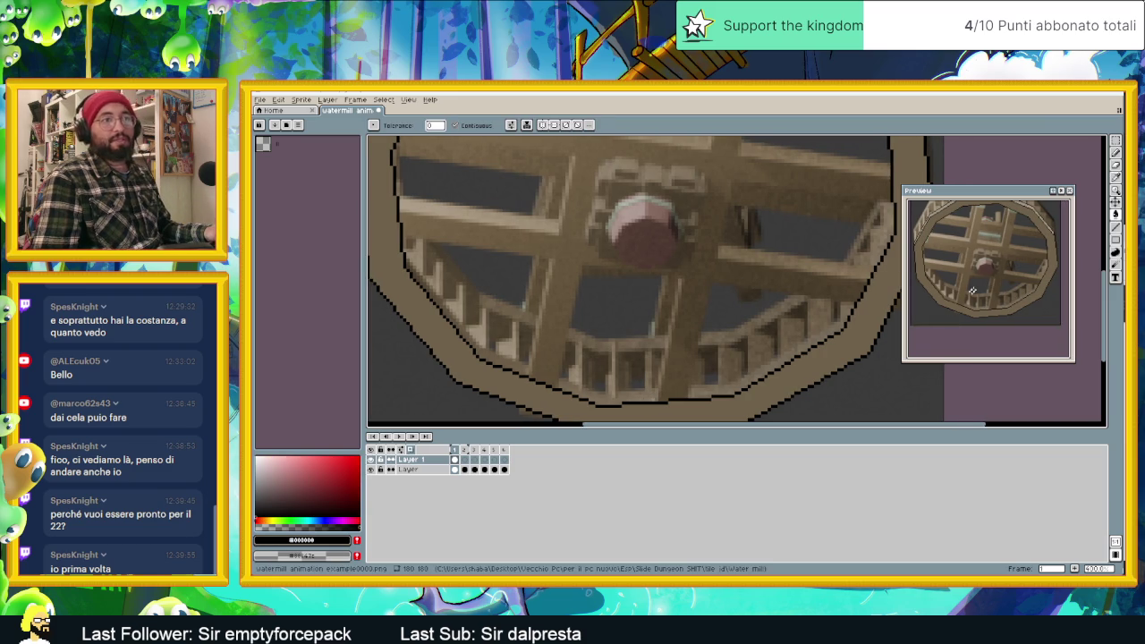
Draw a black straight line along the inner edge of the lower rim.
{"action": "key", "text": "l"}
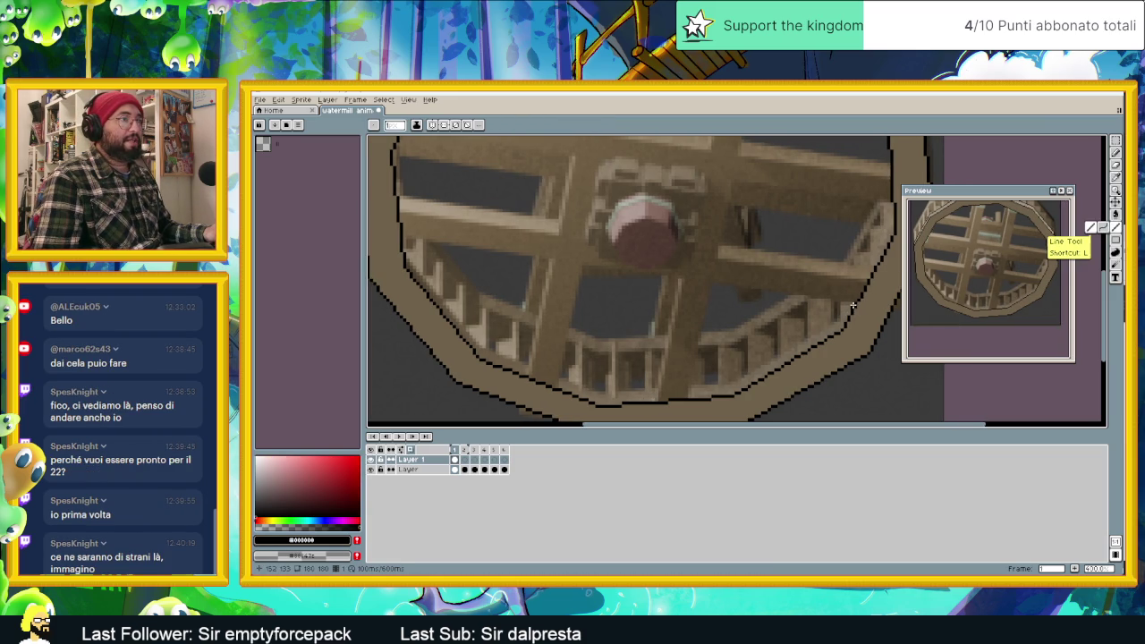
{"action": "mouse_move", "coordinate": [840, 322]}
{"action": "left_mouse_down"}
{"action": "mouse_move", "coordinate": [756, 349]}
{"action": "mouse_move", "coordinate": [724, 387]}
{"action": "mouse_move", "coordinate": [615, 392]}
{"action": "mouse_move", "coordinate": [479, 349]}
{"action": "mouse_move", "coordinate": [404, 255]}
{"action": "left_mouse_up"}
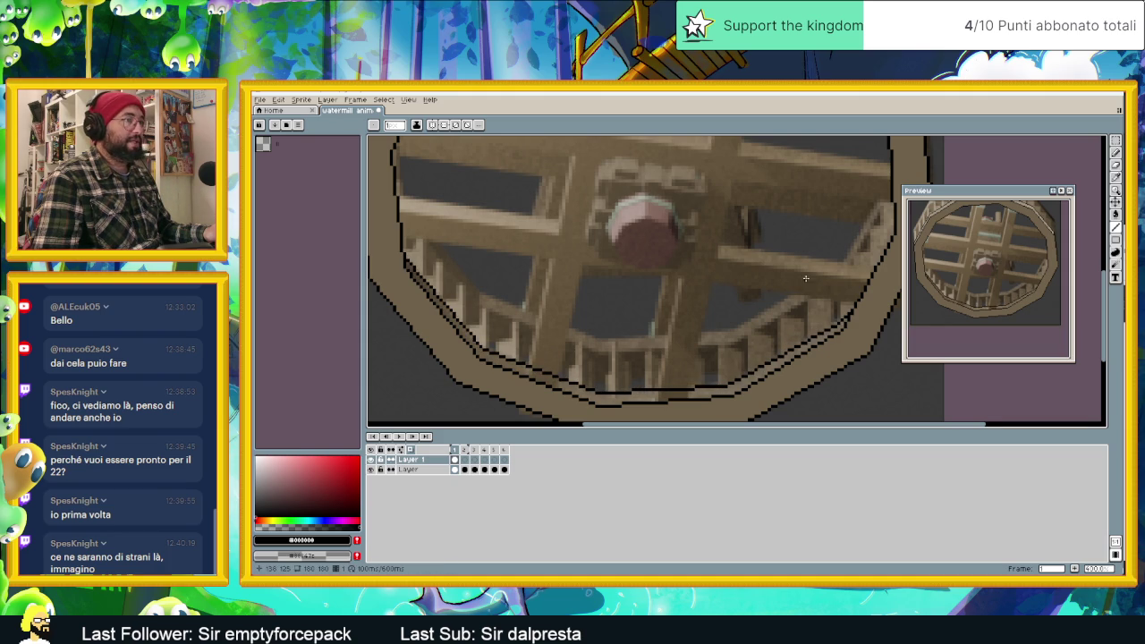
{"action": "scroll", "coordinate": [805, 278], "scroll_direction": "down", "scroll_amount": 1}
{"action": "scroll", "coordinate": [801, 280], "scroll_direction": "down", "scroll_amount": 1}
{"action": "scroll", "coordinate": [787, 286], "scroll_direction": "up", "scroll_amount": 1}
{"action": "scroll", "coordinate": [774, 292], "scroll_direction": "up", "scroll_amount": 1}
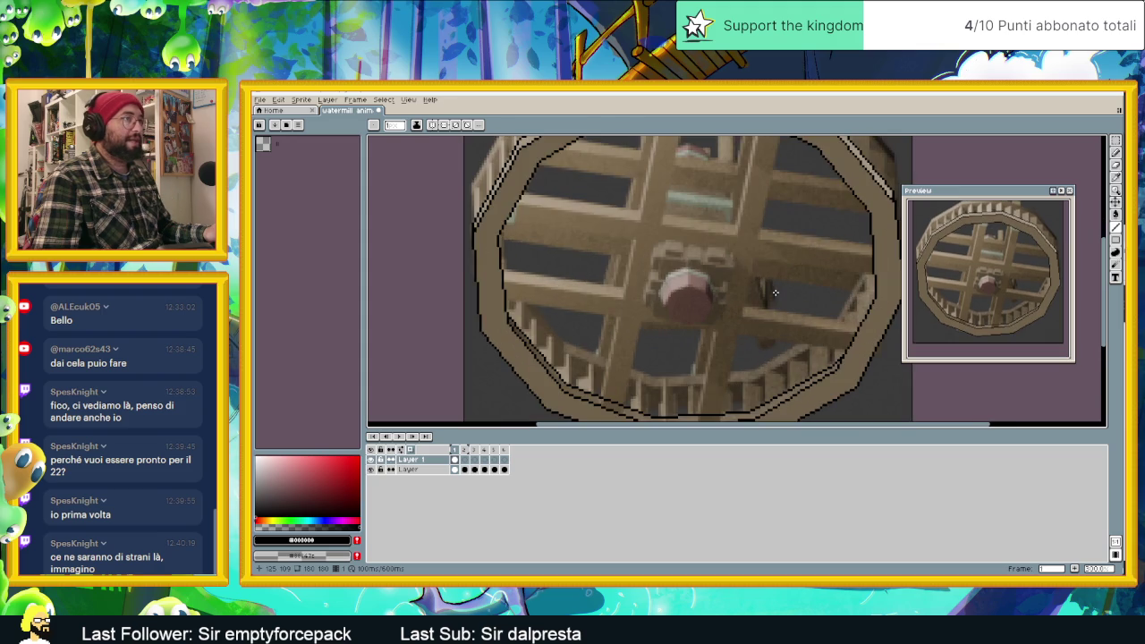
Sample the wheel's dark brown and select the Paint Bucket.
{"action": "left_click", "coordinate": [741, 284], "text": "alt"}
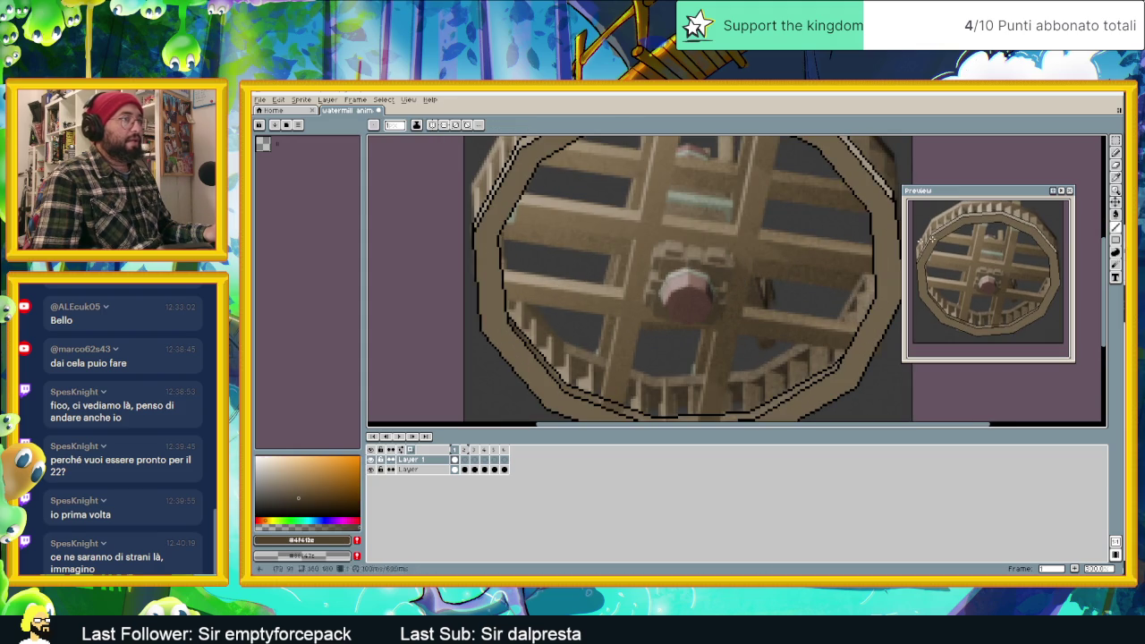
{"action": "left_click", "coordinate": [1115, 214]}
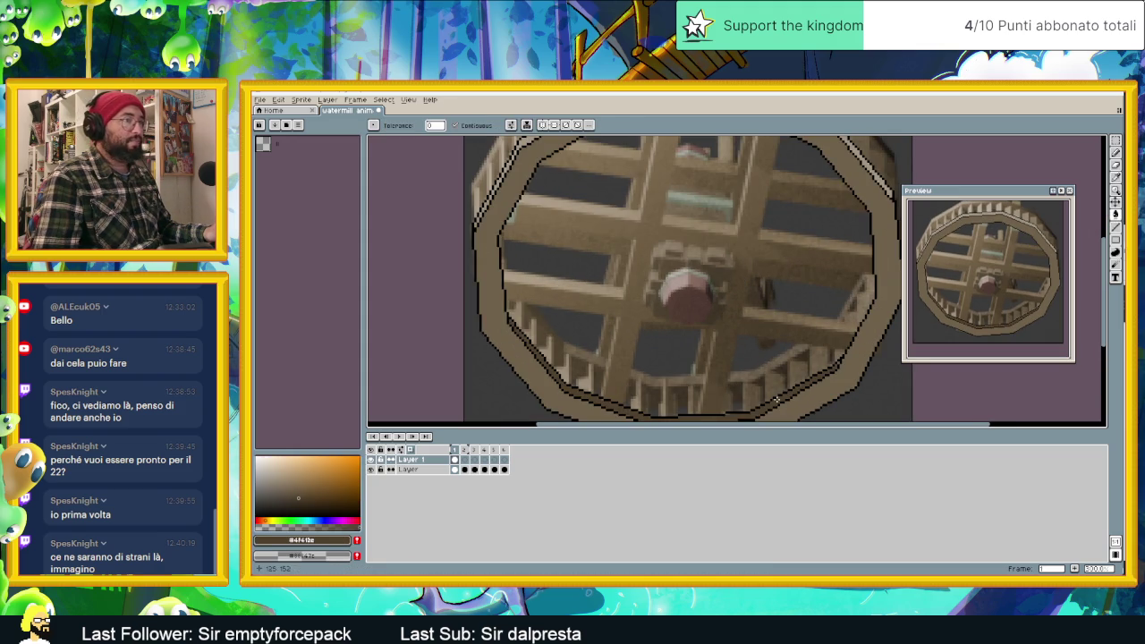
{"action": "scroll", "coordinate": [758, 381], "scroll_direction": "down", "scroll_amount": 1}
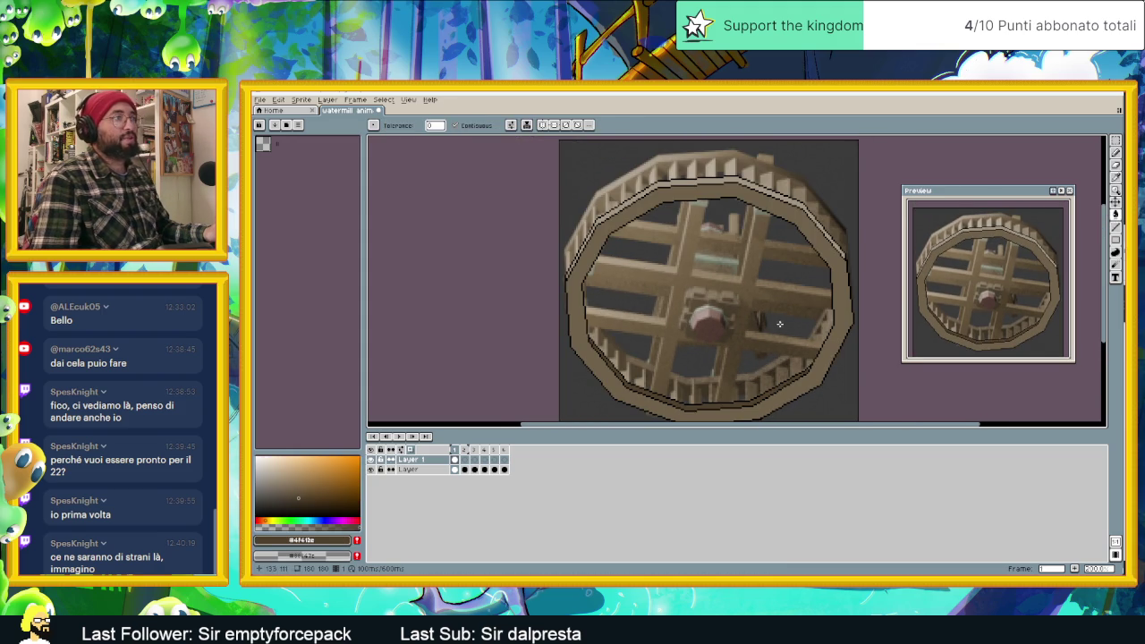
{"action": "scroll", "coordinate": [776, 324], "scroll_direction": "down", "scroll_amount": 1}
{"action": "scroll", "coordinate": [752, 322], "scroll_direction": "up", "scroll_amount": 1}
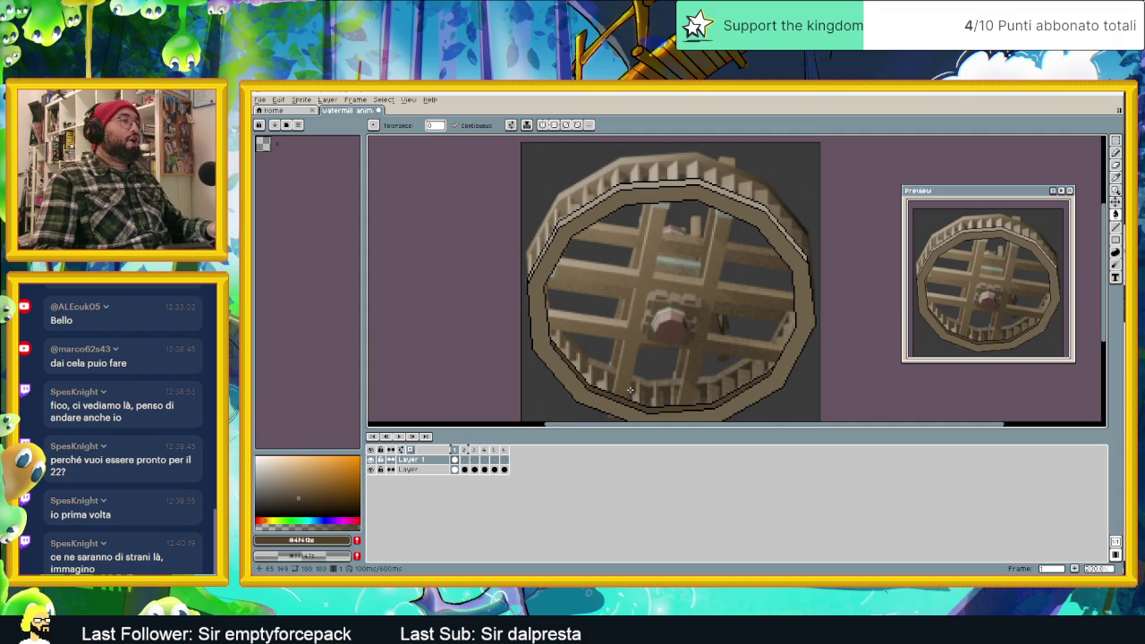
Move to frame 2 of the watermill animation.
{"action": "scroll", "coordinate": [617, 321], "scroll_direction": "down", "scroll_amount": 1}
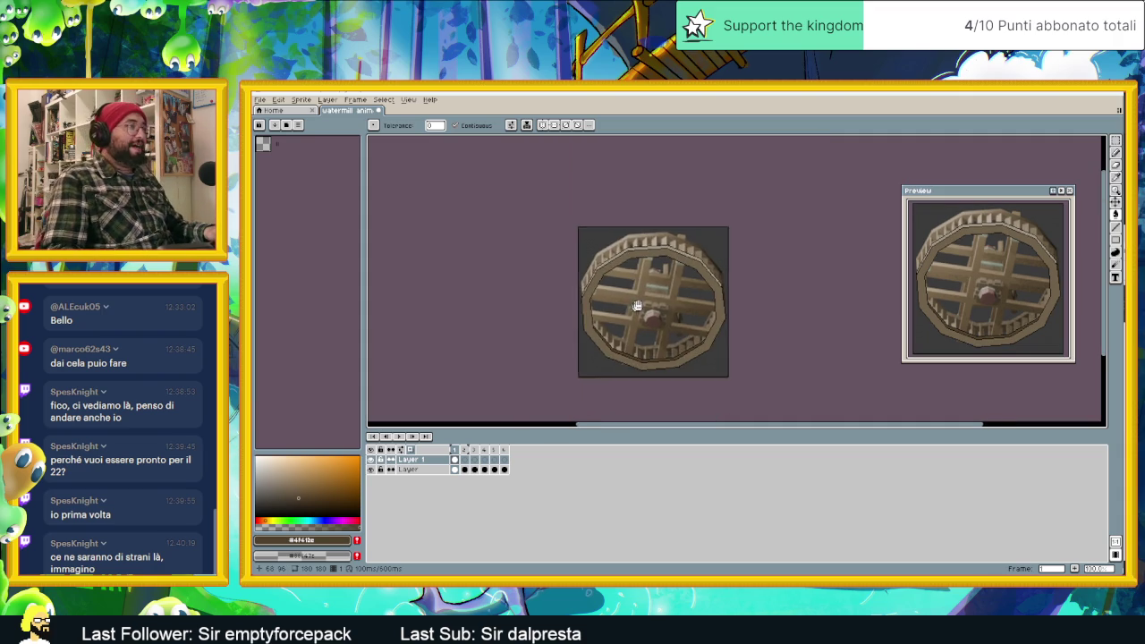
{"action": "scroll", "coordinate": [609, 320], "scroll_direction": "up", "scroll_amount": 1}
{"action": "key", "text": "Right"}
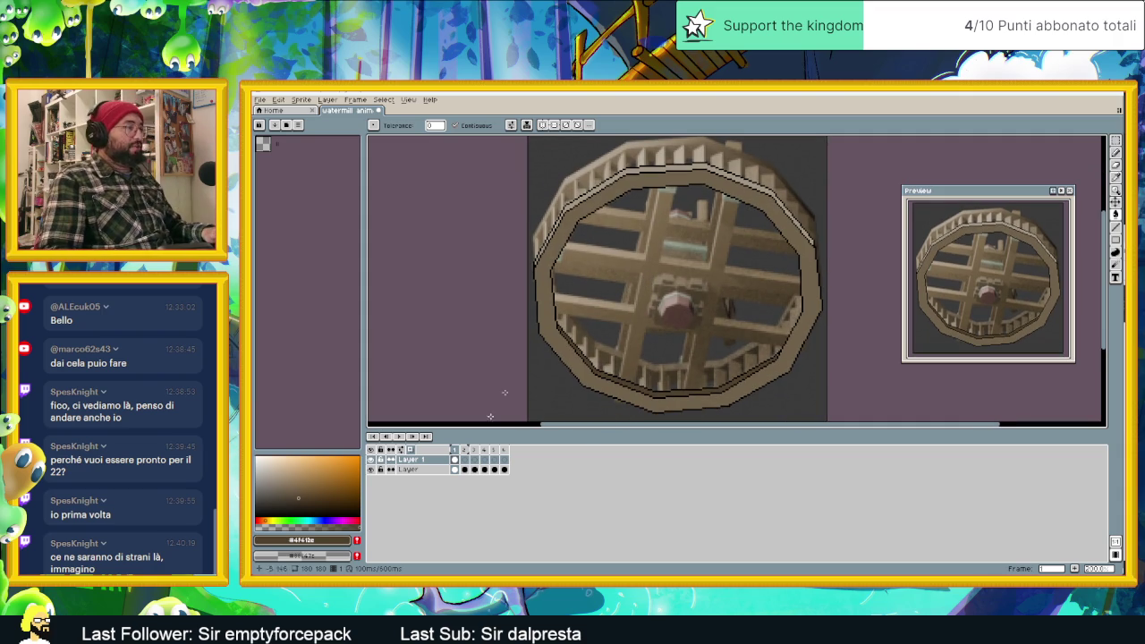
{"action": "left_click", "coordinate": [465, 461]}
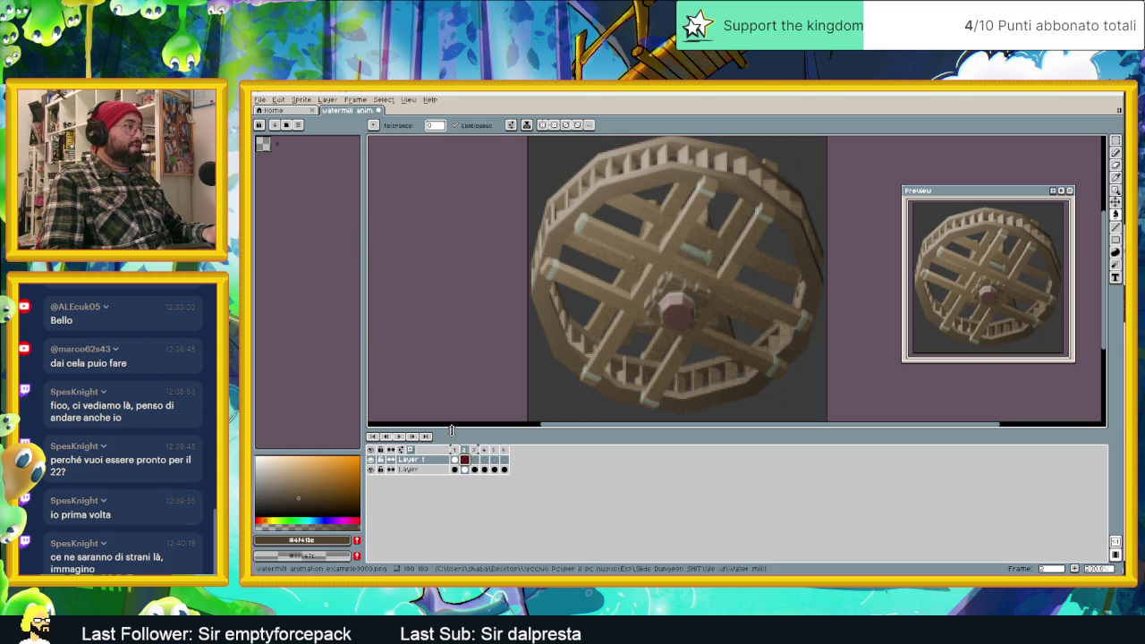
Compare frame 1 with frame 2 and zoom in on frame 2's wheel.
{"action": "left_click", "coordinate": [456, 459]}
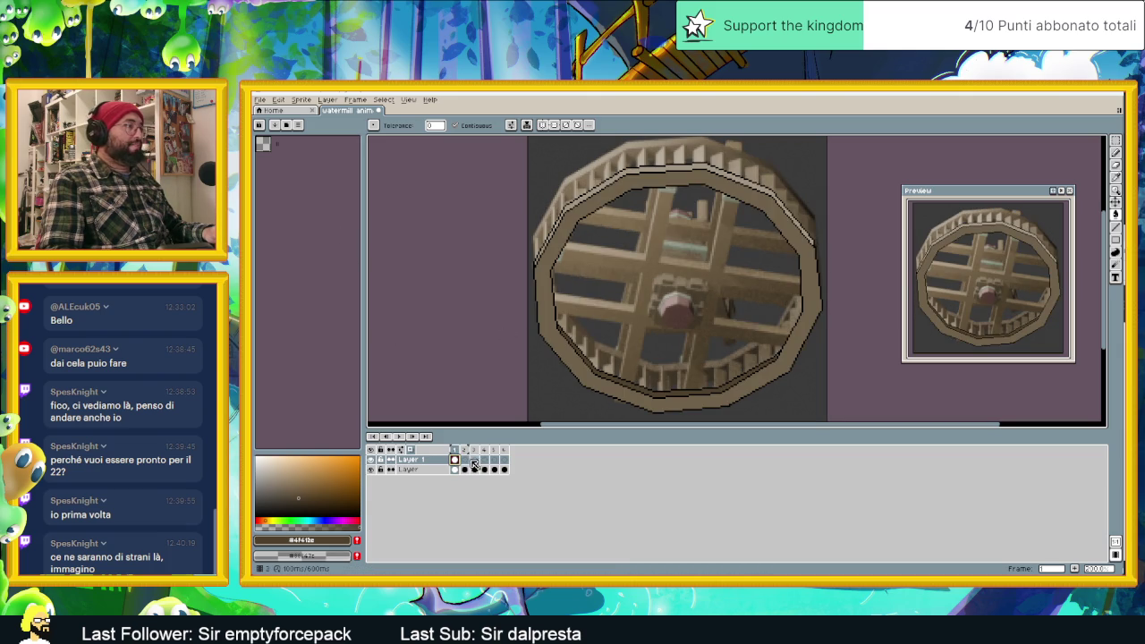
{"action": "left_click", "coordinate": [466, 459]}
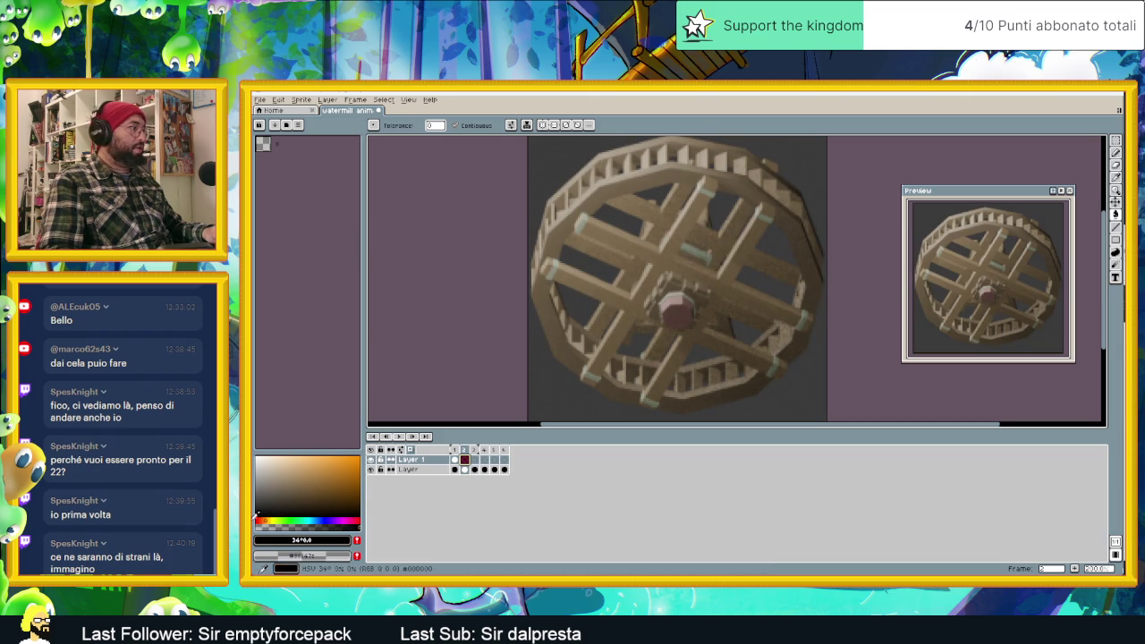
{"action": "middle_click_drag", "start_coordinate": [557, 364], "coordinate": [566, 389]}
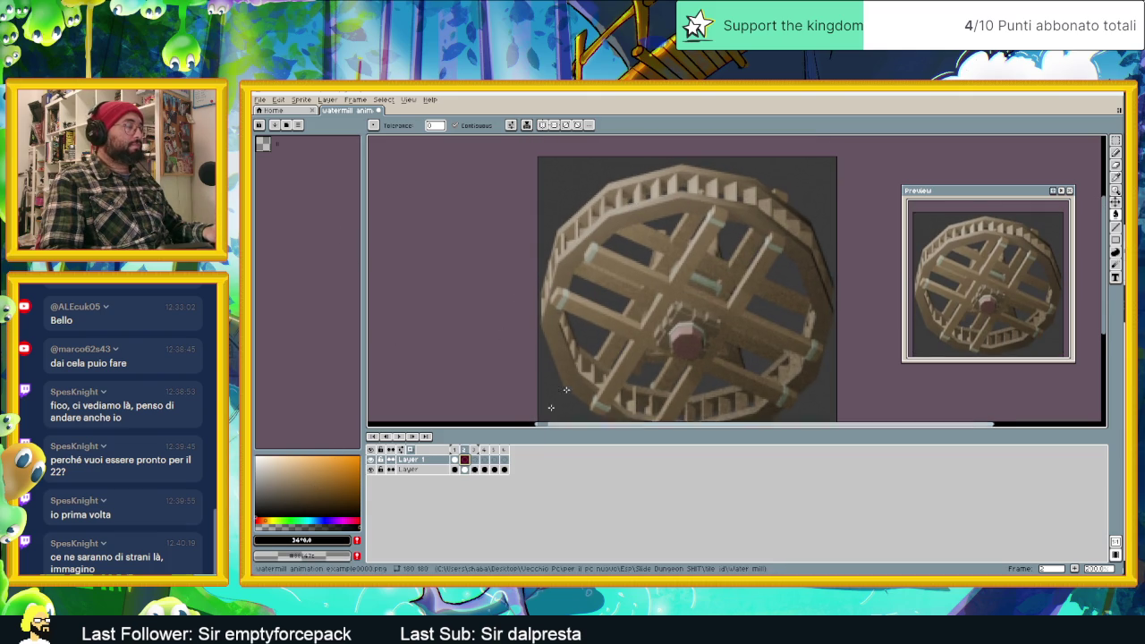
{"action": "scroll", "coordinate": [590, 210], "scroll_direction": "up", "scroll_amount": 1}
{"action": "scroll", "coordinate": [590, 210], "scroll_direction": "up", "scroll_amount": 1}
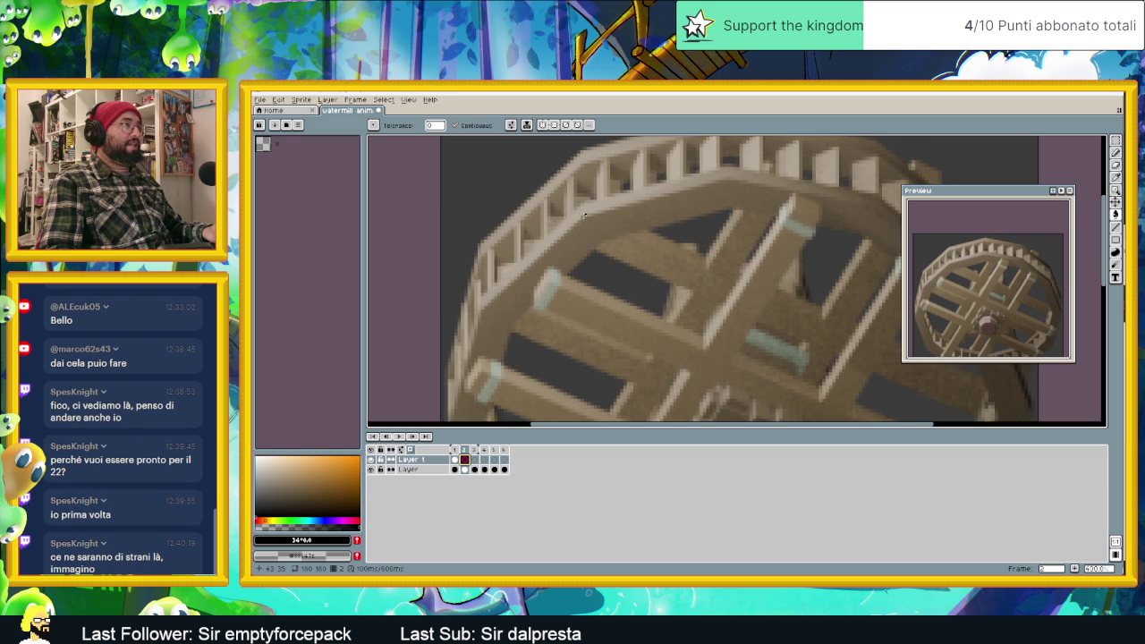
Draw black outline lines along the upper rim and down the wheel's right edge.
{"action": "key", "text": "l"}
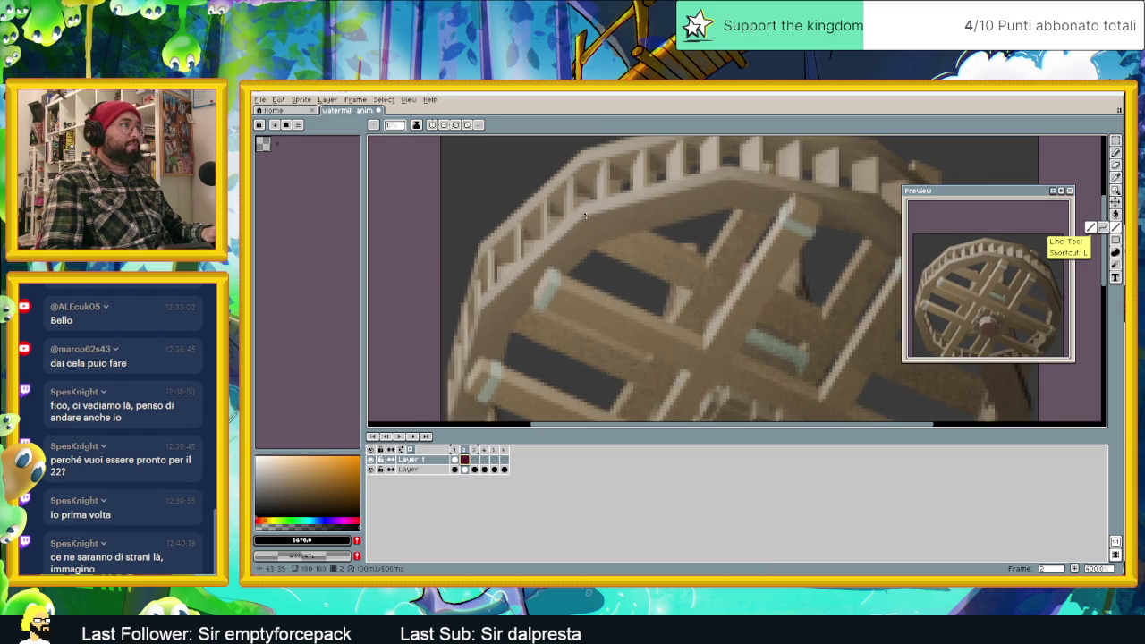
{"action": "left_click_drag", "start_coordinate": [586, 214], "coordinate": [728, 179]}
{"action": "middle_click_drag", "start_coordinate": [726, 179], "coordinate": [590, 188]}
{"action": "left_click_drag", "start_coordinate": [601, 180], "coordinate": [745, 207]}
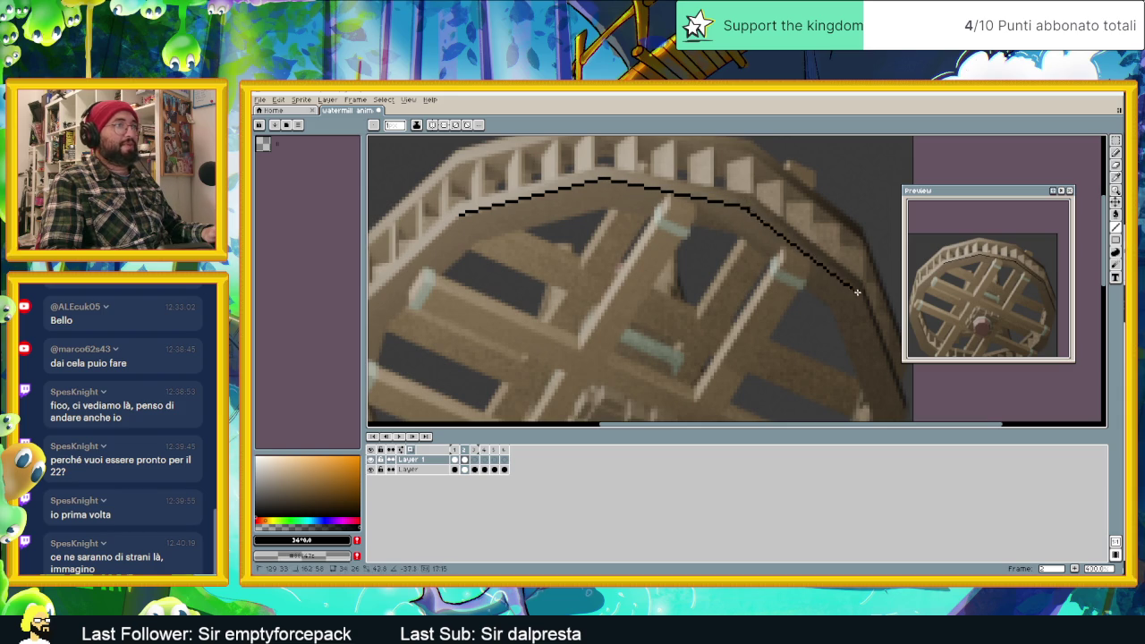
{"action": "mouse_move", "coordinate": [857, 292]}
{"action": "middle_mouse_down"}
{"action": "mouse_move", "coordinate": [731, 229]}
{"action": "mouse_move", "coordinate": [769, 163]}
{"action": "middle_mouse_up"}
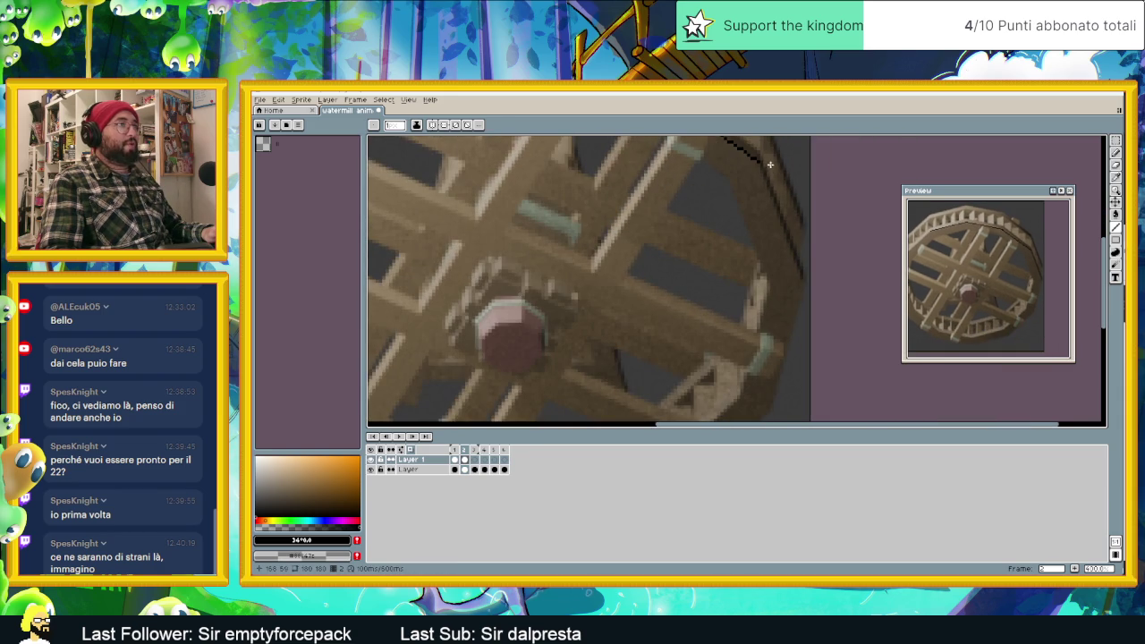
{"action": "left_click_drag", "start_coordinate": [757, 164], "coordinate": [802, 273]}
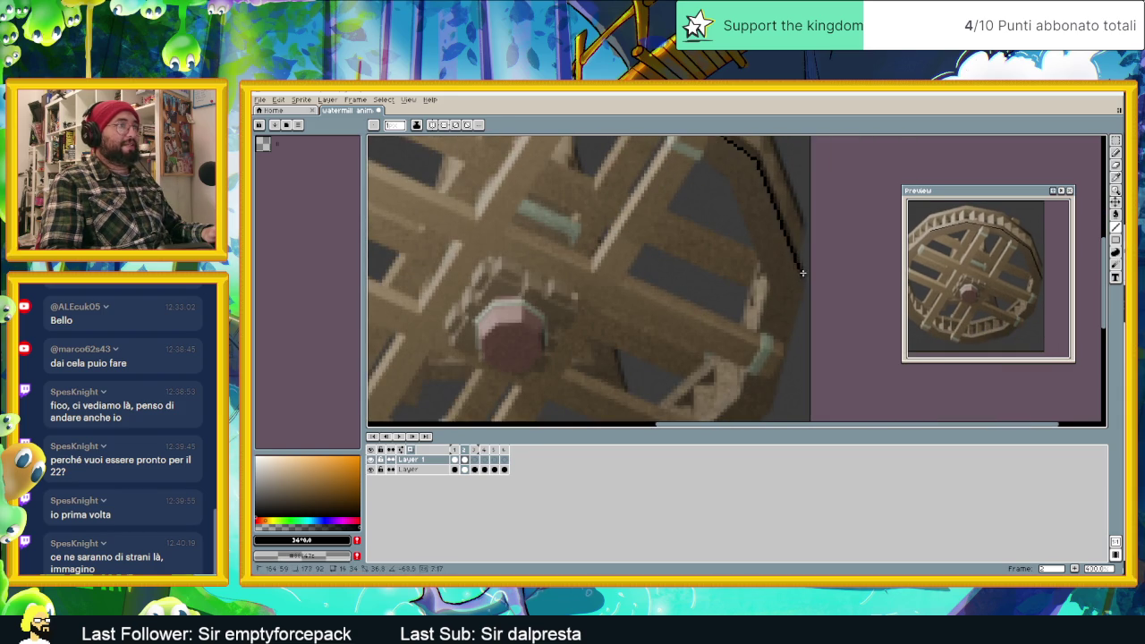
{"action": "middle_click_drag", "start_coordinate": [804, 277], "coordinate": [865, 219]}
{"action": "mouse_move", "coordinate": [867, 209]}
{"action": "left_mouse_down"}
{"action": "mouse_move", "coordinate": [851, 326]}
{"action": "mouse_move", "coordinate": [826, 340]}
{"action": "mouse_move", "coordinate": [836, 340]}
{"action": "left_mouse_up"}
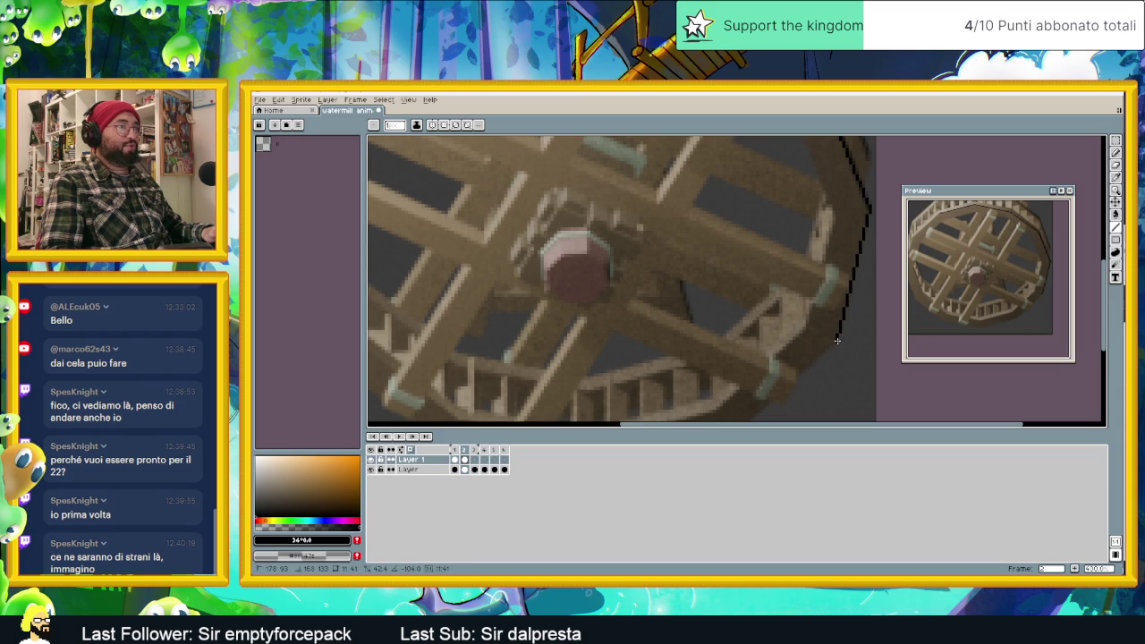
Continue the black outline along the wheel's bottom and up its left edge.
{"action": "middle_click_drag", "start_coordinate": [757, 402], "coordinate": [757, 357]}
{"action": "mouse_move", "coordinate": [758, 357]}
{"action": "left_mouse_down"}
{"action": "mouse_move", "coordinate": [739, 377]}
{"action": "mouse_move", "coordinate": [606, 414]}
{"action": "left_mouse_up"}
{"action": "middle_click_drag", "start_coordinate": [606, 414], "coordinate": [595, 402]}
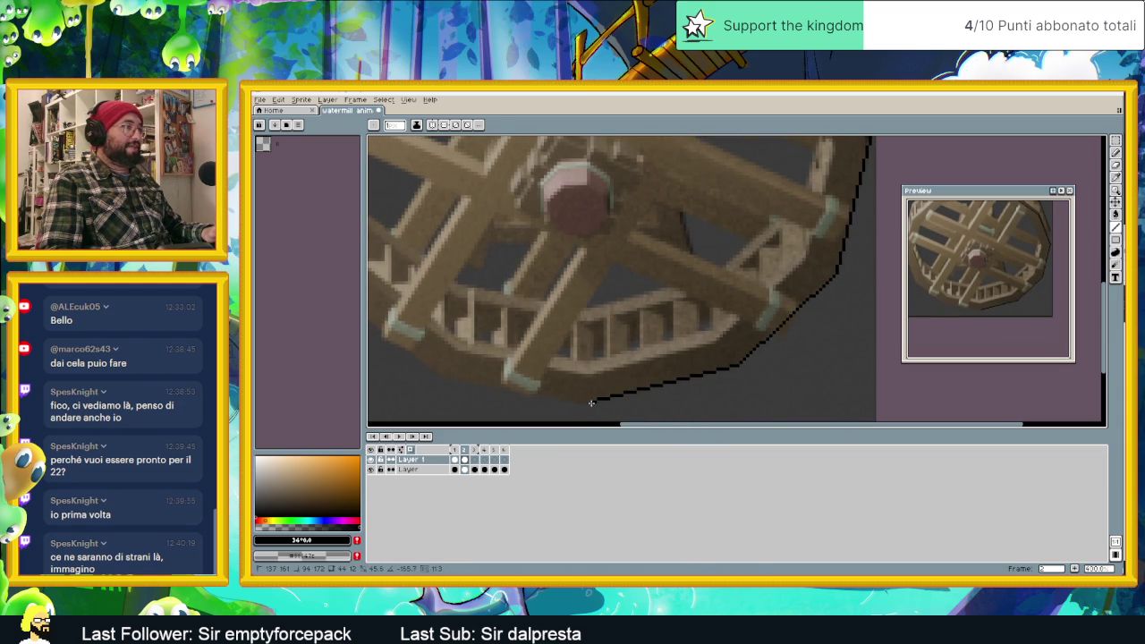
{"action": "left_click_drag", "start_coordinate": [591, 402], "coordinate": [440, 377]}
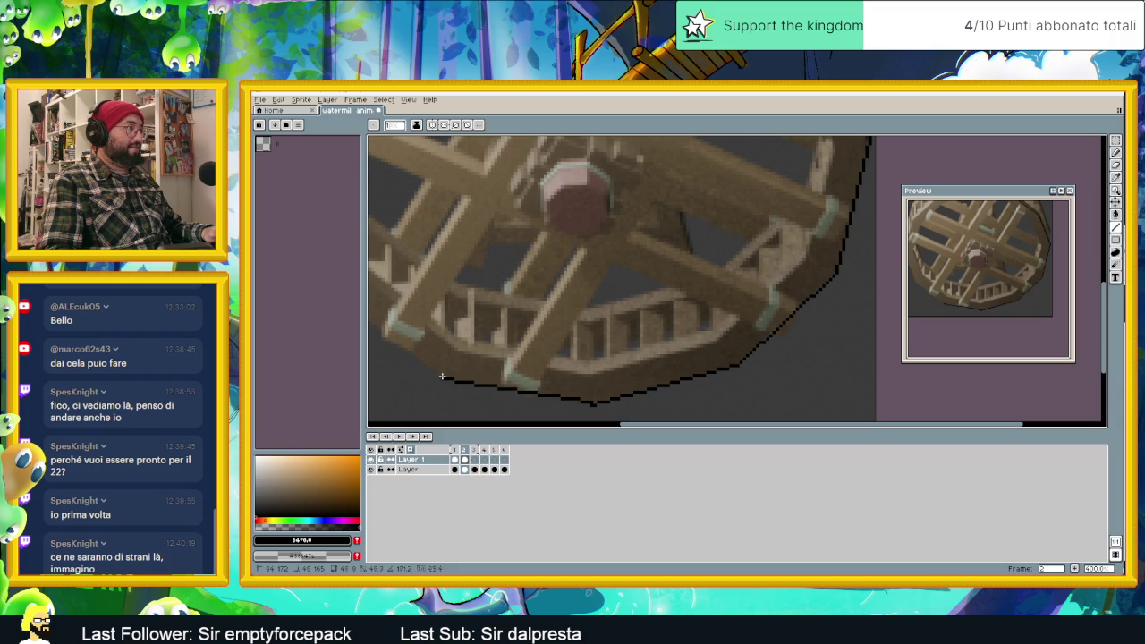
{"action": "middle_click_drag", "start_coordinate": [442, 377], "coordinate": [692, 388]}
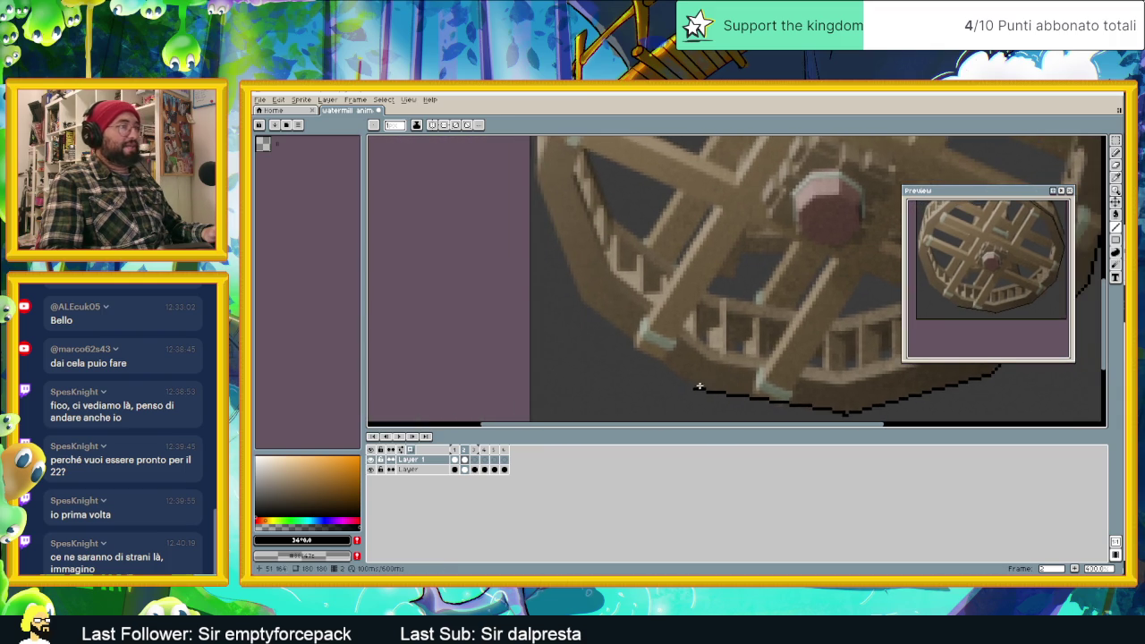
{"action": "left_click_drag", "start_coordinate": [695, 388], "coordinate": [580, 302]}
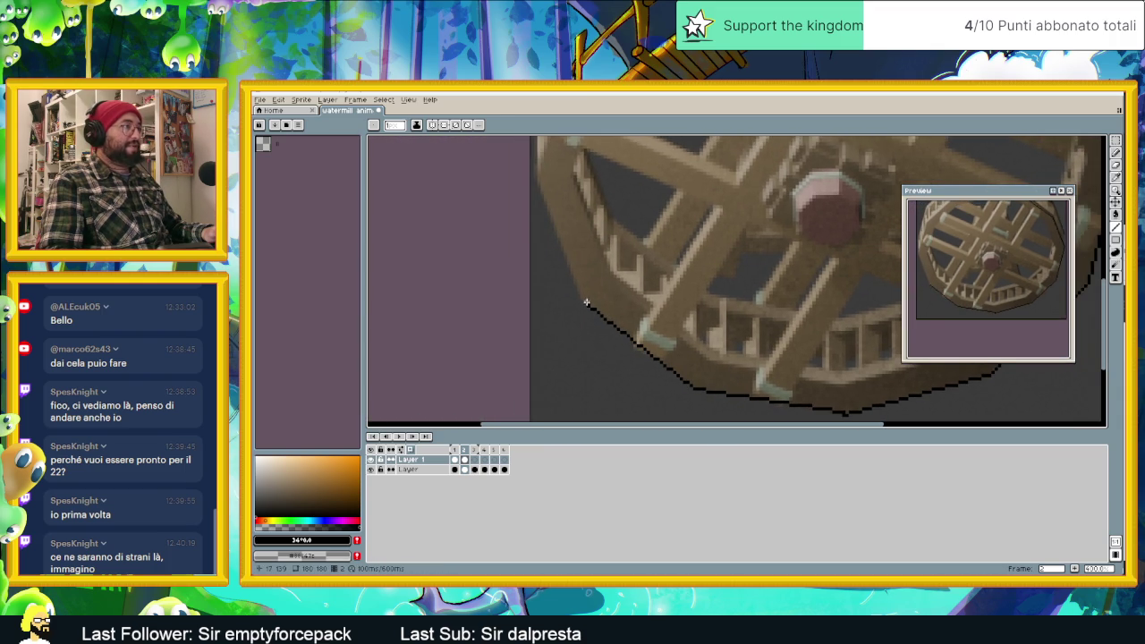
{"action": "key", "text": "period"}
{"action": "middle_click_drag", "start_coordinate": [586, 304], "coordinate": [654, 354]}
{"action": "left_click_drag", "start_coordinate": [649, 411], "coordinate": [600, 295]}
{"action": "key", "text": "comma"}
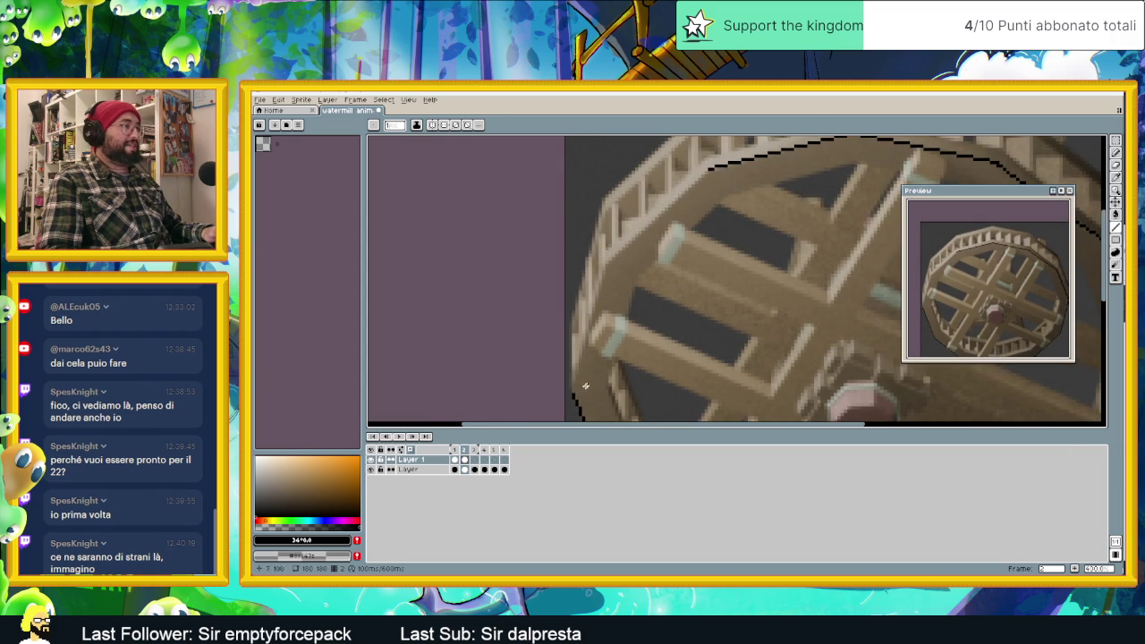
{"action": "mouse_move", "coordinate": [573, 394]}
{"action": "left_mouse_down"}
{"action": "mouse_move", "coordinate": [604, 266]}
{"action": "mouse_move", "coordinate": [710, 168]}
{"action": "left_mouse_up"}
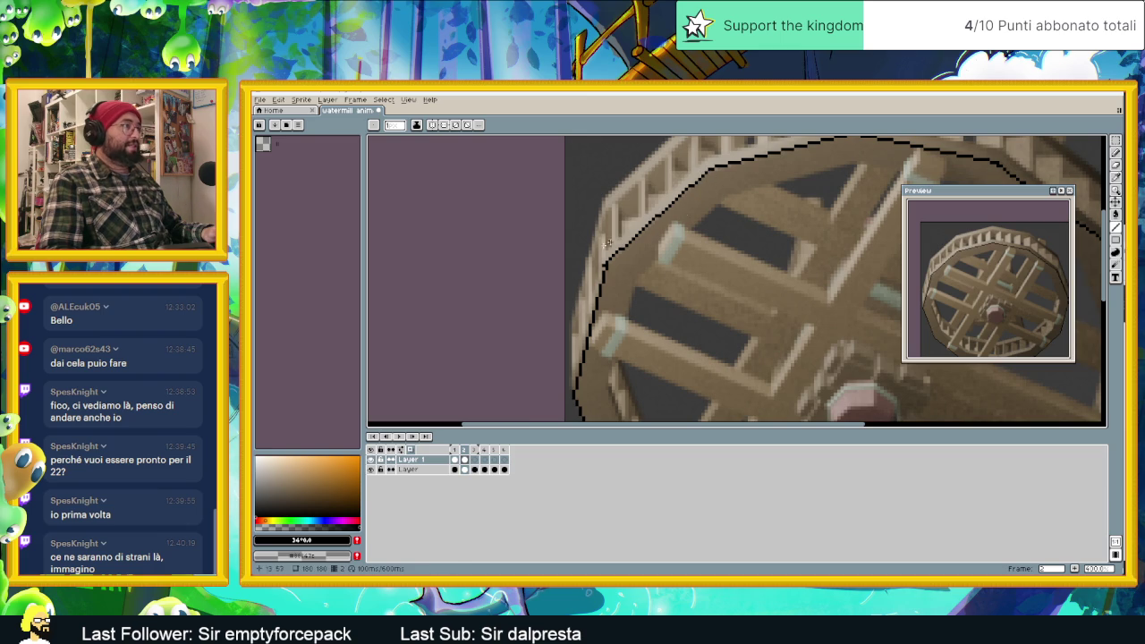
{"action": "scroll", "coordinate": [637, 235], "scroll_direction": "down", "scroll_amount": 1}
{"action": "scroll", "coordinate": [642, 241], "scroll_direction": "down", "scroll_amount": 1}
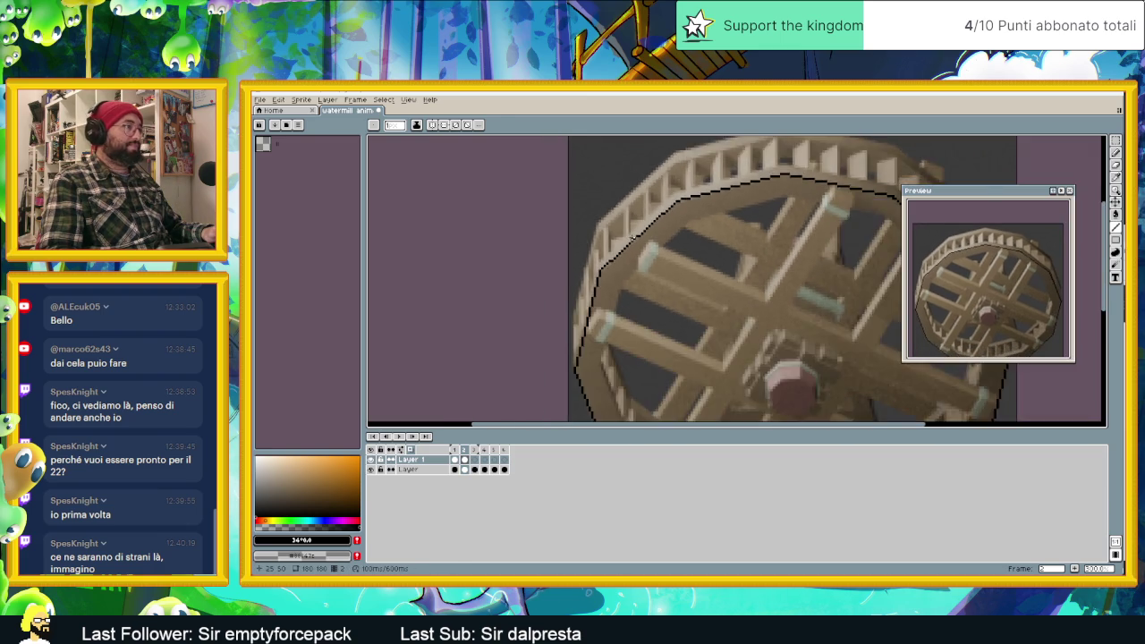
{"action": "scroll", "coordinate": [647, 249], "scroll_direction": "down", "scroll_amount": 1}
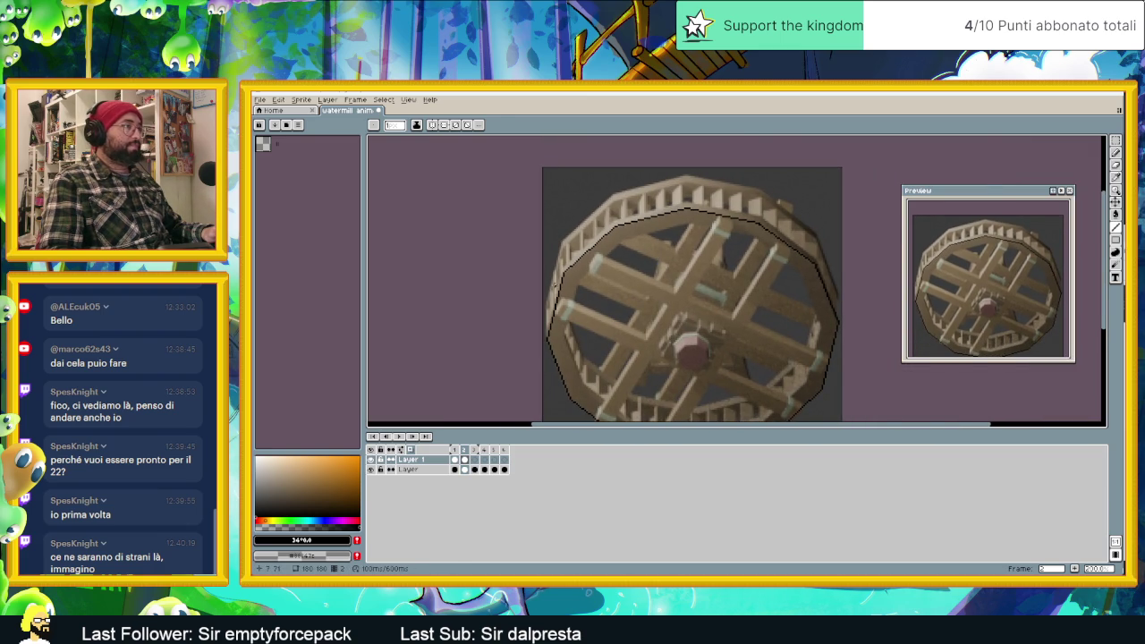
Draw a rectangular selection around the whole frame-2 wheel.
{"action": "scroll", "coordinate": [553, 282], "scroll_direction": "up", "scroll_amount": 1}
{"action": "scroll", "coordinate": [553, 282], "scroll_direction": "down", "scroll_amount": 1}
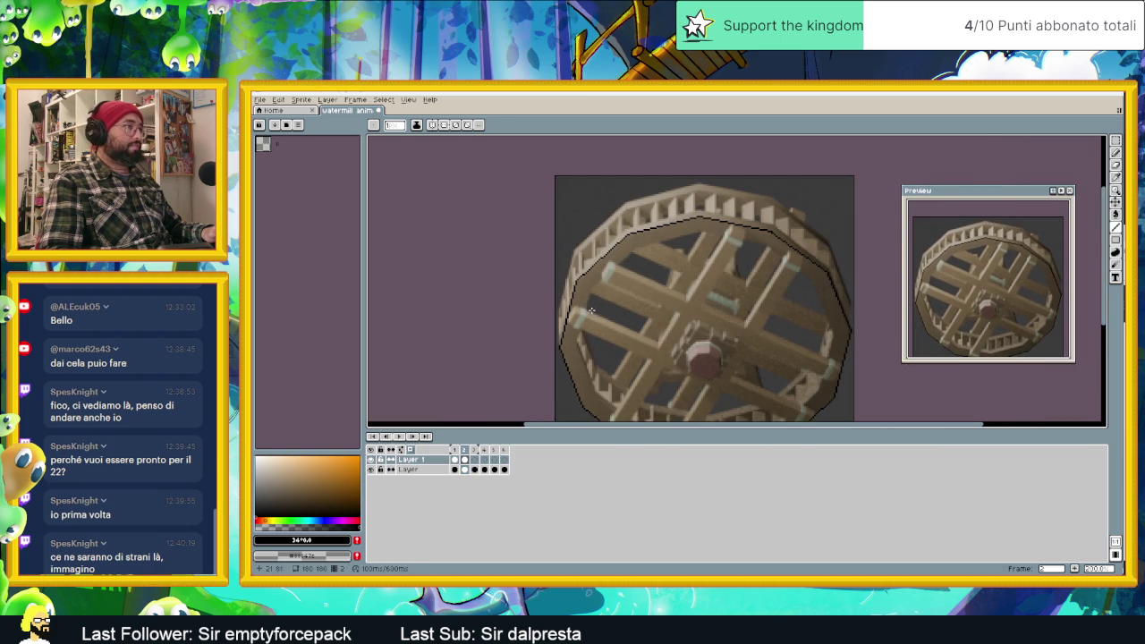
{"action": "left_click", "coordinate": [1115, 143]}
{"action": "scroll", "coordinate": [765, 248], "scroll_direction": "down", "scroll_amount": 1}
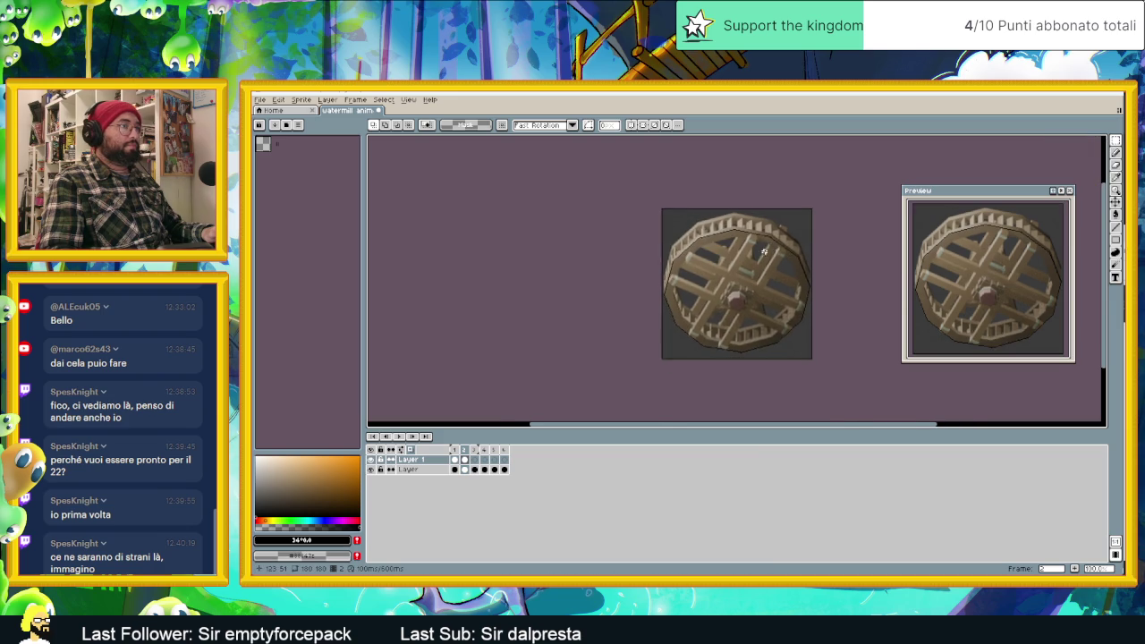
{"action": "scroll", "coordinate": [764, 251], "scroll_direction": "up", "scroll_amount": 1}
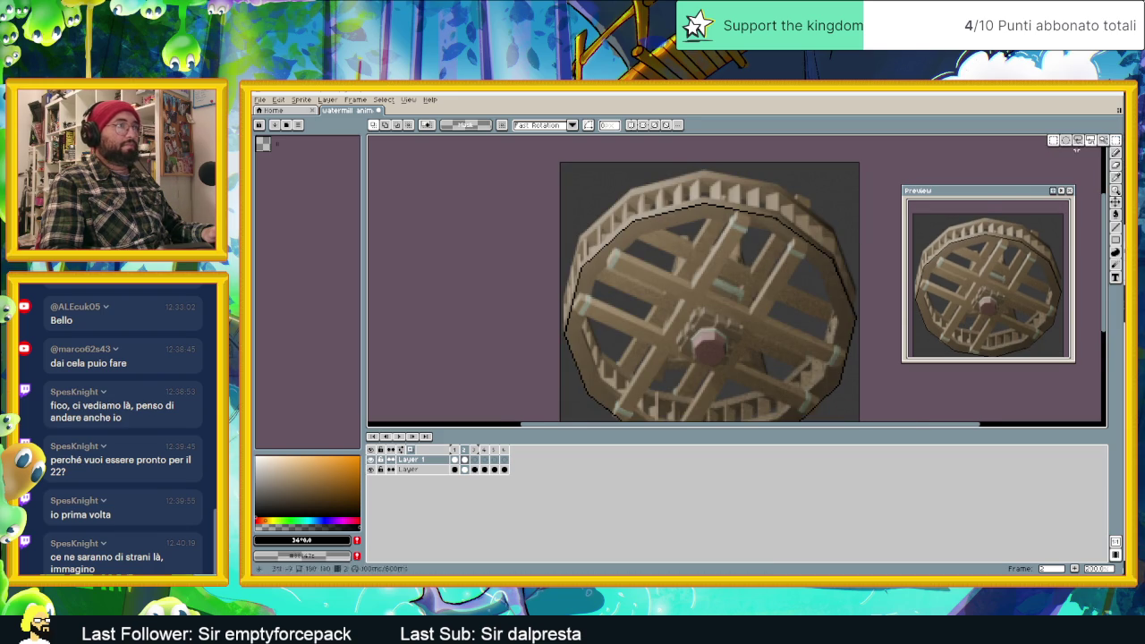
{"action": "middle_click_drag", "start_coordinate": [761, 283], "coordinate": [744, 257]}
{"action": "left_click_drag", "start_coordinate": [555, 158], "coordinate": [547, 197]}
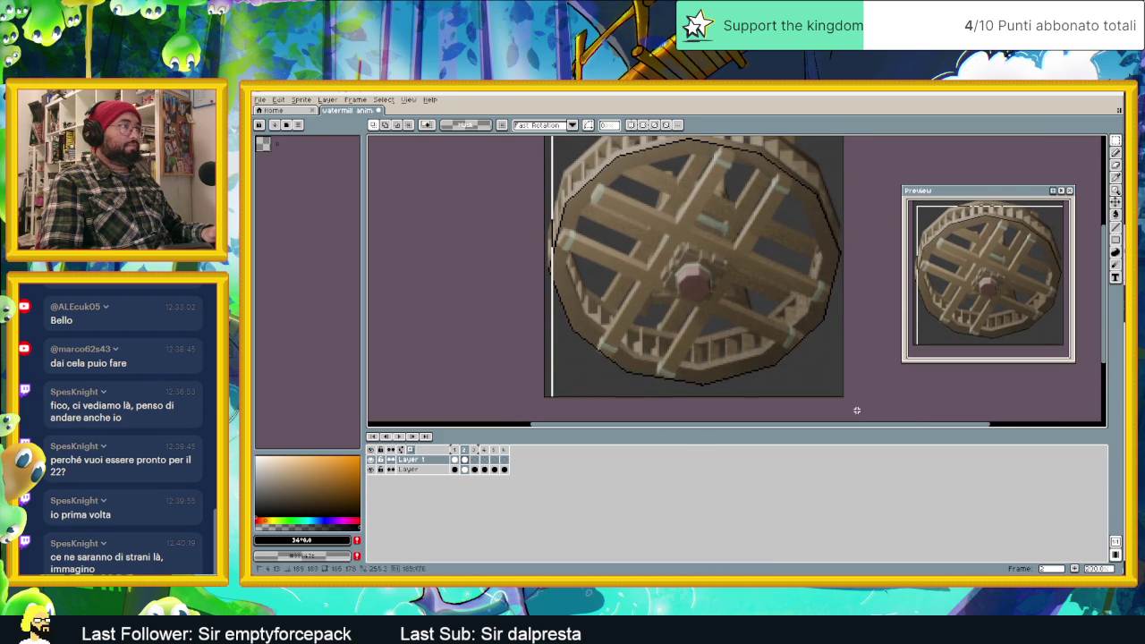
{"action": "middle_click_drag", "start_coordinate": [602, 168], "coordinate": [591, 192]}
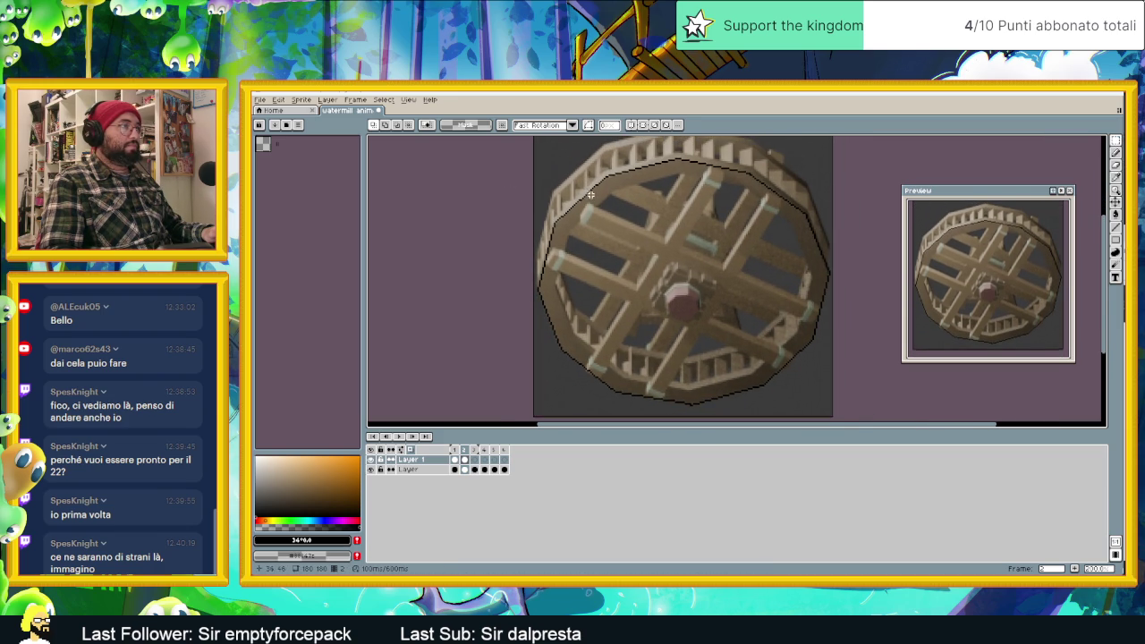
{"action": "mouse_move", "coordinate": [538, 155]}
{"action": "left_mouse_down"}
{"action": "mouse_move", "coordinate": [842, 383]}
{"action": "mouse_move", "coordinate": [832, 413]}
{"action": "left_mouse_up"}
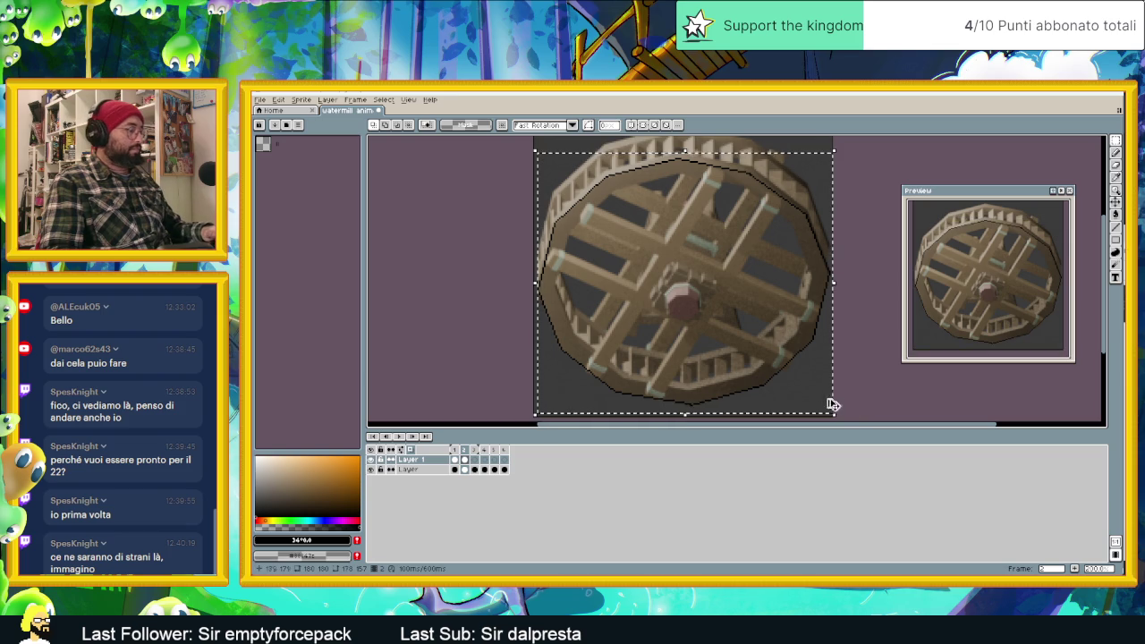
Transform the selected wheel, changing P from 3 to 2, shifting it one pixel.
{"action": "left_click", "coordinate": [781, 373]}
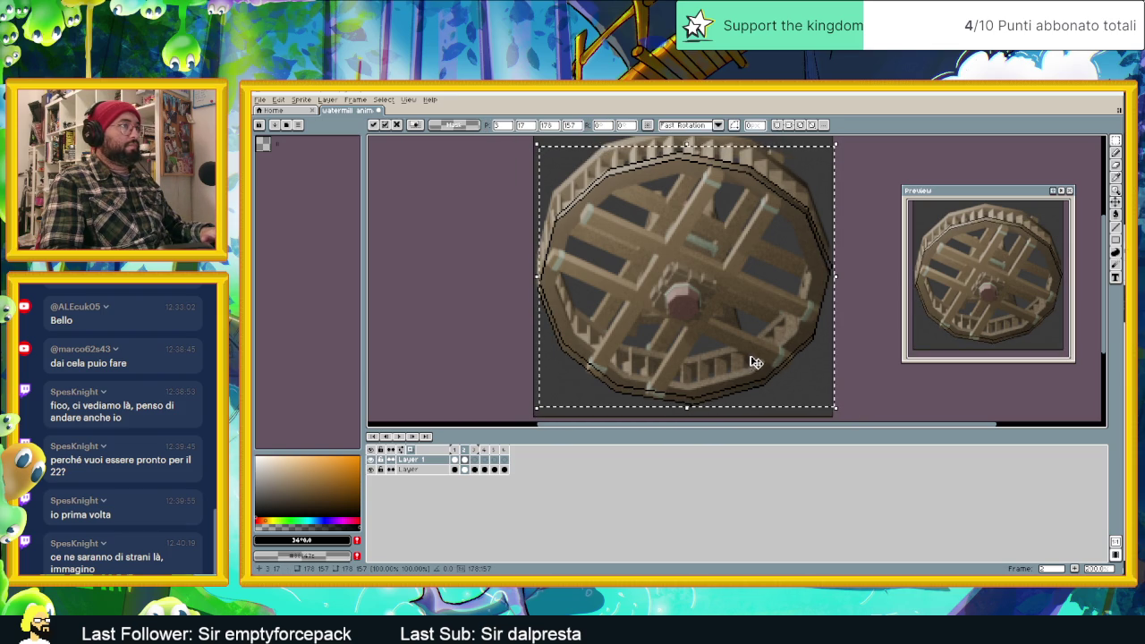
{"action": "key", "text": "Return"}
{"action": "left_click", "coordinate": [772, 328]}
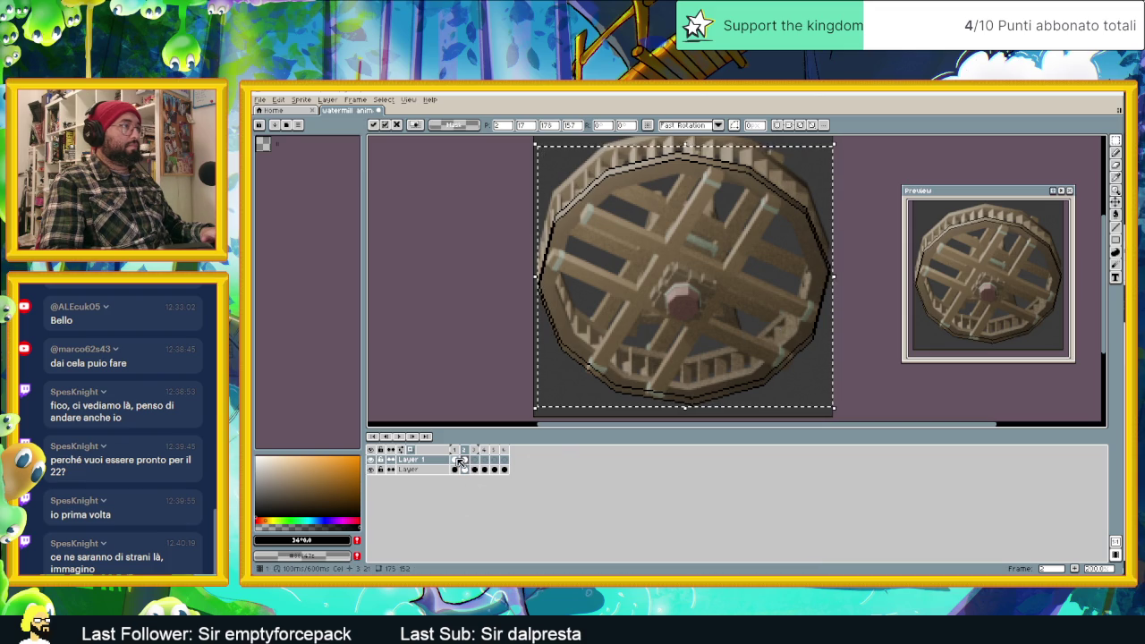
Flip between frames 1 and 2 to check alignment, and deselect.
{"action": "left_click", "coordinate": [455, 459]}
{"action": "left_click", "coordinate": [464, 459]}
{"action": "key", "text": "Left"}
{"action": "key", "text": "Right"}
{"action": "key", "text": "Left"}
{"action": "key", "text": "Right"}
{"action": "key", "text": "ctrl+d"}
{"action": "key", "text": "Left"}
{"action": "key", "text": "Right"}
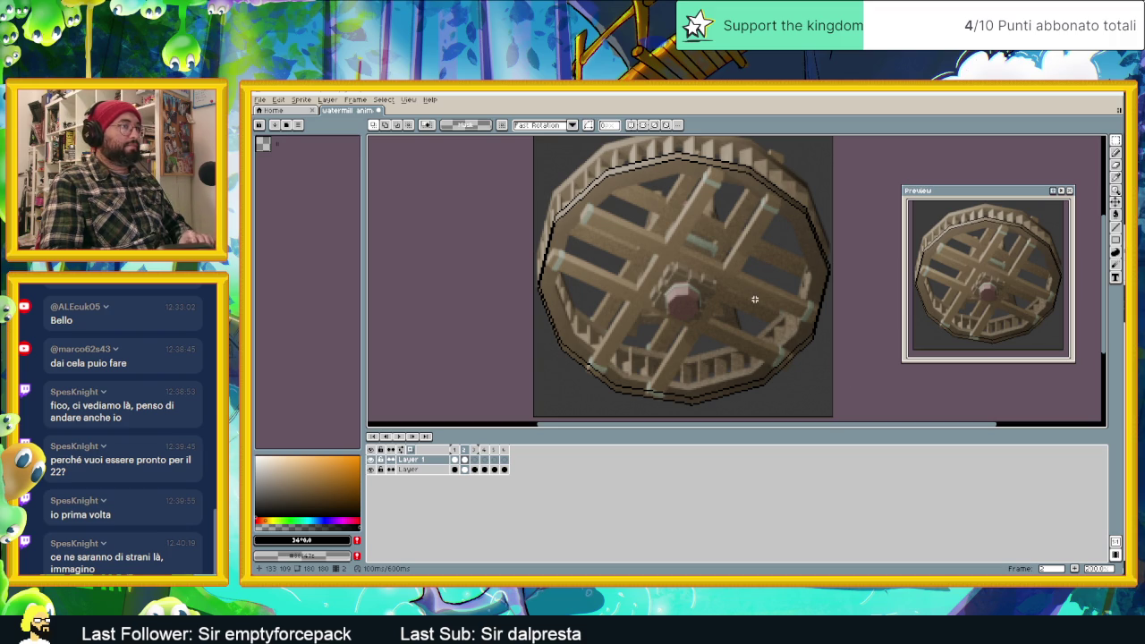
{"action": "scroll", "coordinate": [849, 339], "scroll_direction": "up", "scroll_amount": 1}
{"action": "scroll", "coordinate": [849, 339], "scroll_direction": "up", "scroll_amount": 1}
{"action": "scroll", "coordinate": [849, 339], "scroll_direction": "up", "scroll_amount": 1}
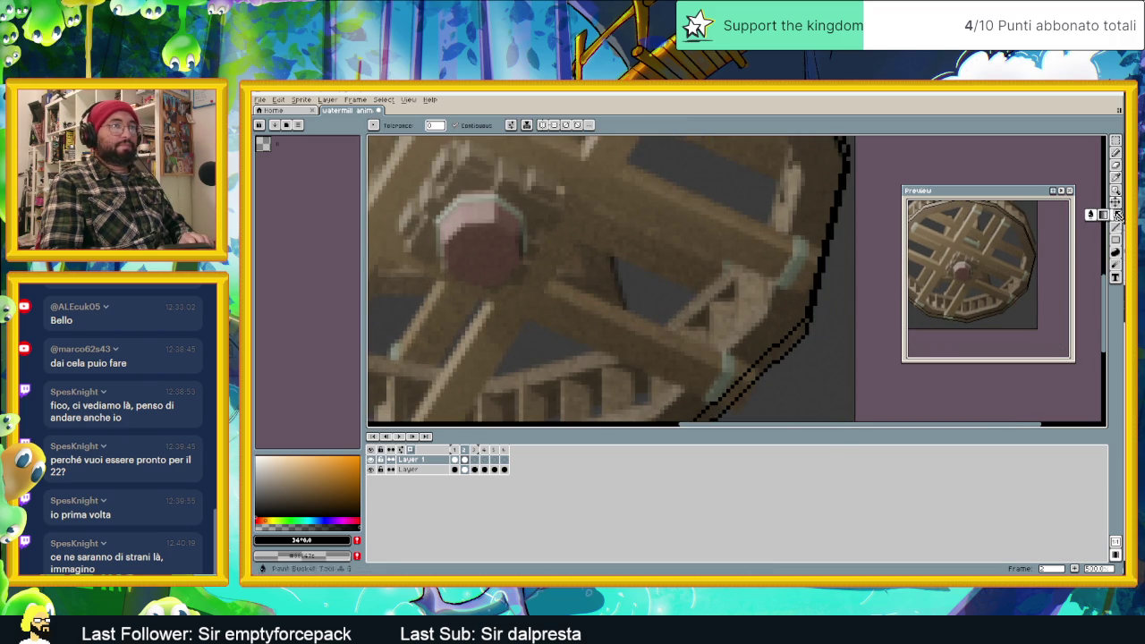
{"action": "left_click", "coordinate": [1116, 167]}
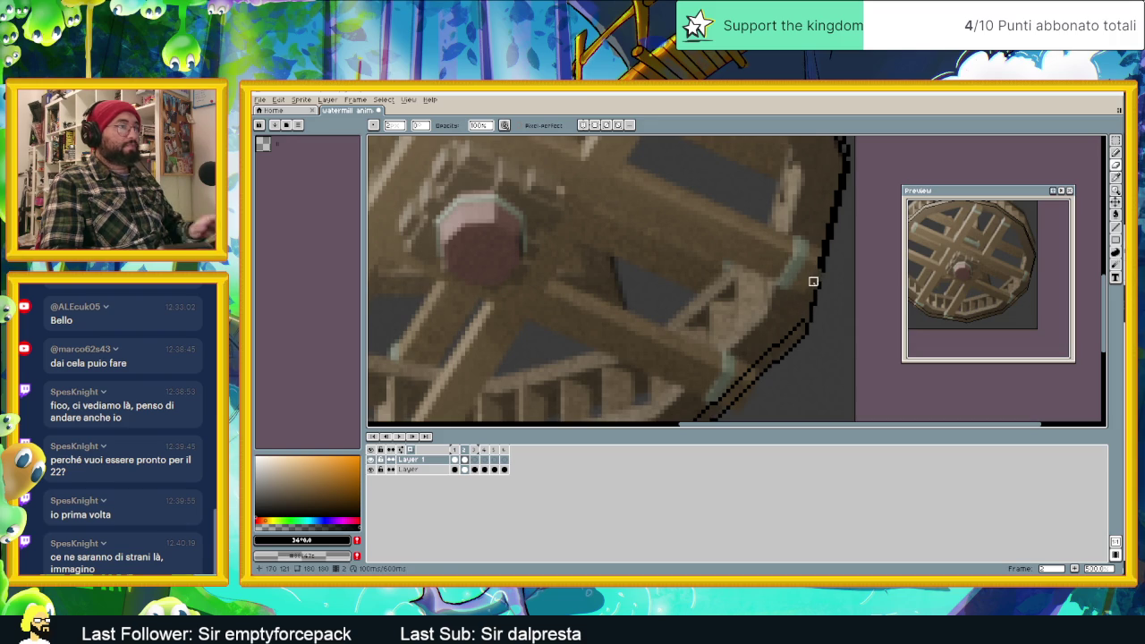
{"action": "key", "text": "ctrl+z"}
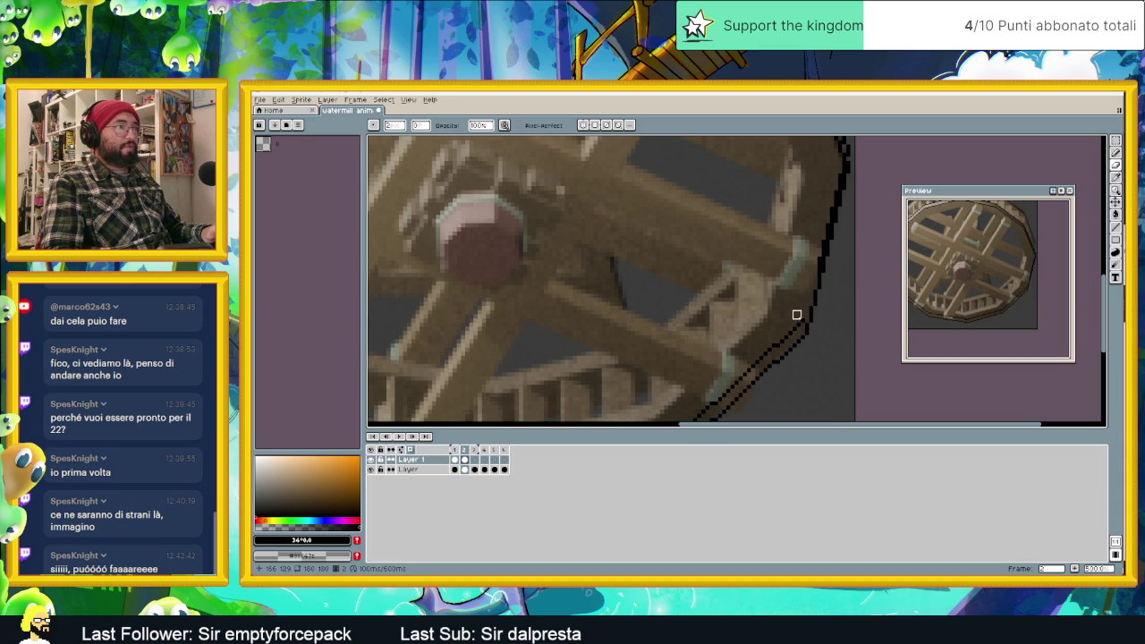
{"action": "middle_click_drag", "start_coordinate": [791, 324], "coordinate": [769, 340]}
{"action": "scroll", "coordinate": [769, 338], "scroll_direction": "up", "scroll_amount": 1}
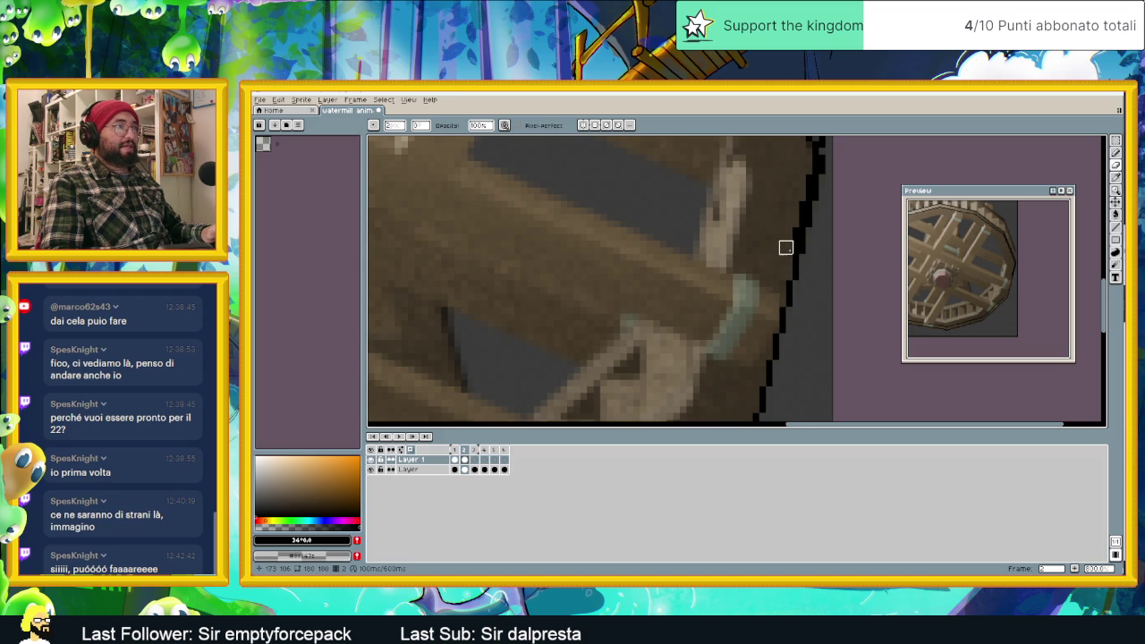
{"action": "middle_click_drag", "start_coordinate": [812, 215], "coordinate": [755, 315]}
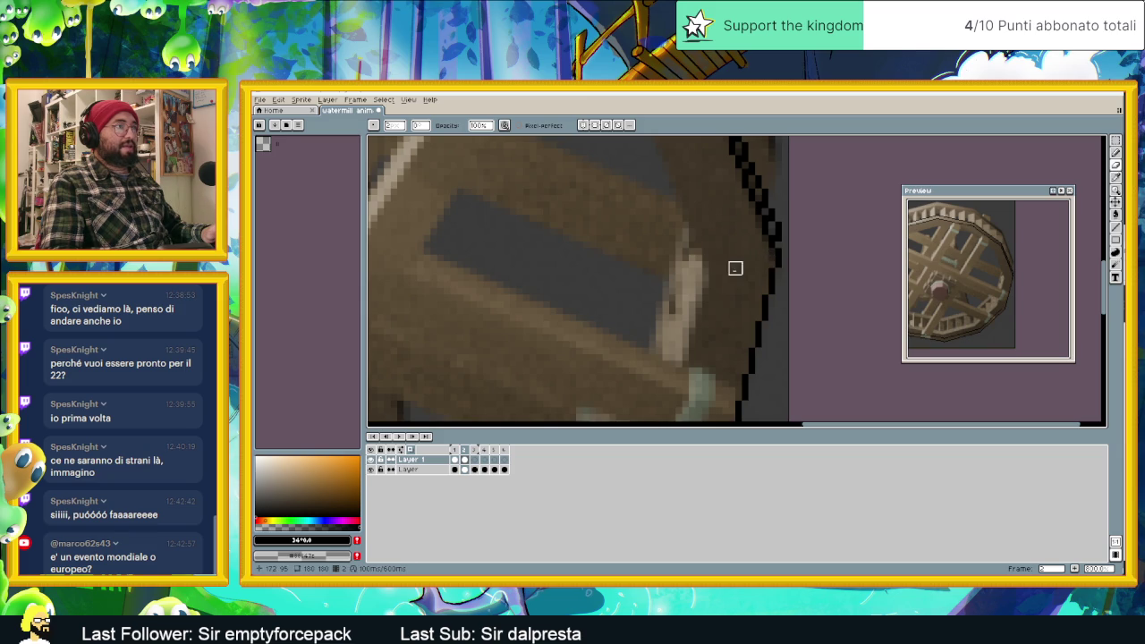
{"action": "key", "text": "period"}
{"action": "key", "text": "shift+e"}
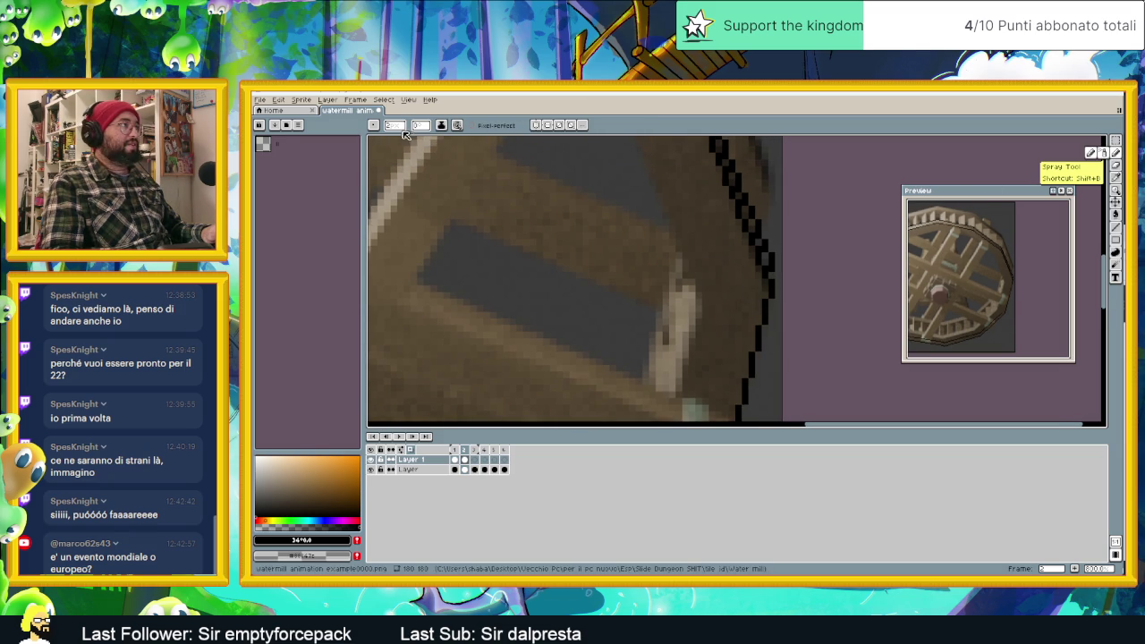
{"action": "key", "text": "b"}
{"action": "scroll", "coordinate": [766, 268], "scroll_direction": "down", "scroll_amount": 2}
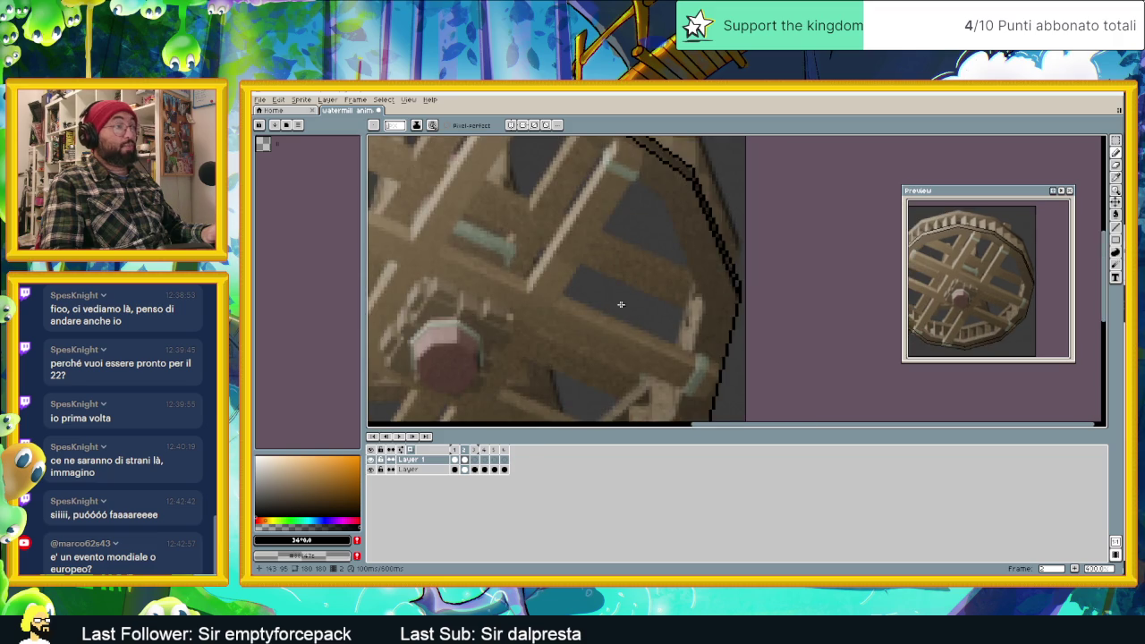
{"action": "scroll", "coordinate": [618, 307], "scroll_direction": "down", "scroll_amount": 3}
{"action": "middle_click_drag", "start_coordinate": [621, 304], "coordinate": [698, 301]}
{"action": "scroll", "coordinate": [529, 317], "scroll_direction": "up", "scroll_amount": 2}
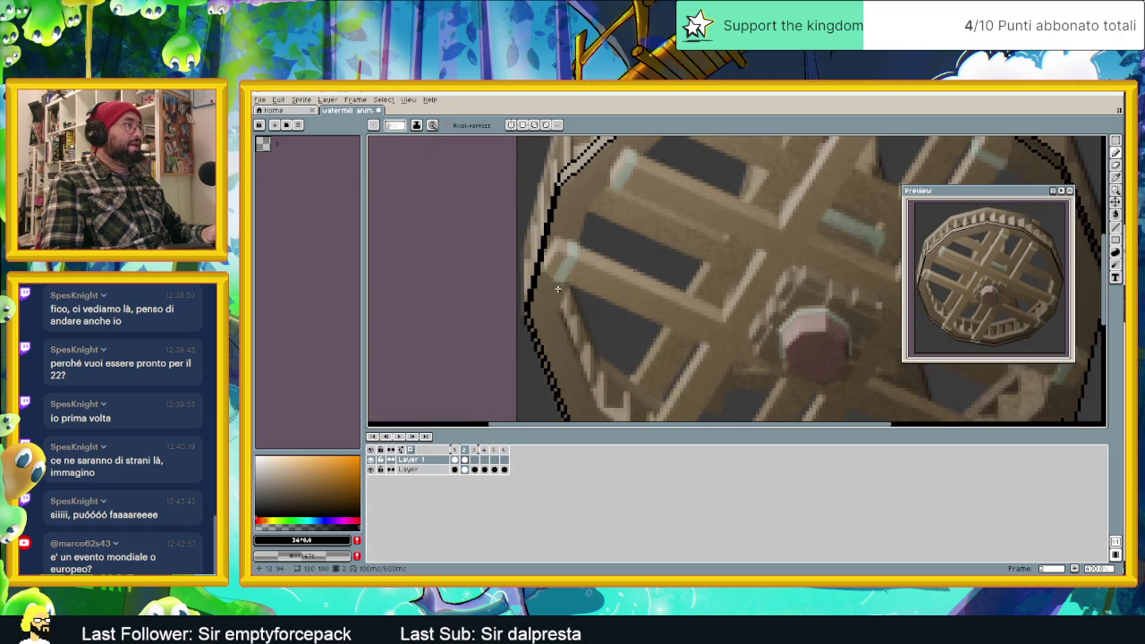
{"action": "scroll", "coordinate": [529, 317], "scroll_direction": "up", "scroll_amount": 1}
{"action": "scroll", "coordinate": [528, 320], "scroll_direction": "up", "scroll_amount": 1}
{"action": "scroll", "coordinate": [526, 322], "scroll_direction": "up", "scroll_amount": 1}
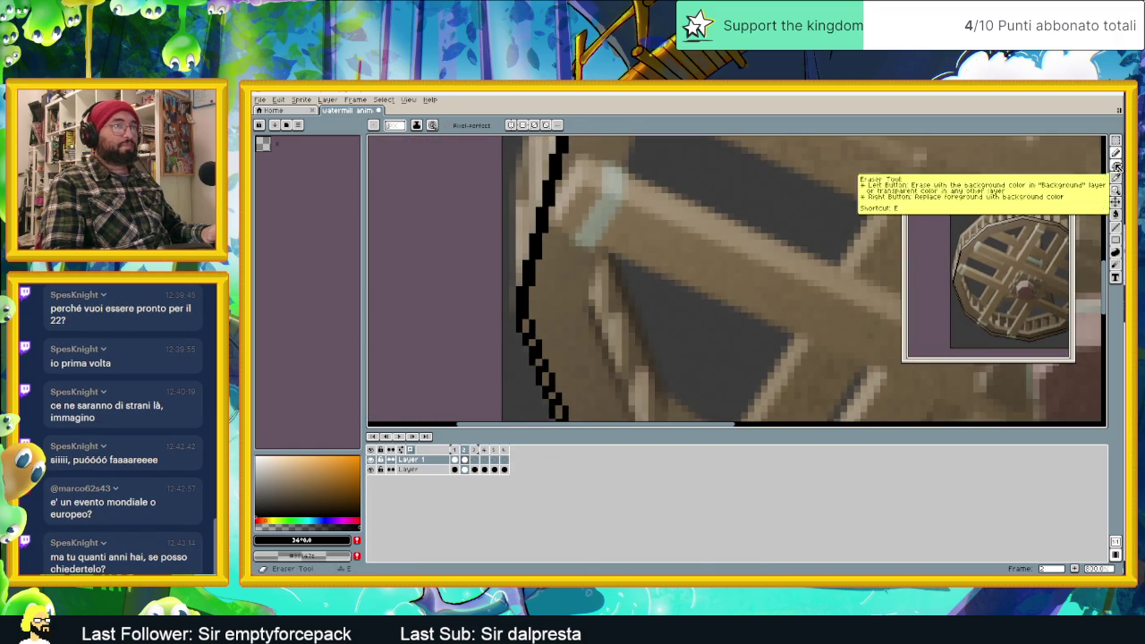
With the Eraser, undo the mistaken strokes that removed outline pixels.
{"action": "left_click", "coordinate": [1114, 240]}
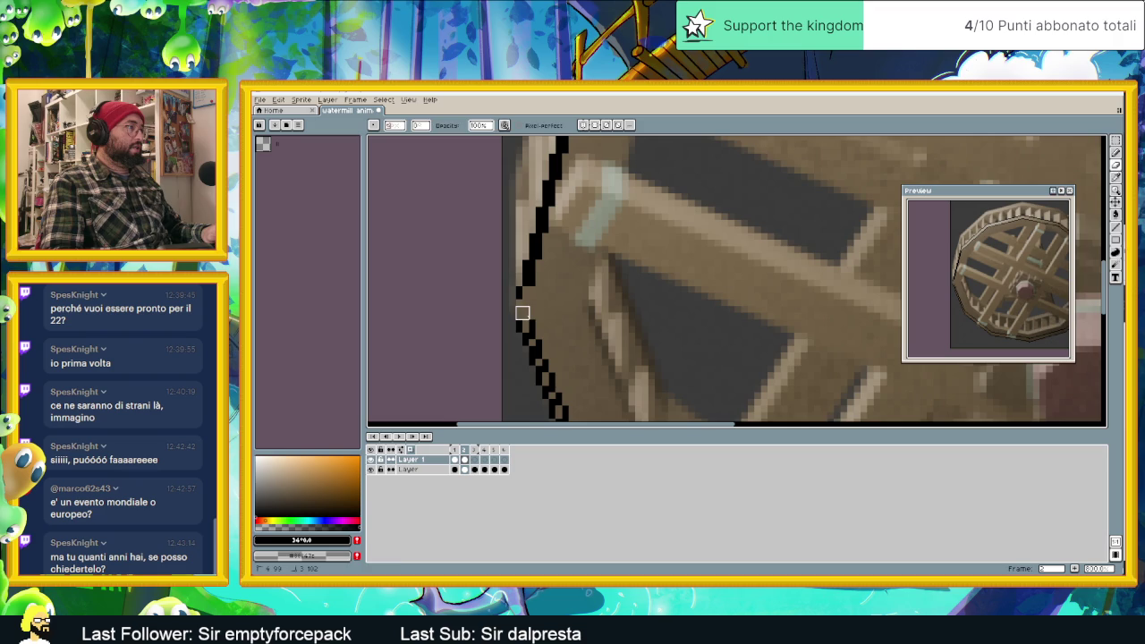
{"action": "key", "text": "ctrl+z"}
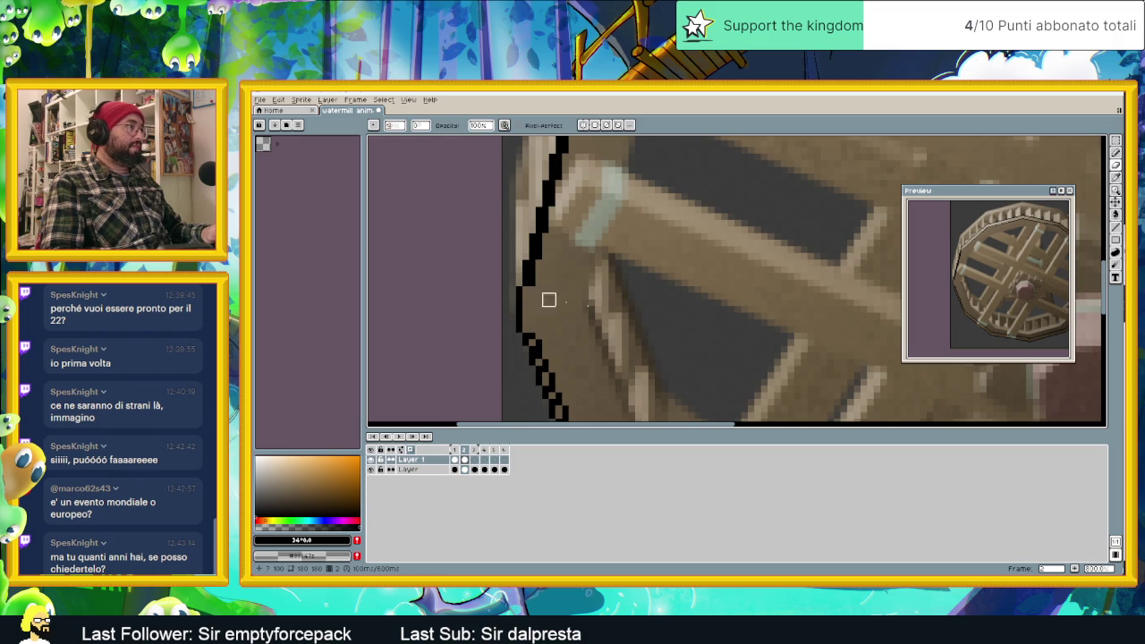
{"action": "scroll", "coordinate": [628, 318], "scroll_direction": "down", "scroll_amount": 1}
{"action": "middle_click_drag", "start_coordinate": [620, 326], "coordinate": [468, 214]}
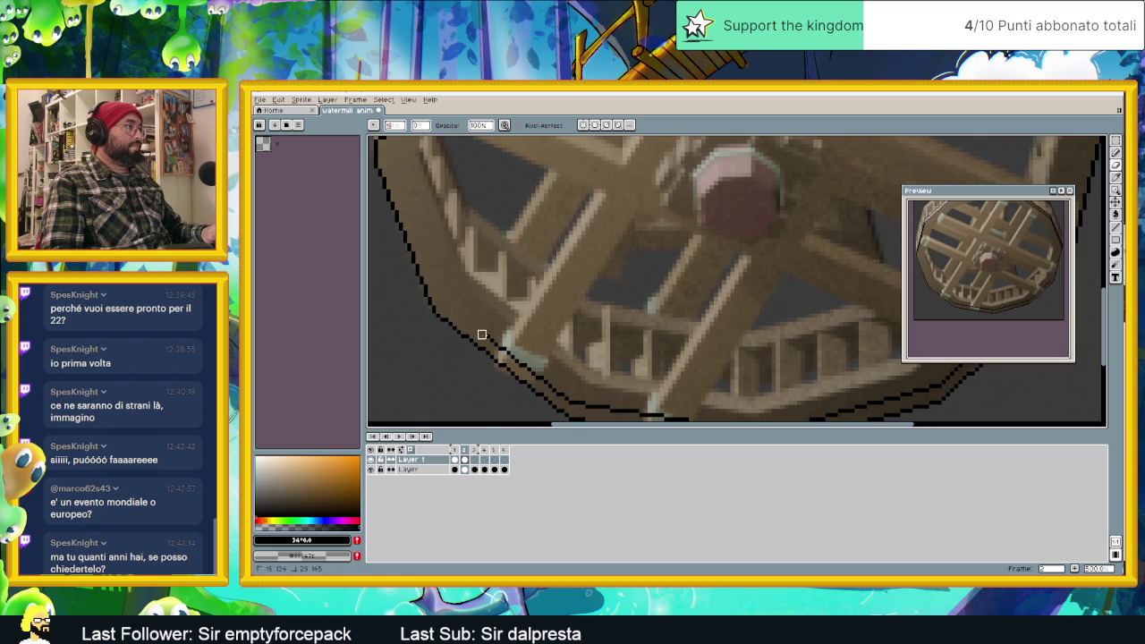
{"action": "scroll", "coordinate": [590, 349], "scroll_direction": "down", "scroll_amount": 3}
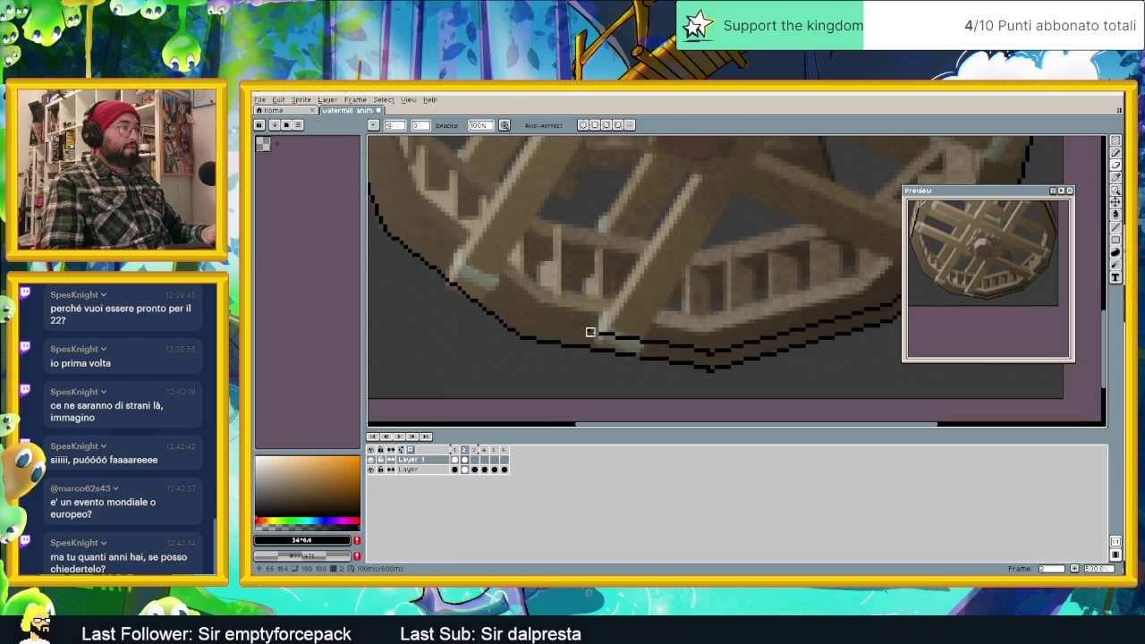
{"action": "key", "text": "ctrl+z"}
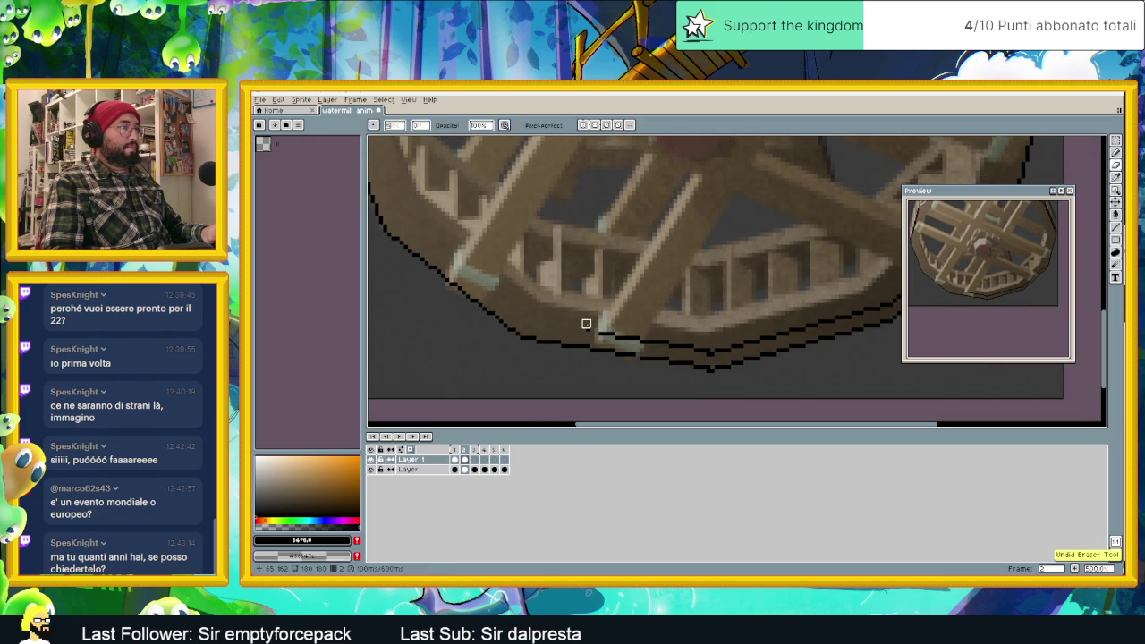
Erase the extra inner outline along the bottom and lower-right rim.
{"action": "left_click_drag", "start_coordinate": [510, 310], "coordinate": [636, 340]}
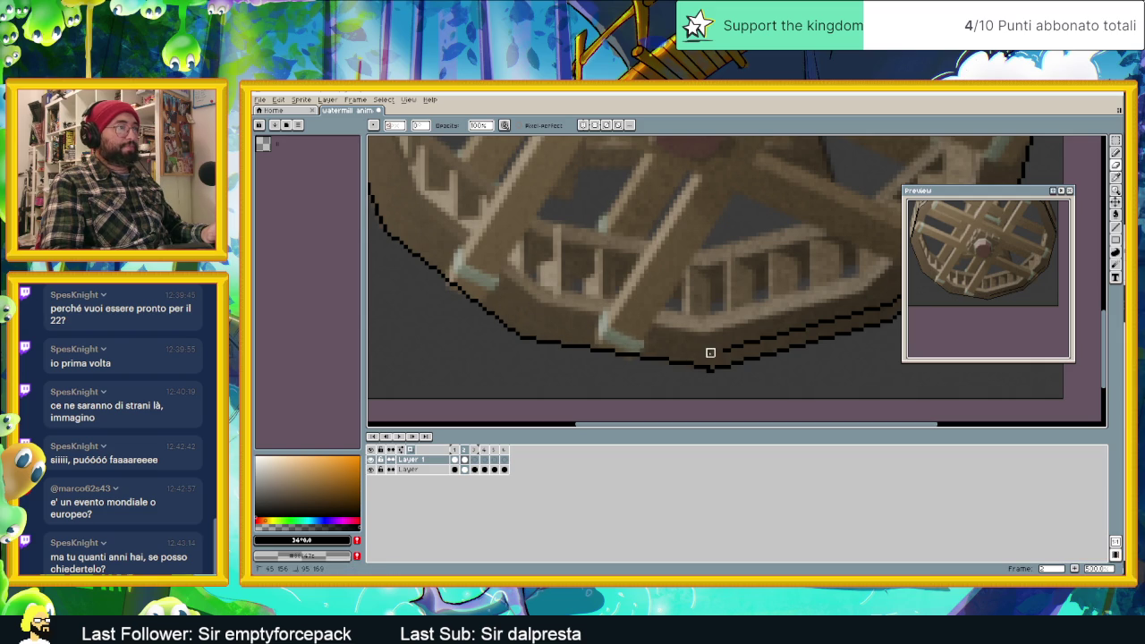
{"action": "middle_click_drag", "start_coordinate": [776, 336], "coordinate": [619, 332]}
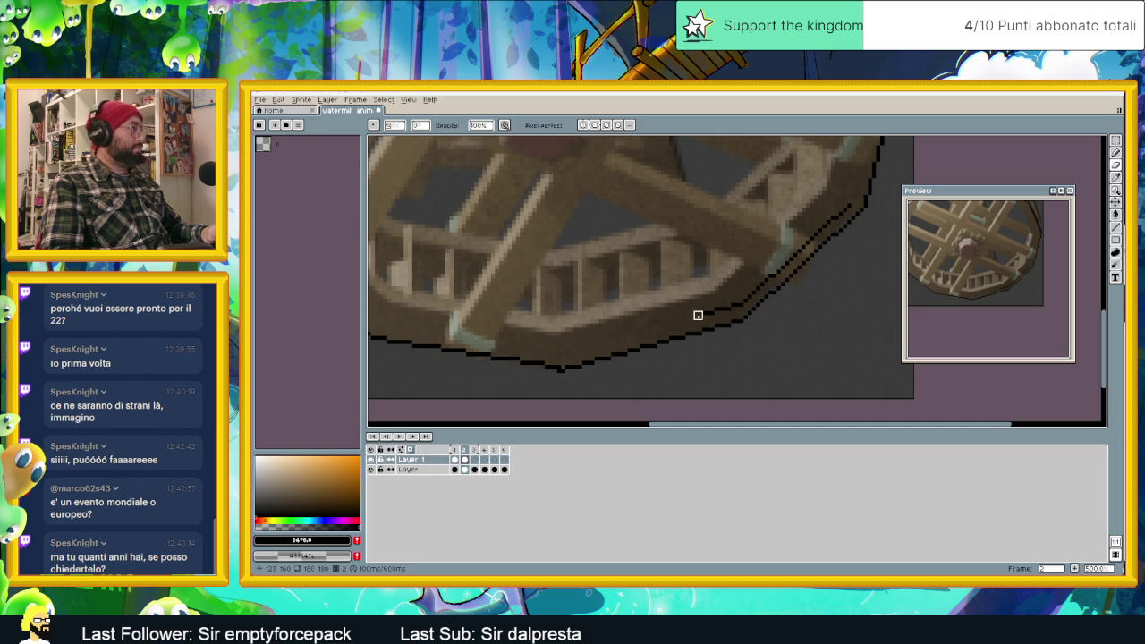
{"action": "middle_click_drag", "start_coordinate": [766, 286], "coordinate": [731, 306]}
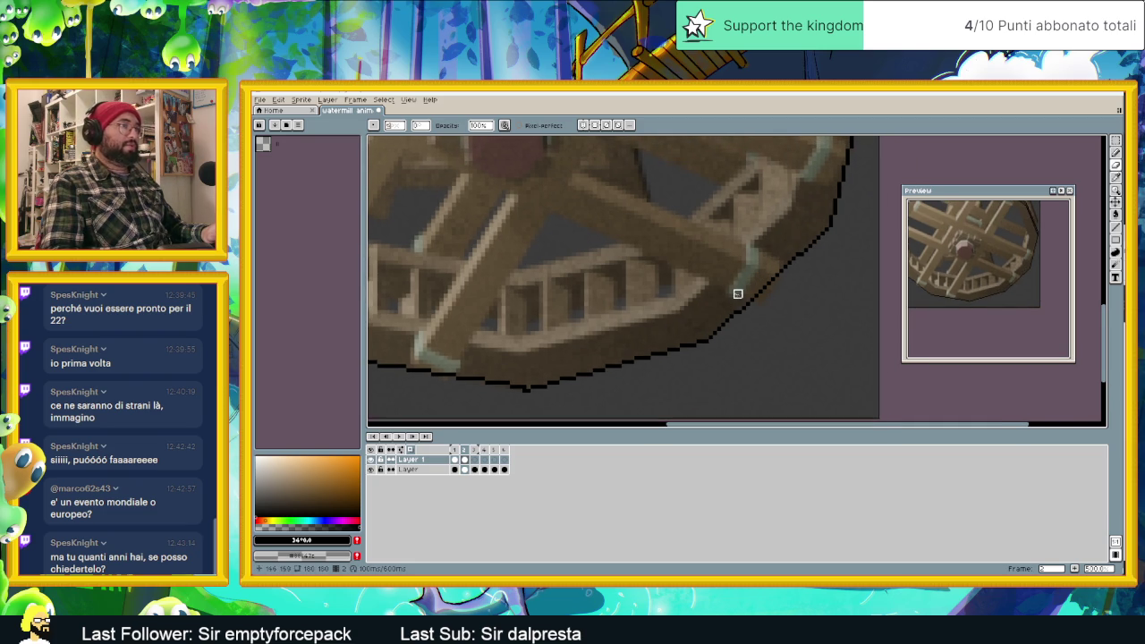
{"action": "scroll", "coordinate": [738, 294], "scroll_direction": "down", "scroll_amount": 3}
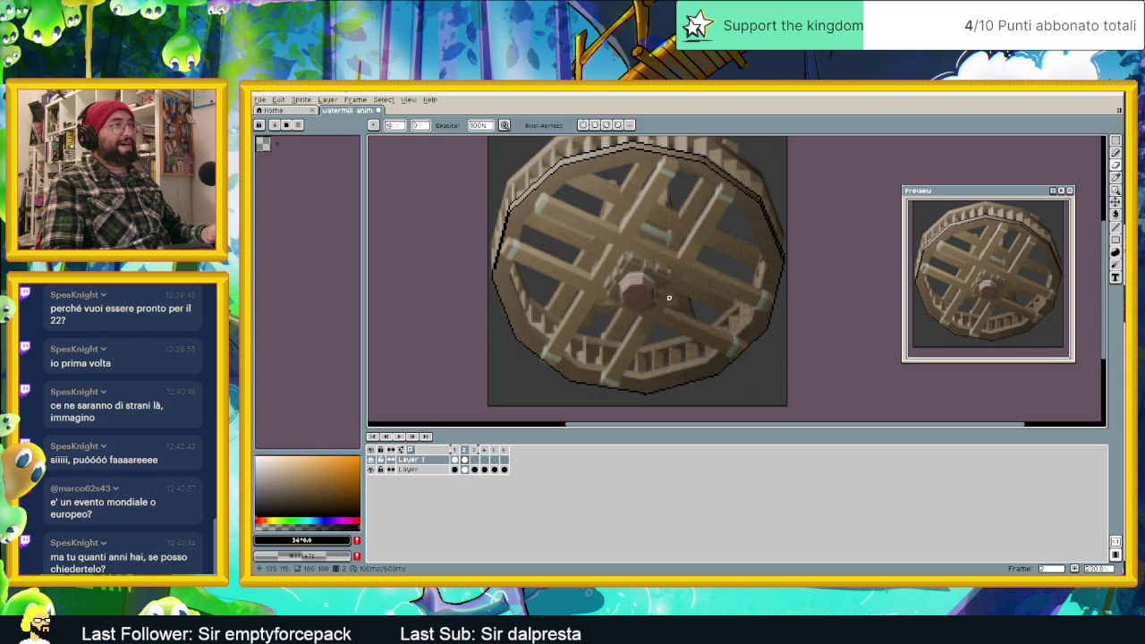
Move frame 2's wheel cel from 2,16 to 12,25 with a transform.
{"action": "scroll", "coordinate": [521, 206], "scroll_direction": "up", "scroll_amount": 1}
{"action": "scroll", "coordinate": [551, 220], "scroll_direction": "down", "scroll_amount": 1}
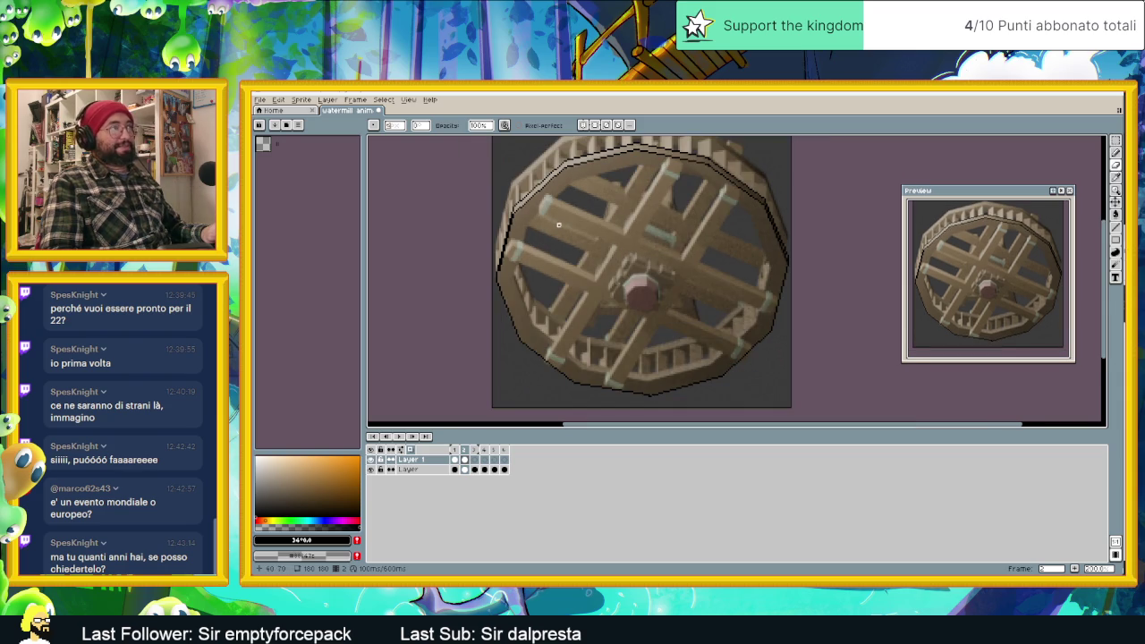
{"action": "key", "text": "ctrl+t"}
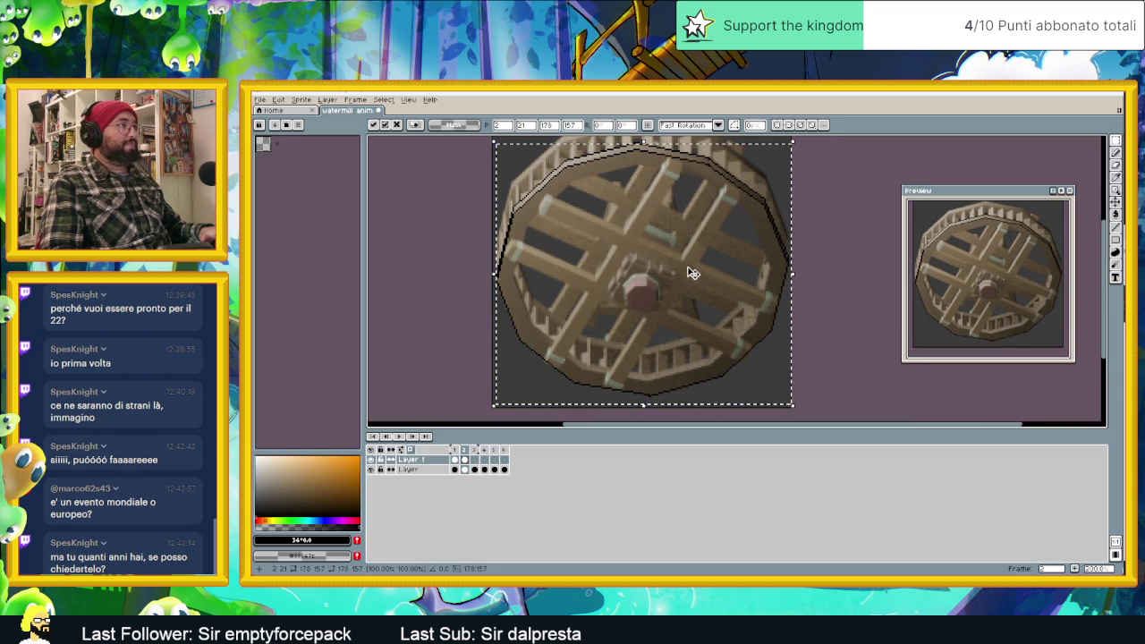
{"action": "left_click_drag", "start_coordinate": [680, 283], "coordinate": [697, 300]}
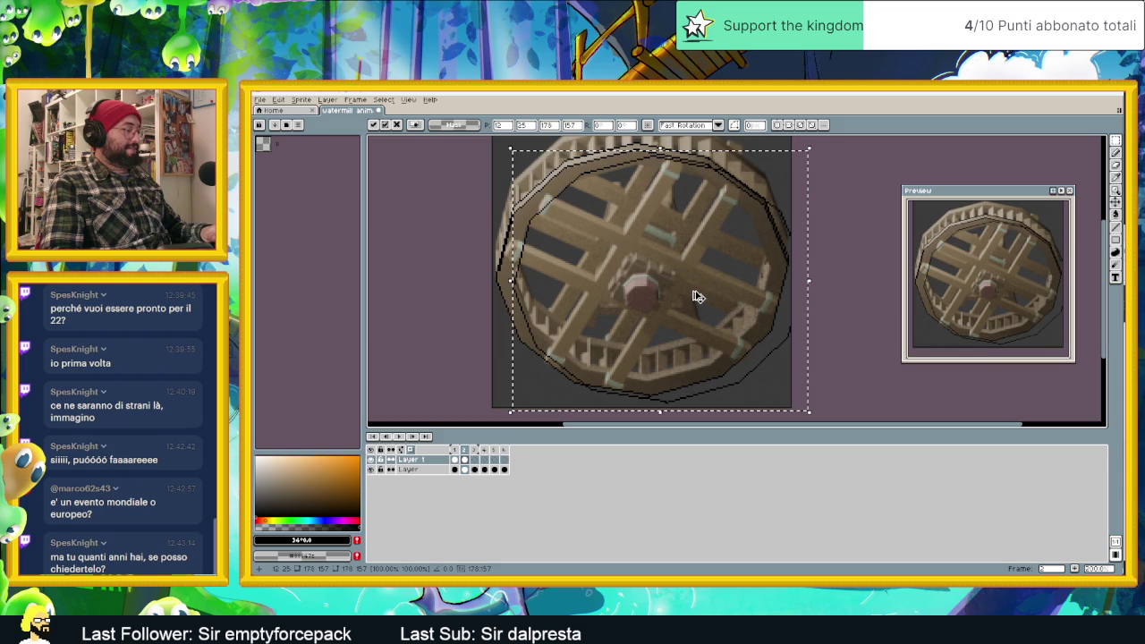
{"action": "key", "text": "Return"}
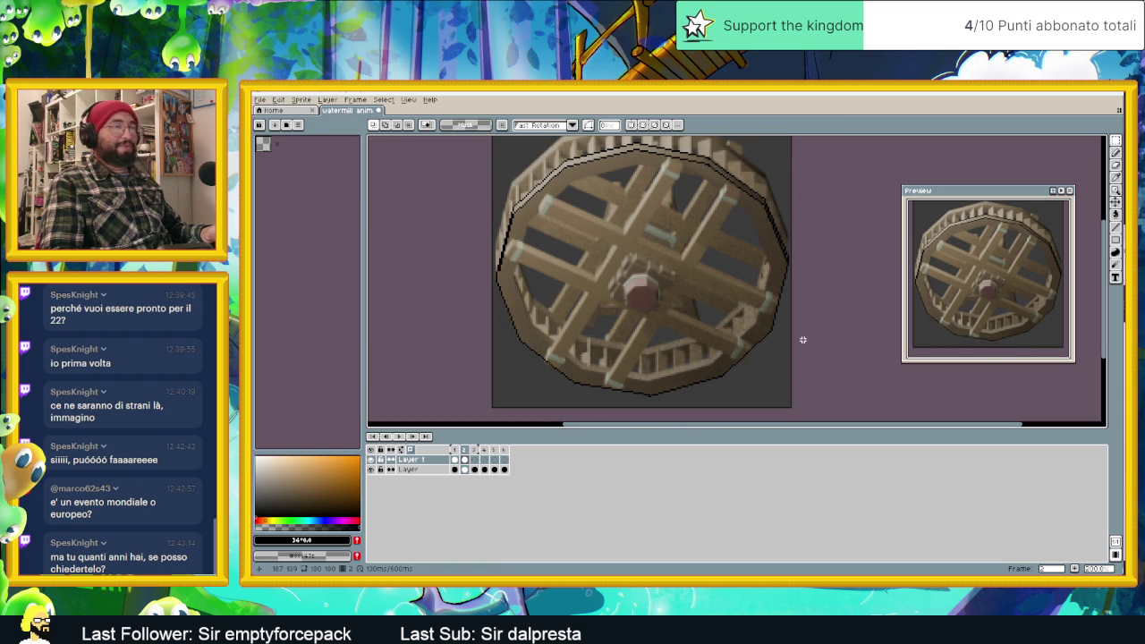
{"action": "left_click", "coordinate": [1115, 176]}
{"action": "scroll", "coordinate": [565, 181], "scroll_direction": "up", "scroll_amount": 2}
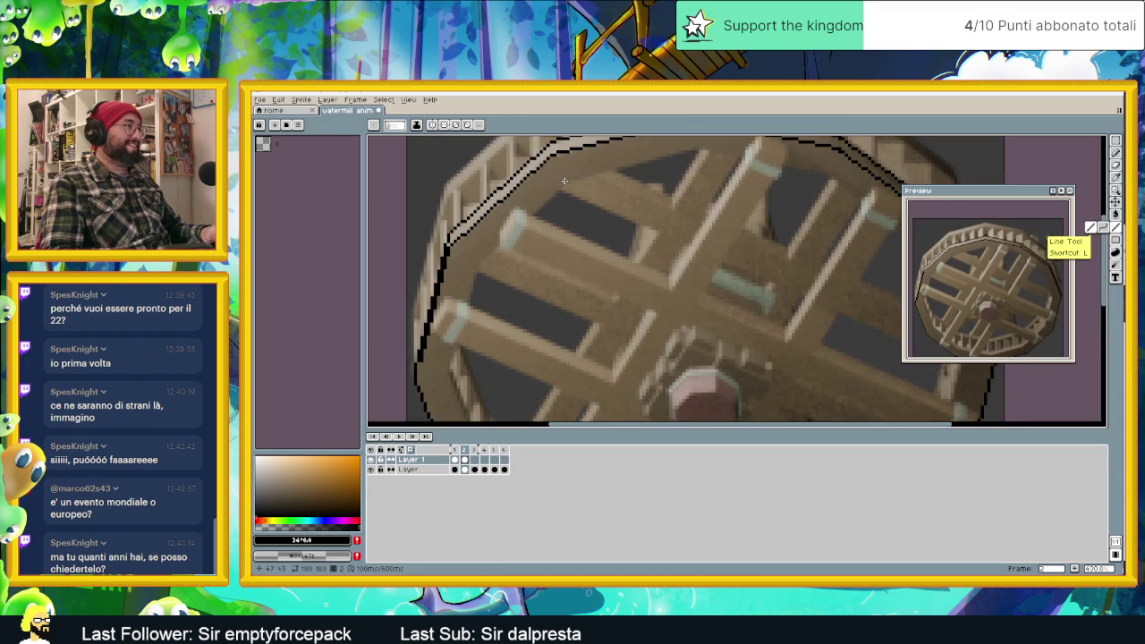
Draw black Line-tool outlines along the wheel's upper-left, left and lower rim edges.
{"action": "left_click_drag", "start_coordinate": [564, 181], "coordinate": [474, 268]}
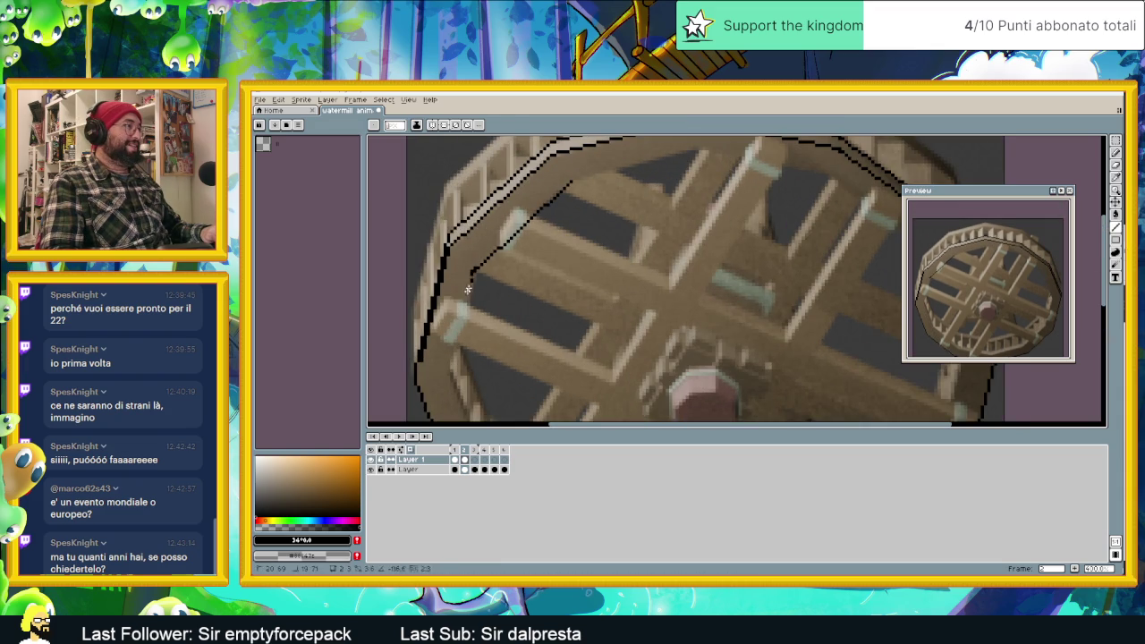
{"action": "mouse_move", "coordinate": [611, 368]}
{"action": "middle_mouse_down"}
{"action": "mouse_move", "coordinate": [575, 243]}
{"action": "mouse_move", "coordinate": [583, 189]}
{"action": "middle_mouse_up"}
{"action": "left_click_drag", "start_coordinate": [436, 214], "coordinate": [449, 291]}
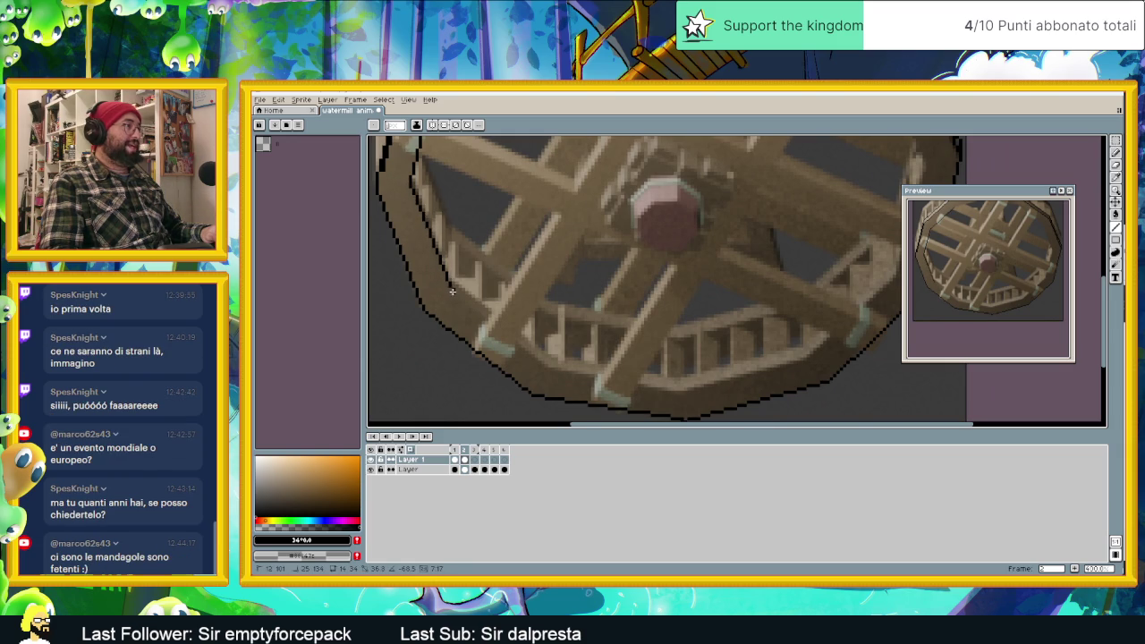
{"action": "mouse_move", "coordinate": [452, 291]}
{"action": "left_mouse_down"}
{"action": "mouse_move", "coordinate": [550, 369]}
{"action": "mouse_move", "coordinate": [684, 394]}
{"action": "mouse_move", "coordinate": [797, 360]}
{"action": "left_mouse_up"}
{"action": "middle_click_drag", "start_coordinate": [805, 359], "coordinate": [679, 382]}
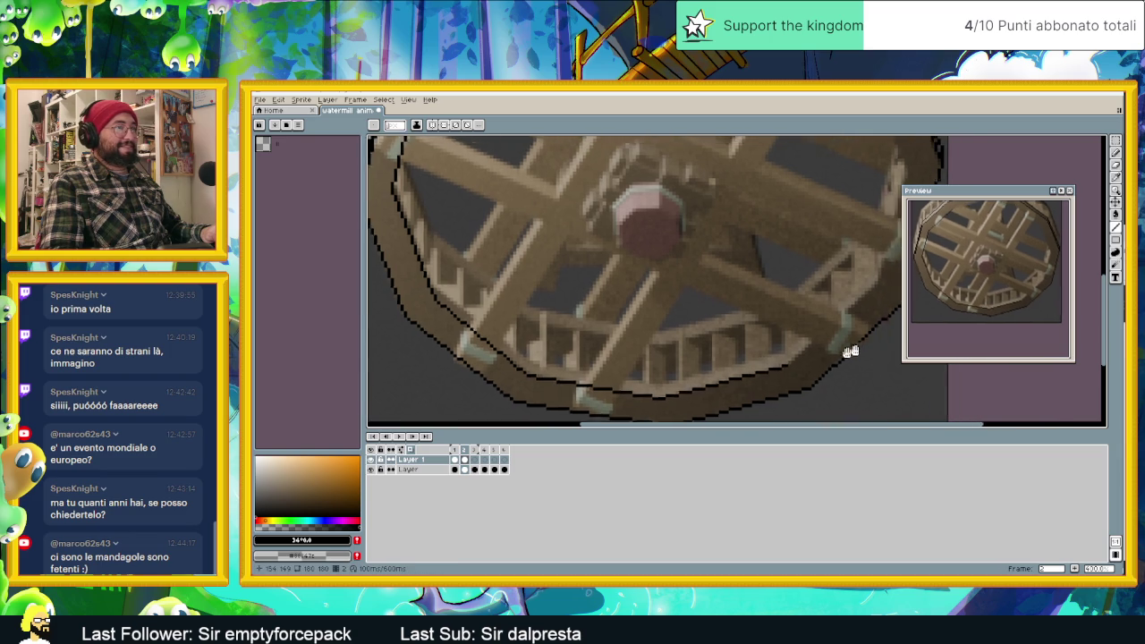
{"action": "mouse_move", "coordinate": [666, 393]}
{"action": "left_mouse_down"}
{"action": "mouse_move", "coordinate": [738, 317]}
{"action": "mouse_move", "coordinate": [769, 200]}
{"action": "left_mouse_up"}
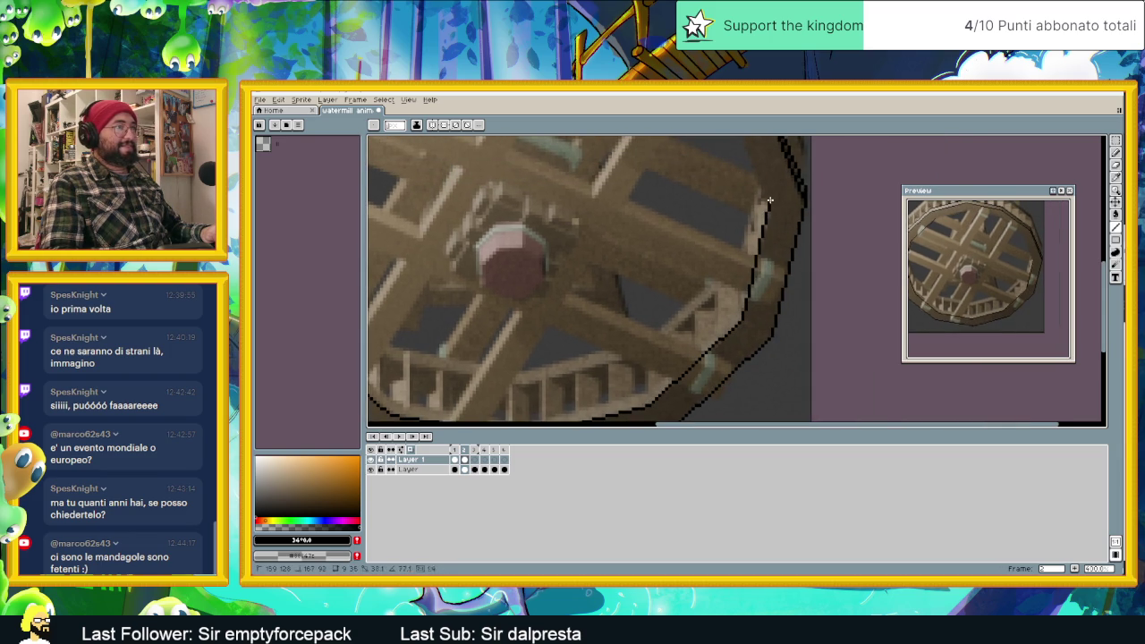
Continue the black outline up the wheel's inner right edge and across the top rim.
{"action": "middle_click_drag", "start_coordinate": [768, 207], "coordinate": [809, 303]}
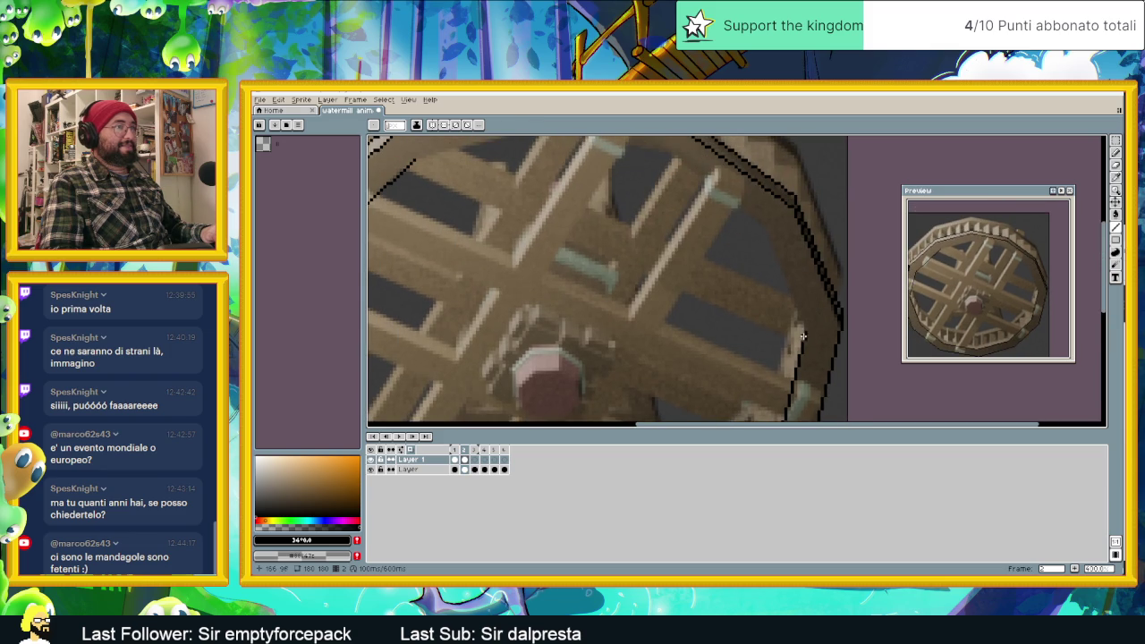
{"action": "mouse_move", "coordinate": [803, 336]}
{"action": "left_mouse_down"}
{"action": "mouse_move", "coordinate": [759, 218]}
{"action": "mouse_move", "coordinate": [689, 168]}
{"action": "left_mouse_up"}
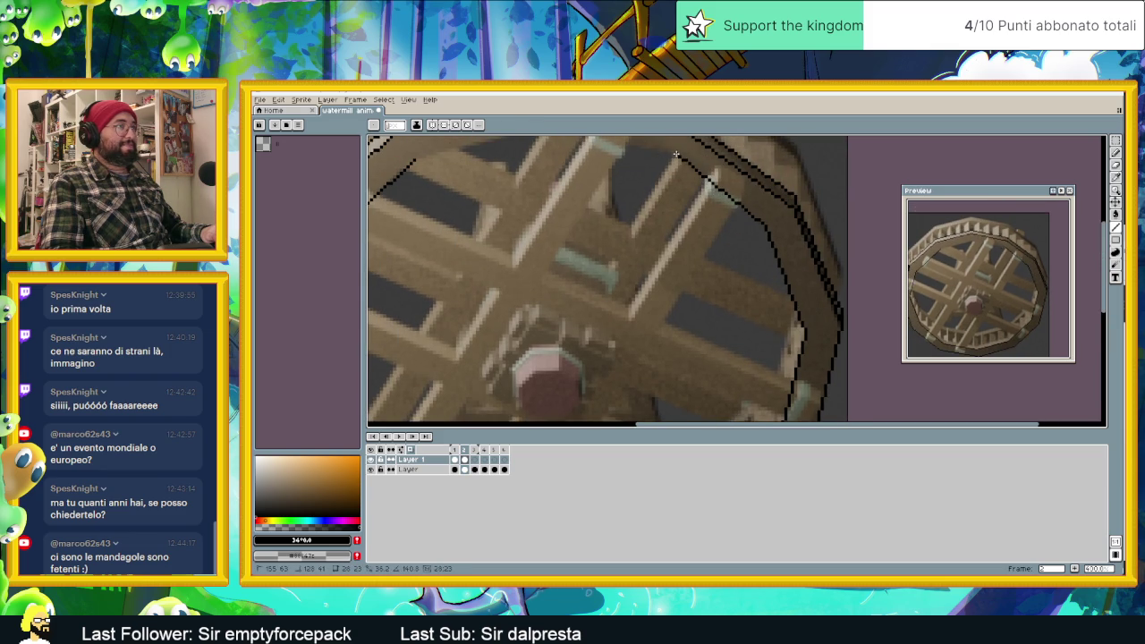
{"action": "middle_click_drag", "start_coordinate": [680, 161], "coordinate": [796, 216]}
{"action": "mouse_move", "coordinate": [798, 246]}
{"action": "left_mouse_down"}
{"action": "mouse_move", "coordinate": [663, 217]}
{"action": "mouse_move", "coordinate": [534, 254]}
{"action": "left_mouse_up"}
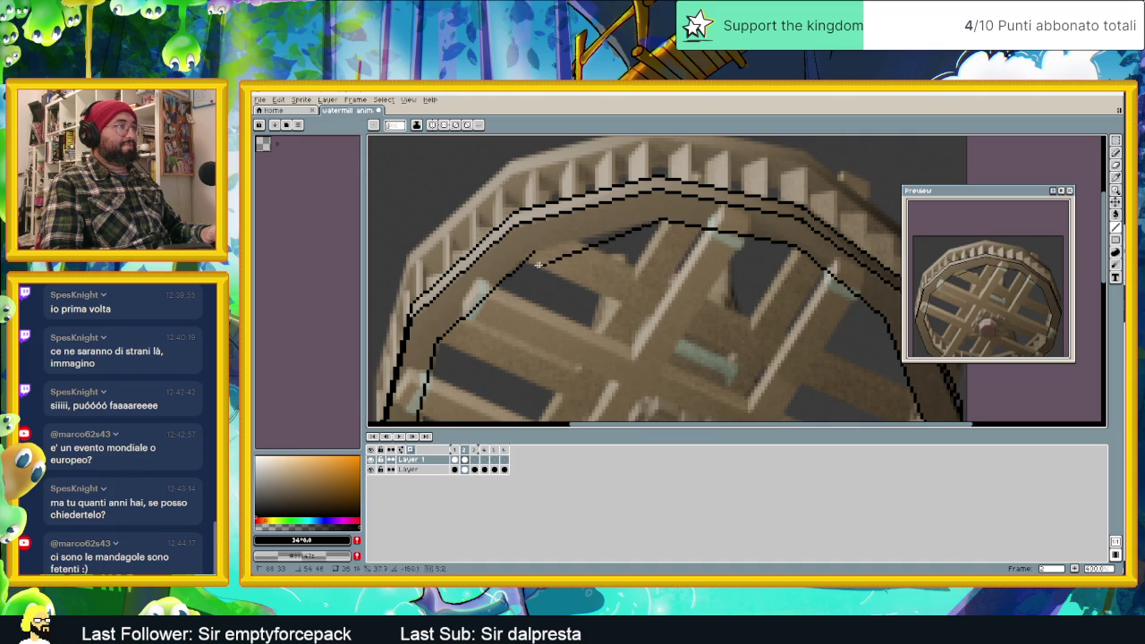
{"action": "scroll", "coordinate": [549, 260], "scroll_direction": "down", "scroll_amount": 2}
{"action": "scroll", "coordinate": [549, 260], "scroll_direction": "down", "scroll_amount": 1}
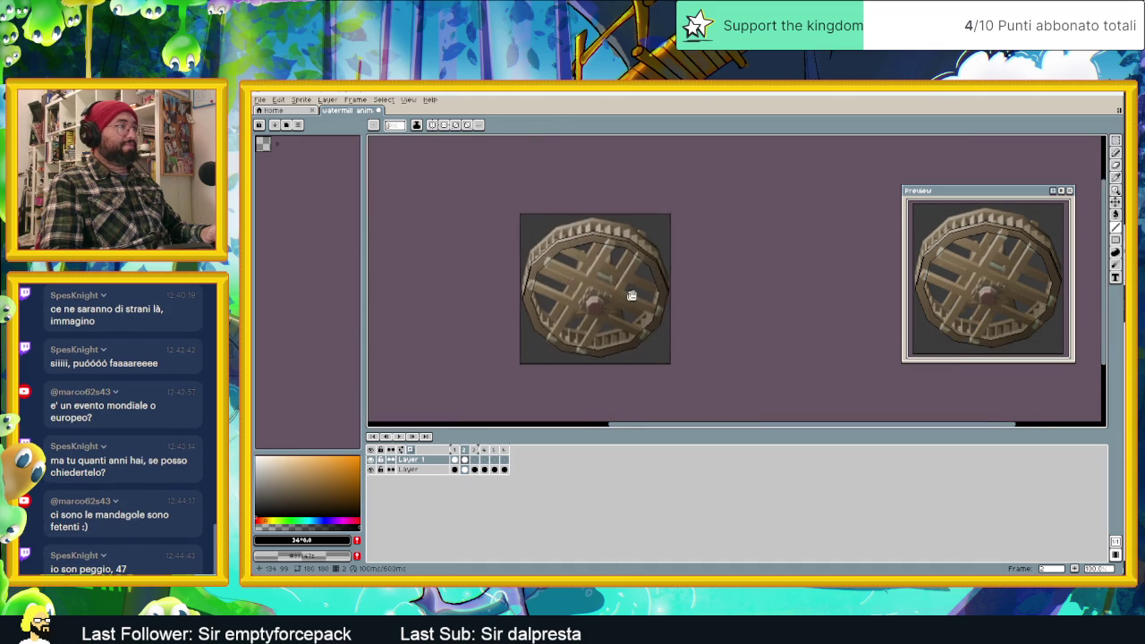
{"action": "scroll", "coordinate": [641, 297], "scroll_direction": "up", "scroll_amount": 1}
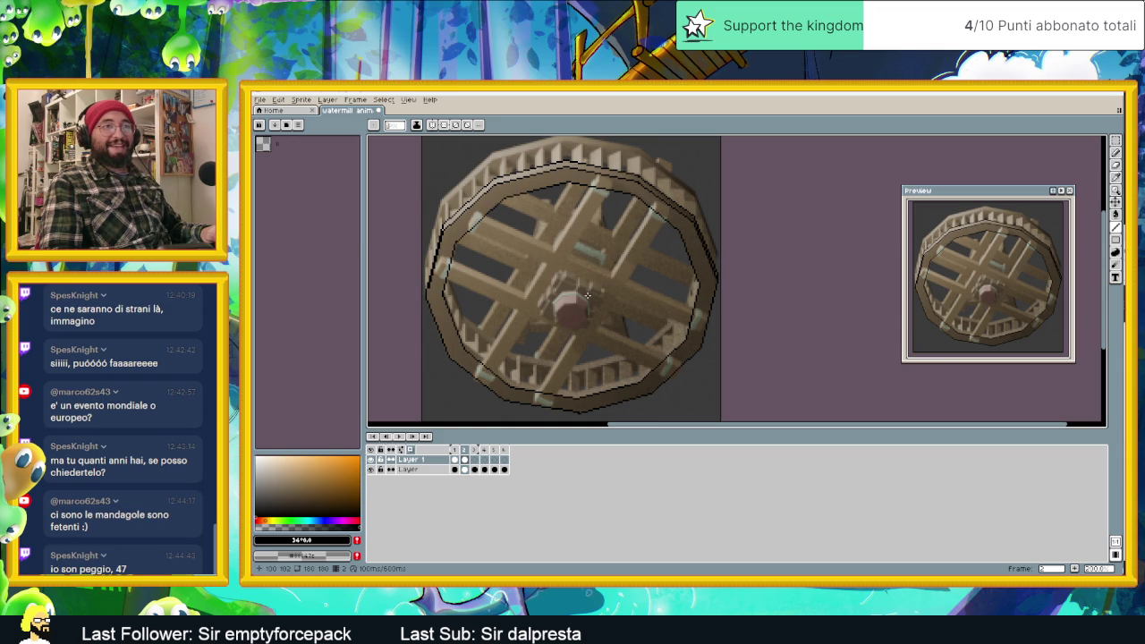
{"action": "middle_click_drag", "start_coordinate": [540, 295], "coordinate": [628, 289]}
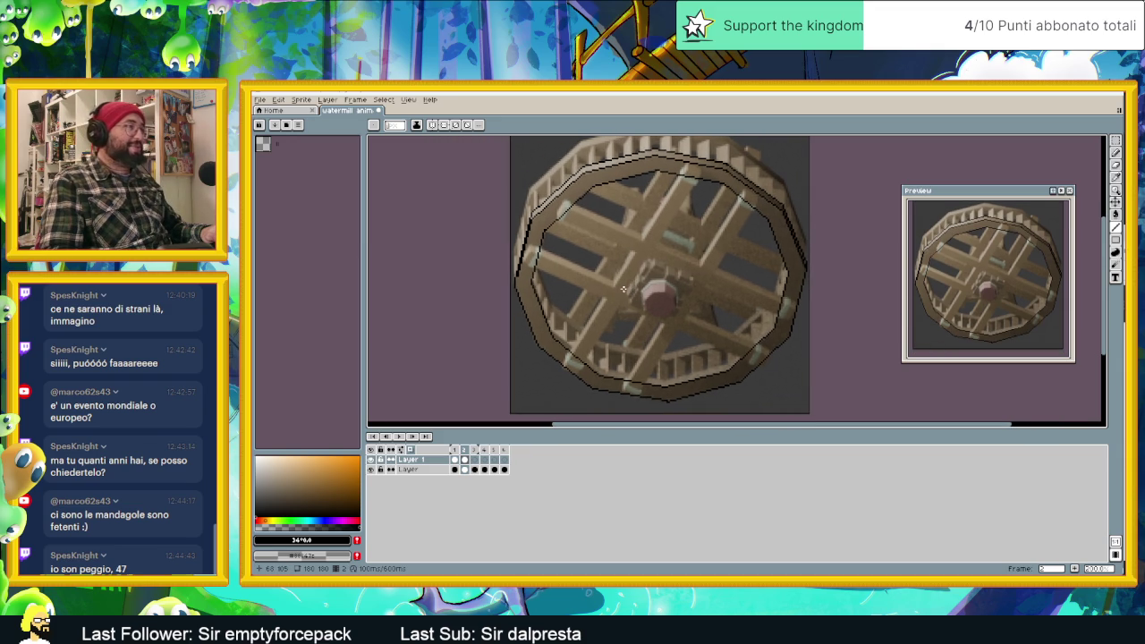
{"action": "scroll", "coordinate": [628, 288], "scroll_direction": "up", "scroll_amount": 1}
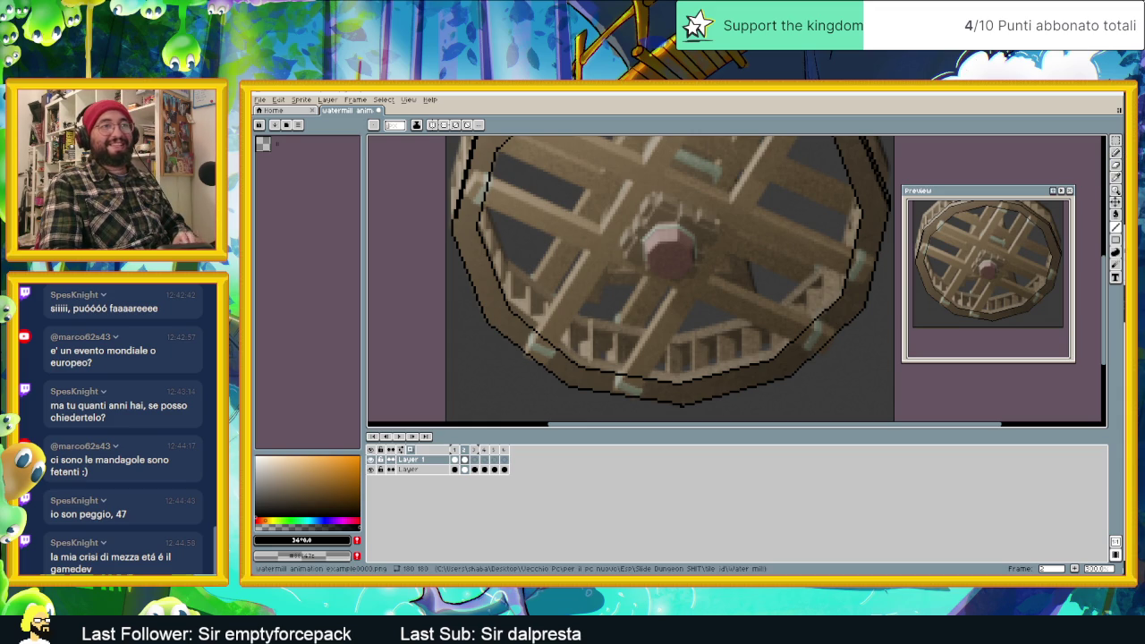
Try rectangular Marquee and freehand Lasso selections on the wheel's left rim.
{"action": "key", "text": "m"}
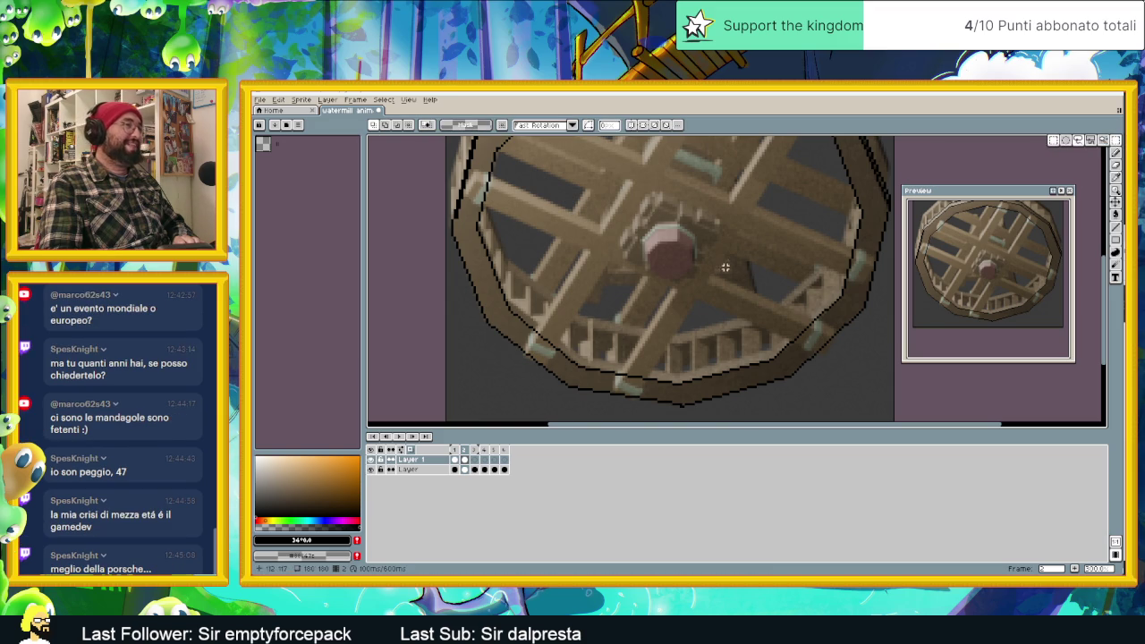
{"action": "mouse_move", "coordinate": [466, 219]}
{"action": "left_mouse_down"}
{"action": "mouse_move", "coordinate": [524, 224]}
{"action": "mouse_move", "coordinate": [467, 219]}
{"action": "left_mouse_up"}
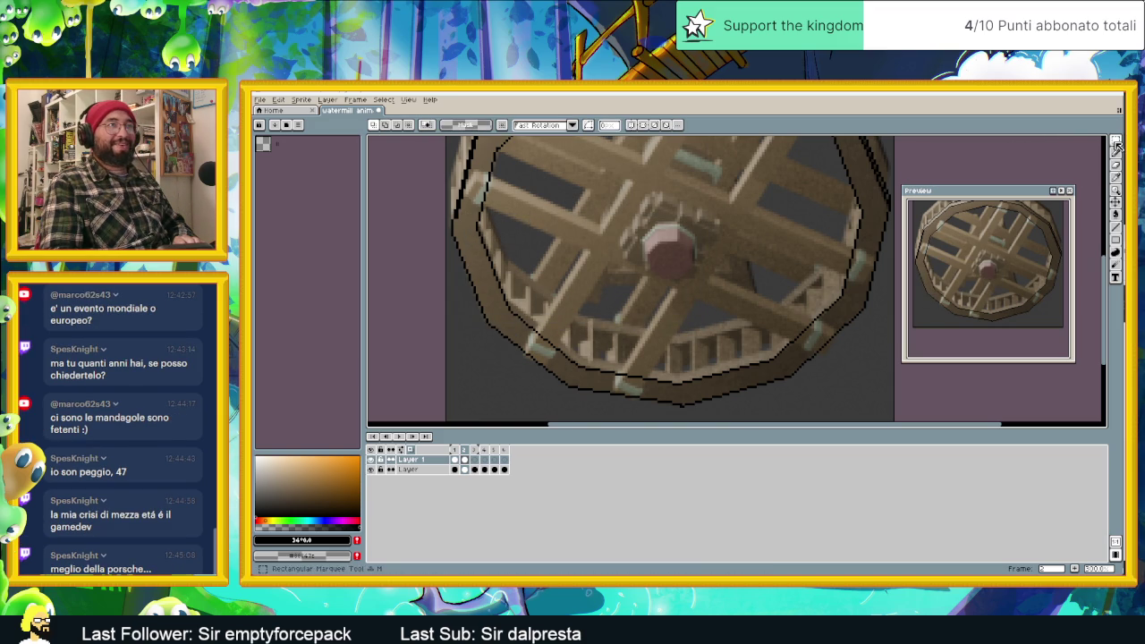
{"action": "left_click", "coordinate": [1084, 141]}
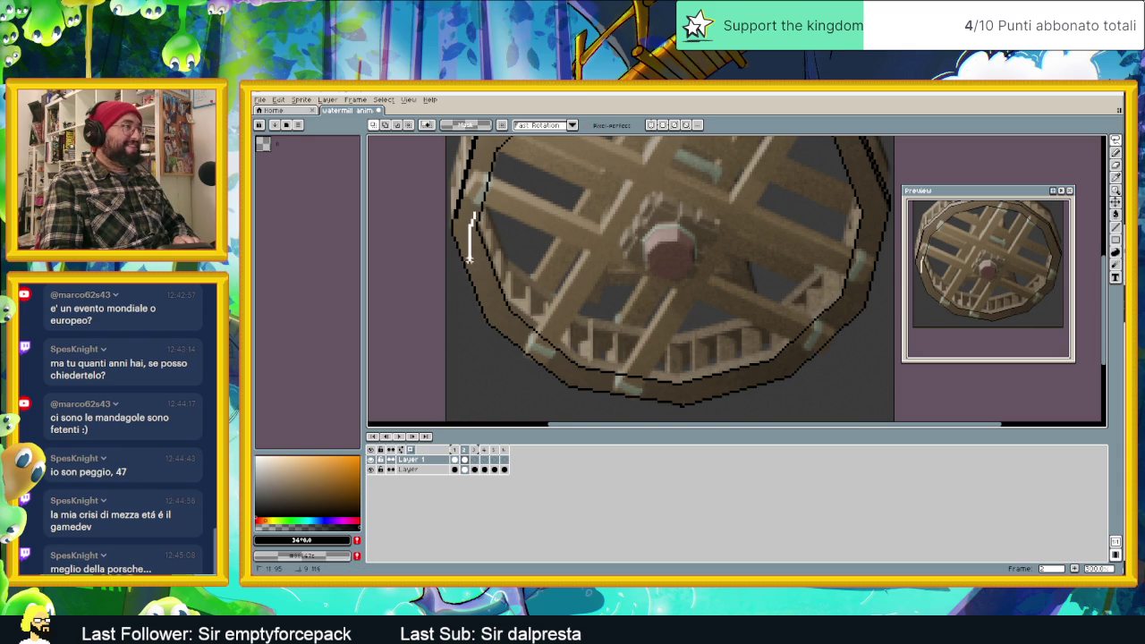
{"action": "left_click_drag", "start_coordinate": [587, 374], "coordinate": [590, 376]}
{"action": "left_click_drag", "start_coordinate": [543, 242], "coordinate": [529, 345]}
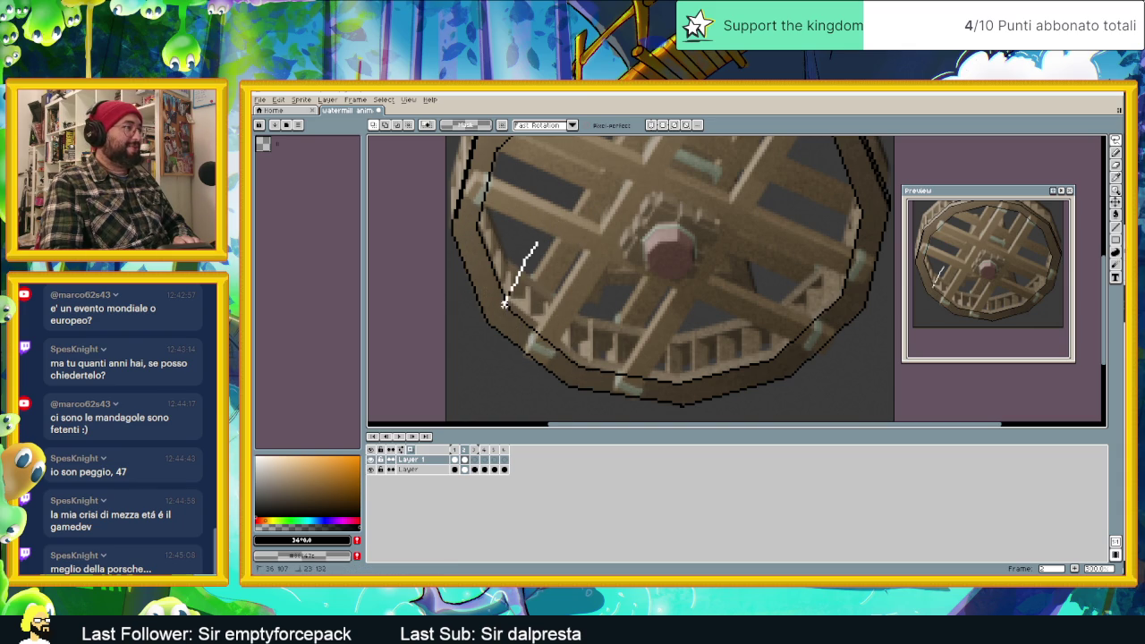
{"action": "left_click_drag", "start_coordinate": [586, 377], "coordinate": [536, 248]}
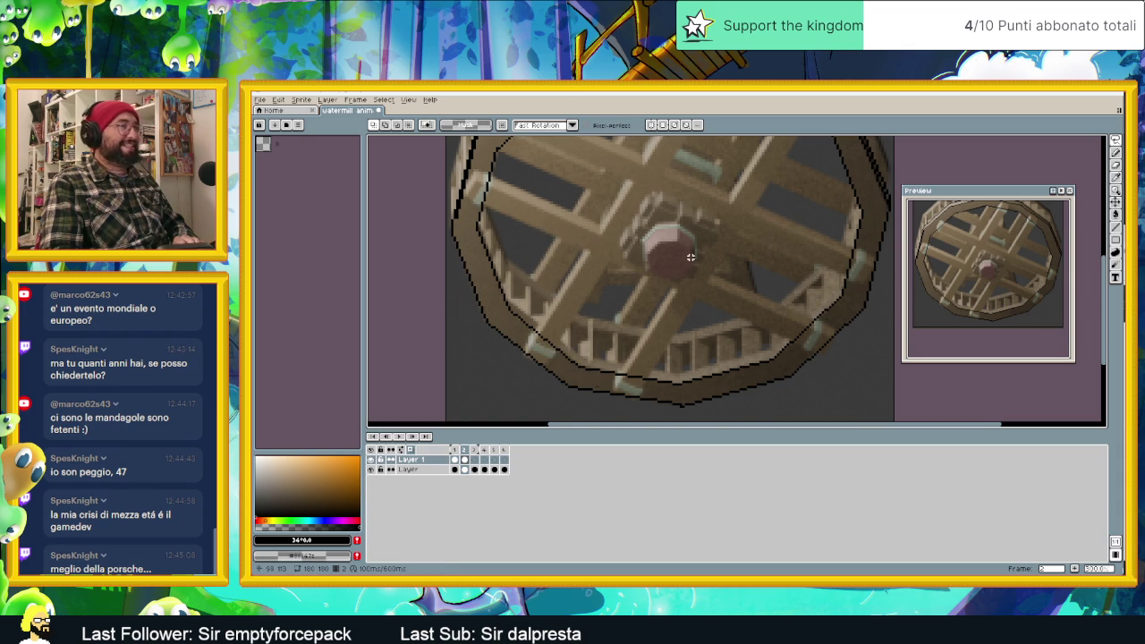
With the Line tool again, draw the inner rim outline along the lower-left and up the right side.
{"action": "left_click", "coordinate": [1115, 227]}
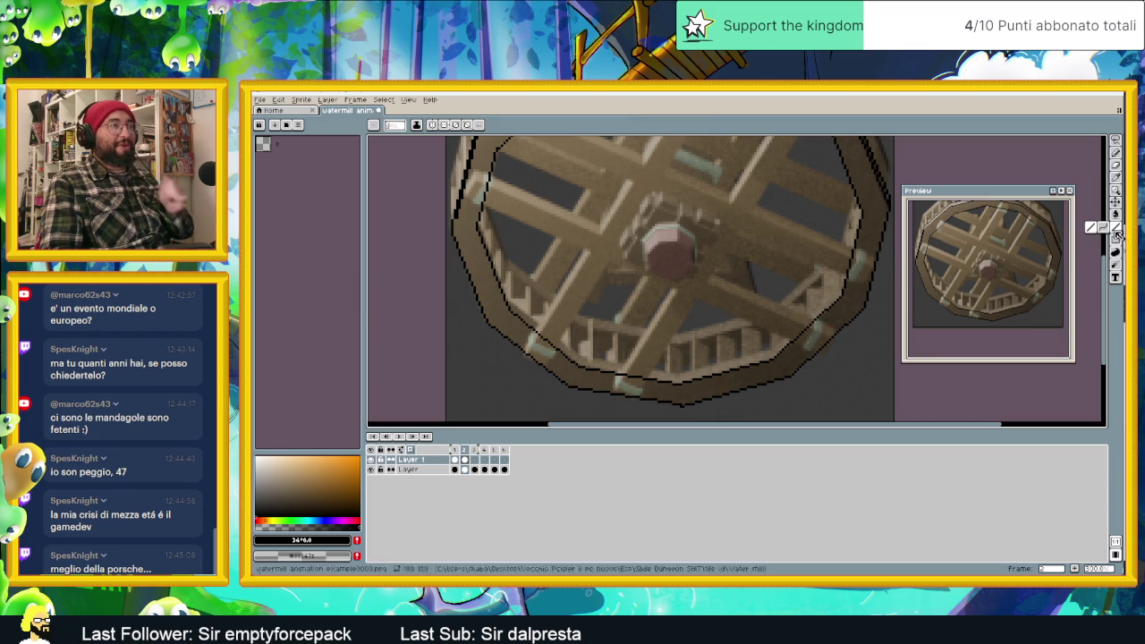
{"action": "scroll", "coordinate": [521, 319], "scroll_direction": "up", "scroll_amount": 1}
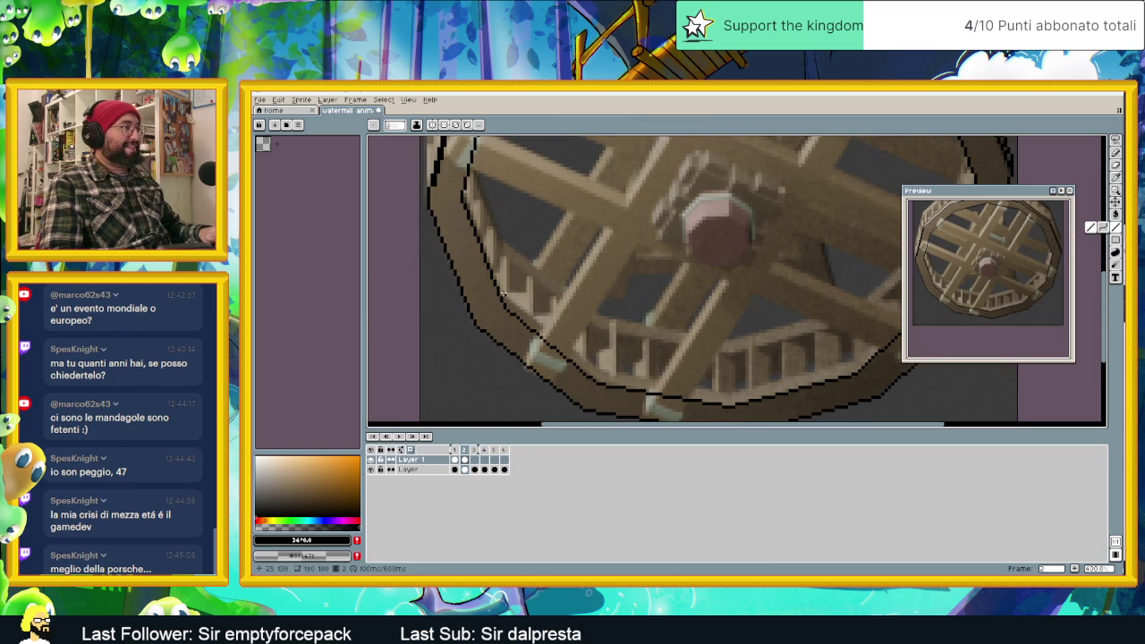
{"action": "left_click_drag", "start_coordinate": [499, 290], "coordinate": [599, 371]}
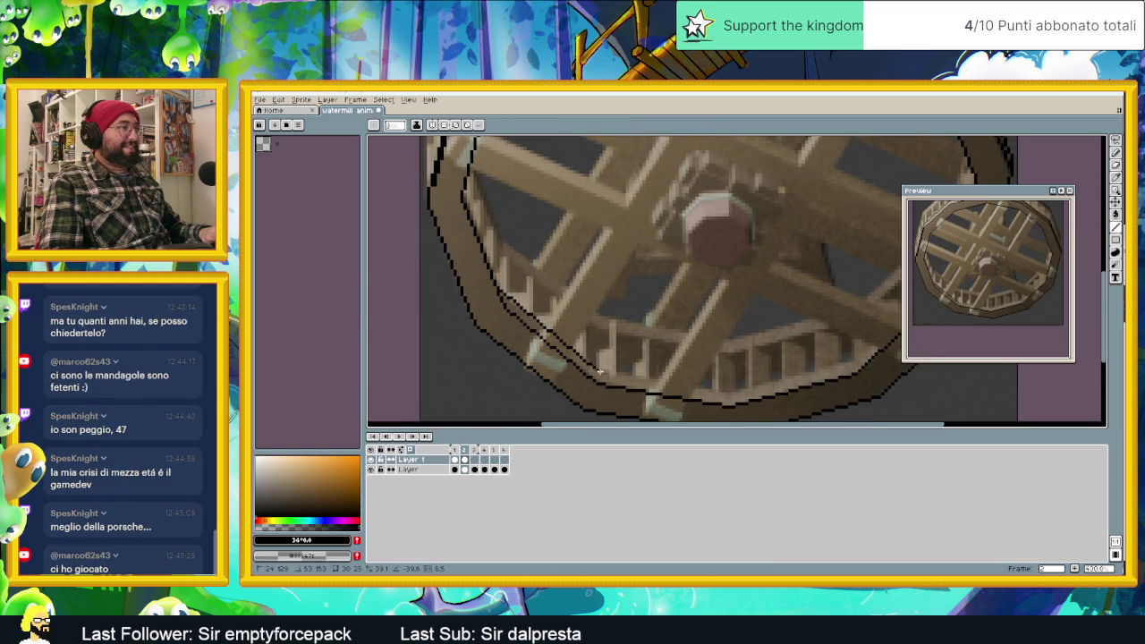
{"action": "scroll", "coordinate": [606, 373], "scroll_direction": "right", "scroll_amount": 2}
{"action": "left_click", "coordinate": [736, 359], "text": "shift"}
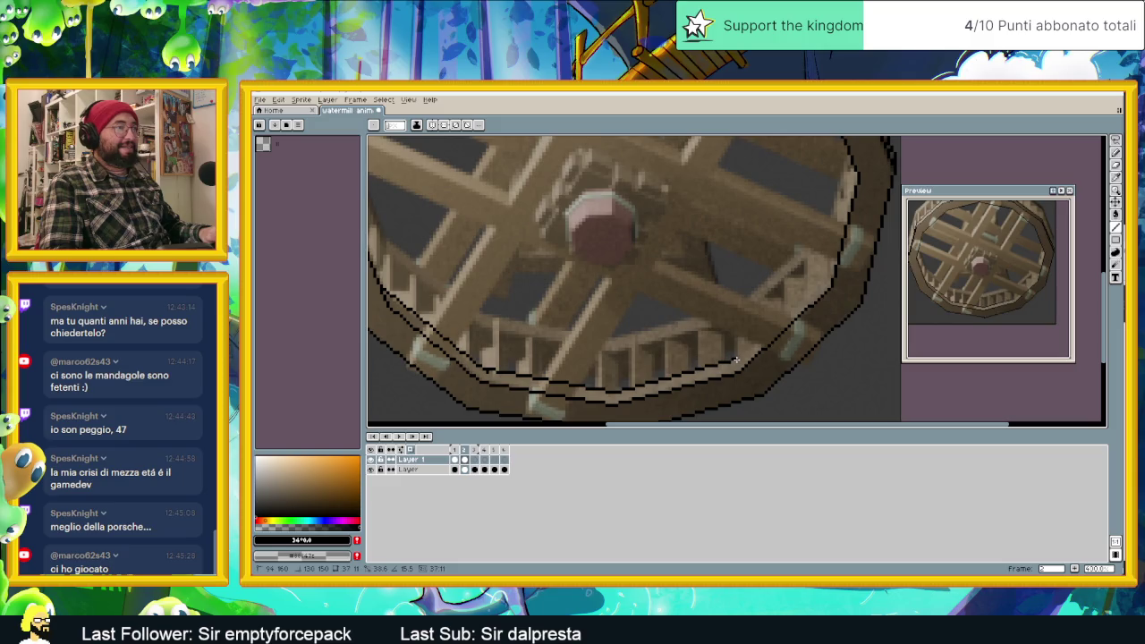
{"action": "left_click_drag", "start_coordinate": [739, 360], "coordinate": [828, 279]}
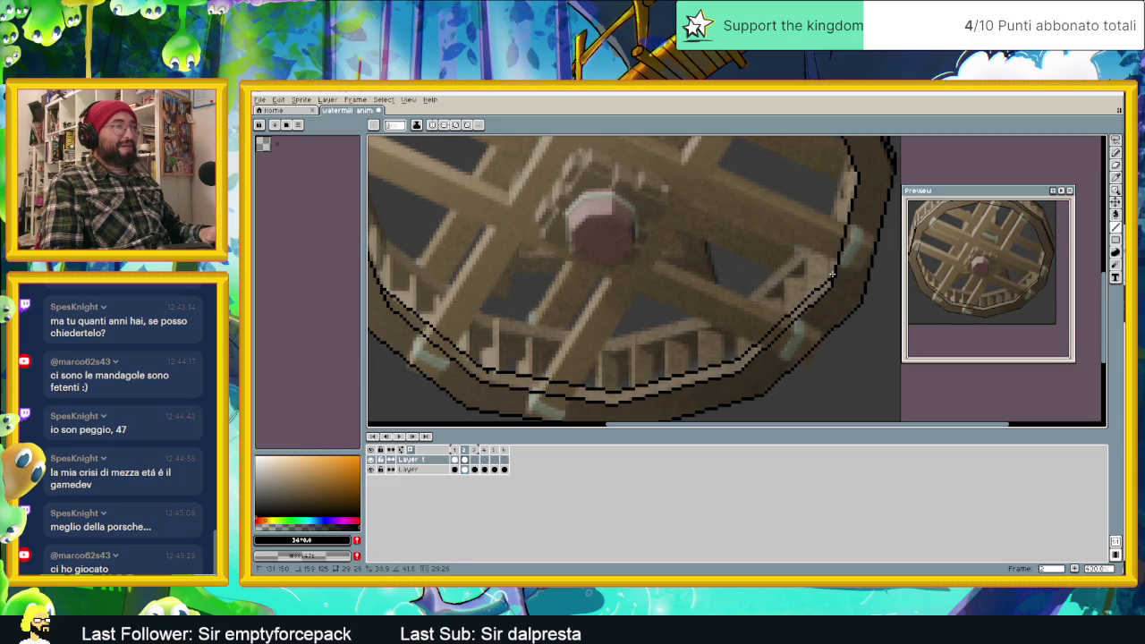
{"action": "scroll", "coordinate": [810, 274], "scroll_direction": "down", "scroll_amount": 2}
On frame 1, pick the wheel's brown and add it as a palette swatch.
{"action": "scroll", "coordinate": [797, 269], "scroll_direction": "down", "scroll_amount": 1}
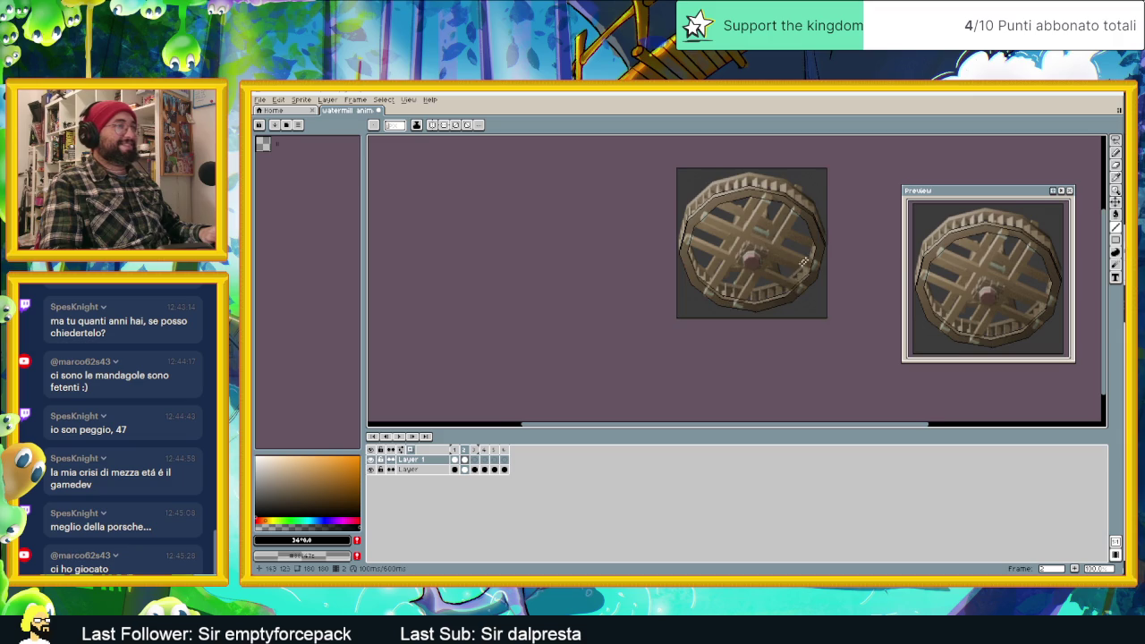
{"action": "scroll", "coordinate": [787, 277], "scroll_direction": "right", "scroll_amount": 1}
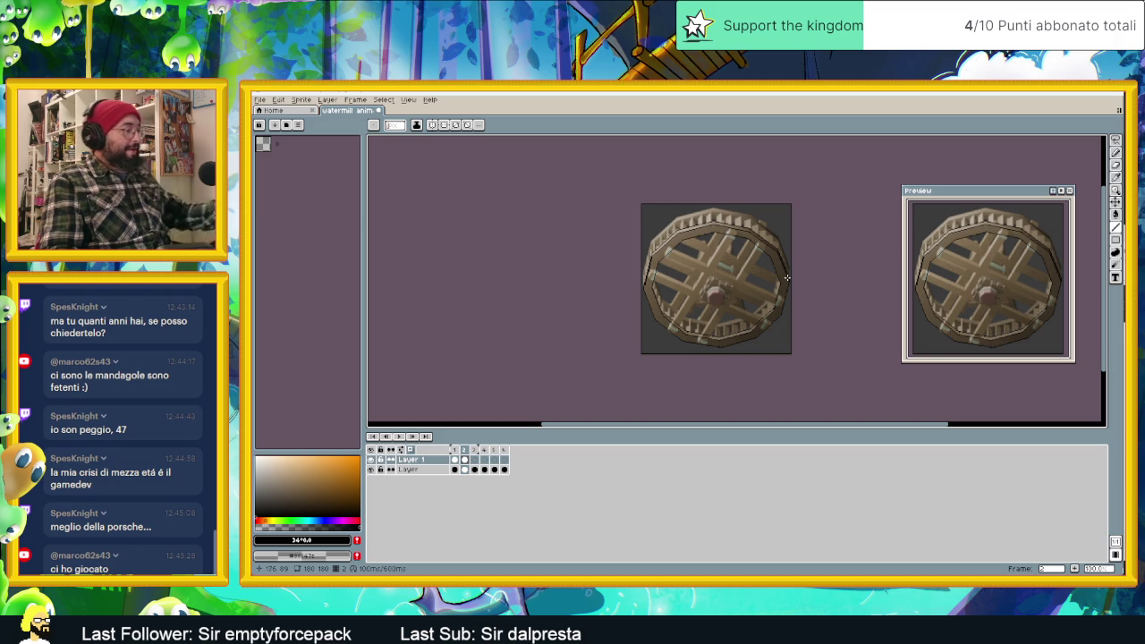
{"action": "scroll", "coordinate": [760, 272], "scroll_direction": "up", "scroll_amount": 1}
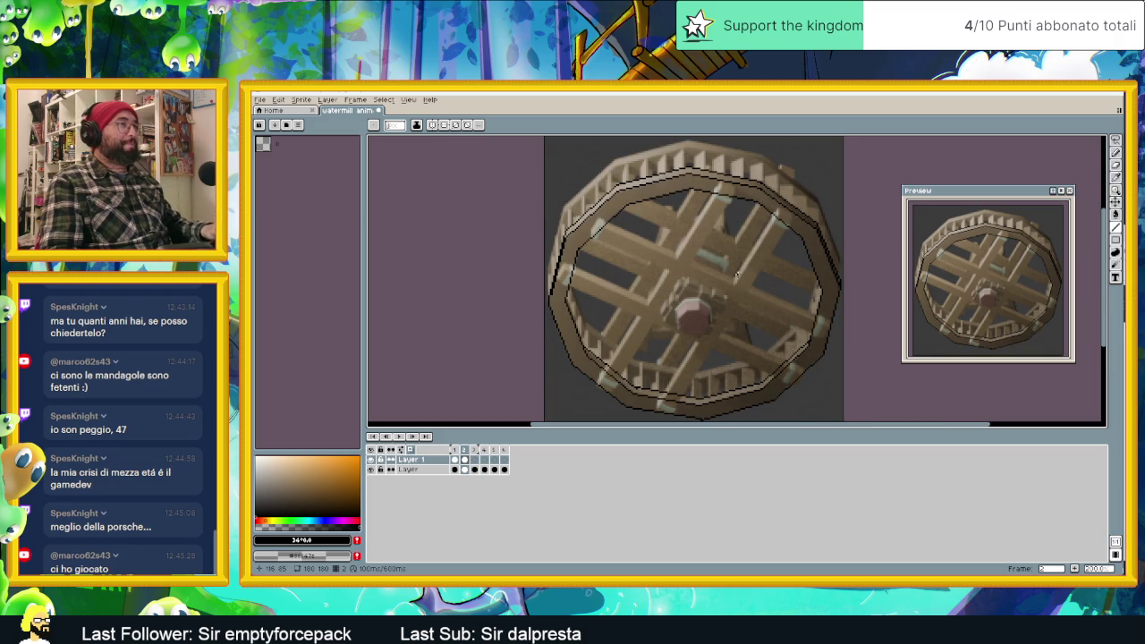
{"action": "left_click", "coordinate": [454, 459]}
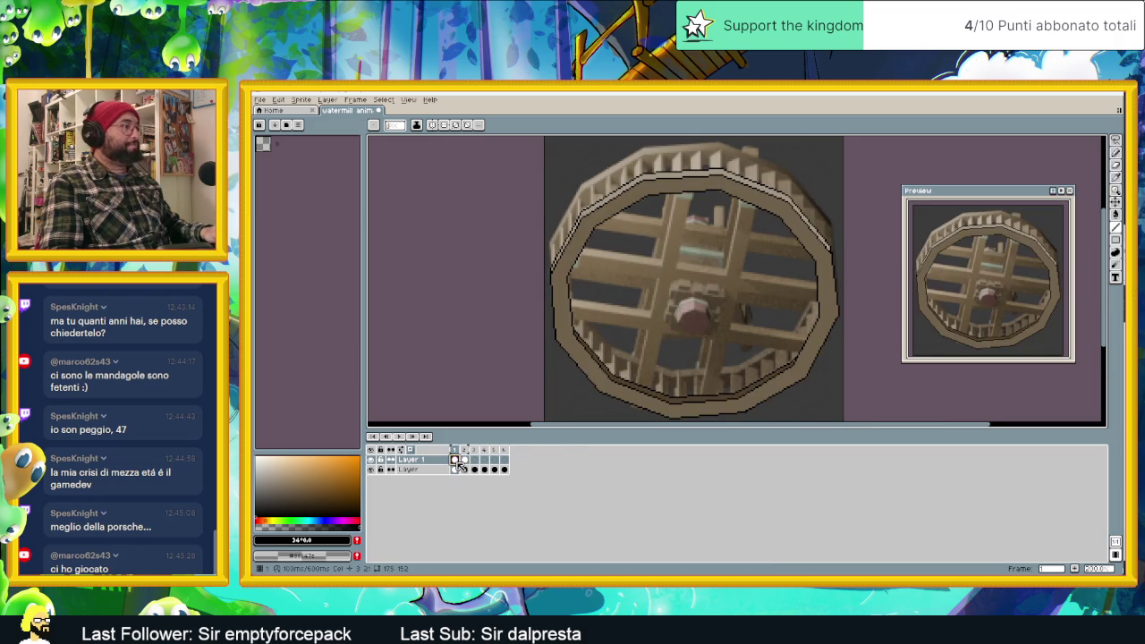
{"action": "left_click", "coordinate": [681, 402], "text": "alt"}
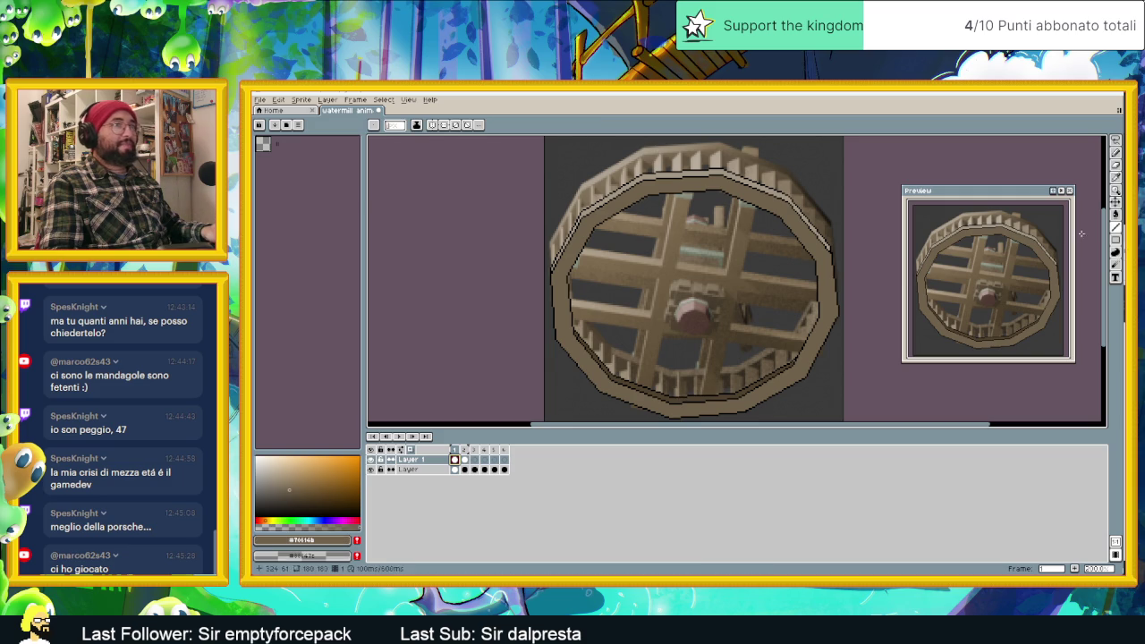
{"action": "left_click", "coordinate": [1115, 215]}
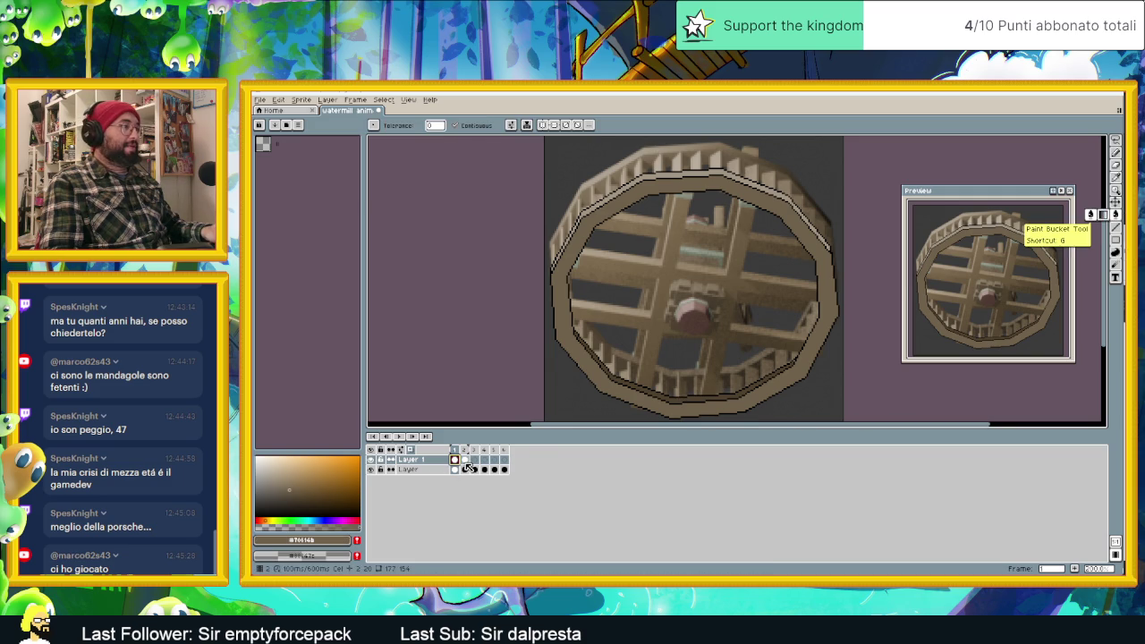
{"action": "key", "text": "Right"}
{"action": "left_click", "coordinate": [357, 540]}
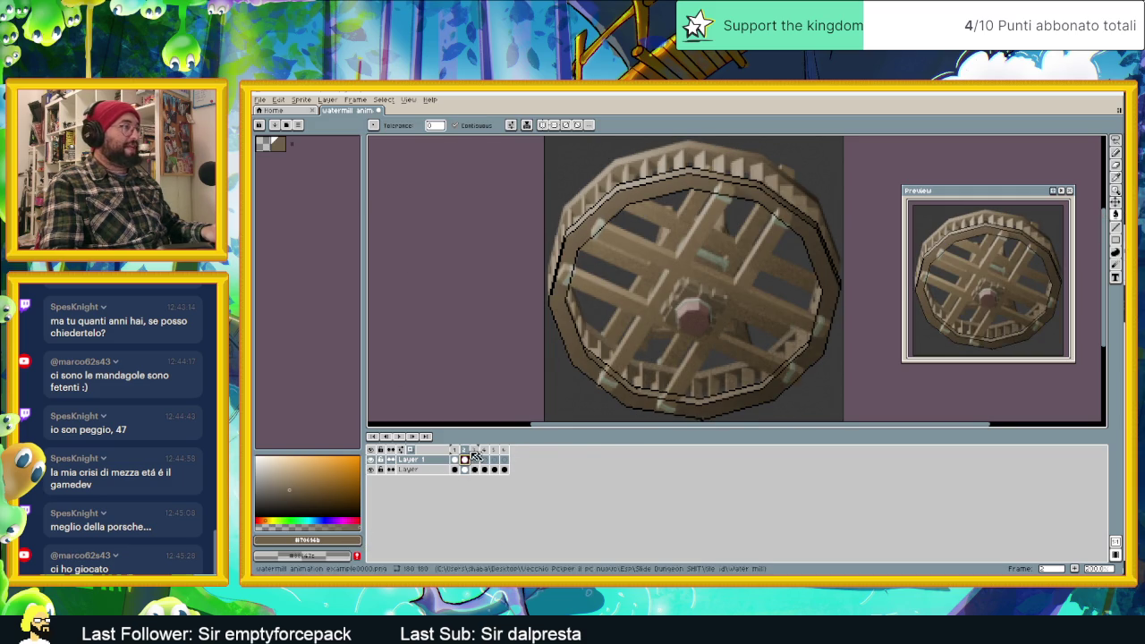
Add the rim's dark brown swatch at position 2 and add a lighter tan swatch.
{"action": "key", "text": "Left"}
{"action": "left_click", "coordinate": [706, 394], "text": "alt"}
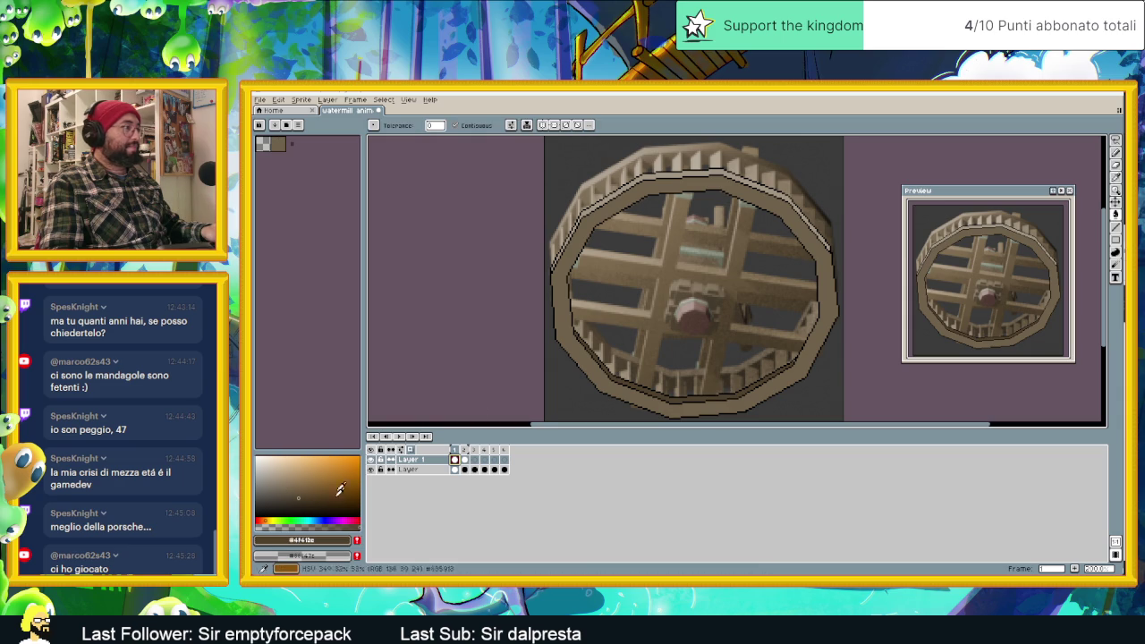
{"action": "left_click", "coordinate": [357, 541]}
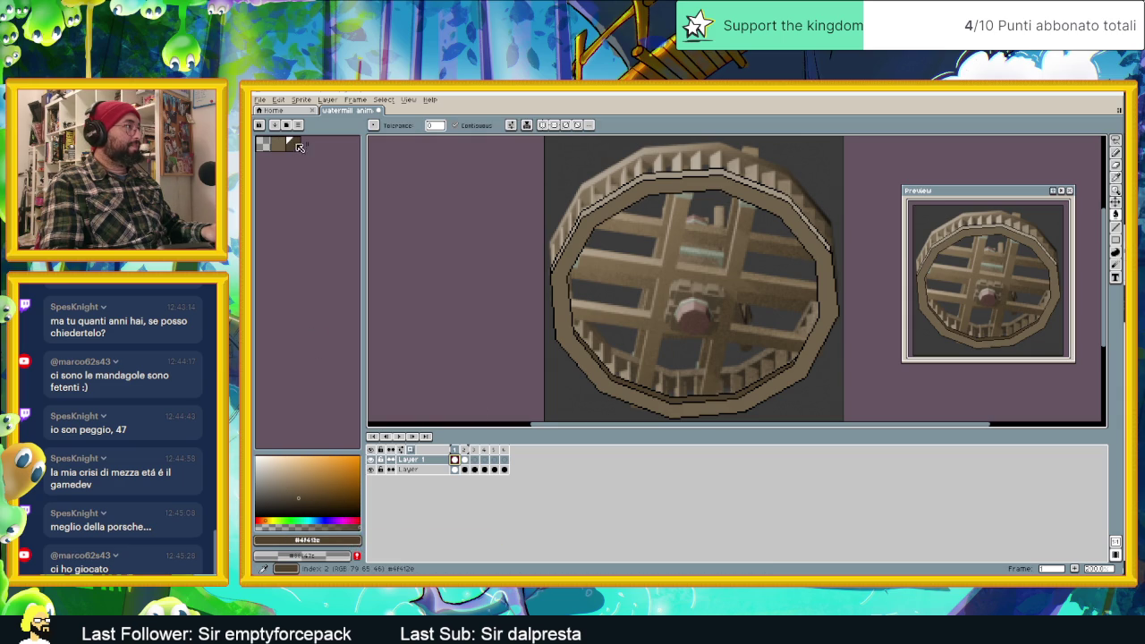
{"action": "left_click", "coordinate": [297, 145]}
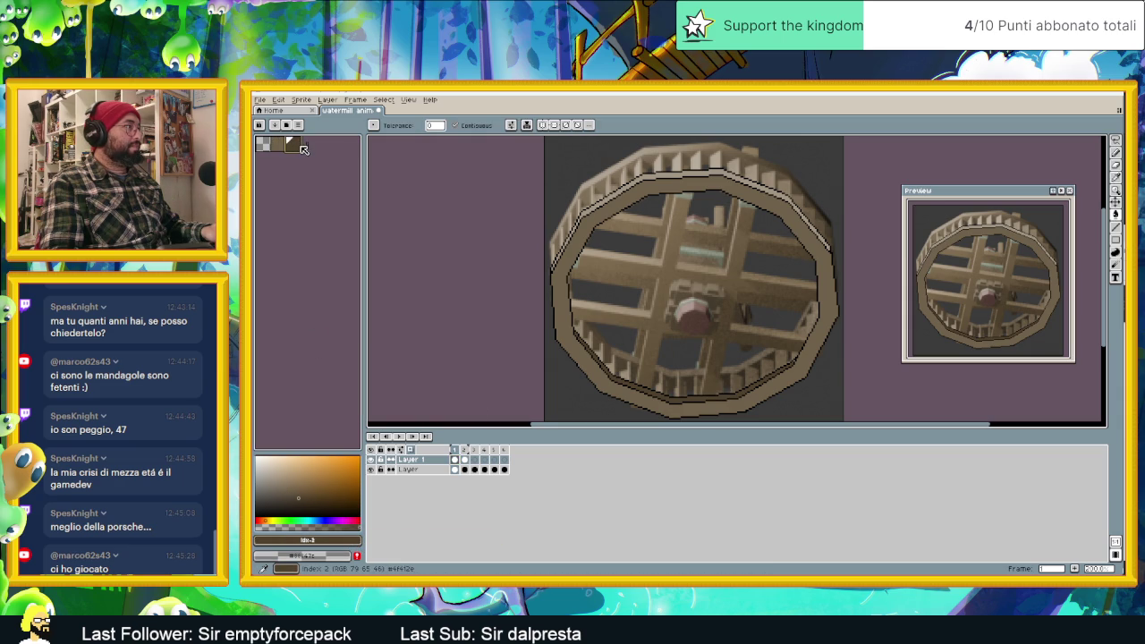
{"action": "left_click_drag", "start_coordinate": [305, 153], "coordinate": [279, 147]}
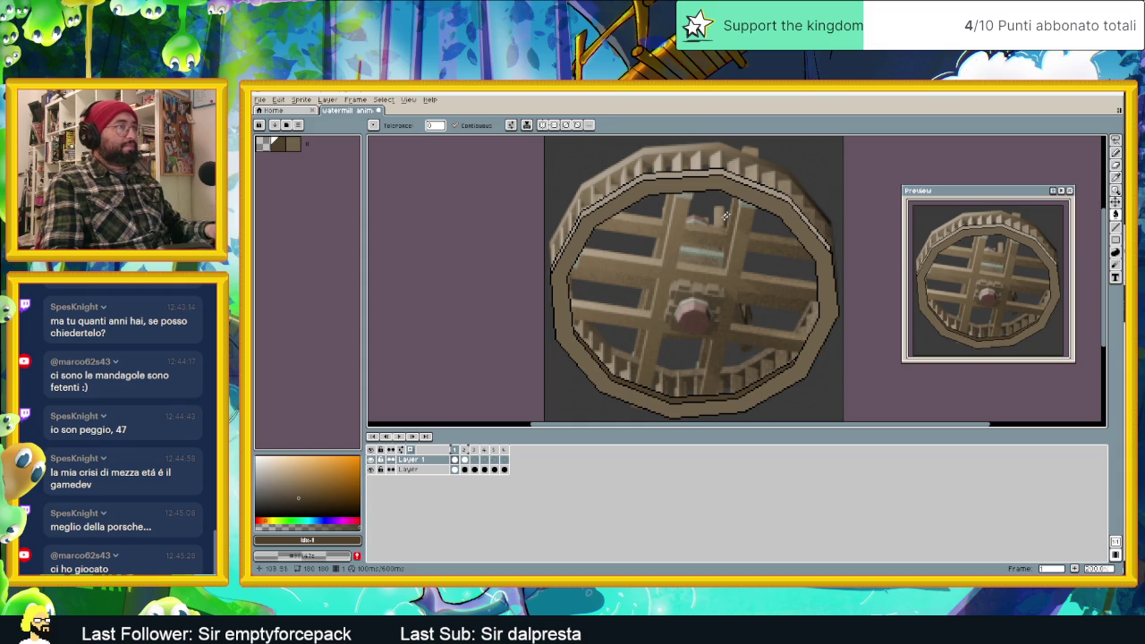
{"action": "left_click", "coordinate": [706, 169], "text": "alt"}
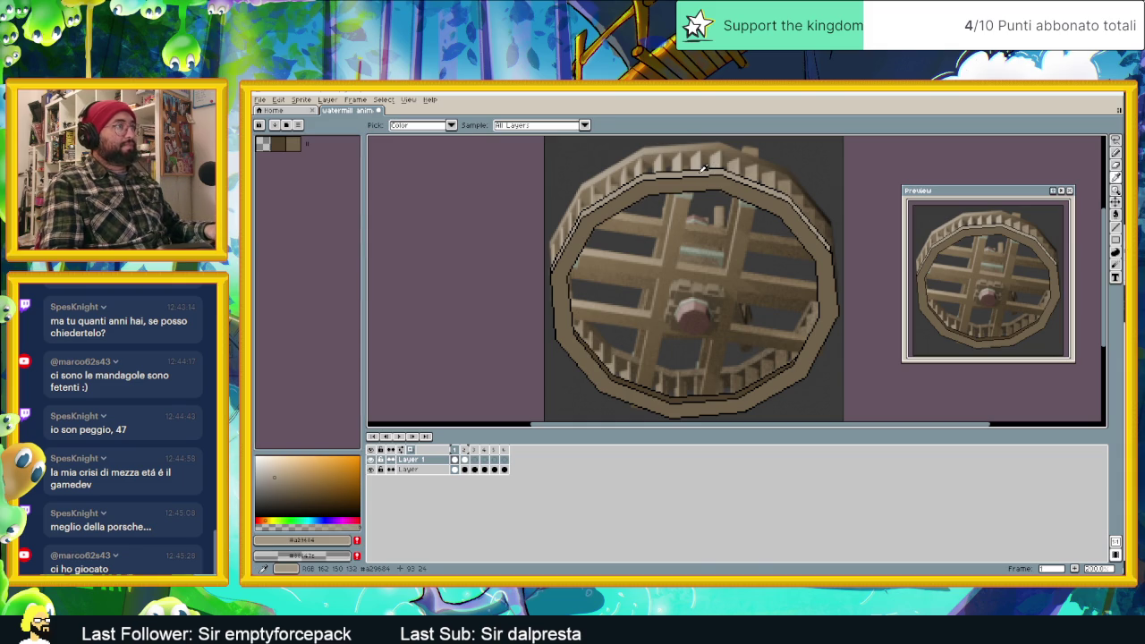
{"action": "left_click", "coordinate": [358, 541]}
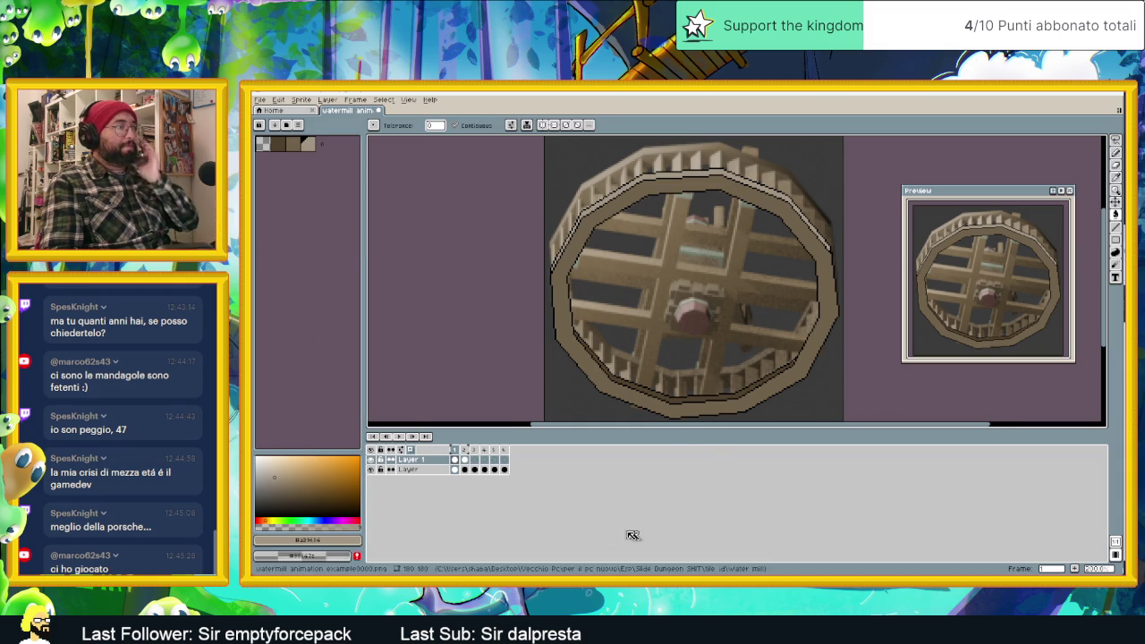
On frame 2, bucket-fill the rim band brown and the upper-right inner band tan.
{"action": "left_click", "coordinate": [463, 459]}
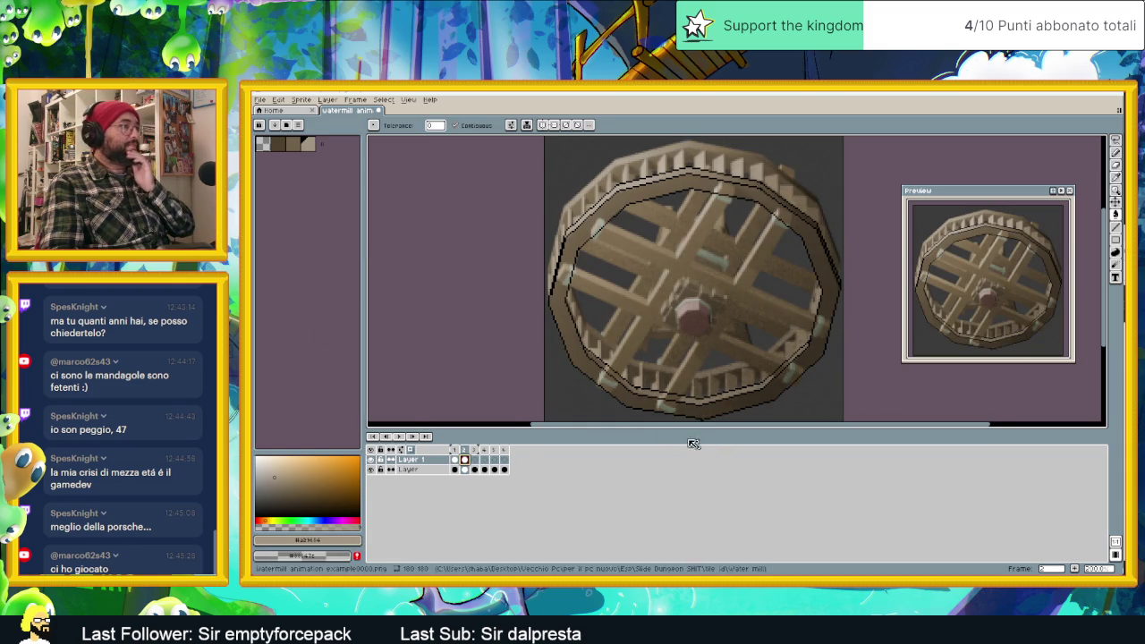
{"action": "left_click", "coordinate": [284, 147]}
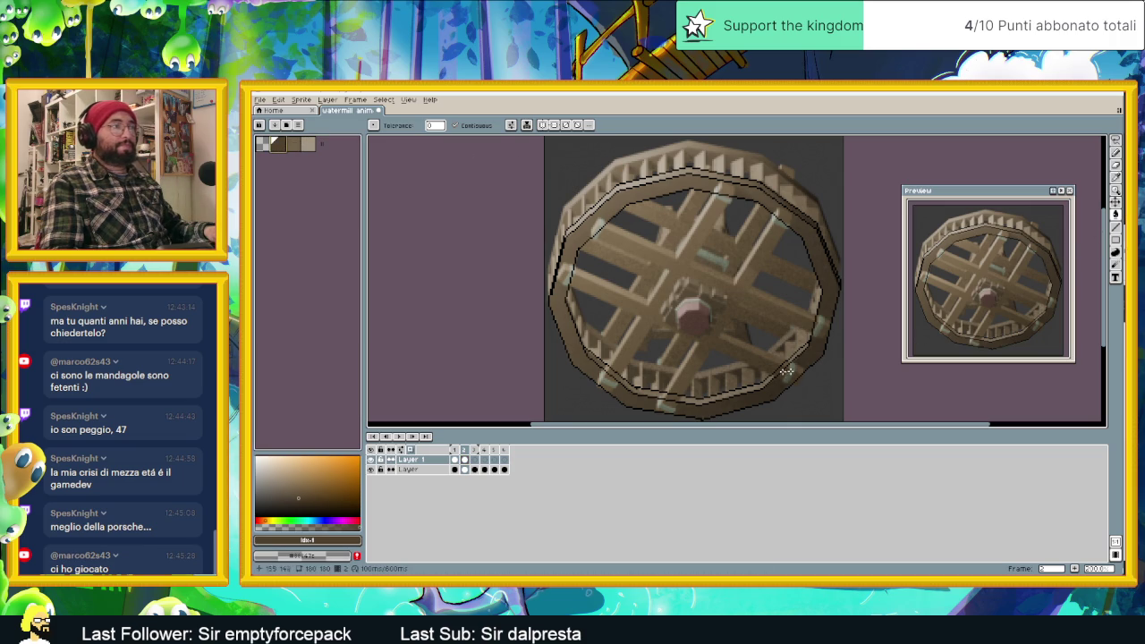
{"action": "key", "text": "bracketright"}
{"action": "left_click", "coordinate": [697, 404]}
{"action": "key", "text": "bracketright"}
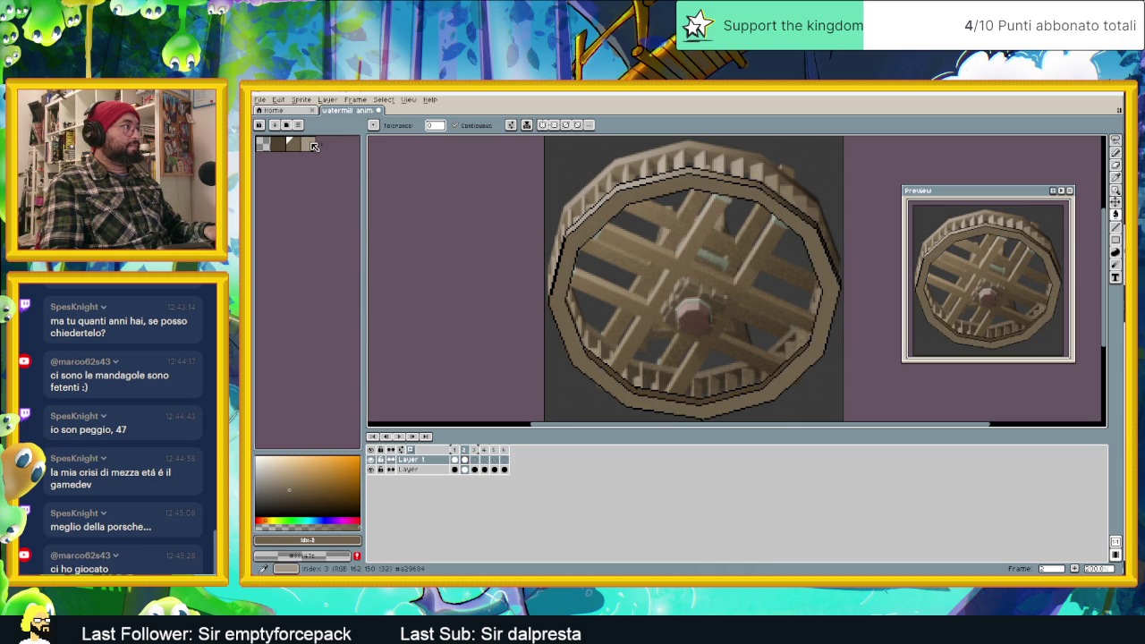
{"action": "left_click", "coordinate": [753, 212]}
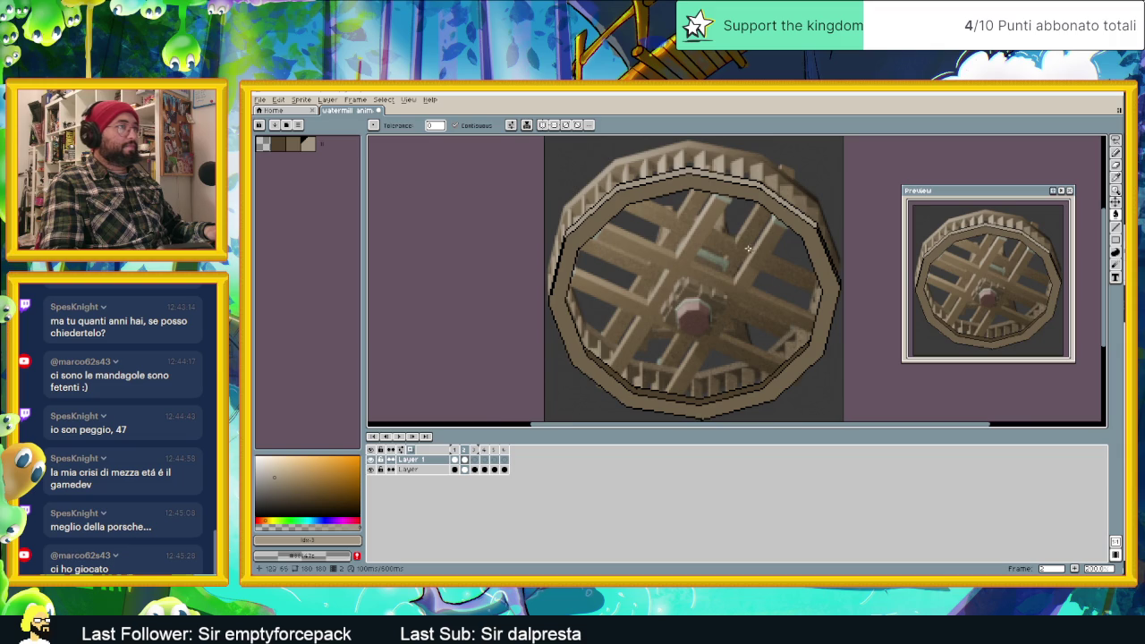
{"action": "scroll", "coordinate": [821, 273], "scroll_direction": "up", "scroll_amount": 1}
Undo the tan bucket fill on the right rim of frame 2.
{"action": "scroll", "coordinate": [831, 246], "scroll_direction": "up", "scroll_amount": 2}
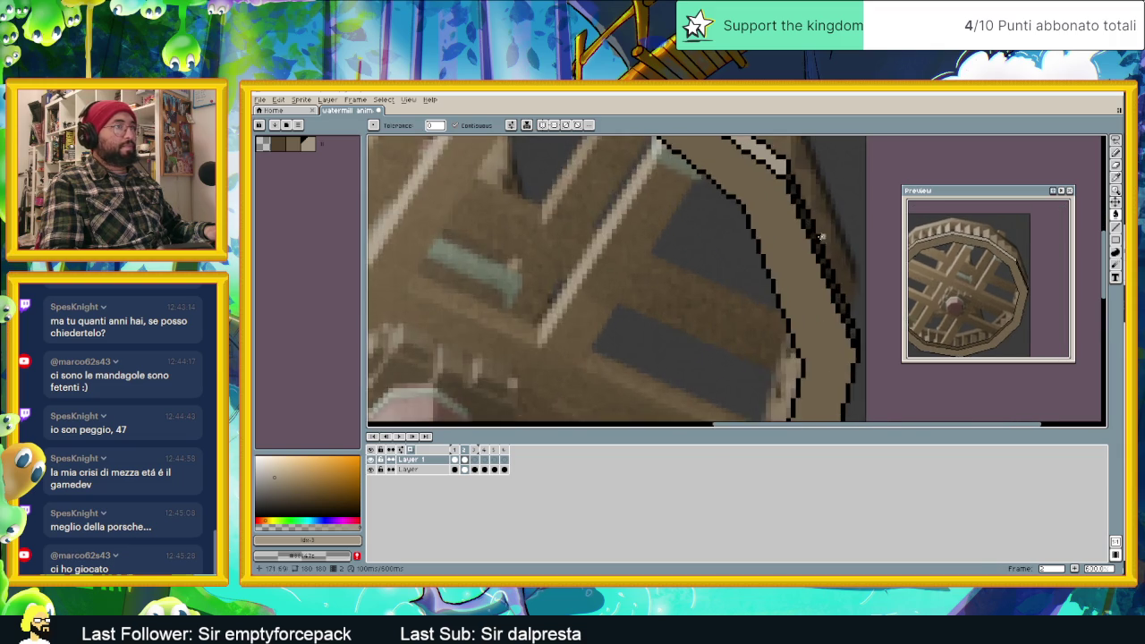
{"action": "scroll", "coordinate": [804, 206], "scroll_direction": "up", "scroll_amount": 1}
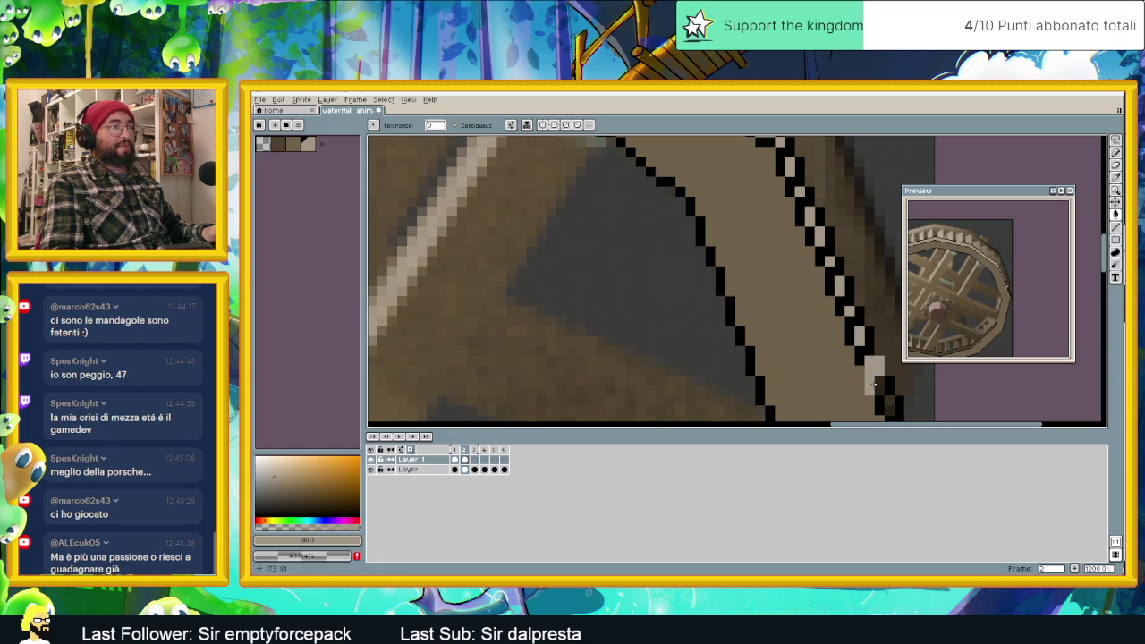
{"action": "key", "text": "ctrl+z"}
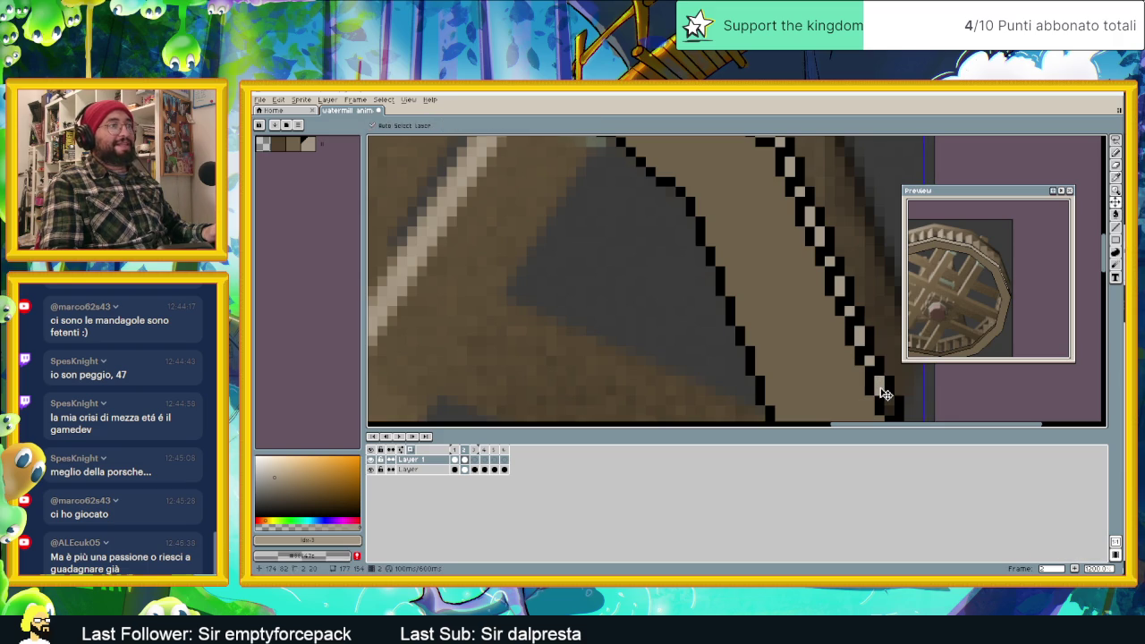
{"action": "middle_click_drag", "start_coordinate": [906, 401], "coordinate": [879, 343]}
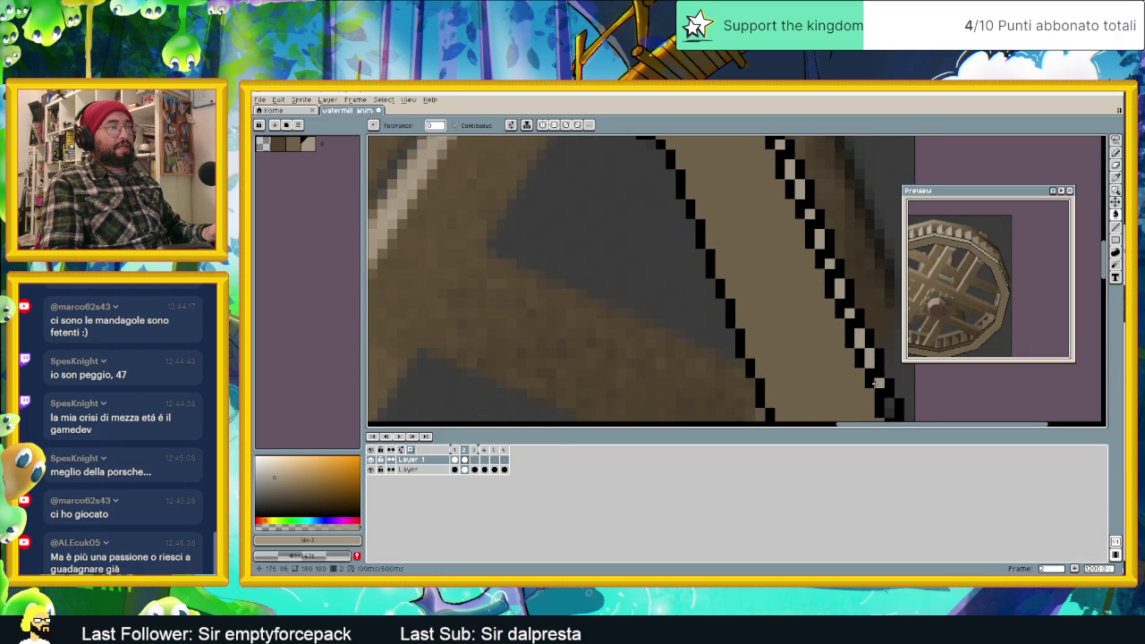
{"action": "middle_click_drag", "start_coordinate": [877, 383], "coordinate": [818, 273]}
Eyedrop the dark brown from the wheel's left rim as the drawing colour.
{"action": "scroll", "coordinate": [733, 276], "scroll_direction": "down", "scroll_amount": 3}
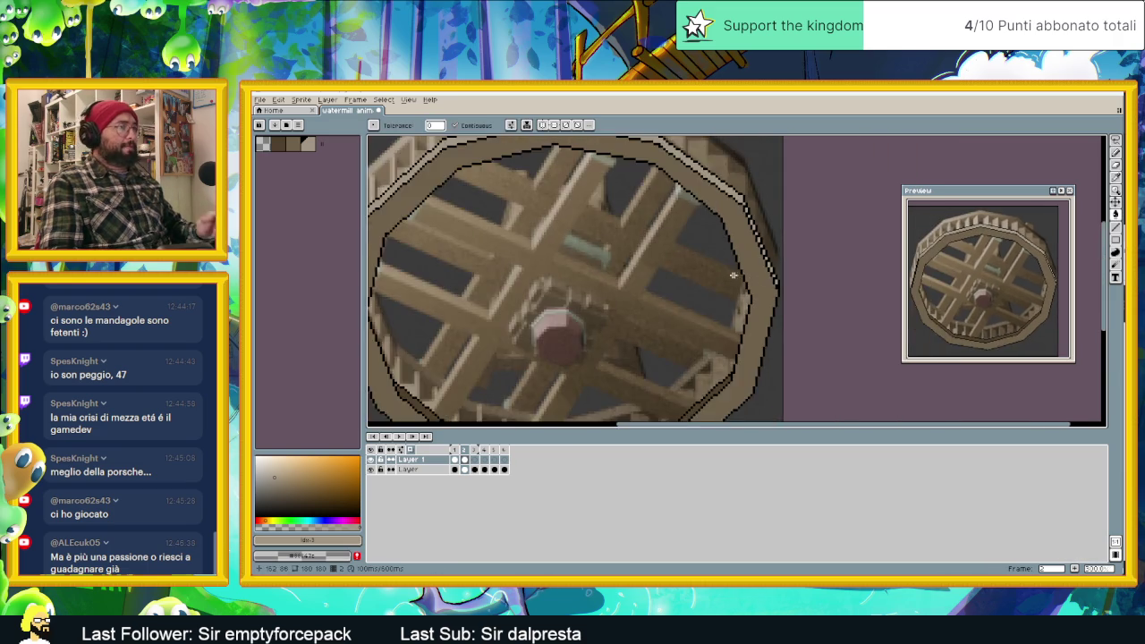
{"action": "scroll", "coordinate": [734, 275], "scroll_direction": "down", "scroll_amount": 1}
{"action": "scroll", "coordinate": [715, 295], "scroll_direction": "down", "scroll_amount": 2}
{"action": "scroll", "coordinate": [670, 350], "scroll_direction": "up", "scroll_amount": 3}
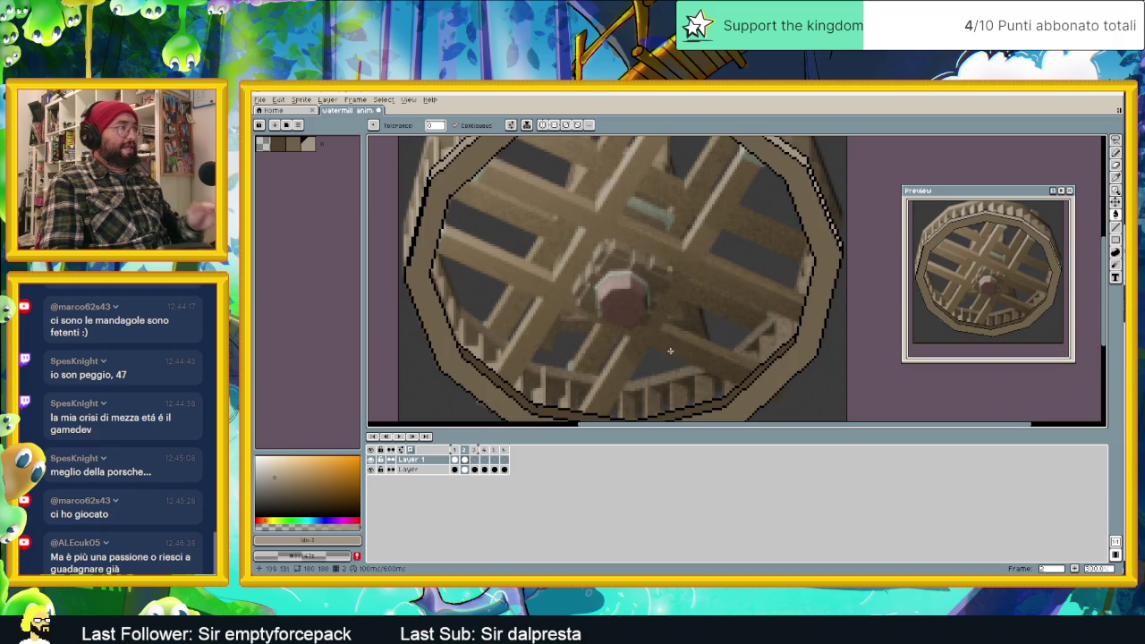
{"action": "scroll", "coordinate": [472, 299], "scroll_direction": "up", "scroll_amount": 1}
{"action": "scroll", "coordinate": [472, 299], "scroll_direction": "up", "scroll_amount": 2}
{"action": "scroll", "coordinate": [537, 304], "scroll_direction": "up", "scroll_amount": 1}
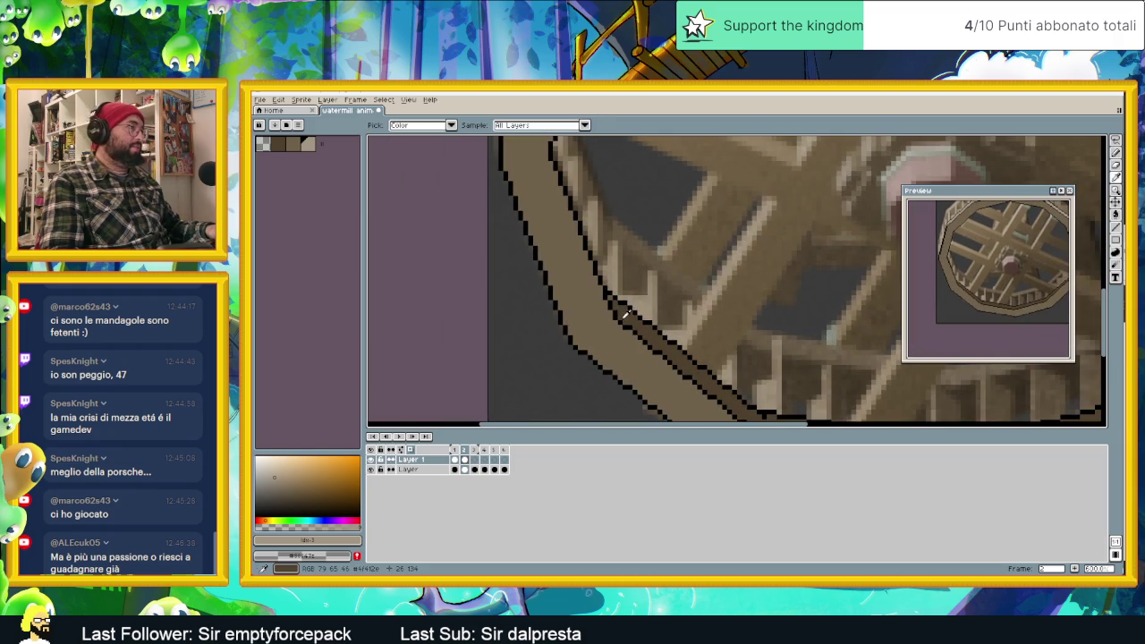
{"action": "left_click", "coordinate": [625, 313], "text": "alt"}
{"action": "scroll", "coordinate": [693, 272], "scroll_direction": "down", "scroll_amount": 2}
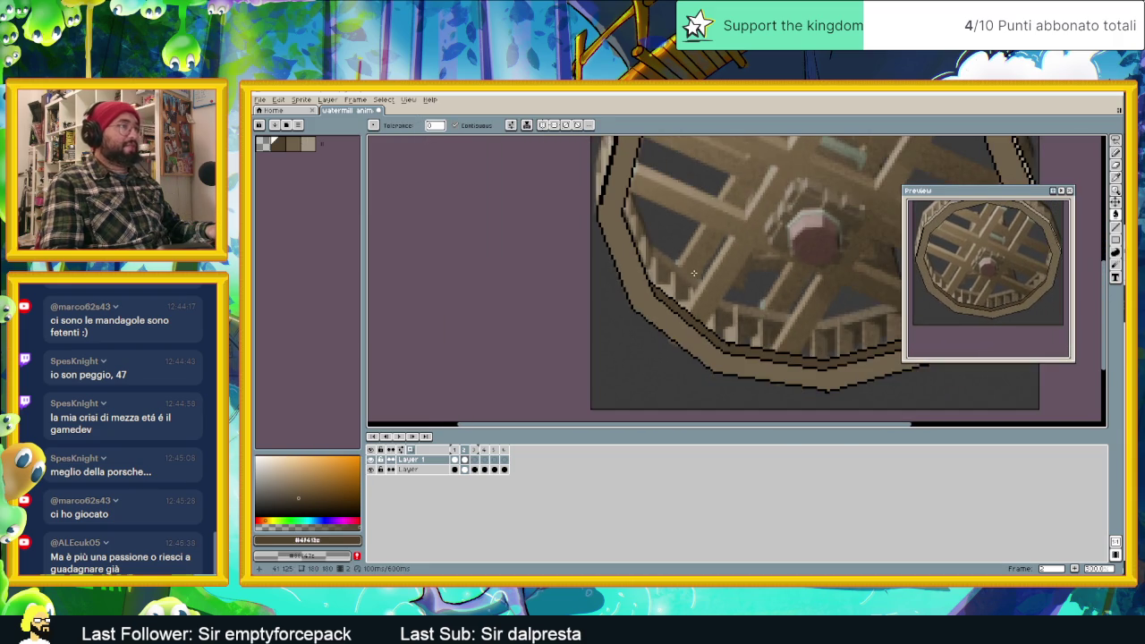
{"action": "scroll", "coordinate": [752, 270], "scroll_direction": "down", "scroll_amount": 1}
{"action": "scroll", "coordinate": [752, 269], "scroll_direction": "down", "scroll_amount": 1}
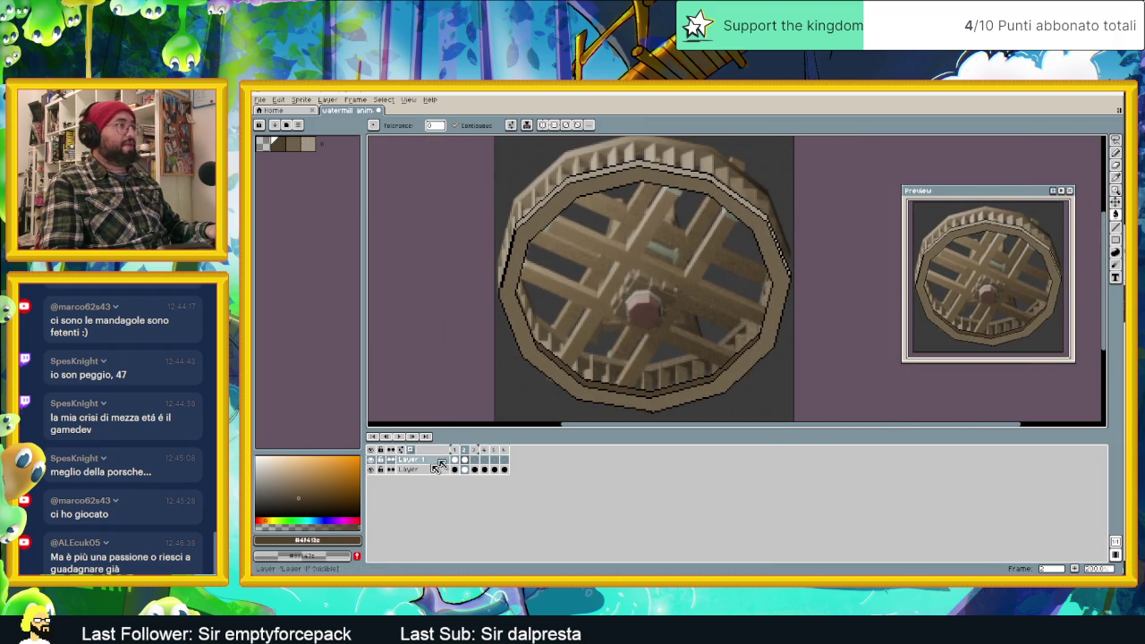
Flip between frames 1 and 2 three times to compare outlined rims, then select frame 3's cel.
{"action": "left_click", "coordinate": [456, 450]}
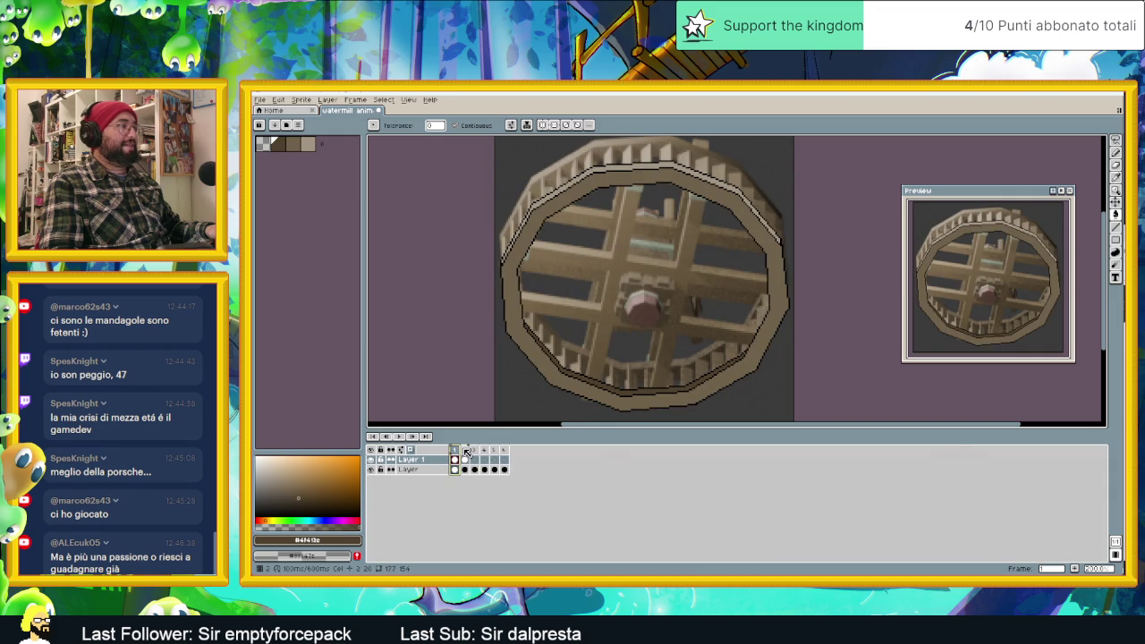
{"action": "left_click", "coordinate": [465, 450]}
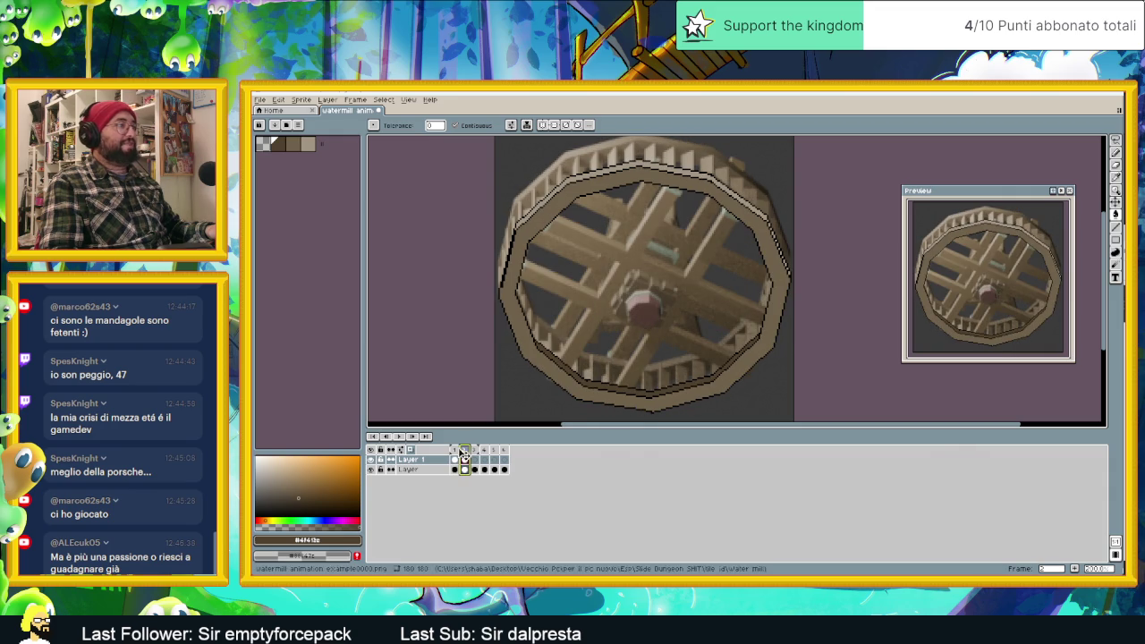
{"action": "left_click", "coordinate": [455, 450]}
{"action": "left_click", "coordinate": [465, 451]}
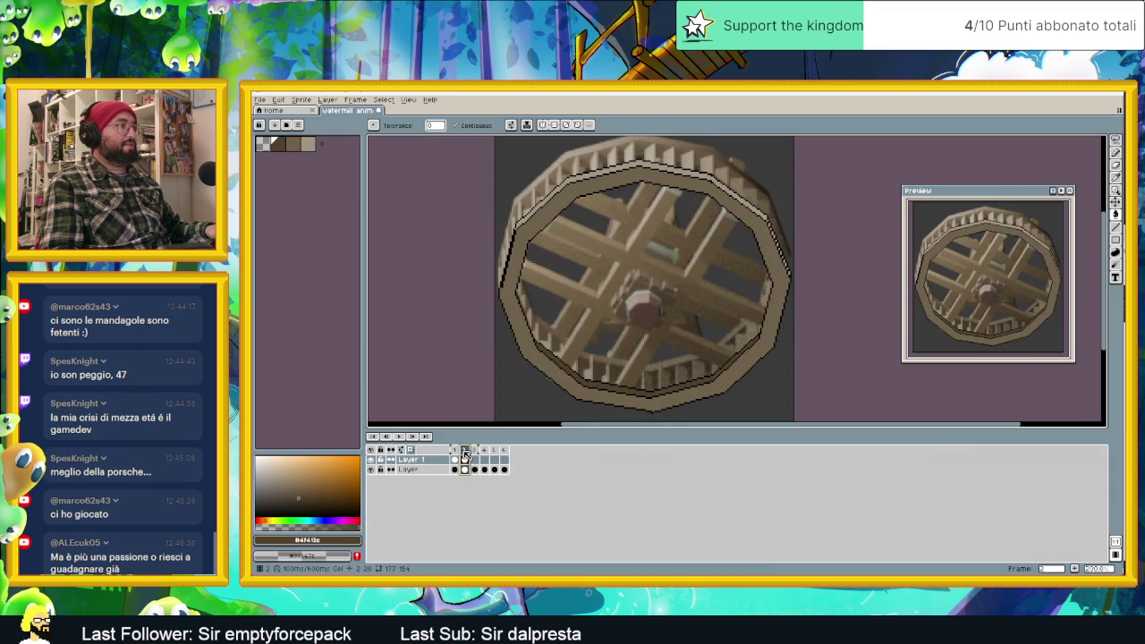
{"action": "left_click", "coordinate": [455, 451]}
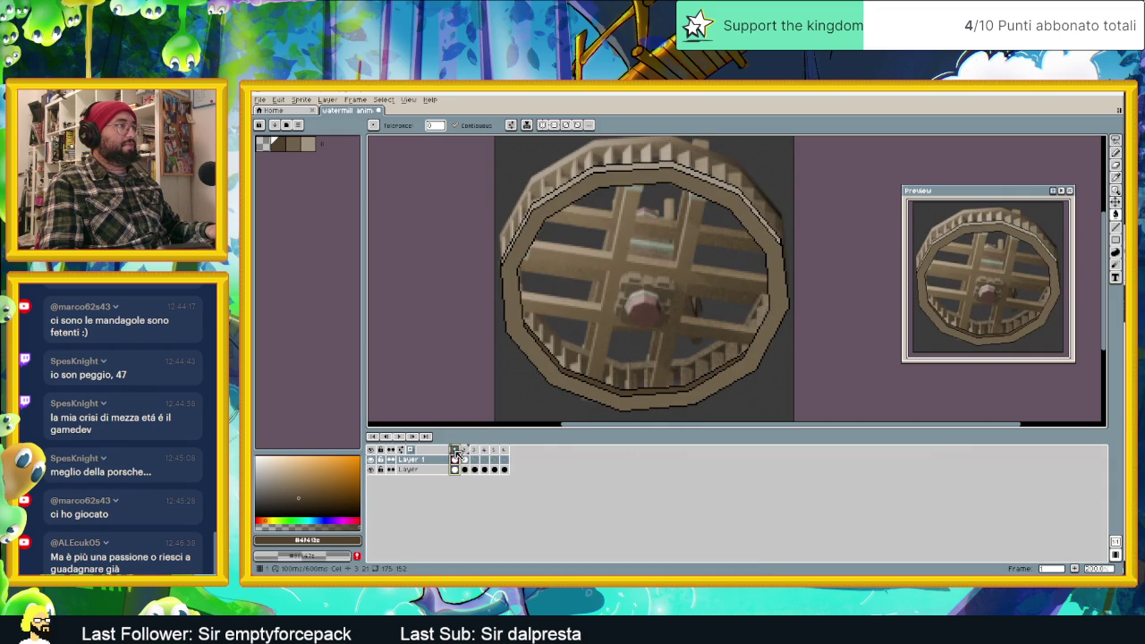
{"action": "left_click", "coordinate": [465, 450]}
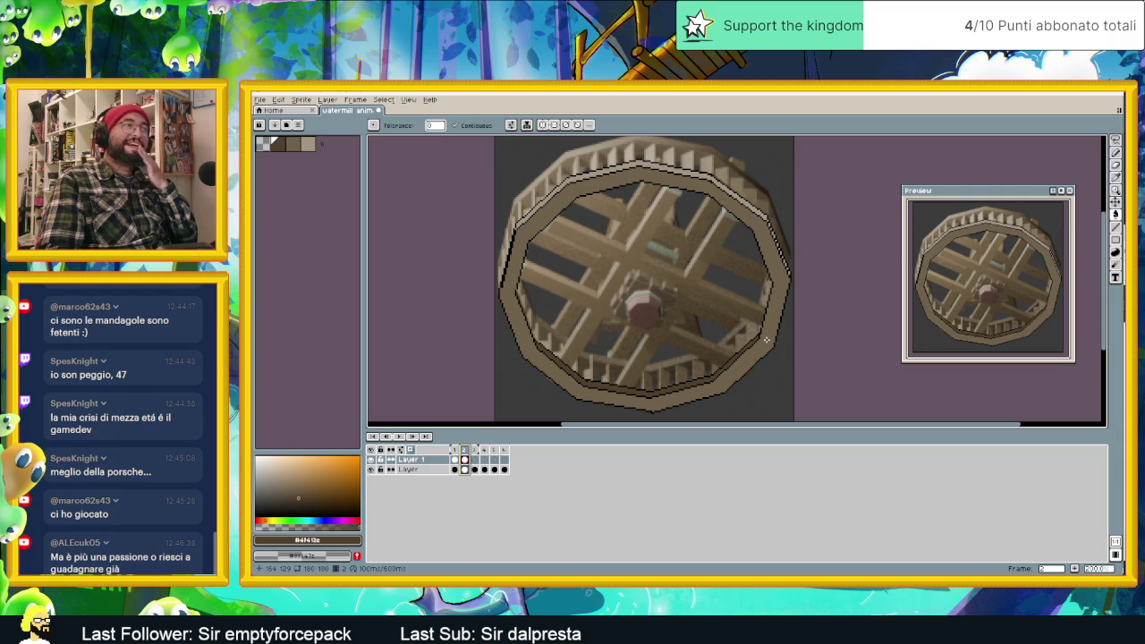
{"action": "left_click", "coordinate": [474, 460]}
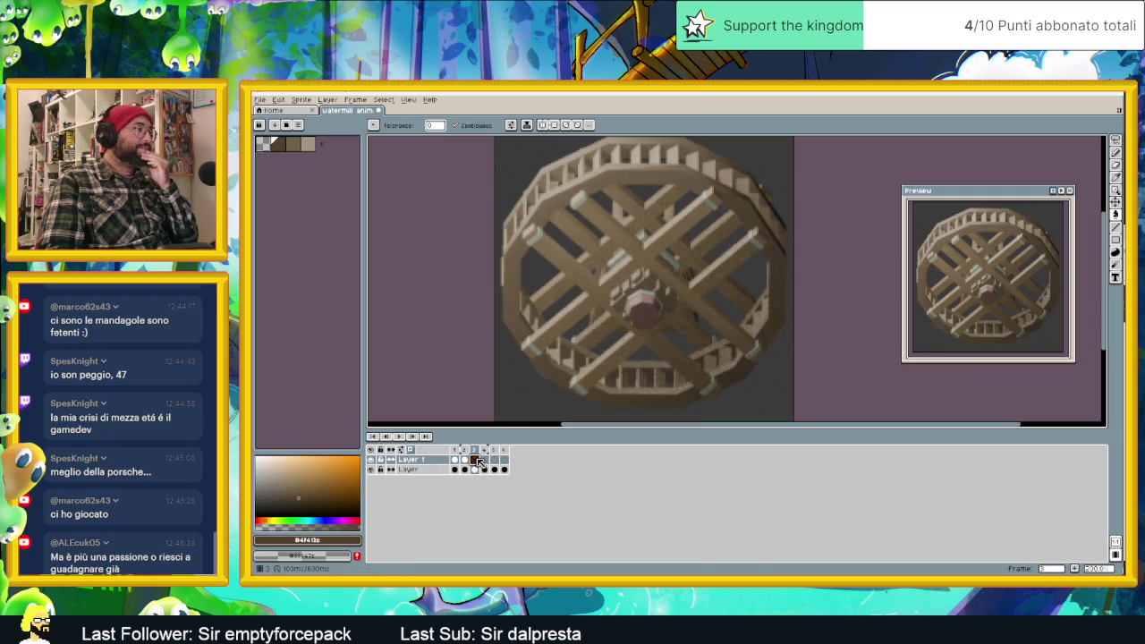
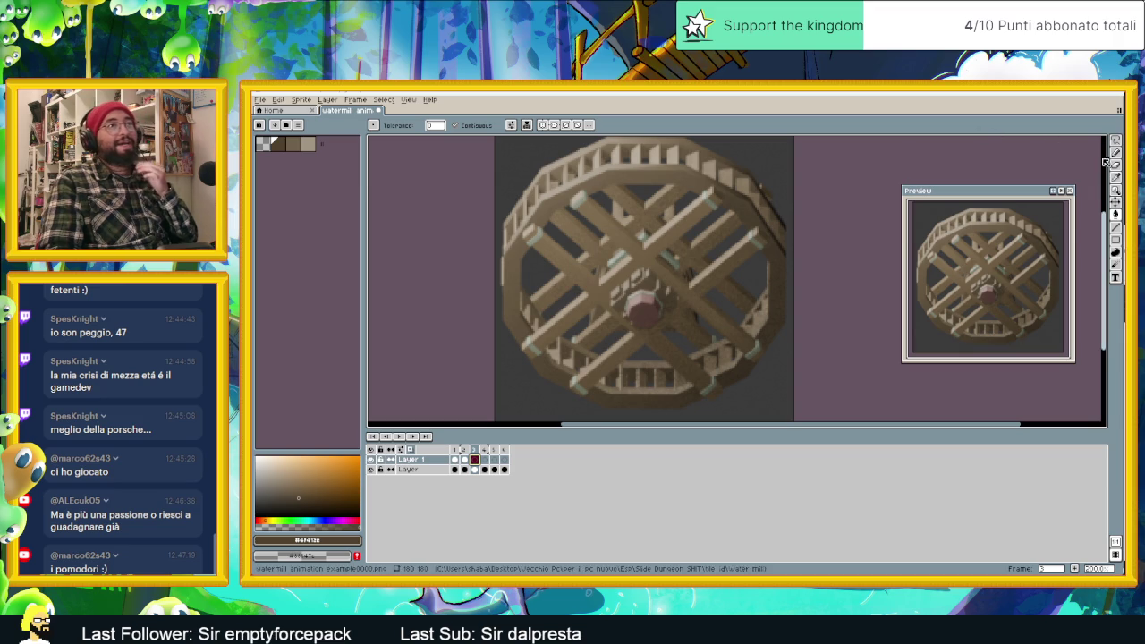
Add black to the palette, move it to the front and select it for line drawing.
{"action": "left_click", "coordinate": [1116, 227]}
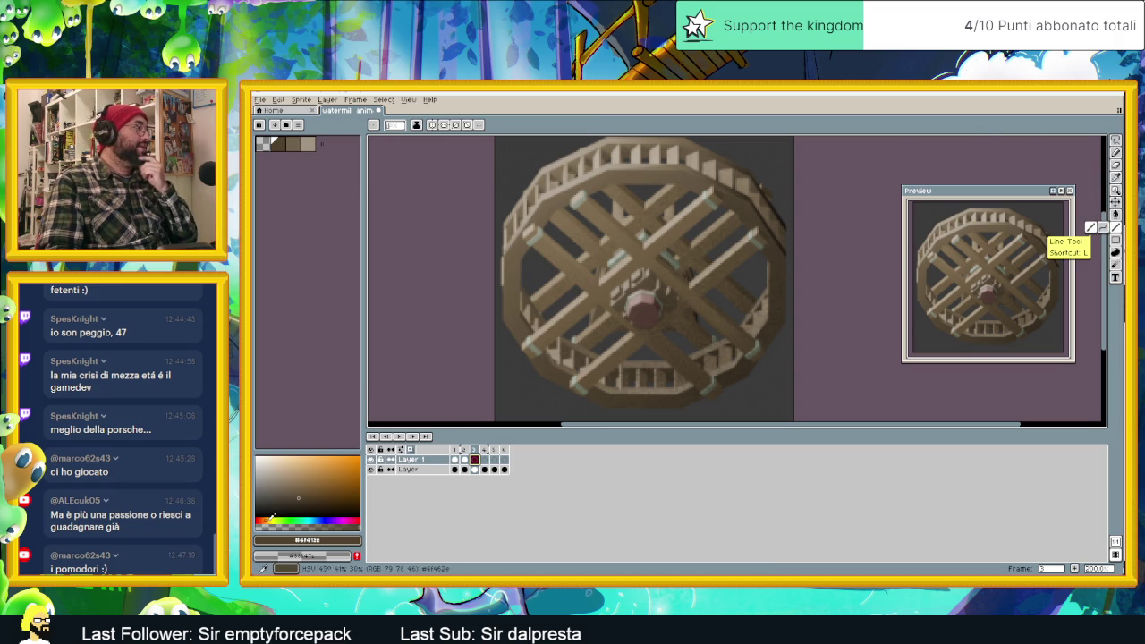
{"action": "left_click", "coordinate": [262, 507]}
{"action": "left_click", "coordinate": [356, 540]}
{"action": "left_click", "coordinate": [328, 146]}
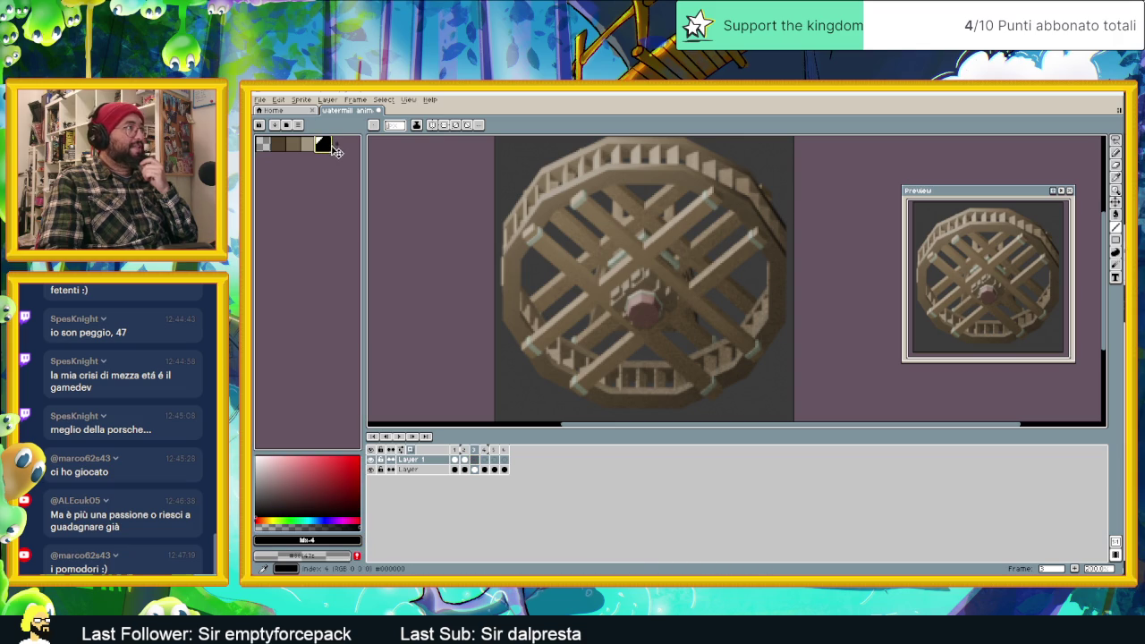
{"action": "left_click_drag", "start_coordinate": [336, 152], "coordinate": [283, 147]}
{"action": "scroll", "coordinate": [667, 170], "scroll_direction": "up", "scroll_amount": 1}
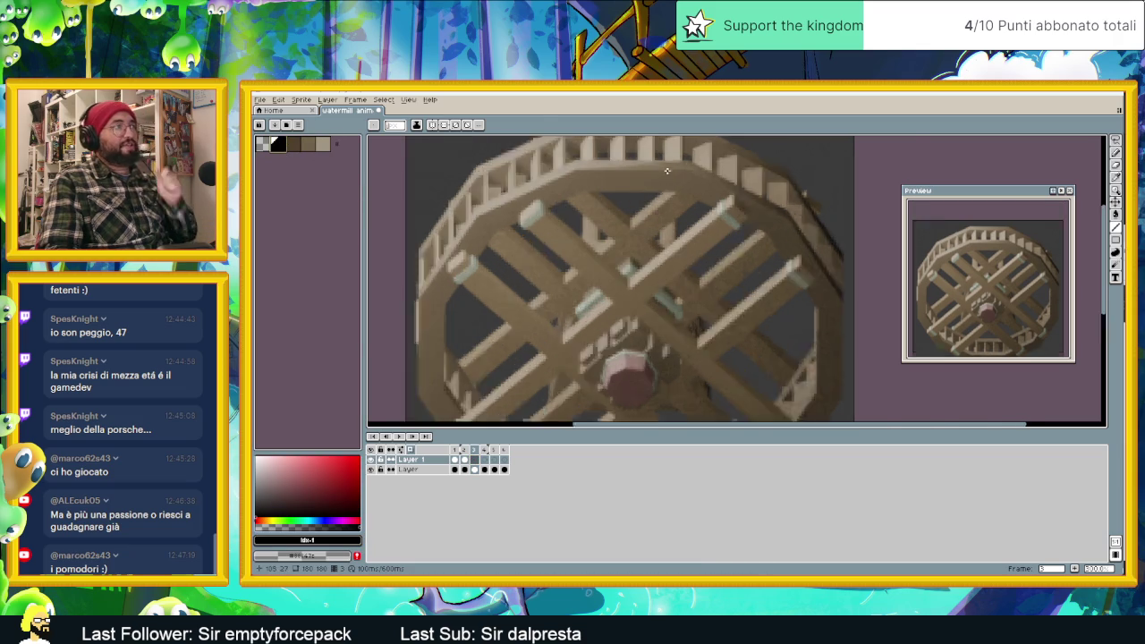
{"action": "scroll", "coordinate": [666, 170], "scroll_direction": "up", "scroll_amount": 1}
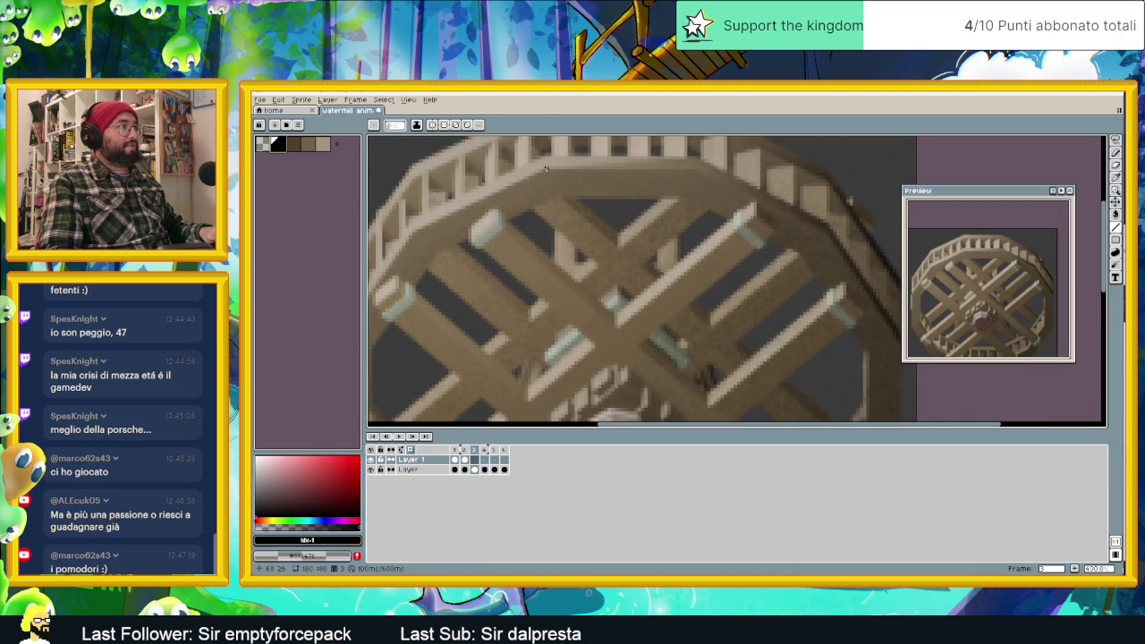
Trace black lines along the rim's top, upper-right diagonal, right side and lower-right edge.
{"action": "mouse_move", "coordinate": [546, 170]}
{"action": "left_mouse_down"}
{"action": "mouse_move", "coordinate": [697, 172]}
{"action": "mouse_move", "coordinate": [827, 236]}
{"action": "left_mouse_up"}
{"action": "mouse_move", "coordinate": [827, 235]}
{"action": "middle_mouse_down"}
{"action": "mouse_move", "coordinate": [808, 247]}
{"action": "mouse_move", "coordinate": [715, 188]}
{"action": "middle_mouse_up"}
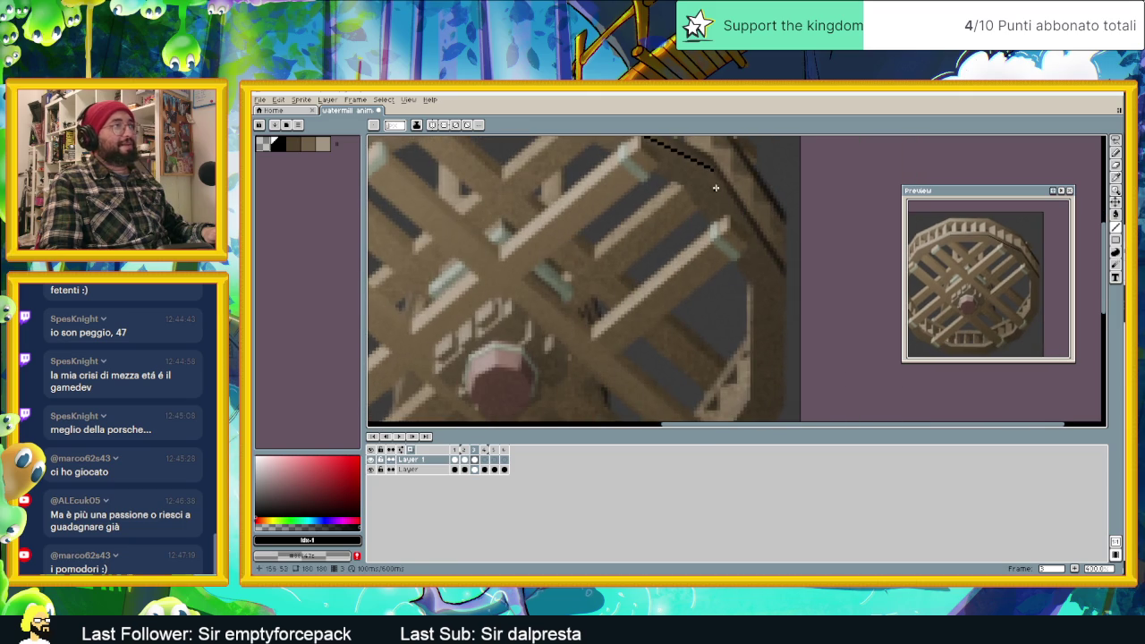
{"action": "left_click_drag", "start_coordinate": [712, 169], "coordinate": [779, 265]}
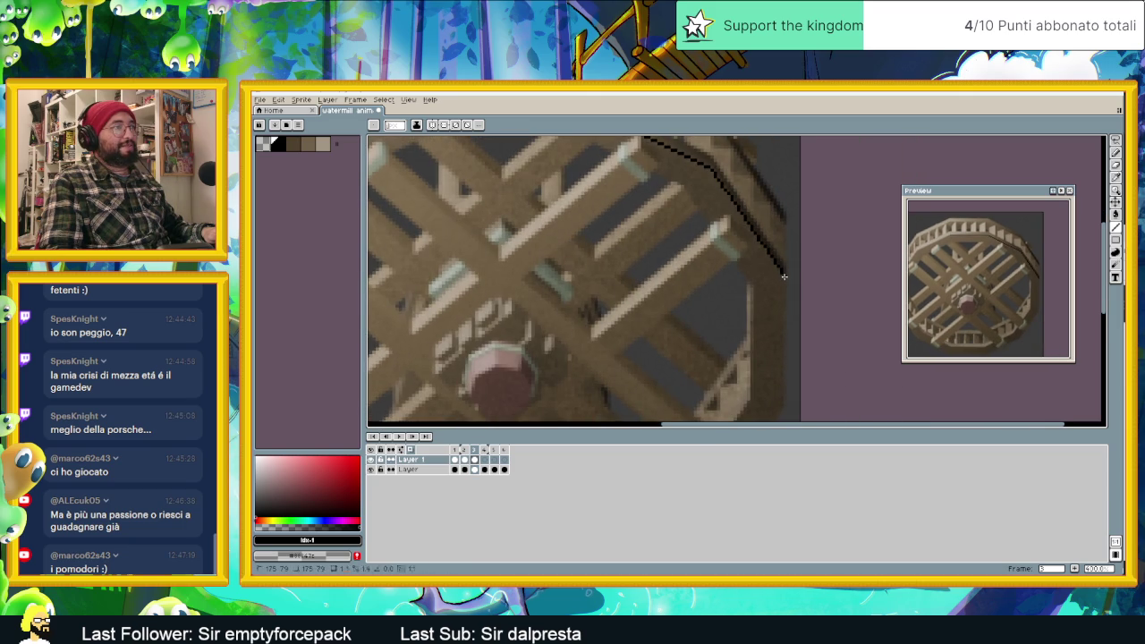
{"action": "middle_click_drag", "start_coordinate": [783, 276], "coordinate": [783, 223]}
{"action": "left_click_drag", "start_coordinate": [784, 222], "coordinate": [783, 357]}
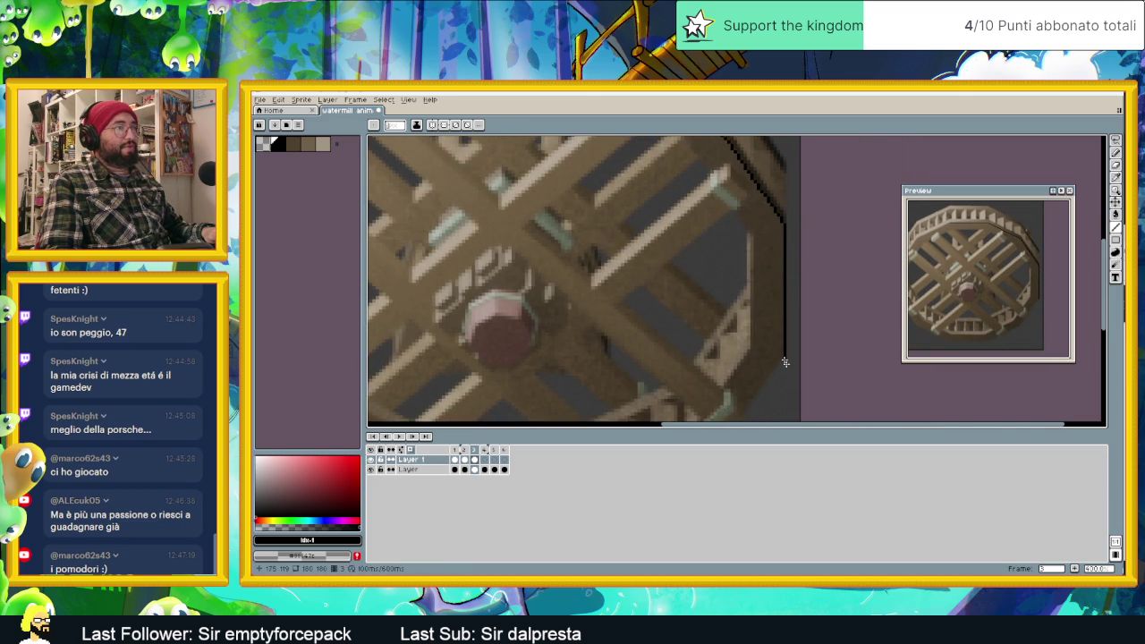
{"action": "middle_click_drag", "start_coordinate": [784, 362], "coordinate": [900, 201]}
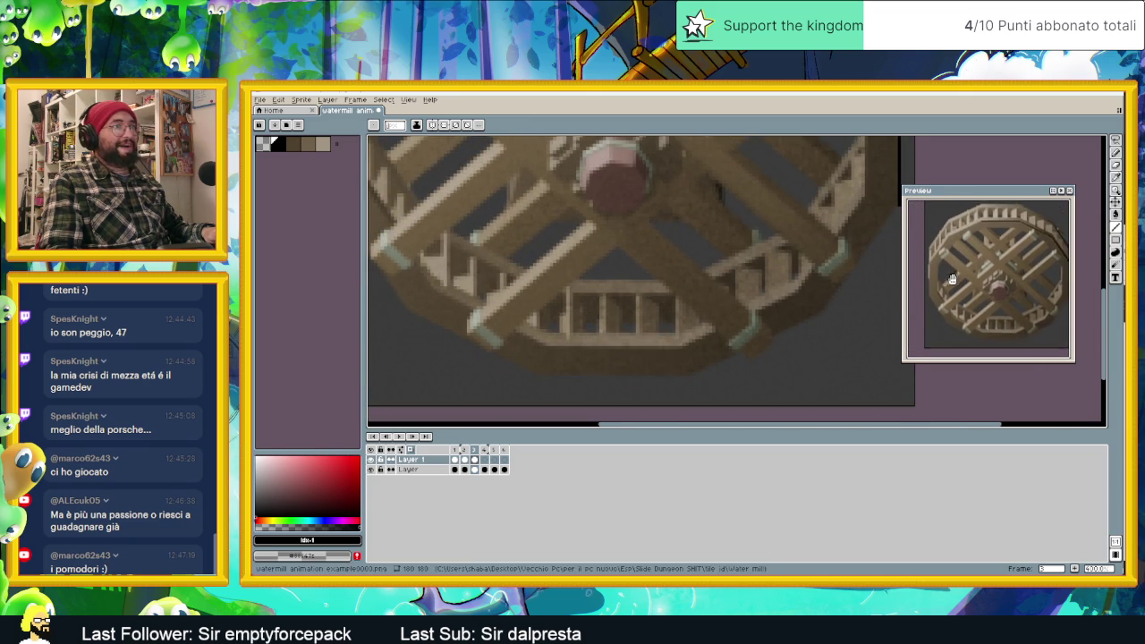
{"action": "scroll", "coordinate": [835, 265], "scroll_direction": "up", "scroll_amount": 2}
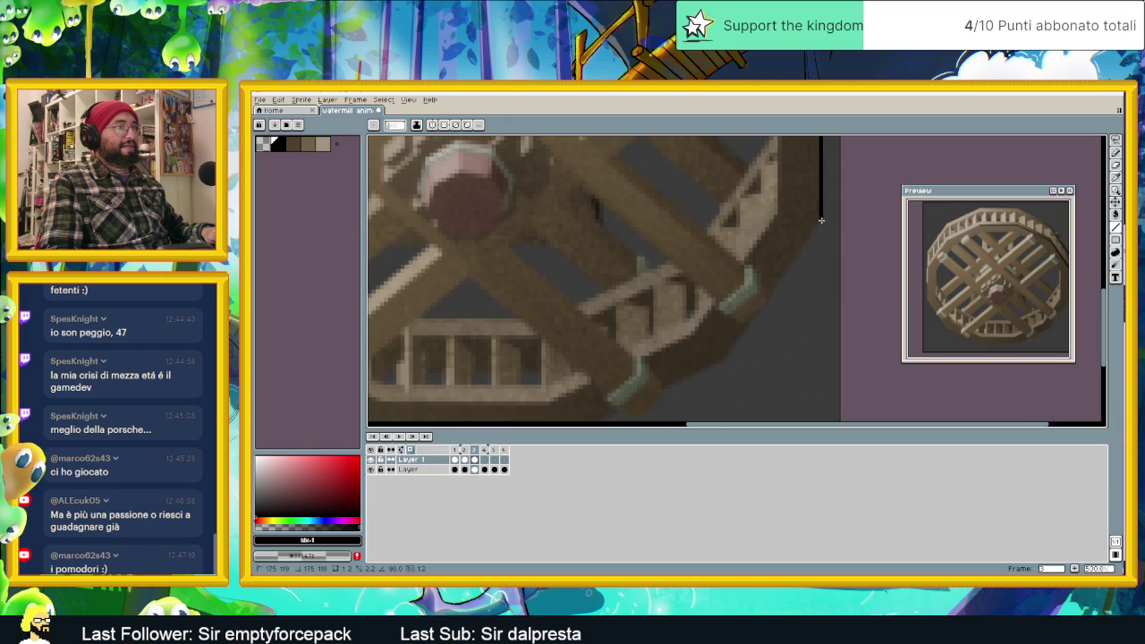
{"action": "left_click", "coordinate": [819, 216], "text": "shift"}
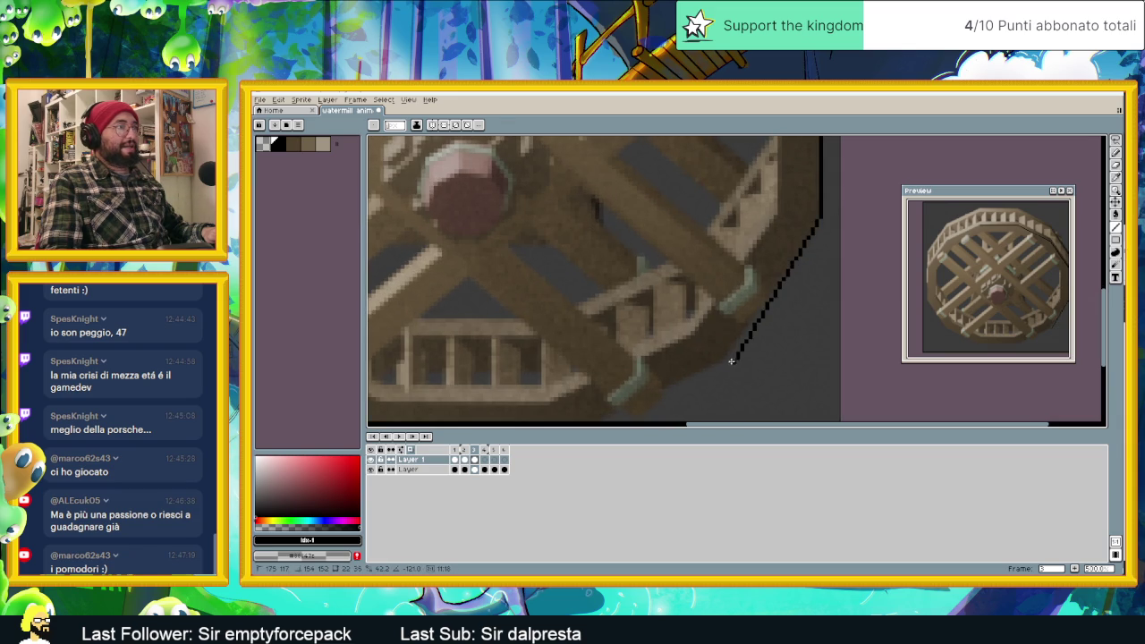
{"action": "middle_click_drag", "start_coordinate": [726, 361], "coordinate": [815, 274]}
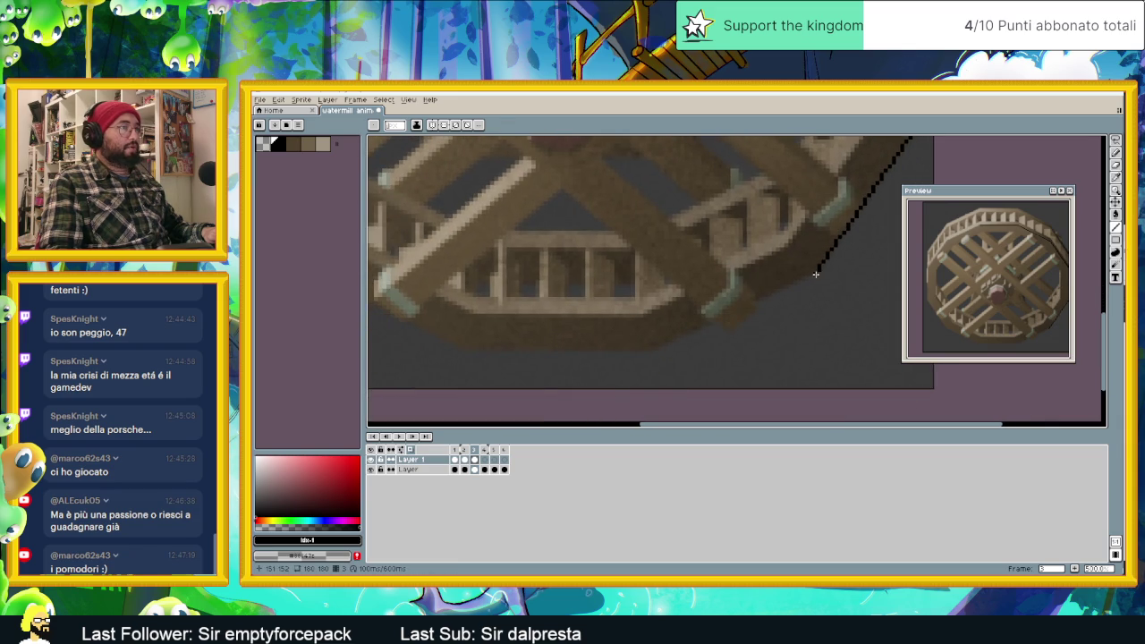
{"action": "middle_click_drag", "start_coordinate": [651, 345], "coordinate": [795, 361]}
{"action": "left_click", "coordinate": [798, 360], "text": "shift"}
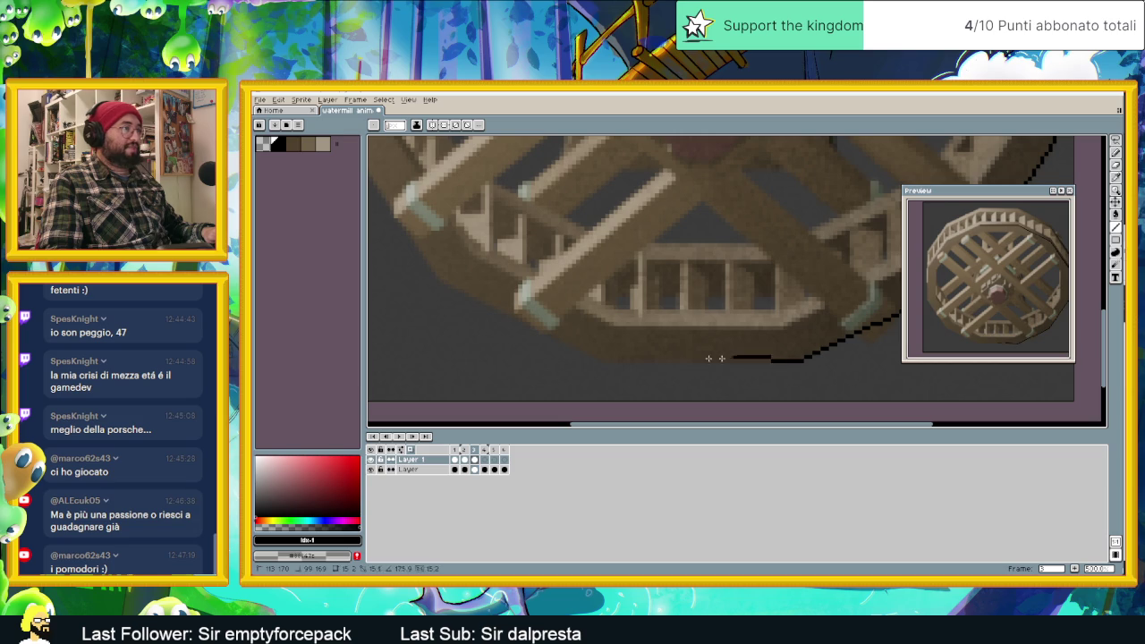
Continue the outline along the bottom, lower-left, left and upper-left edges, closing it at the top.
{"action": "left_click", "coordinate": [597, 360], "text": "shift"}
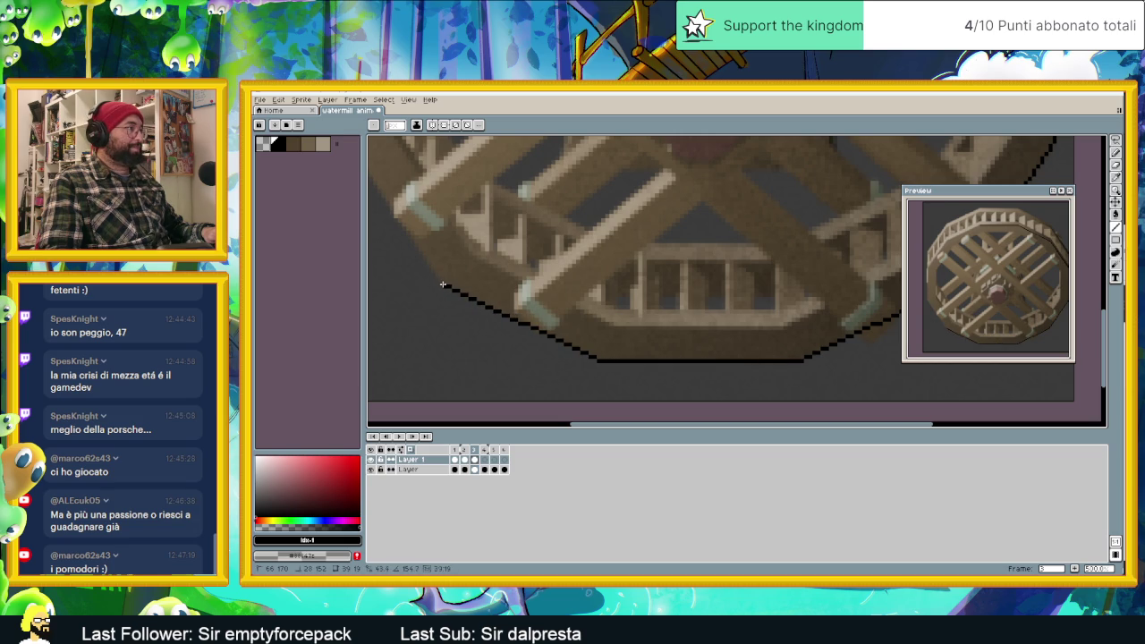
{"action": "middle_click_drag", "start_coordinate": [441, 272], "coordinate": [555, 359]}
{"action": "left_click", "coordinate": [556, 362], "text": "shift"}
{"action": "middle_click_drag", "start_coordinate": [498, 184], "coordinate": [499, 351]}
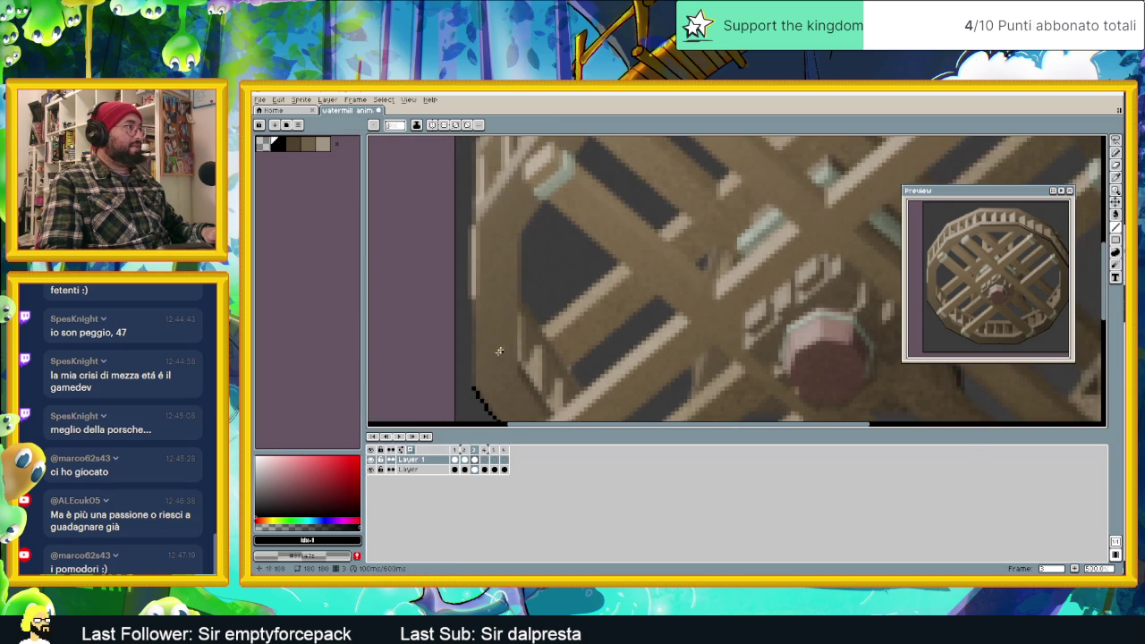
{"action": "mouse_move", "coordinate": [469, 230]}
{"action": "middle_mouse_down"}
{"action": "mouse_move", "coordinate": [474, 266]}
{"action": "mouse_move", "coordinate": [454, 340]}
{"action": "middle_mouse_up"}
{"action": "left_click", "coordinate": [433, 340], "text": "shift"}
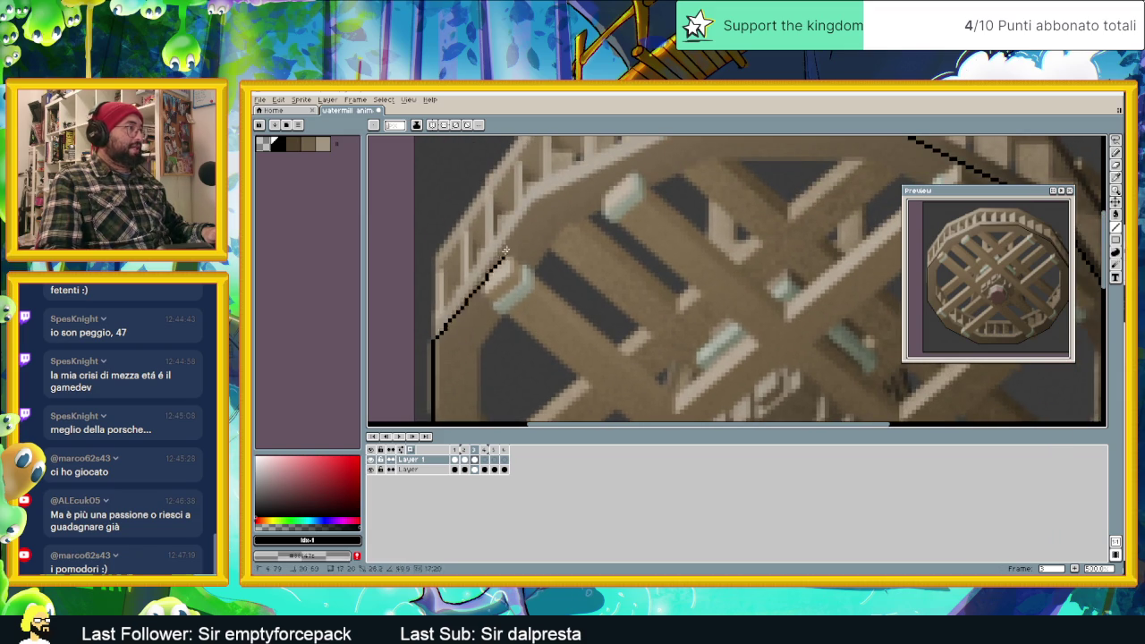
{"action": "left_click", "coordinate": [533, 204], "text": "shift"}
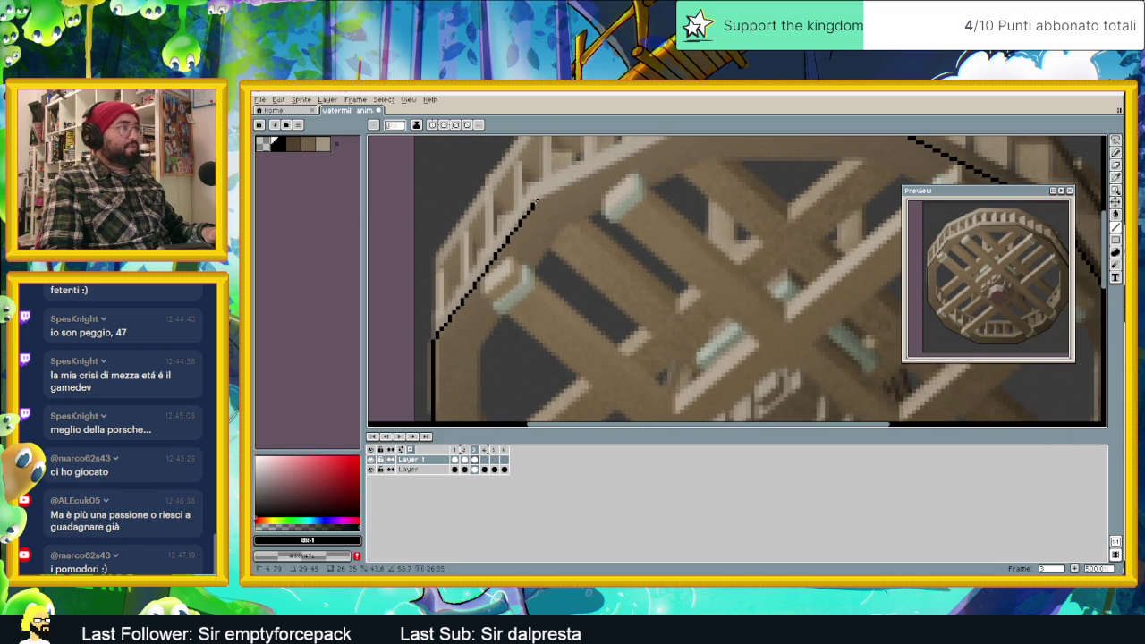
{"action": "middle_click_drag", "start_coordinate": [608, 183], "coordinate": [547, 259]}
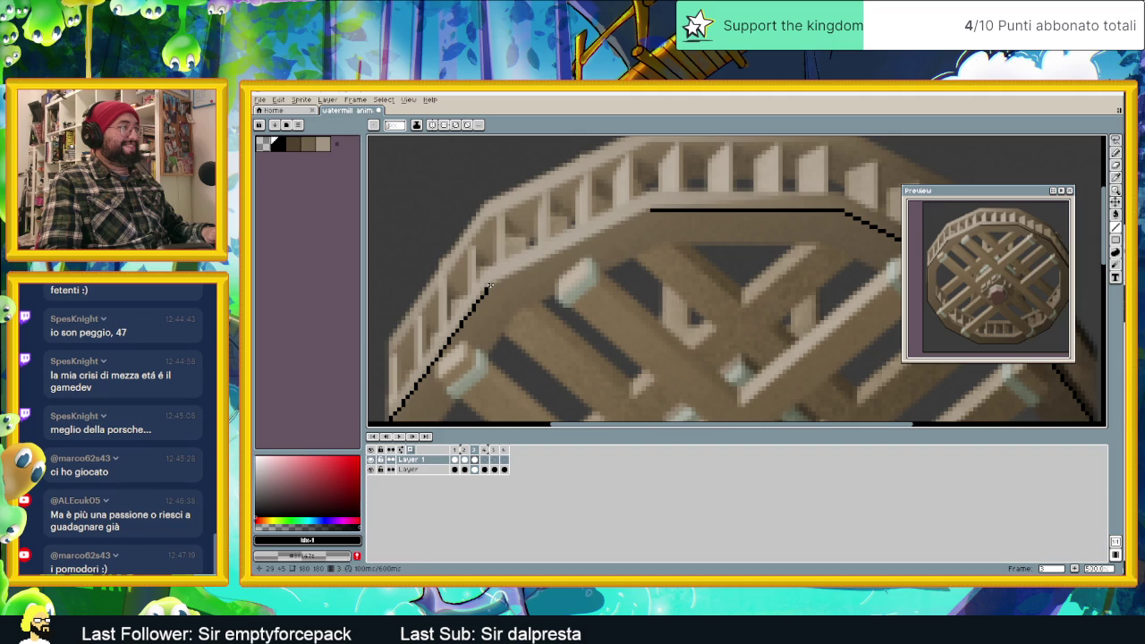
{"action": "left_click", "coordinate": [645, 210], "text": "shift"}
{"action": "scroll", "coordinate": [646, 210], "scroll_direction": "down", "scroll_amount": 2}
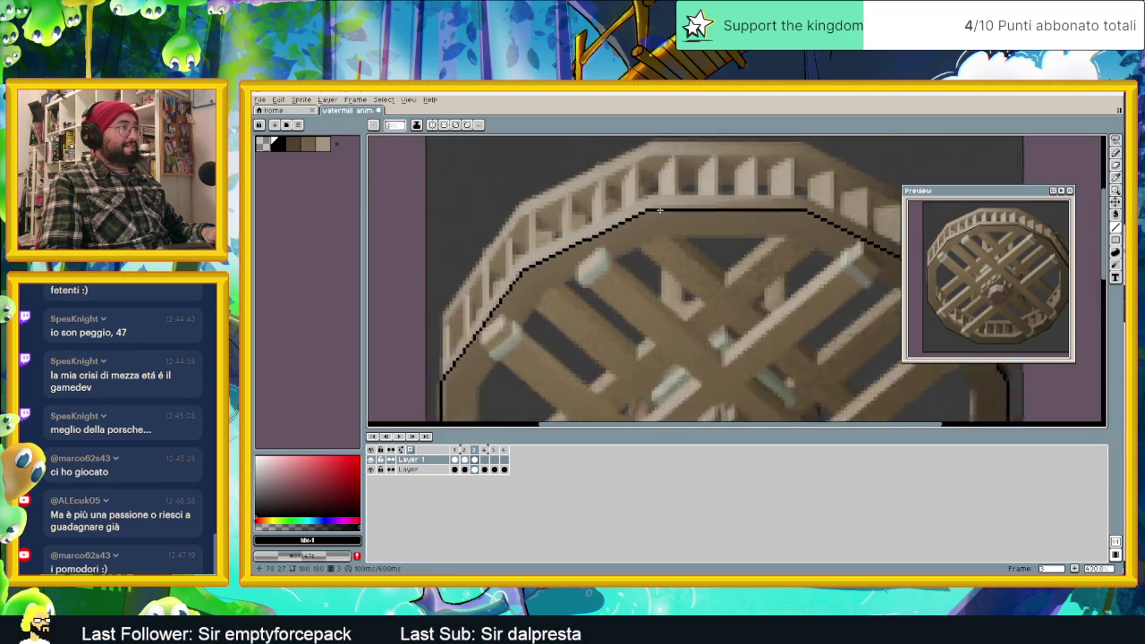
{"action": "scroll", "coordinate": [670, 215], "scroll_direction": "down", "scroll_amount": 2}
{"action": "scroll", "coordinate": [670, 215], "scroll_direction": "up", "scroll_amount": 1}
{"action": "scroll", "coordinate": [680, 224], "scroll_direction": "up", "scroll_amount": 1}
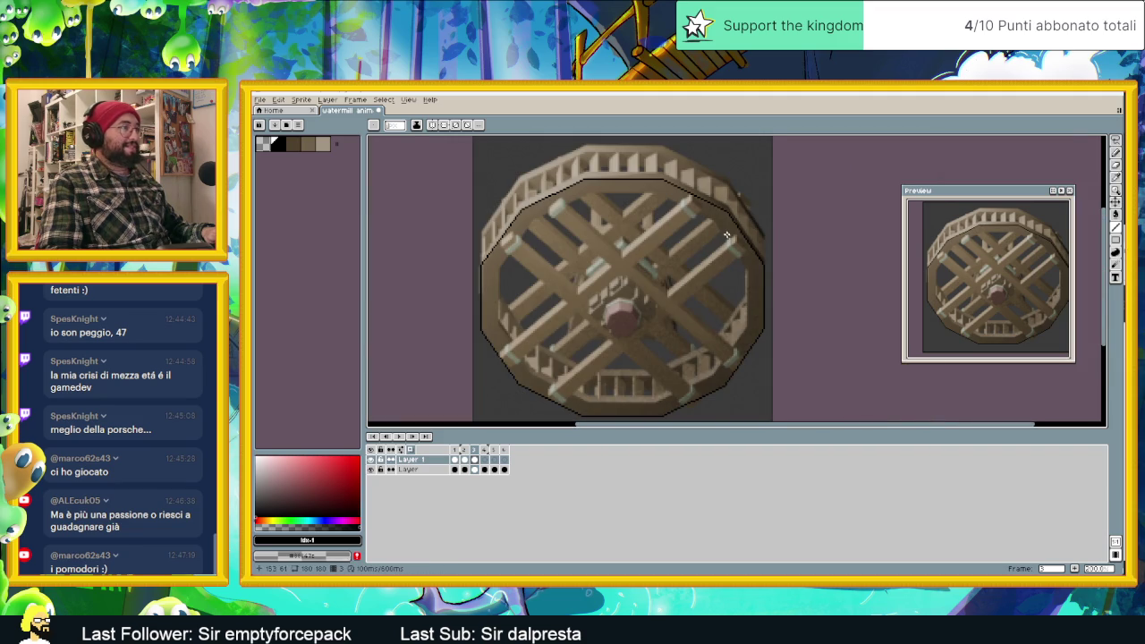
{"action": "left_click", "coordinate": [1116, 150]}
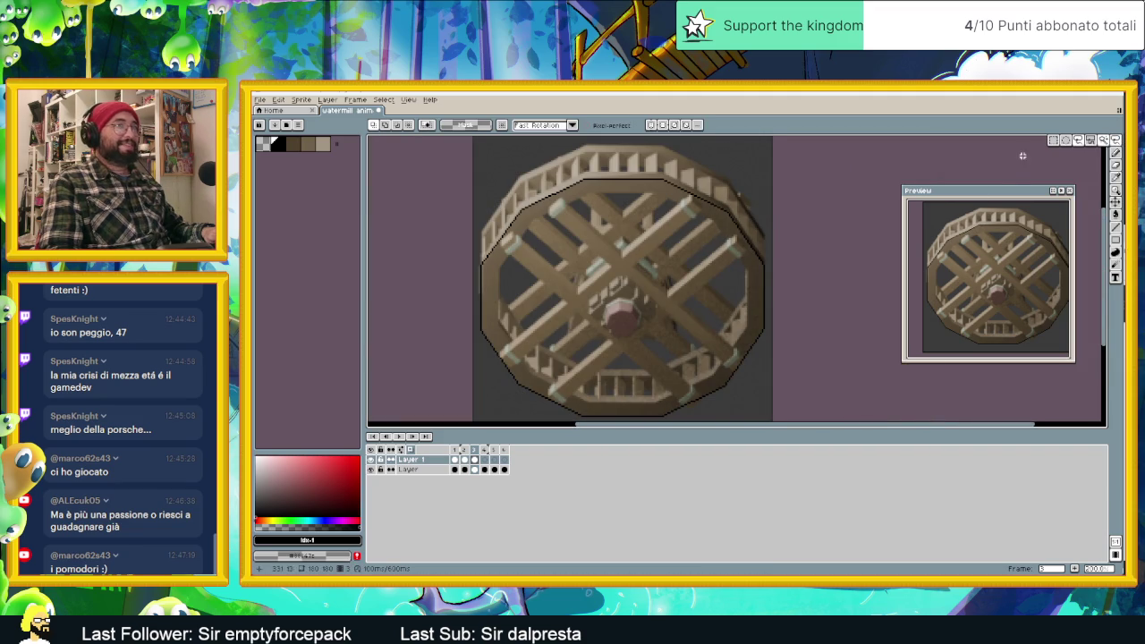
Rectangle-select the upper half of the wheel outline and commit its adjustment.
{"action": "left_click", "coordinate": [1059, 141]}
{"action": "mouse_move", "coordinate": [478, 160]}
{"action": "left_mouse_down"}
{"action": "mouse_move", "coordinate": [781, 299]}
{"action": "mouse_move", "coordinate": [689, 260]}
{"action": "left_mouse_up"}
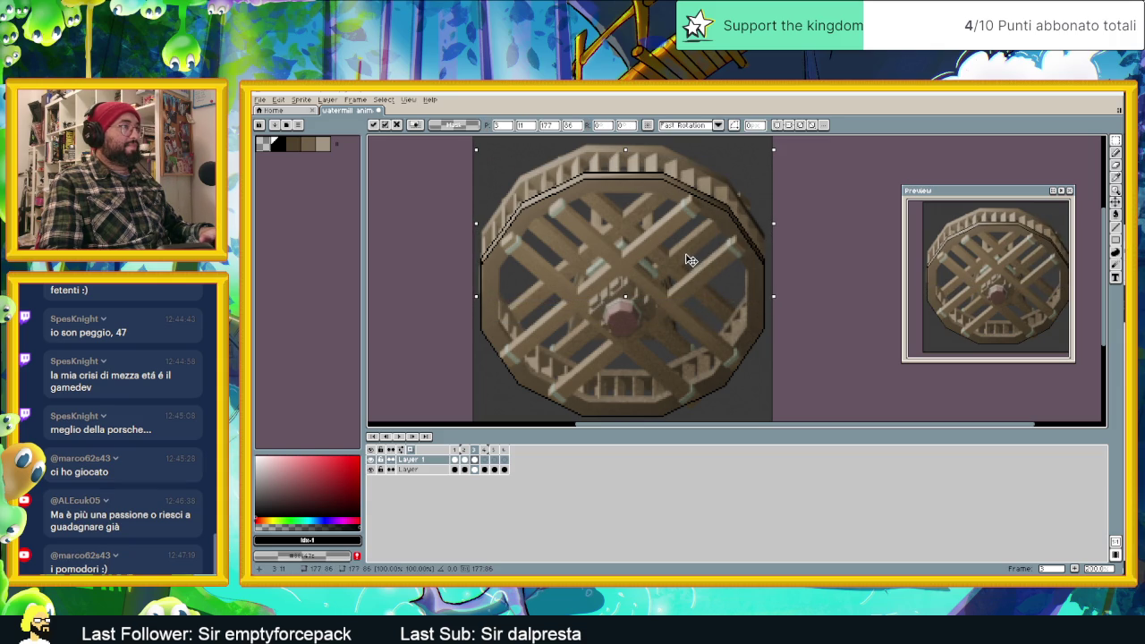
{"action": "left_click", "coordinate": [810, 314]}
{"action": "middle_click_drag", "start_coordinate": [686, 398], "coordinate": [699, 372]}
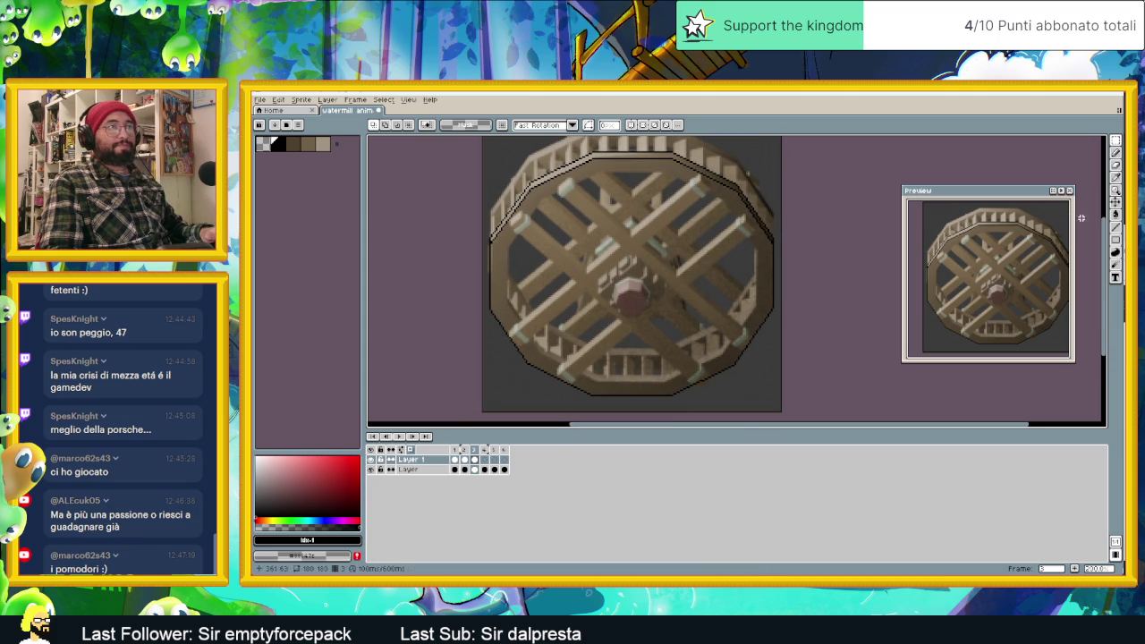
Draw a second black inner rim line along the wheel's left, bottom, right and top edges.
{"action": "key", "text": "l"}
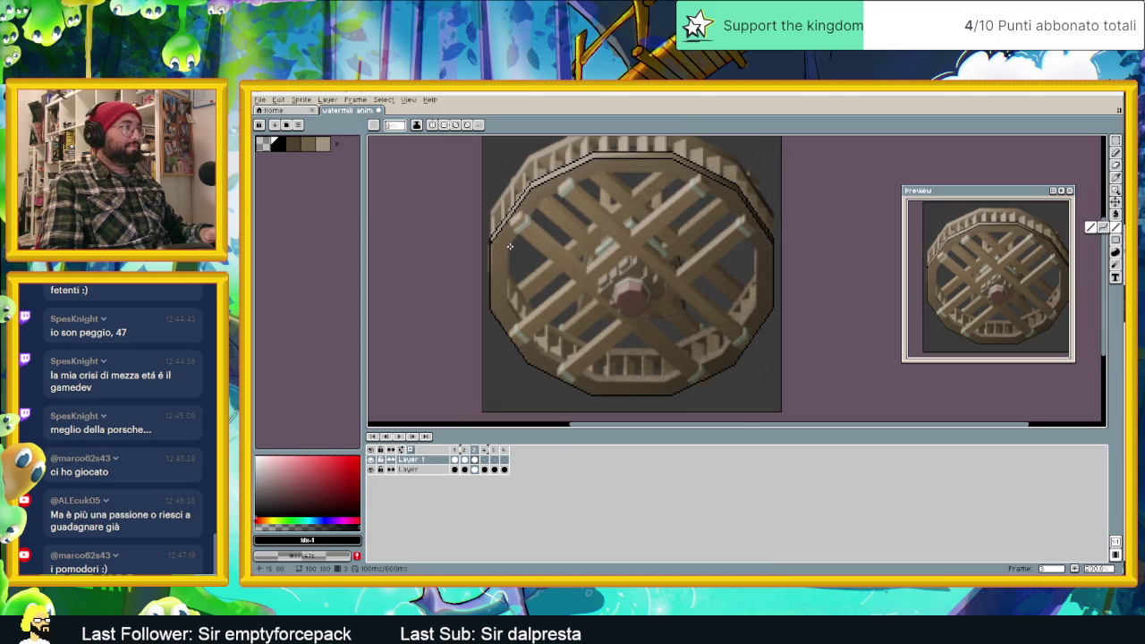
{"action": "left_click_drag", "start_coordinate": [499, 284], "coordinate": [540, 354]}
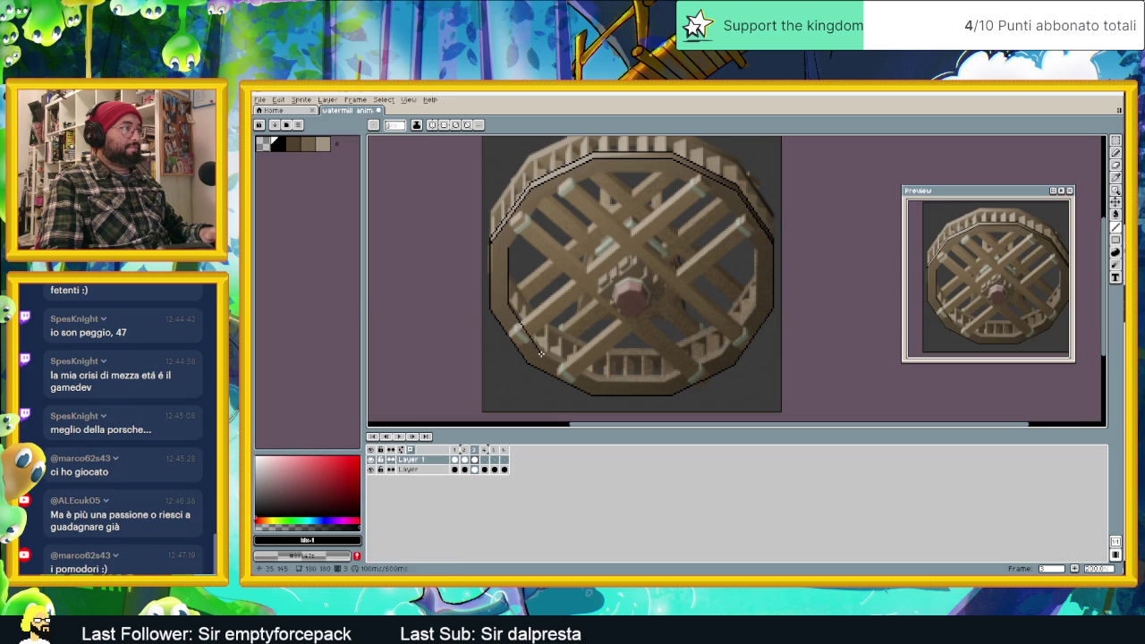
{"action": "left_click_drag", "start_coordinate": [592, 380], "coordinate": [661, 383]}
{"action": "left_click_drag", "start_coordinate": [733, 355], "coordinate": [723, 354]}
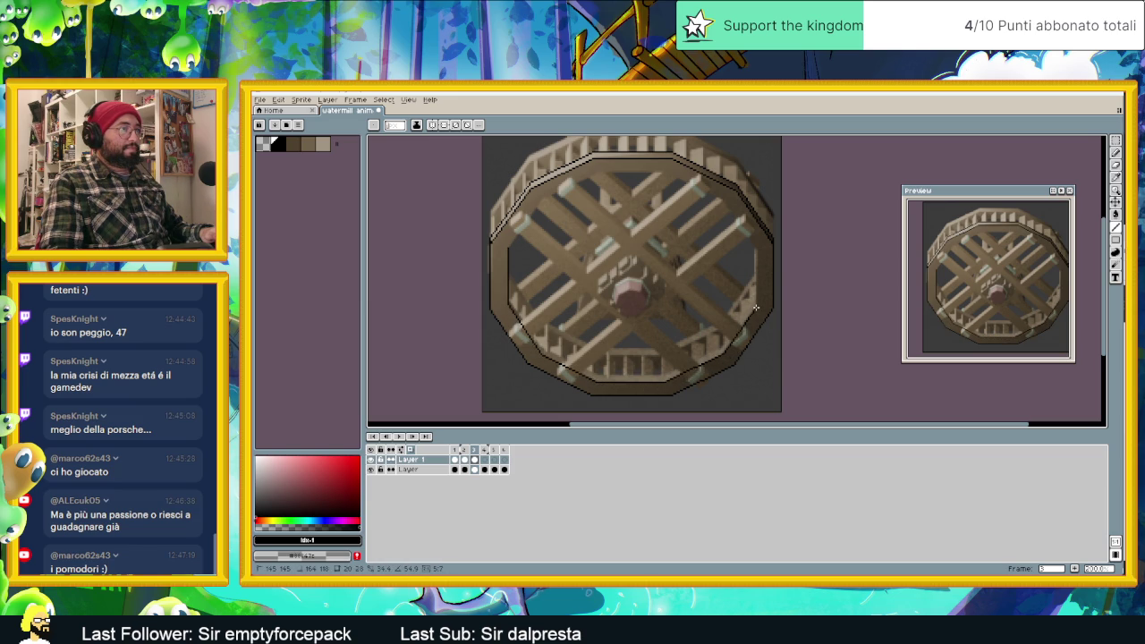
{"action": "left_click_drag", "start_coordinate": [756, 308], "coordinate": [757, 299]}
{"action": "left_click_drag", "start_coordinate": [755, 248], "coordinate": [725, 205]}
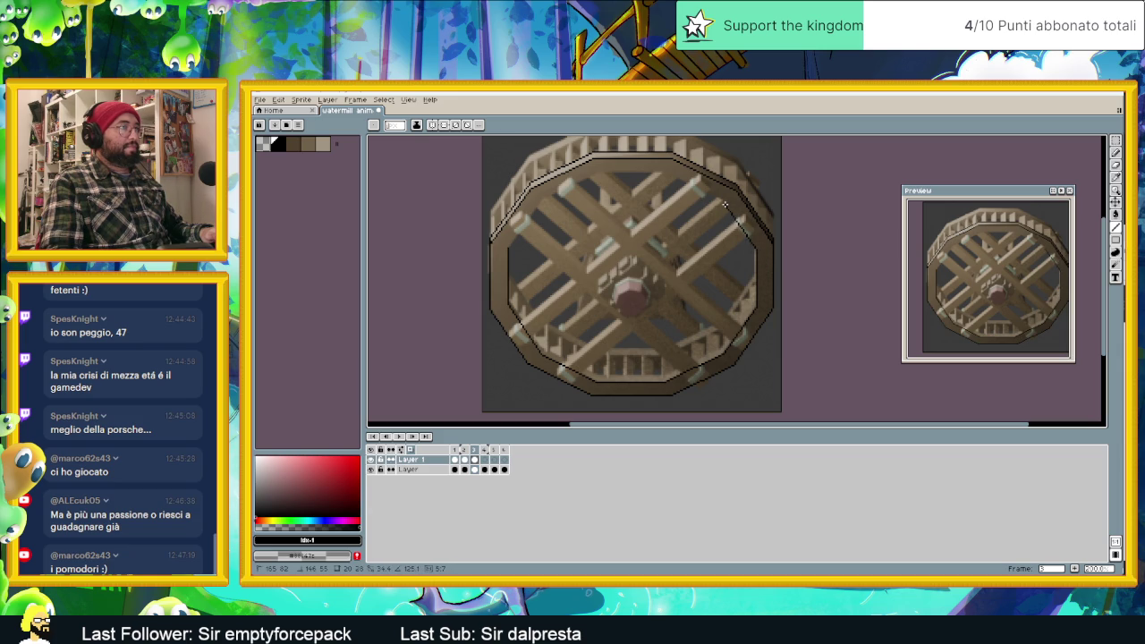
{"action": "mouse_move", "coordinate": [662, 173]}
{"action": "left_mouse_down"}
{"action": "mouse_move", "coordinate": [612, 169]}
{"action": "mouse_move", "coordinate": [542, 196]}
{"action": "left_mouse_up"}
{"action": "left_click_drag", "start_coordinate": [494, 255], "coordinate": [506, 247]}
{"action": "scroll", "coordinate": [567, 192], "scroll_direction": "up", "scroll_amount": 3}
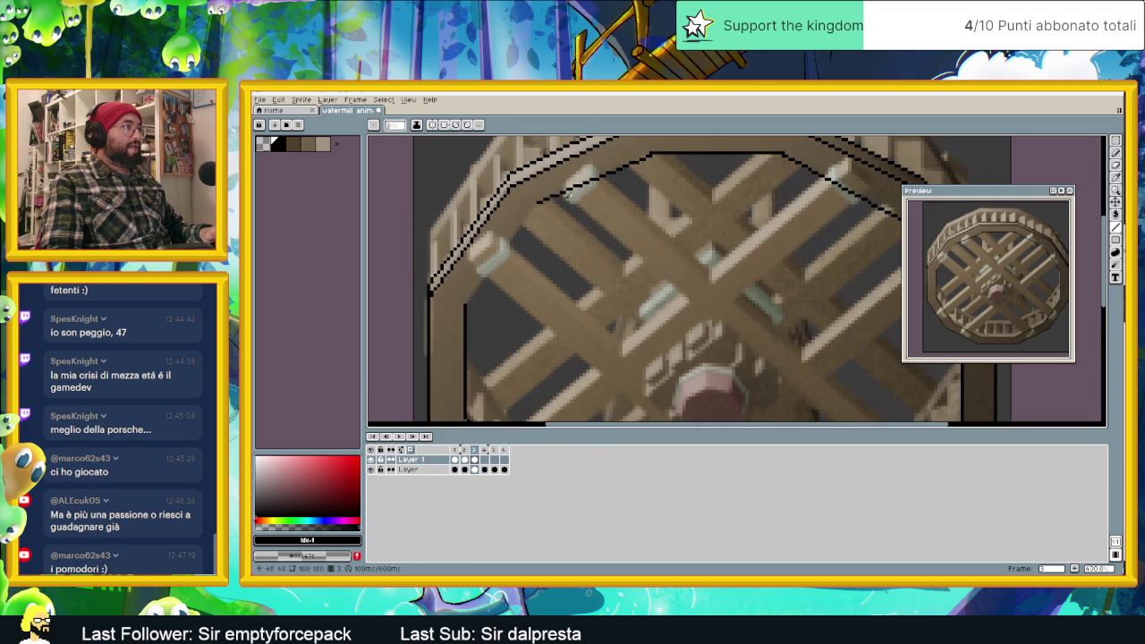
{"action": "mouse_move", "coordinate": [644, 154]}
{"action": "left_mouse_down"}
{"action": "mouse_move", "coordinate": [532, 214]}
{"action": "mouse_move", "coordinate": [465, 302]}
{"action": "left_mouse_up"}
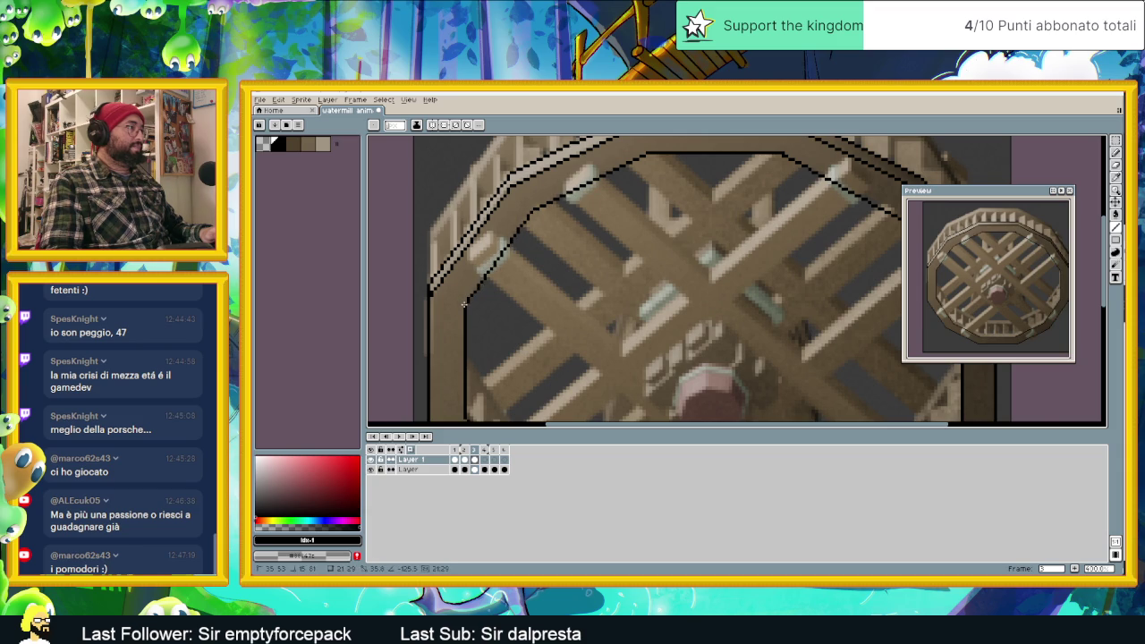
{"action": "scroll", "coordinate": [502, 281], "scroll_direction": "down", "scroll_amount": 3}
{"action": "scroll", "coordinate": [549, 313], "scroll_direction": "up", "scroll_amount": 1}
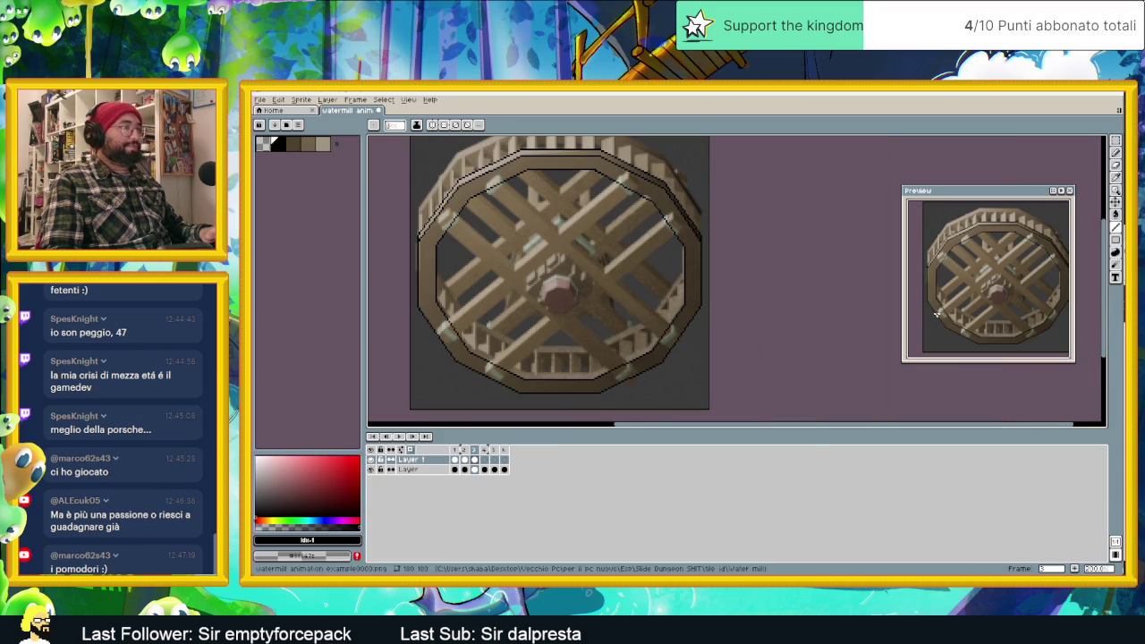
Lasso-select the lower half of the black rim outline.
{"action": "left_click", "coordinate": [1115, 190]}
{"action": "scroll", "coordinate": [537, 295], "scroll_direction": "up", "scroll_amount": 2}
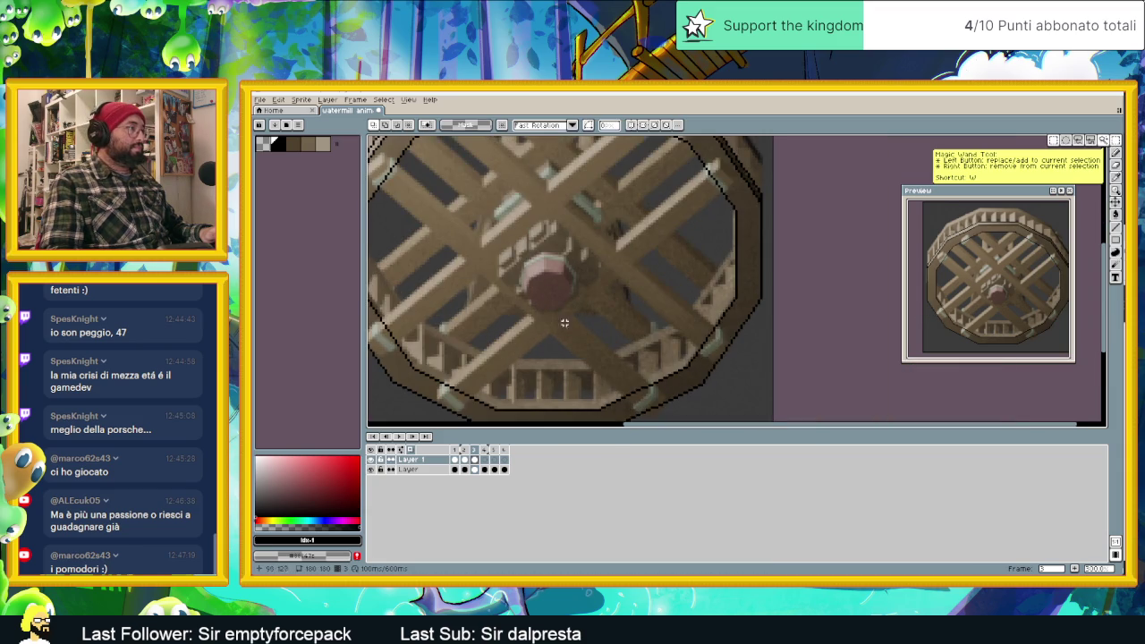
{"action": "scroll", "coordinate": [502, 301], "scroll_direction": "down", "scroll_amount": 1}
{"action": "mouse_move", "coordinate": [501, 301]}
{"action": "left_mouse_down"}
{"action": "mouse_move", "coordinate": [431, 275]}
{"action": "mouse_move", "coordinate": [451, 249]}
{"action": "left_mouse_up"}
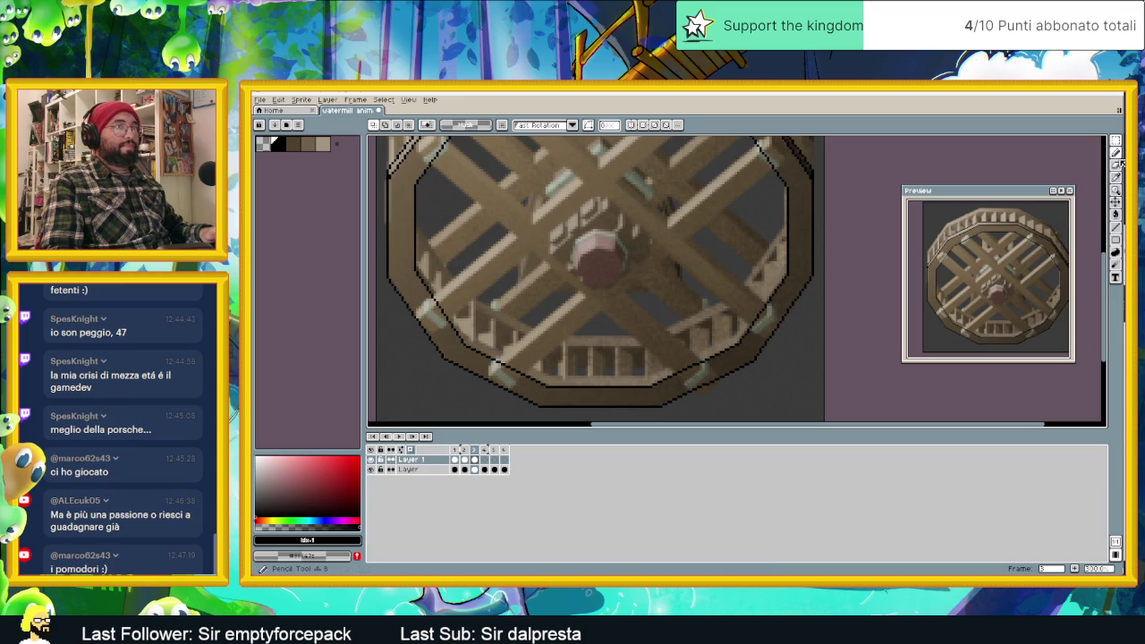
{"action": "key", "text": "b"}
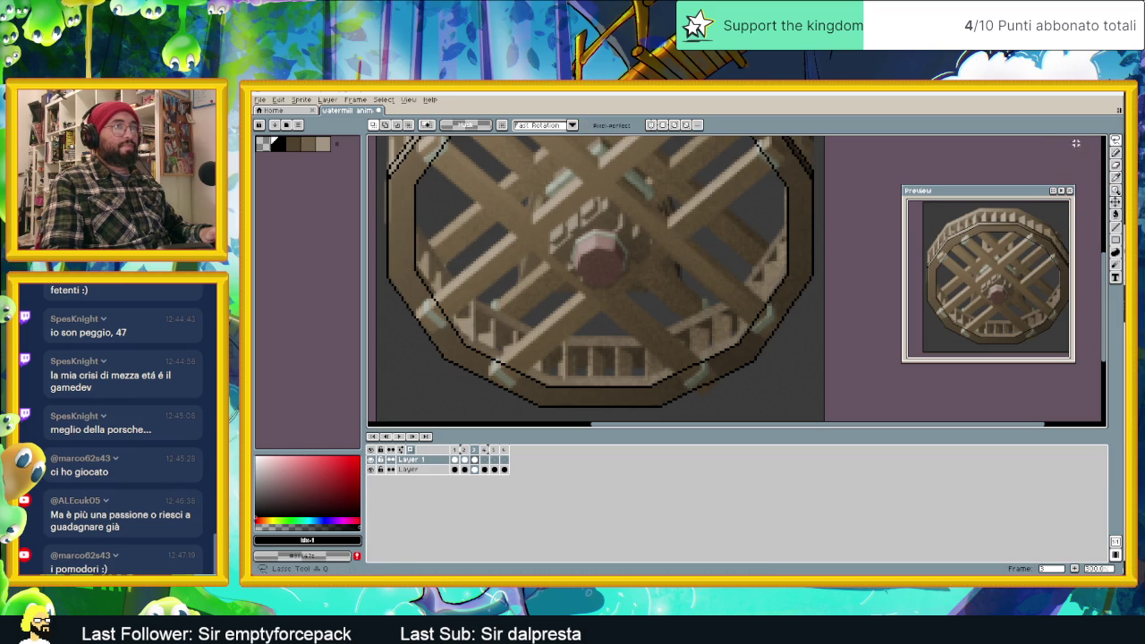
{"action": "mouse_move", "coordinate": [407, 230]}
{"action": "left_mouse_down"}
{"action": "mouse_move", "coordinate": [404, 279]}
{"action": "mouse_move", "coordinate": [460, 353]}
{"action": "left_mouse_up"}
{"action": "mouse_move", "coordinate": [557, 395]}
{"action": "left_mouse_down"}
{"action": "mouse_move", "coordinate": [623, 394]}
{"action": "mouse_move", "coordinate": [718, 371]}
{"action": "left_mouse_up"}
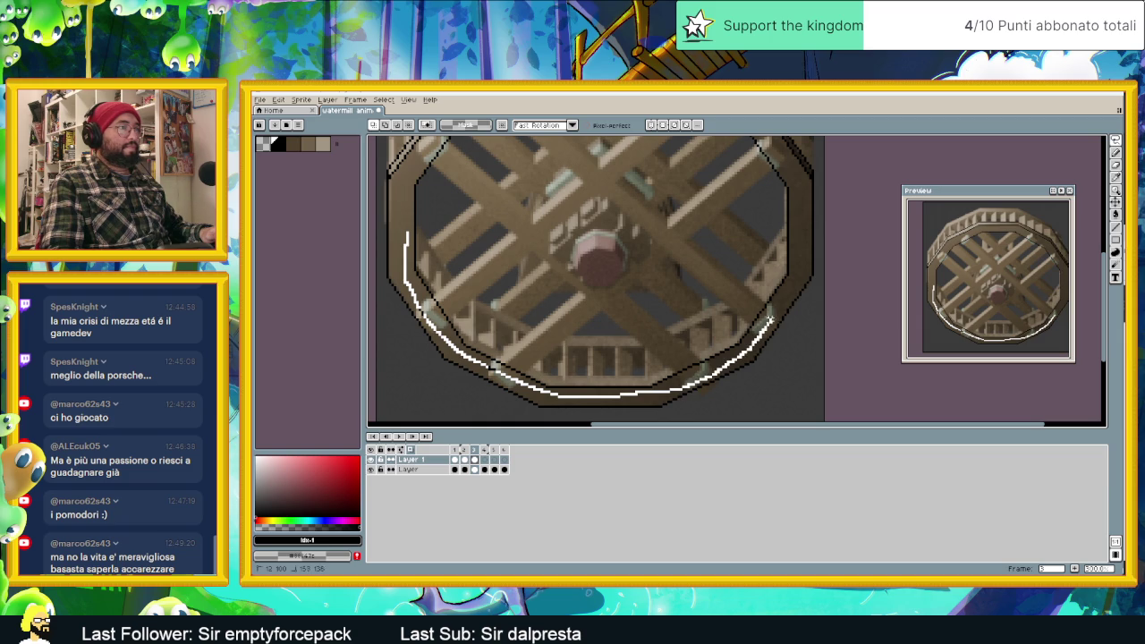
{"action": "left_click_drag", "start_coordinate": [770, 318], "coordinate": [791, 284]}
{"action": "left_click_drag", "start_coordinate": [797, 243], "coordinate": [628, 230]}
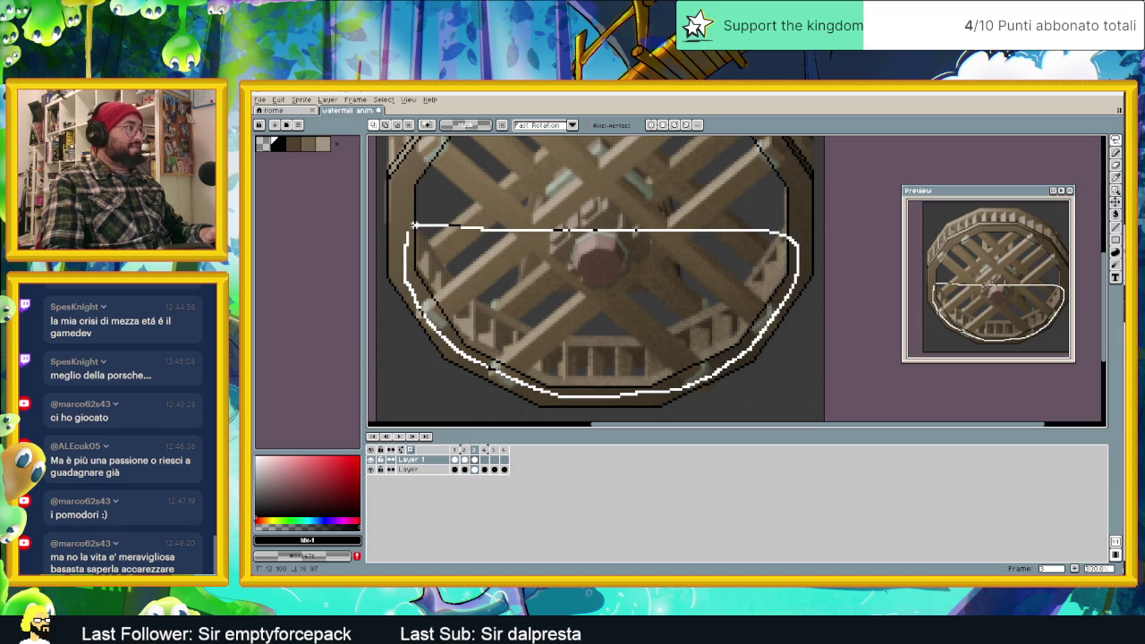
{"action": "left_click_drag", "start_coordinate": [405, 230], "coordinate": [404, 234]}
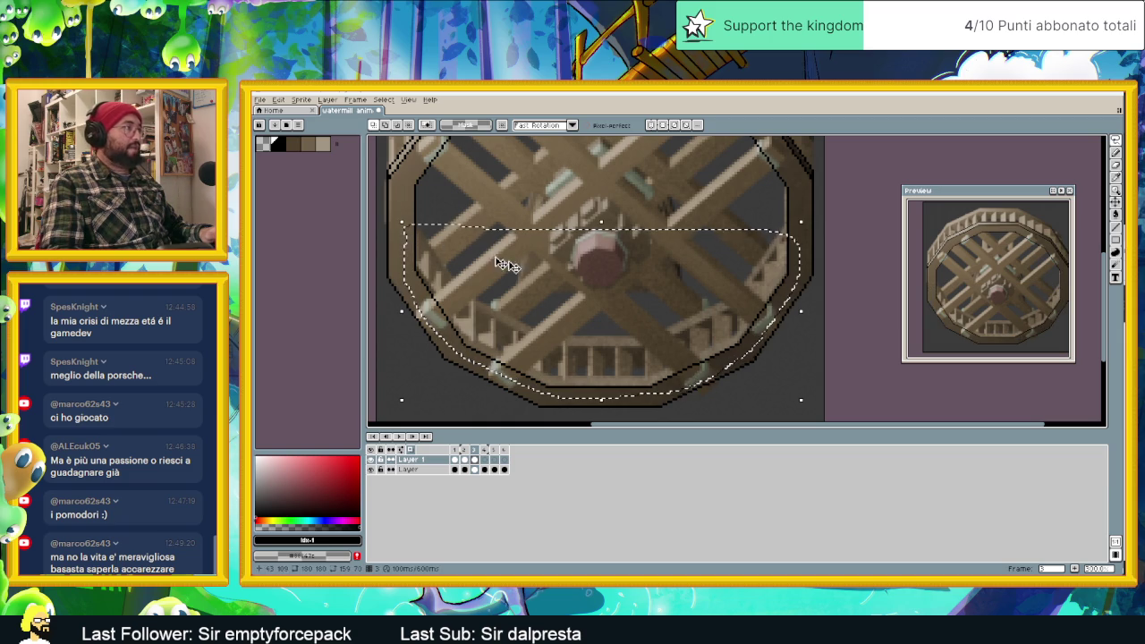
Move the selected lower outline up 4 pixels and commit it.
{"action": "left_click", "coordinate": [586, 331]}
{"action": "left_click_drag", "start_coordinate": [585, 331], "coordinate": [588, 320]}
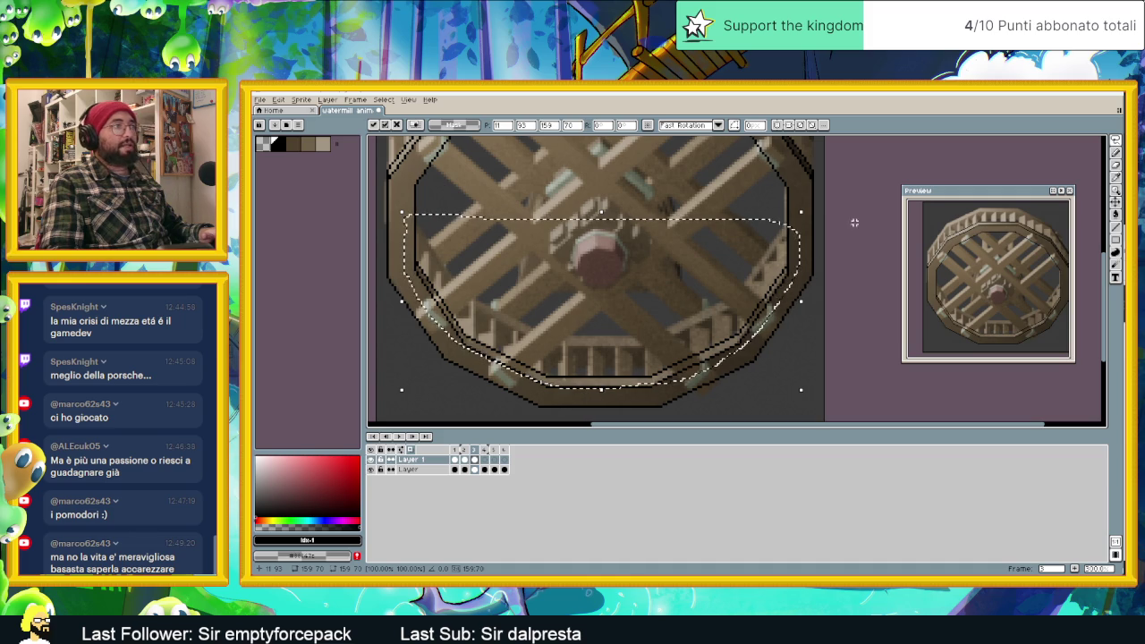
{"action": "key", "text": "Return"}
{"action": "middle_click_drag", "start_coordinate": [740, 283], "coordinate": [700, 296]}
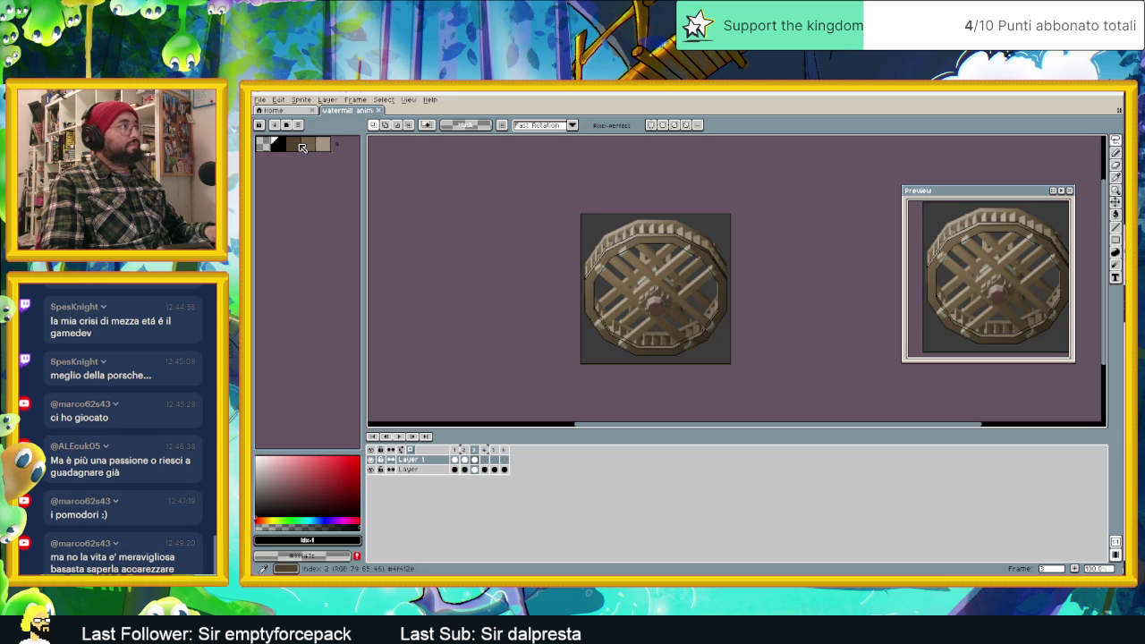
Save As 'watermill animation' with type ase files (*.ase) in the Water mill folder.
{"action": "key", "text": "alt+Tab"}
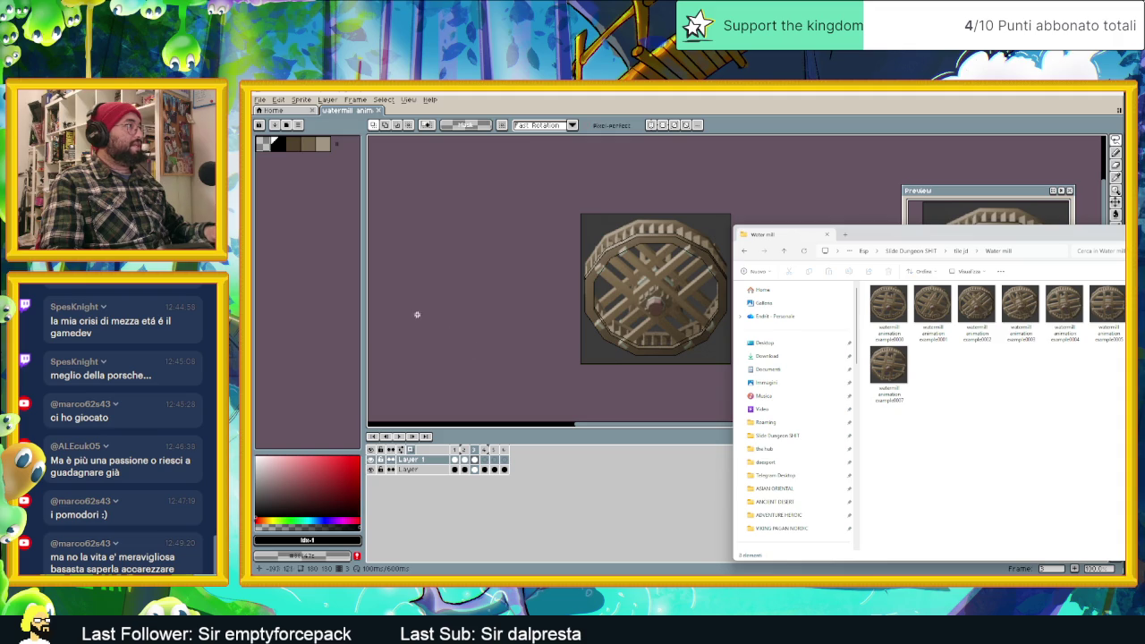
{"action": "left_click", "coordinate": [259, 99]}
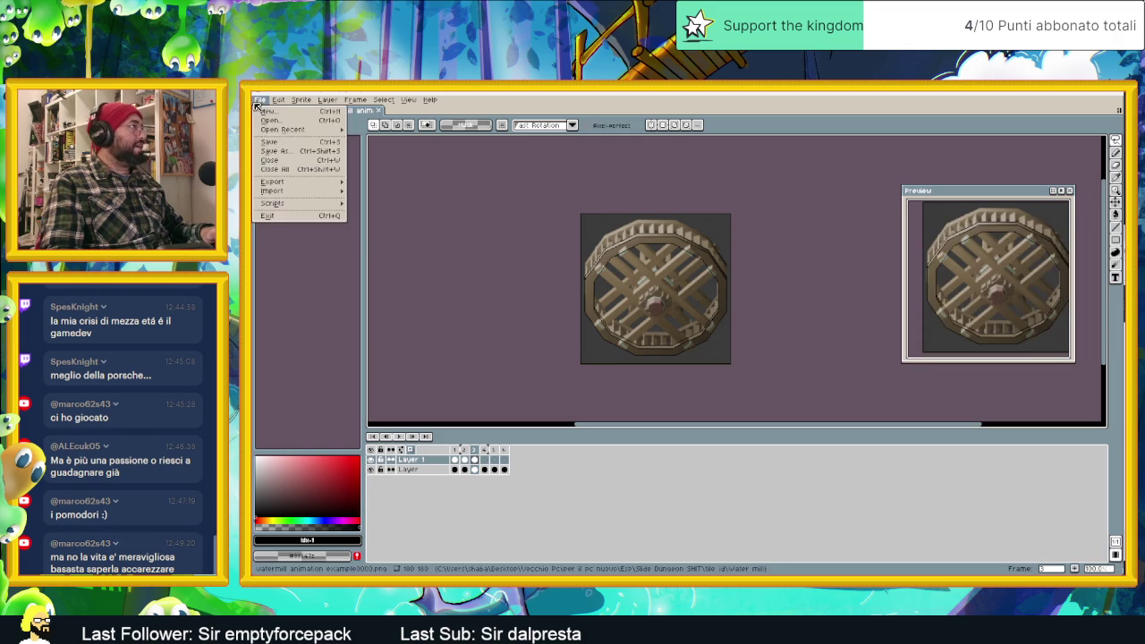
{"action": "left_click", "coordinate": [276, 150]}
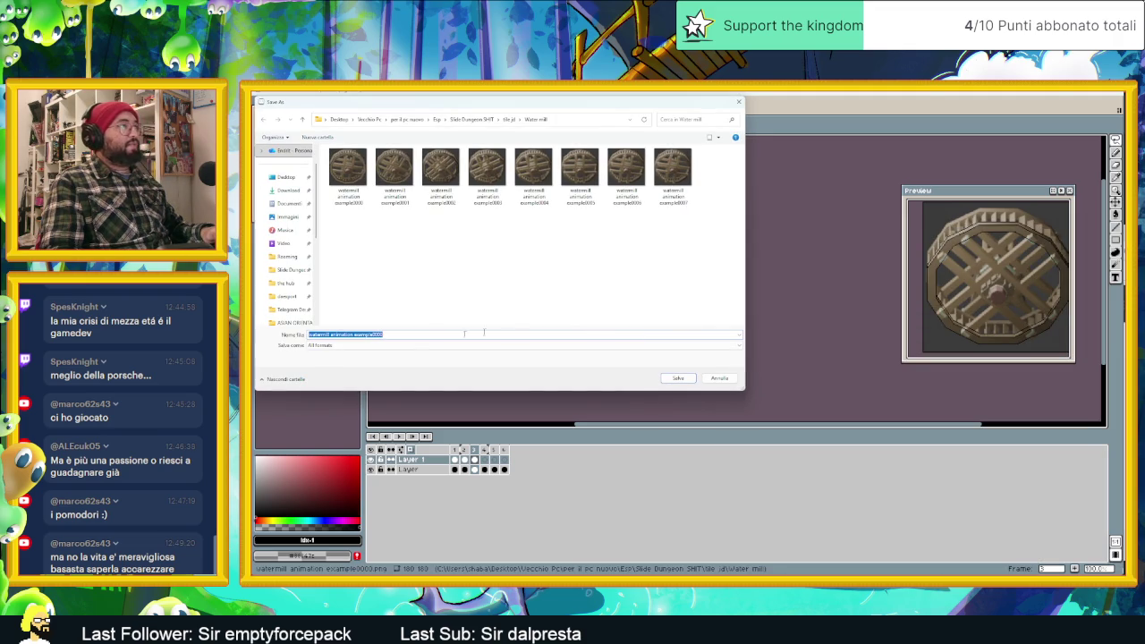
{"action": "key", "text": "End"}
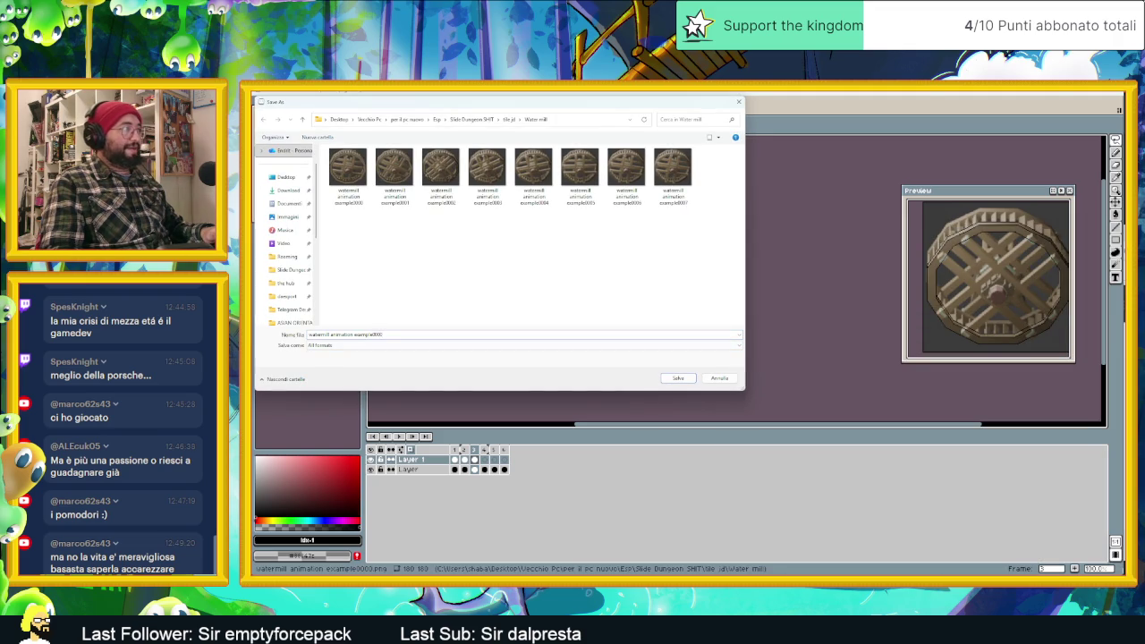
{"action": "key", "text": "BackSpace"}
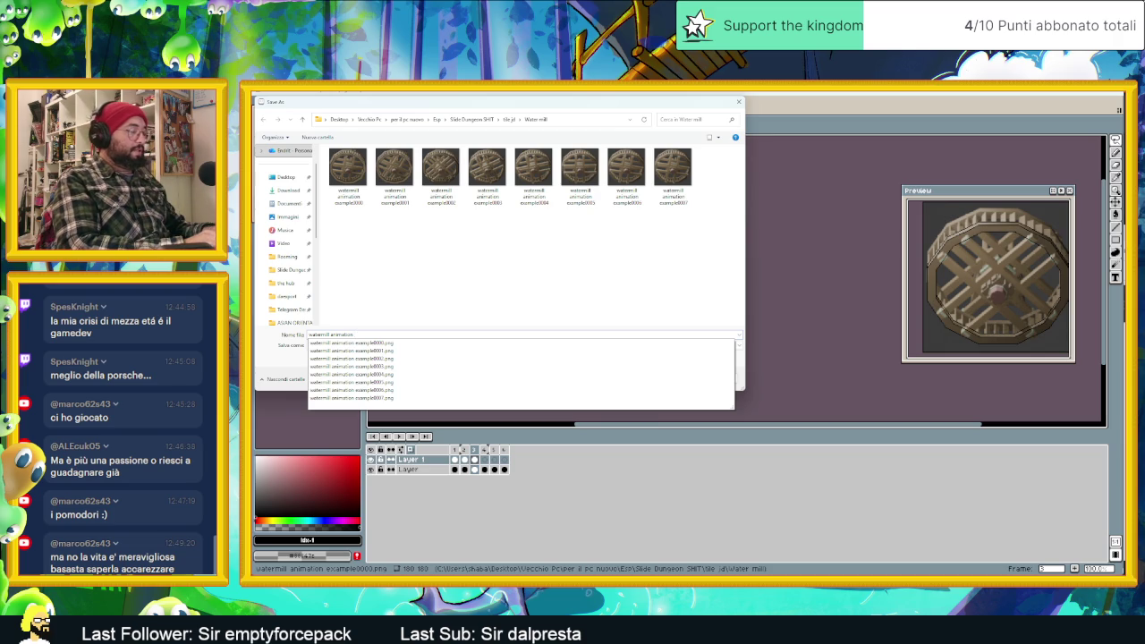
{"action": "left_click", "coordinate": [442, 281]}
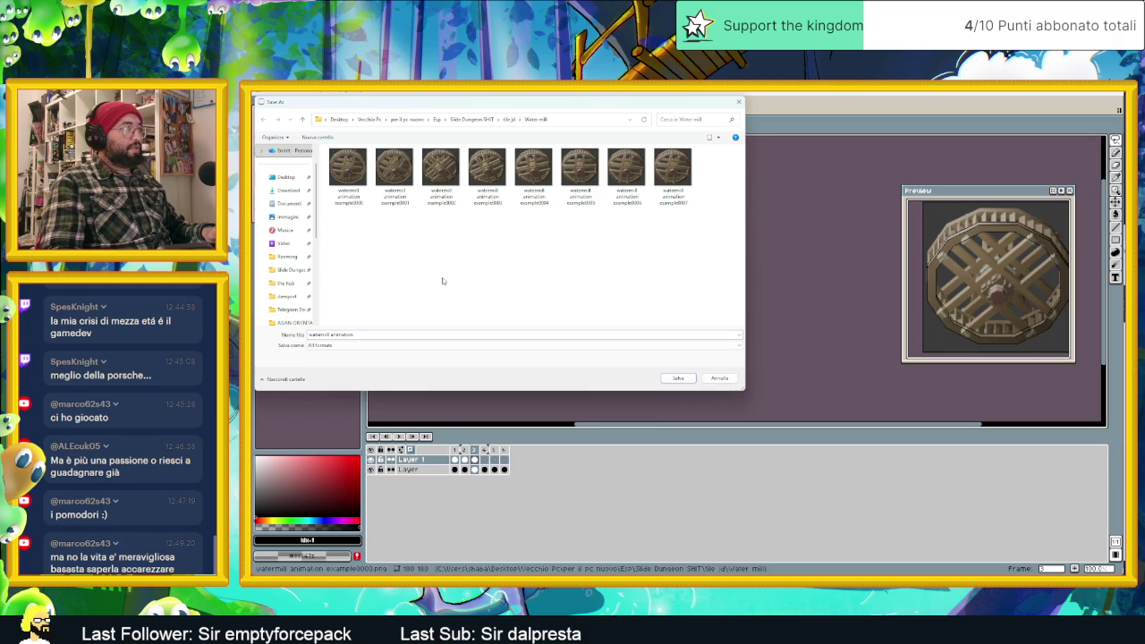
{"action": "left_click", "coordinate": [393, 344]}
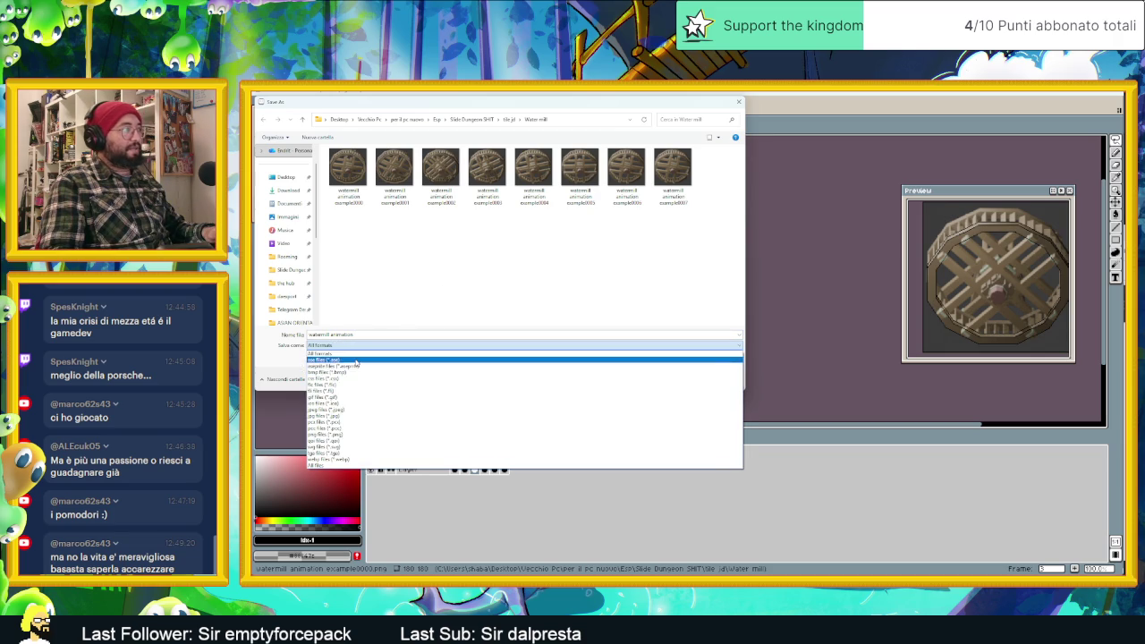
{"action": "left_click", "coordinate": [393, 355]}
{"action": "left_click", "coordinate": [677, 378]}
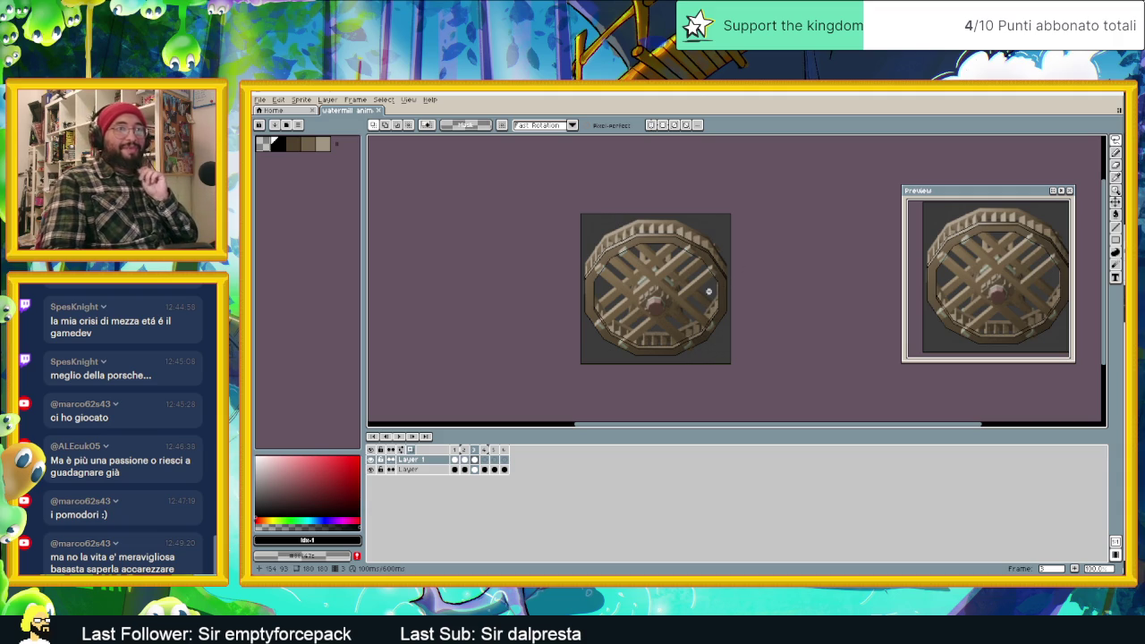
Fill the wheel's rim band with a brown palette colour using the Paint Bucket.
{"action": "scroll", "coordinate": [724, 336], "scroll_direction": "up", "scroll_amount": 1}
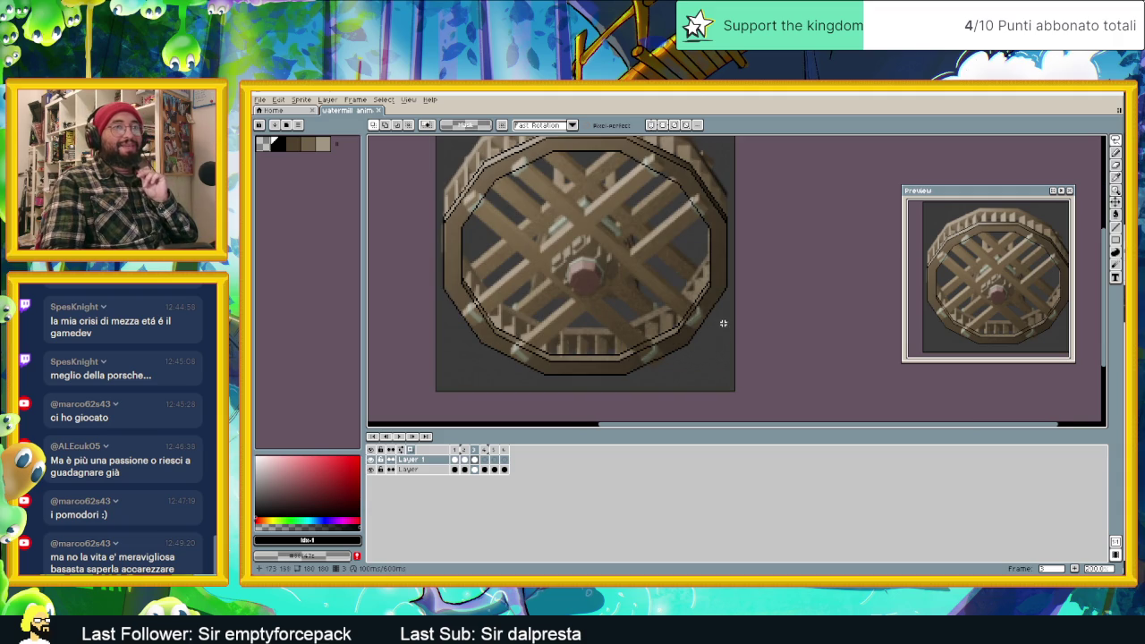
{"action": "scroll", "coordinate": [709, 313], "scroll_direction": "down", "scroll_amount": 1}
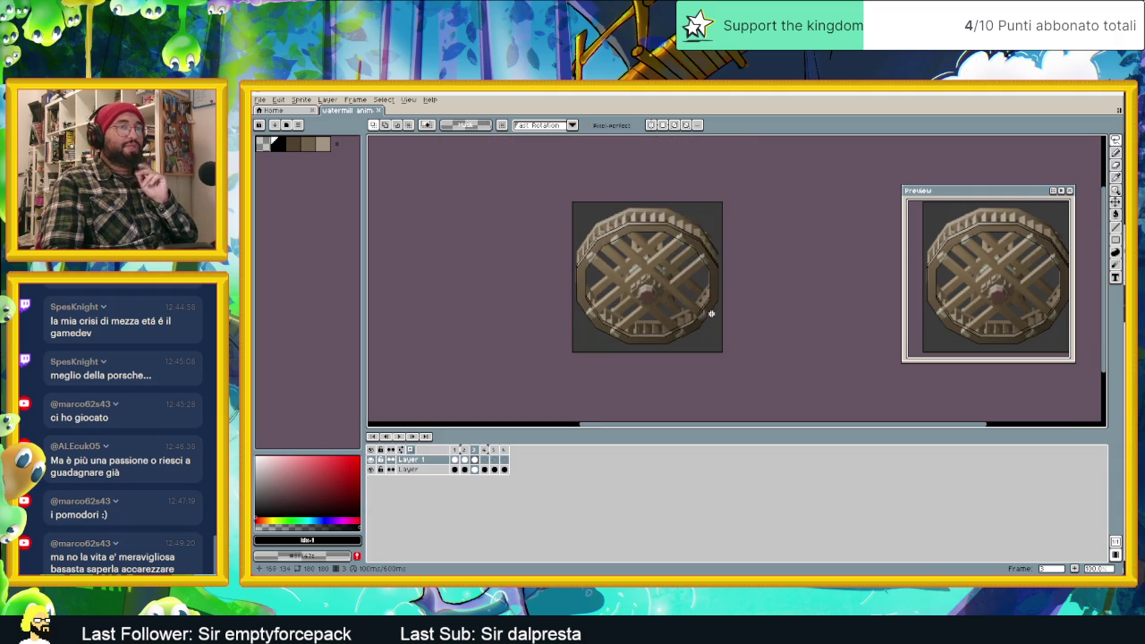
{"action": "scroll", "coordinate": [700, 313], "scroll_direction": "up", "scroll_amount": 1}
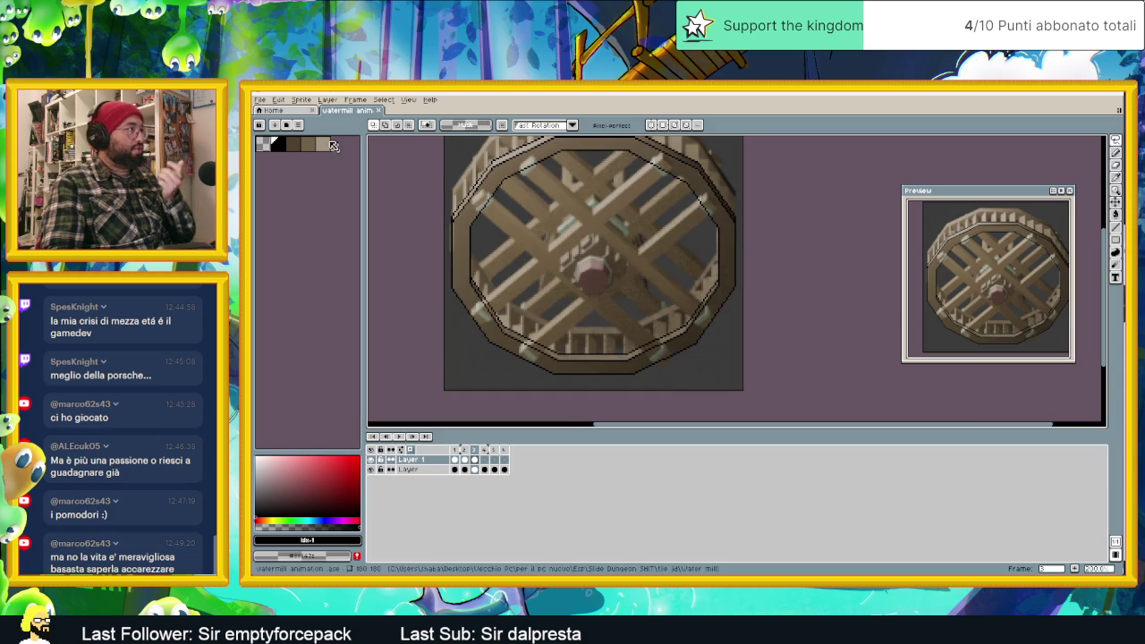
{"action": "left_click", "coordinate": [295, 145]}
{"action": "left_click", "coordinate": [308, 144]}
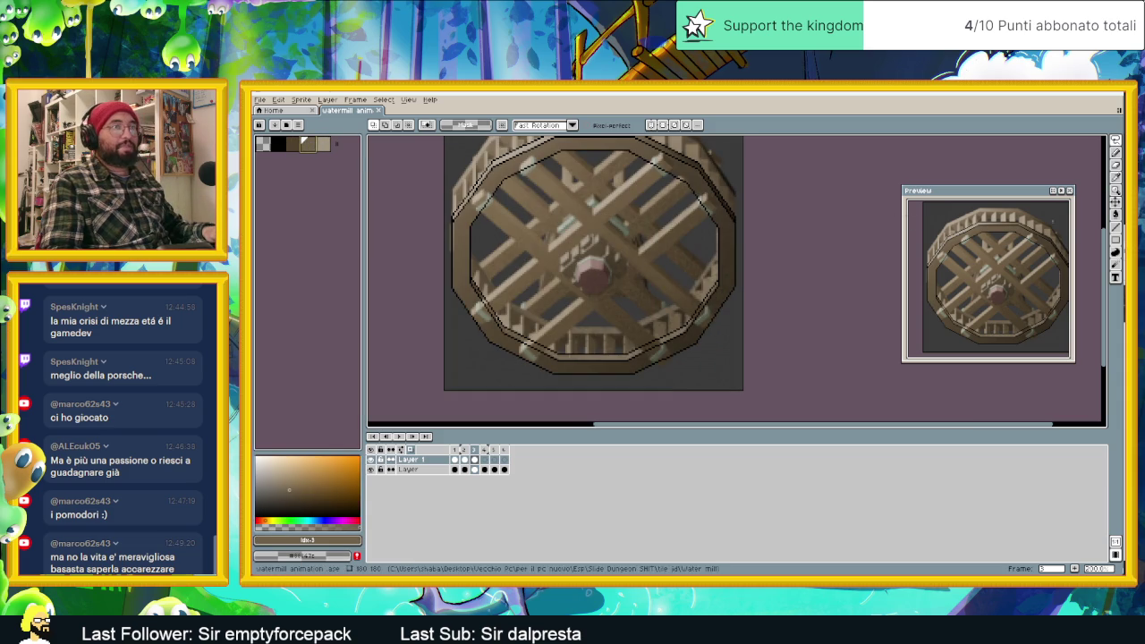
{"action": "left_click", "coordinate": [1114, 215]}
{"action": "left_click", "coordinate": [654, 351]}
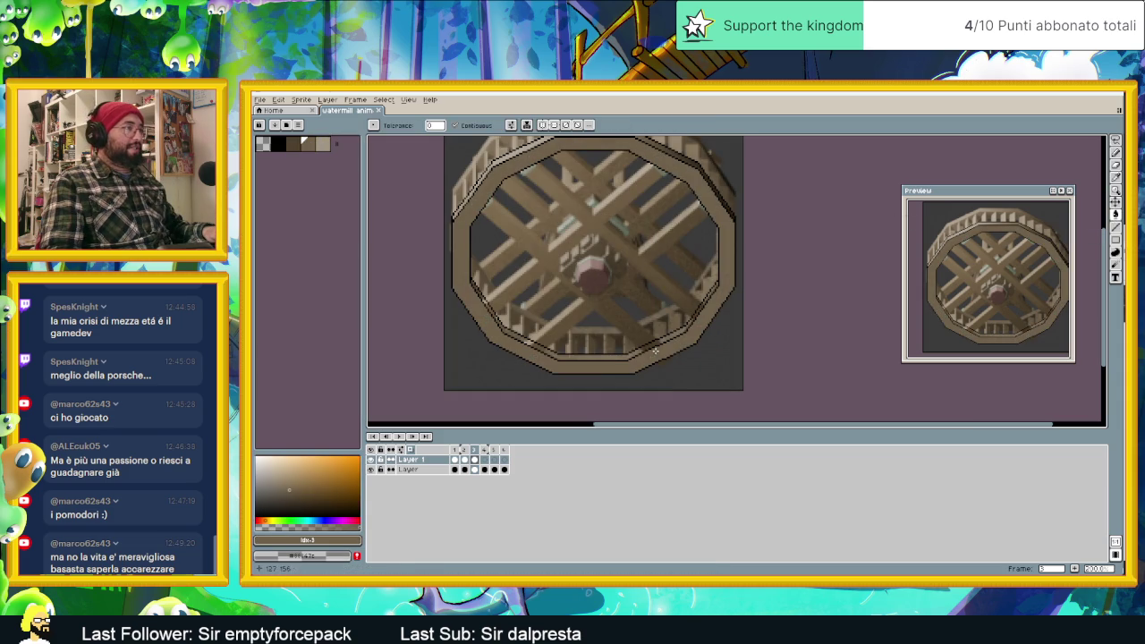
Fill the top rim band with lighter brown and the bottom band with darker brown.
{"action": "left_click", "coordinate": [575, 150], "text": "alt"}
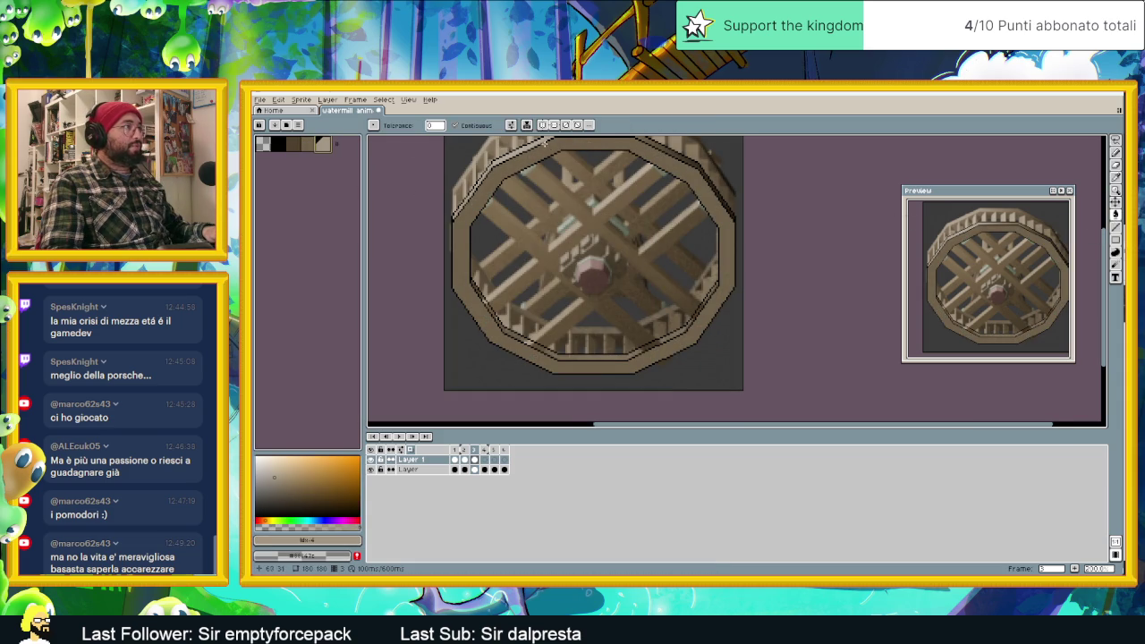
{"action": "middle_click_drag", "start_coordinate": [544, 140], "coordinate": [546, 194]}
{"action": "left_click", "coordinate": [566, 164]}
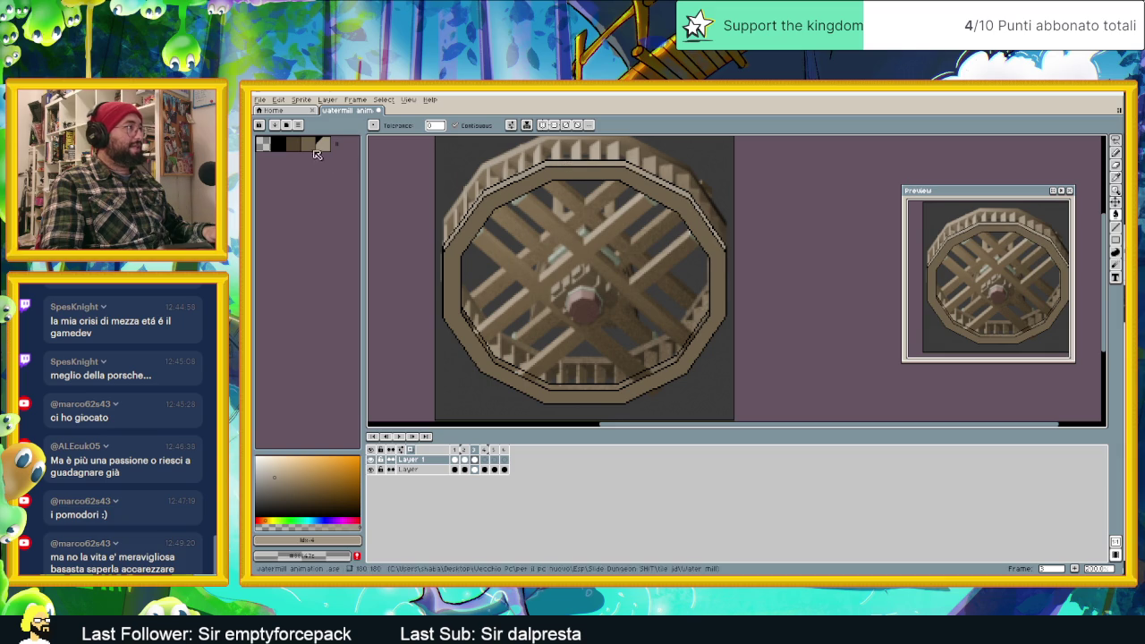
{"action": "left_click", "coordinate": [614, 404], "text": "alt"}
{"action": "left_click", "coordinate": [590, 387]}
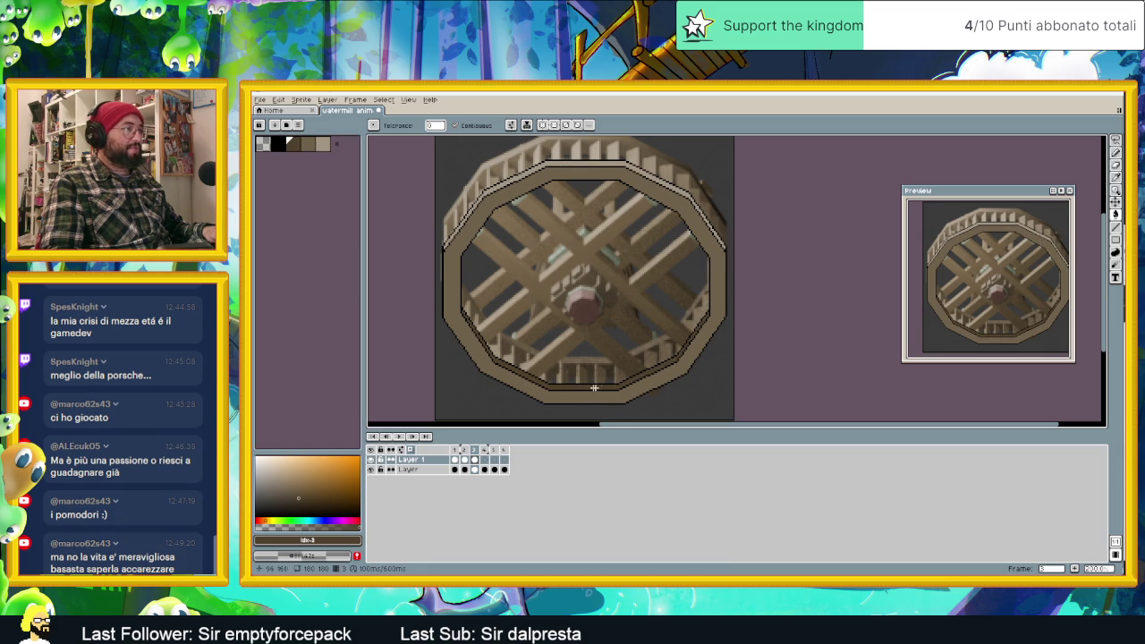
{"action": "scroll", "coordinate": [627, 383], "scroll_direction": "down", "scroll_amount": 2}
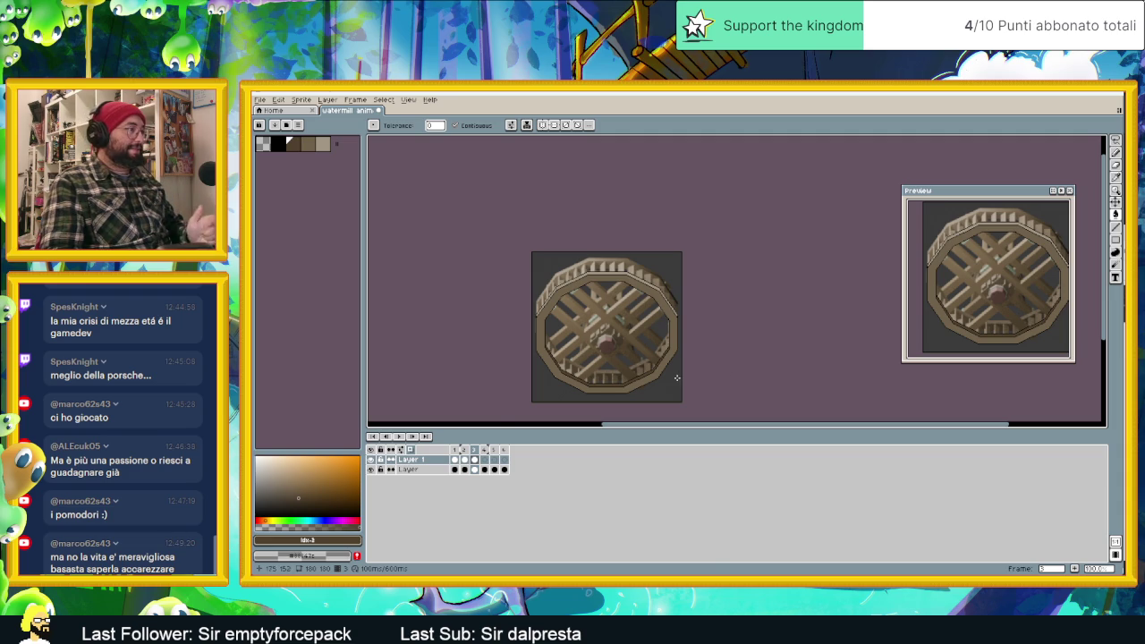
Go to frame 1, play the wheel animation, and hide then show the reference layer.
{"action": "left_click", "coordinate": [464, 460]}
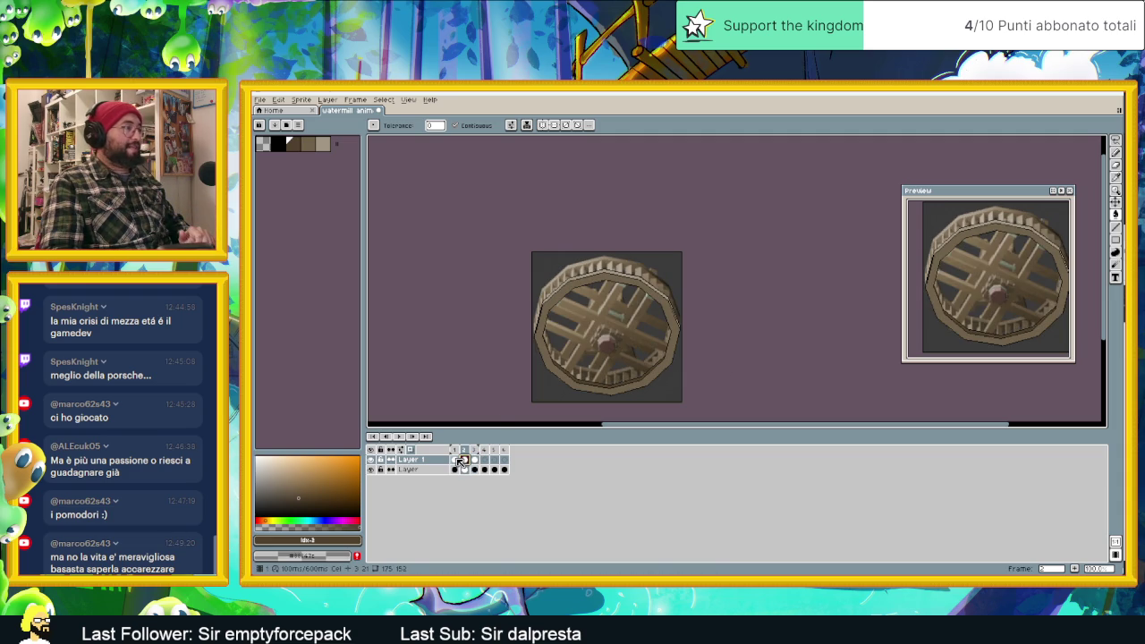
{"action": "left_click", "coordinate": [454, 460]}
{"action": "left_click", "coordinate": [404, 437]}
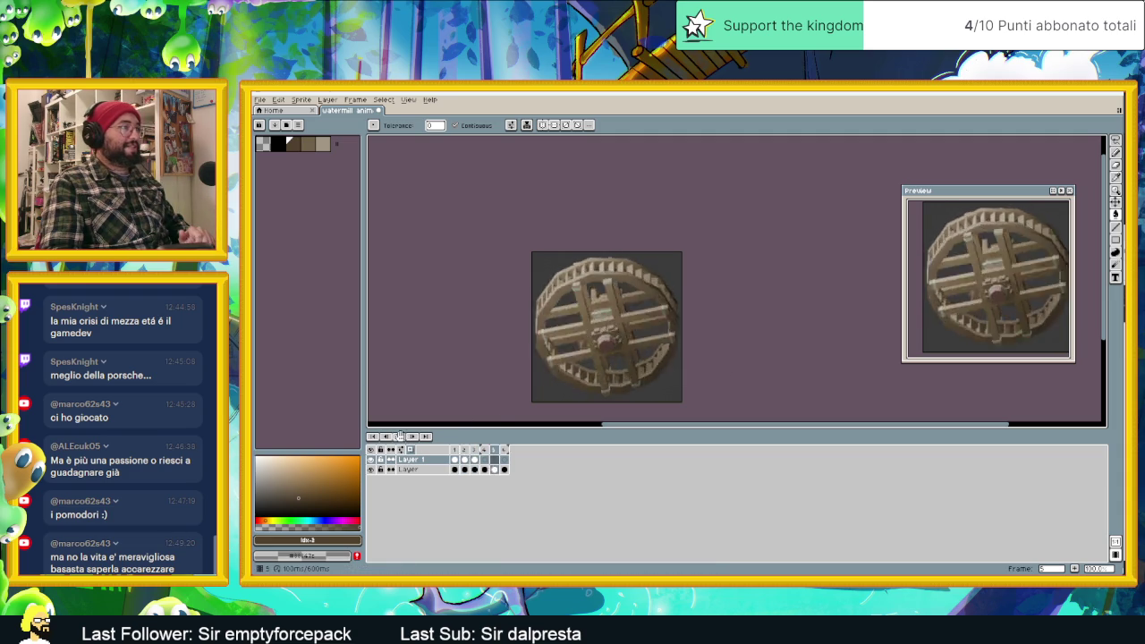
{"action": "left_click", "coordinate": [371, 469]}
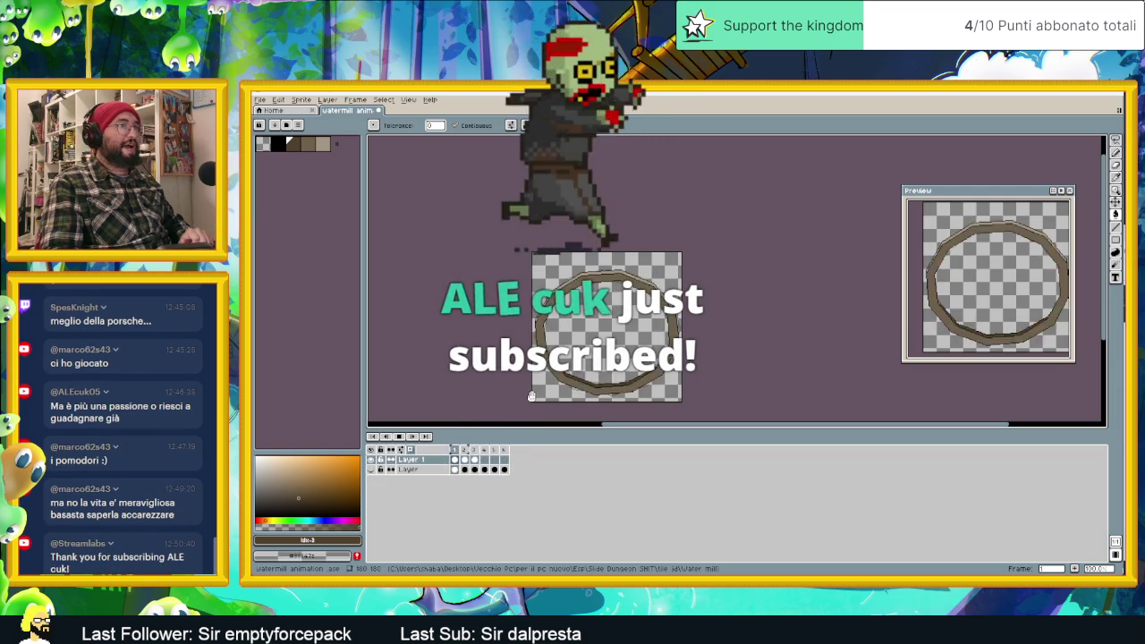
{"action": "left_click", "coordinate": [370, 468]}
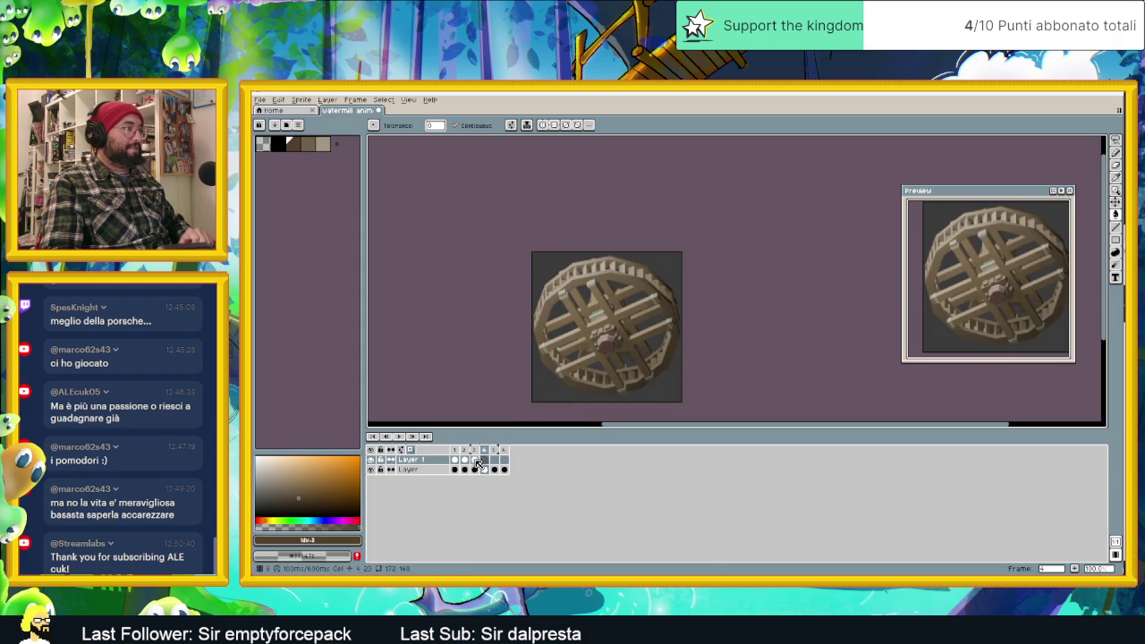
Step through frames 2, 1 and 3, then move to frame 4.
{"action": "left_click", "coordinate": [475, 460]}
{"action": "left_click", "coordinate": [464, 459]}
{"action": "key", "text": "Left"}
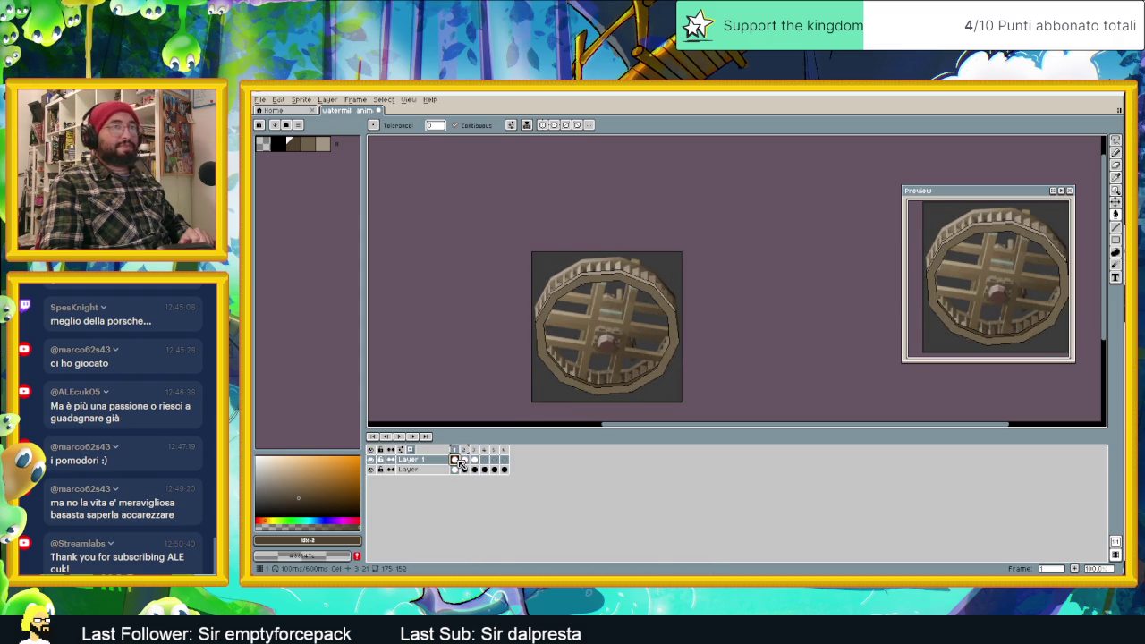
{"action": "left_click", "coordinate": [465, 460]}
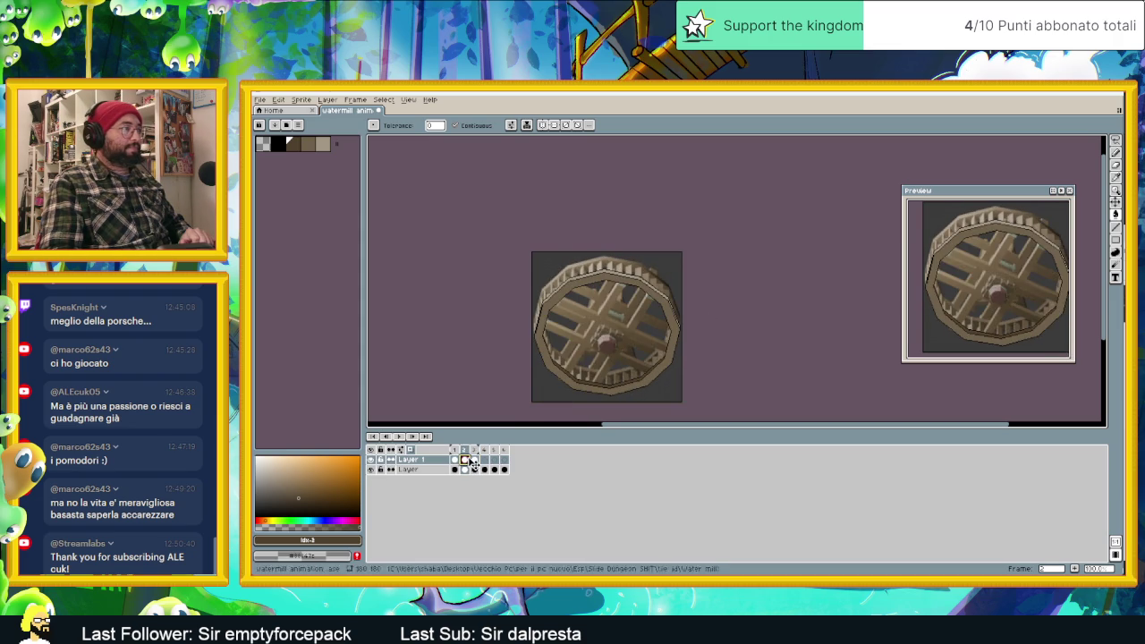
{"action": "left_click", "coordinate": [475, 459]}
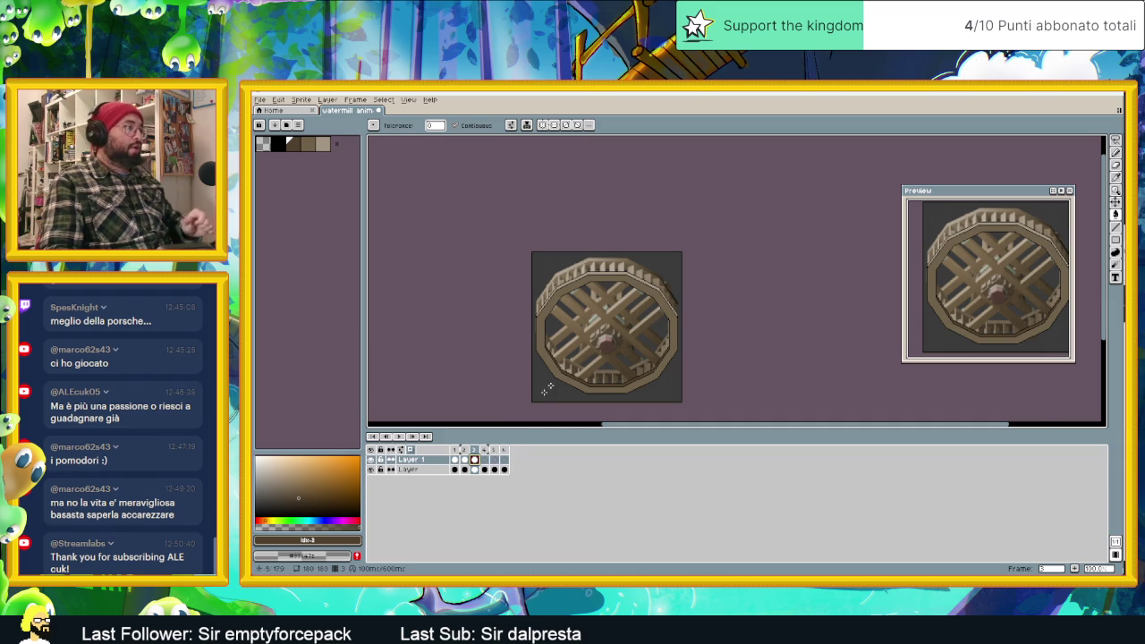
{"action": "scroll", "coordinate": [604, 330], "scroll_direction": "up", "scroll_amount": 1}
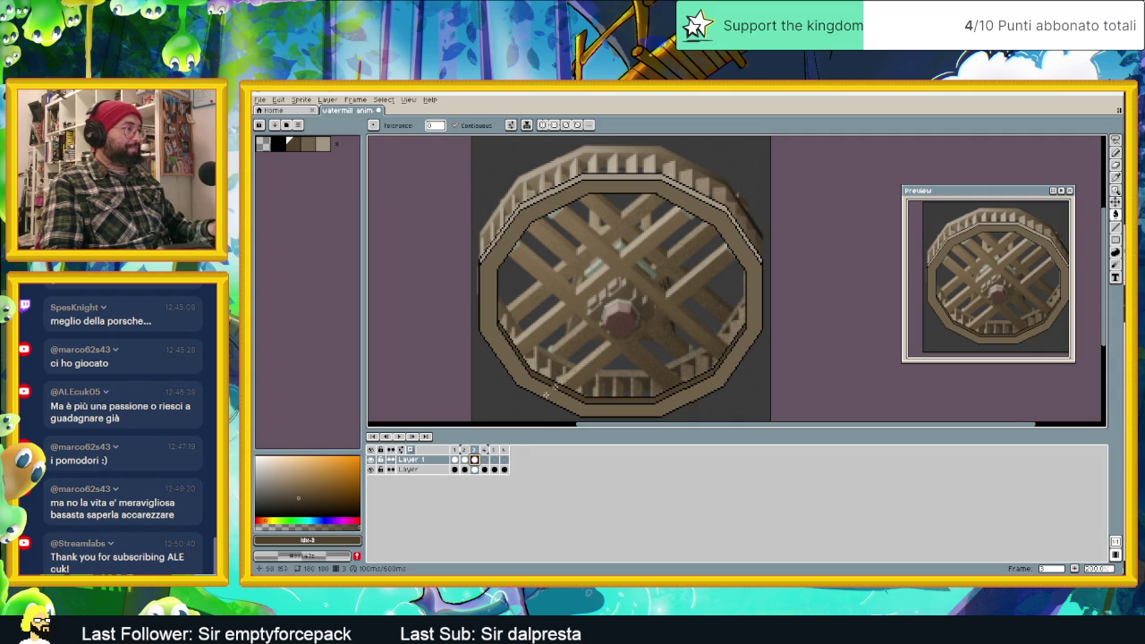
{"action": "left_click", "coordinate": [485, 462]}
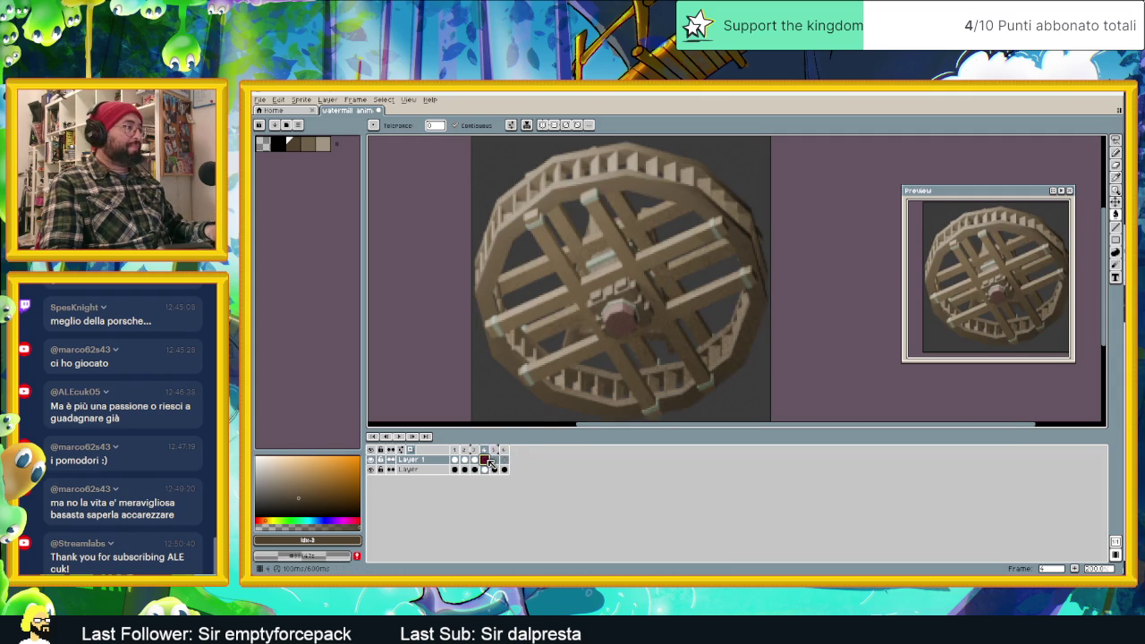
Draw black outline along frame 4's top rim and down its upper-left and left sides.
{"action": "scroll", "coordinate": [616, 187], "scroll_direction": "up", "scroll_amount": 1}
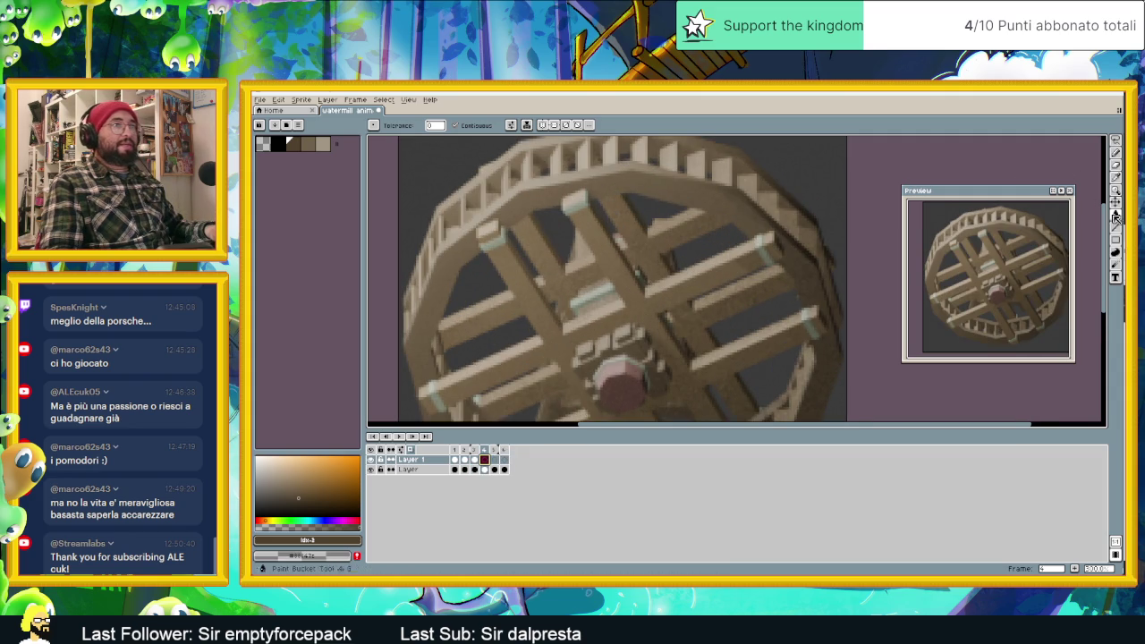
{"action": "scroll", "coordinate": [573, 184], "scroll_direction": "up", "scroll_amount": 1}
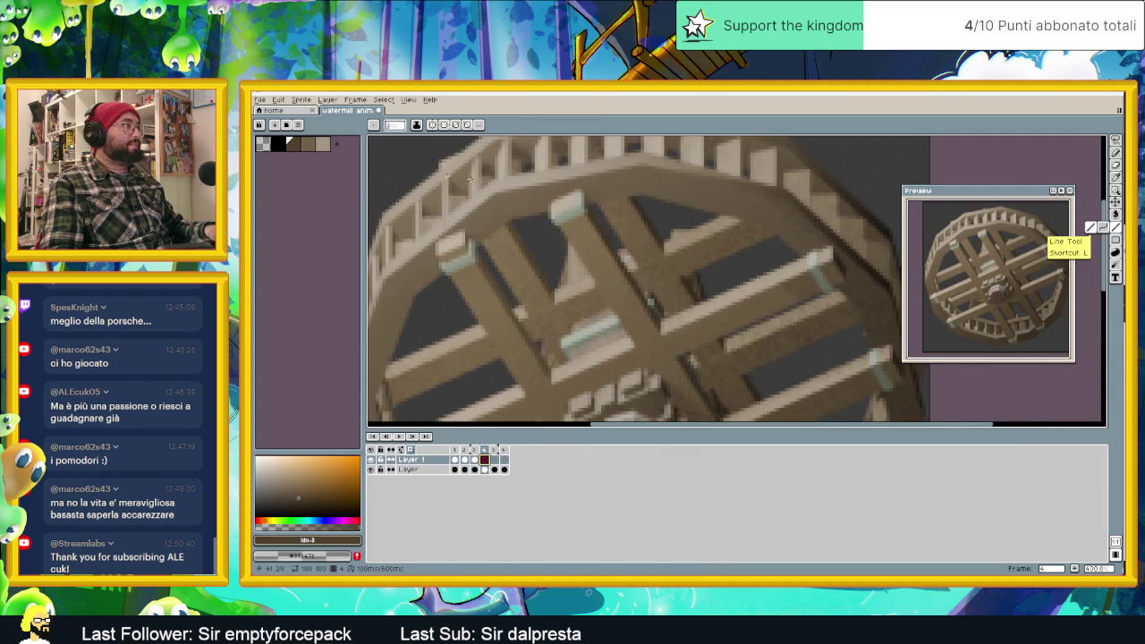
{"action": "middle_click_drag", "start_coordinate": [586, 161], "coordinate": [688, 199]}
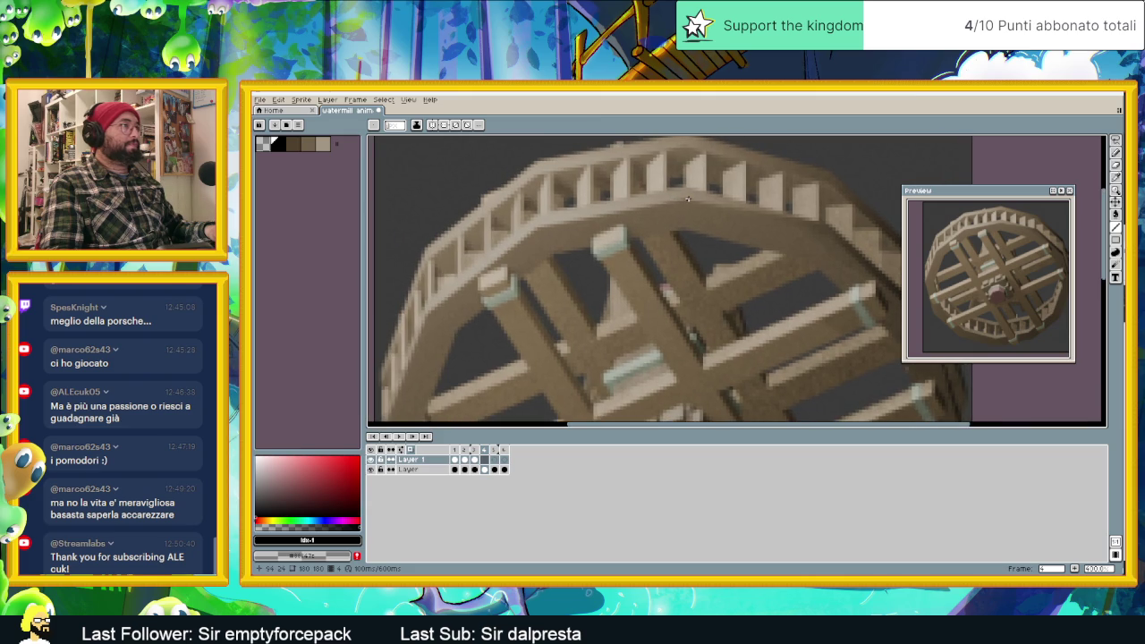
{"action": "left_click_drag", "start_coordinate": [684, 199], "coordinate": [540, 226]}
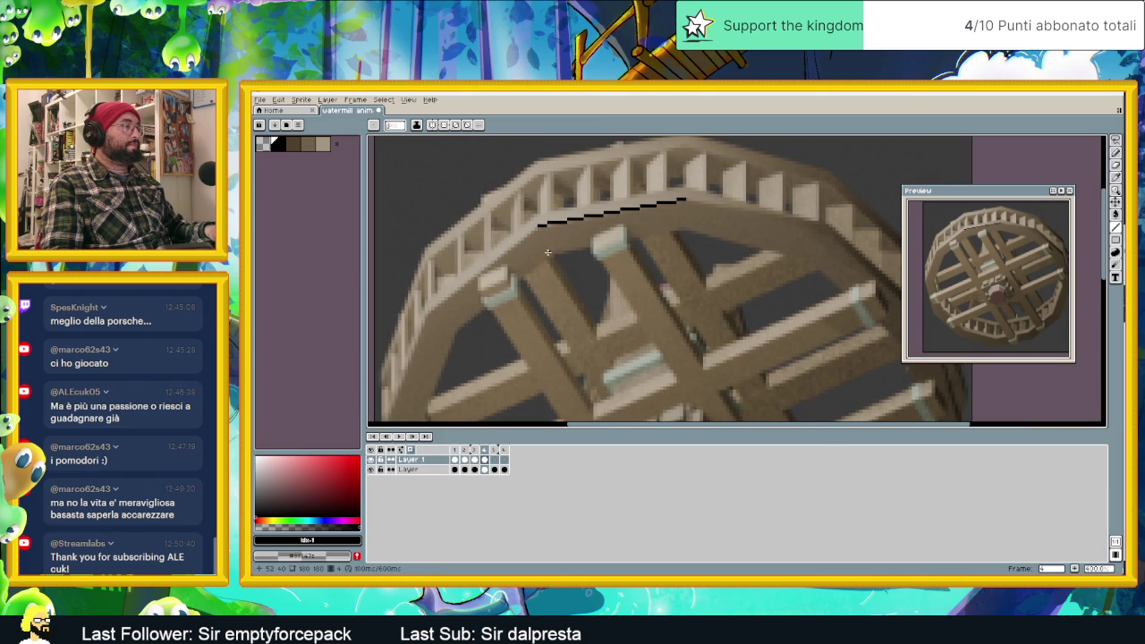
{"action": "scroll", "coordinate": [547, 252], "scroll_direction": "down", "scroll_amount": 2}
{"action": "left_click_drag", "start_coordinate": [543, 238], "coordinate": [488, 279]}
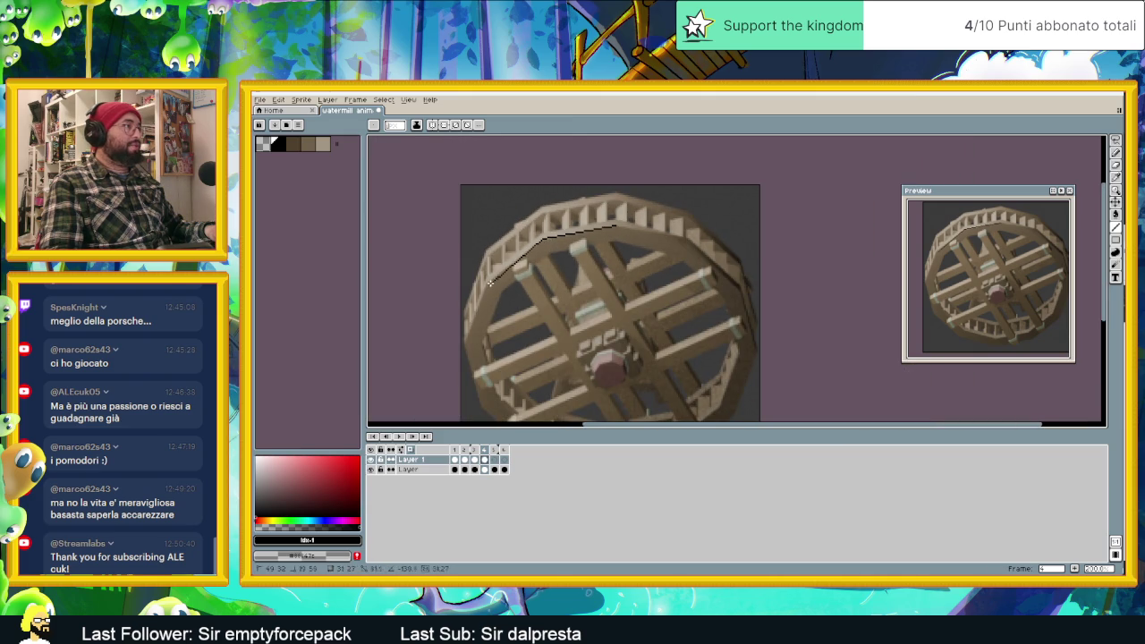
{"action": "left_click_drag", "start_coordinate": [468, 345], "coordinate": [464, 341]}
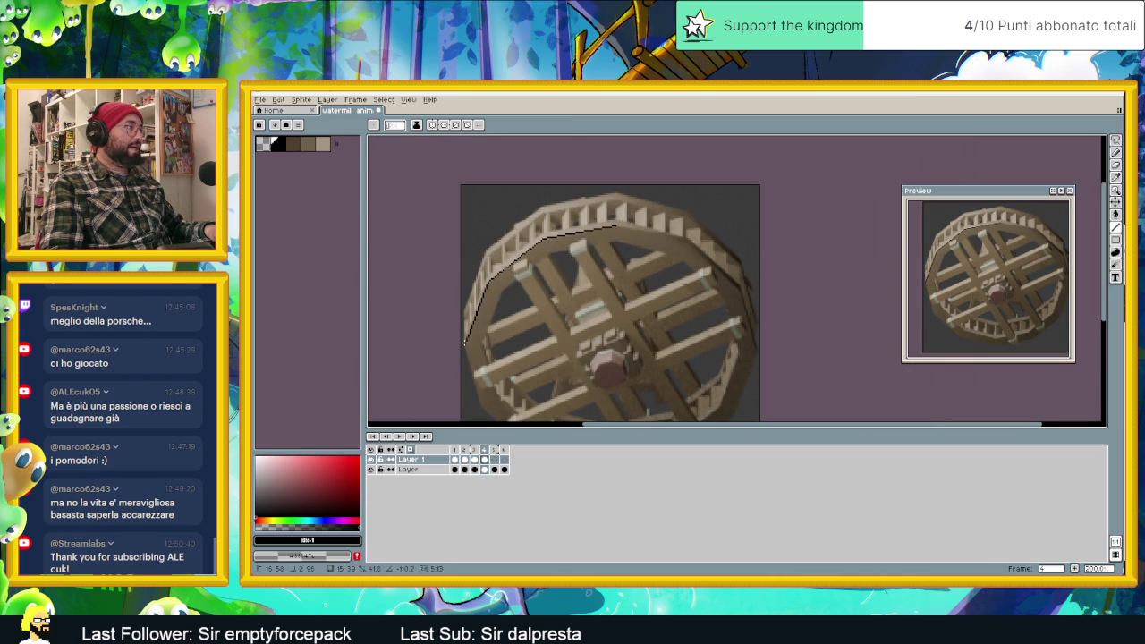
{"action": "scroll", "coordinate": [464, 342], "scroll_direction": "down", "scroll_amount": 1}
{"action": "scroll", "coordinate": [464, 342], "scroll_direction": "up", "scroll_amount": 1}
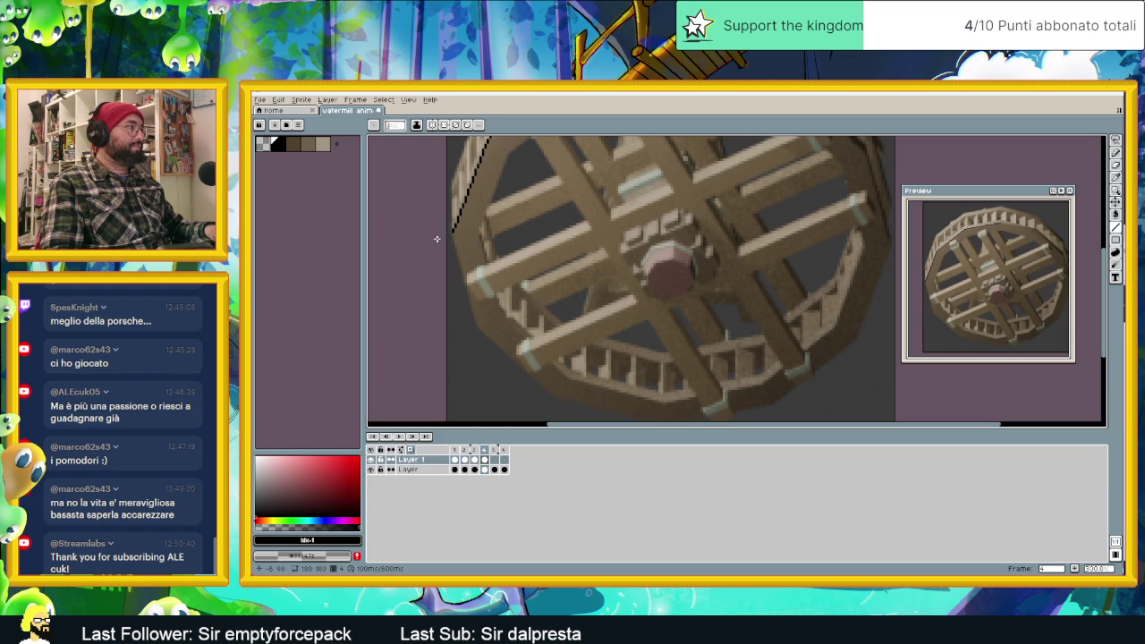
{"action": "mouse_move", "coordinate": [453, 233]}
{"action": "left_mouse_down"}
{"action": "mouse_move", "coordinate": [476, 328]}
{"action": "mouse_move", "coordinate": [553, 400]}
{"action": "mouse_move", "coordinate": [773, 375]}
{"action": "mouse_move", "coordinate": [846, 313]}
{"action": "left_mouse_up"}
{"action": "scroll", "coordinate": [563, 406], "scroll_direction": "down", "scroll_amount": 1}
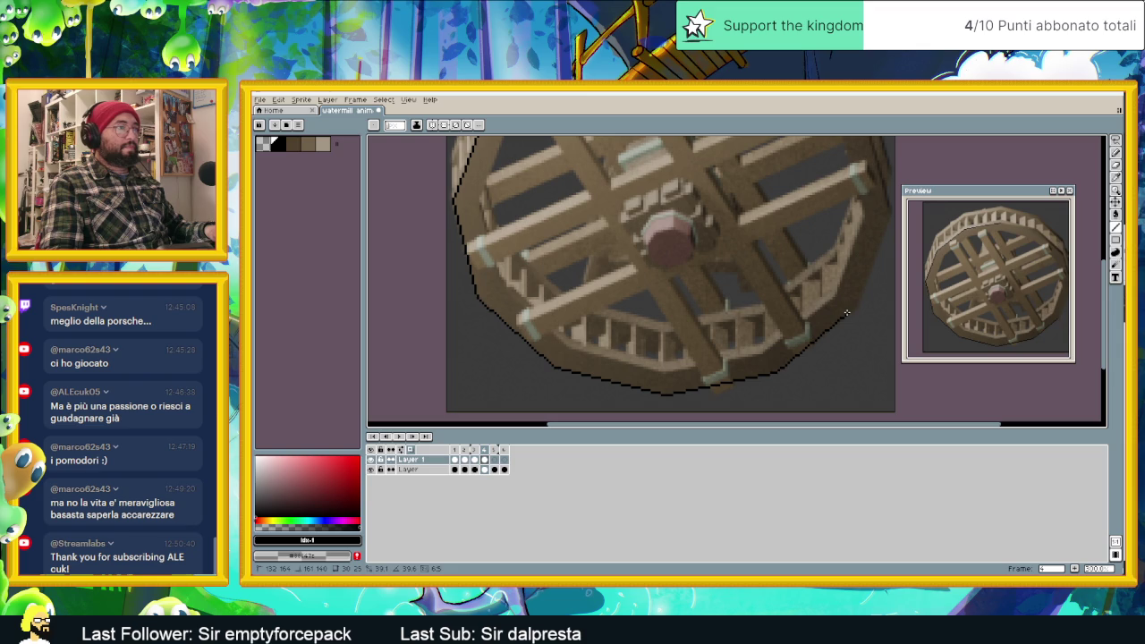
Extend the outline up the lower-right and right rim, closing it at the upper right.
{"action": "mouse_move", "coordinate": [854, 308]}
{"action": "middle_mouse_down"}
{"action": "mouse_move", "coordinate": [808, 331]}
{"action": "mouse_move", "coordinate": [804, 370]}
{"action": "middle_mouse_up"}
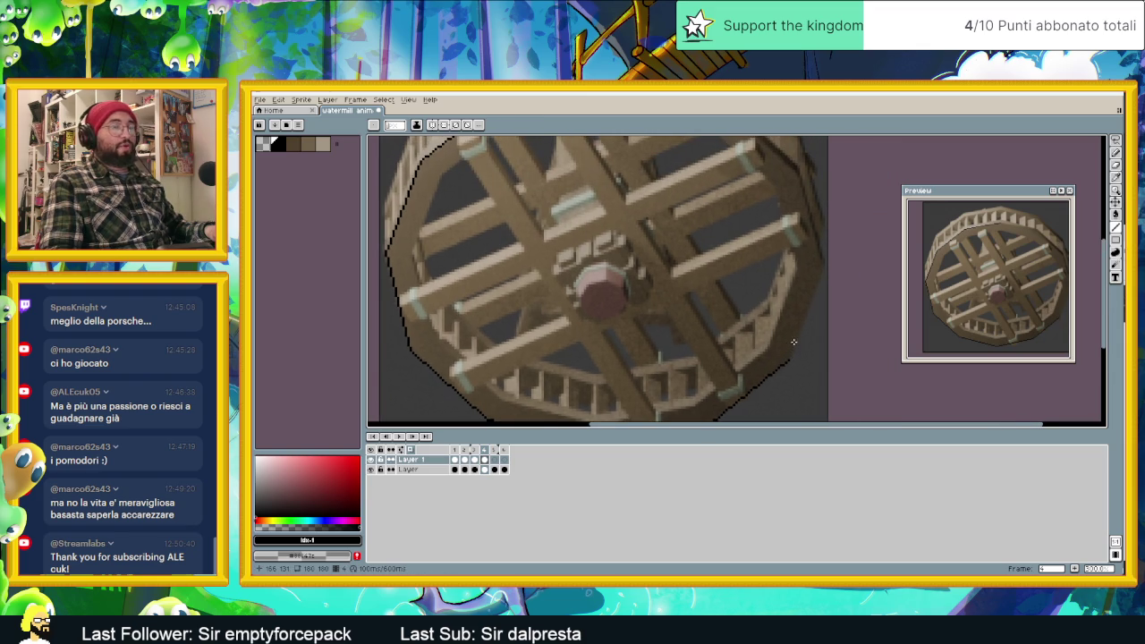
{"action": "left_click_drag", "start_coordinate": [787, 361], "coordinate": [793, 341]}
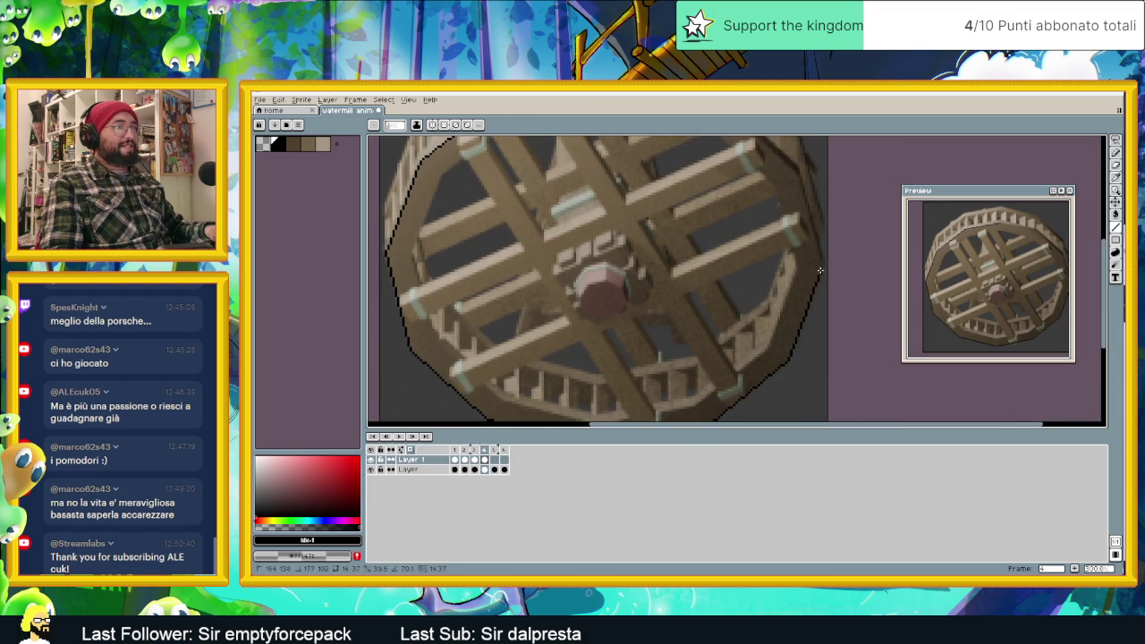
{"action": "scroll", "coordinate": [857, 309], "scroll_direction": "up", "scroll_amount": 1}
{"action": "scroll", "coordinate": [858, 331], "scroll_direction": "up", "scroll_amount": 1}
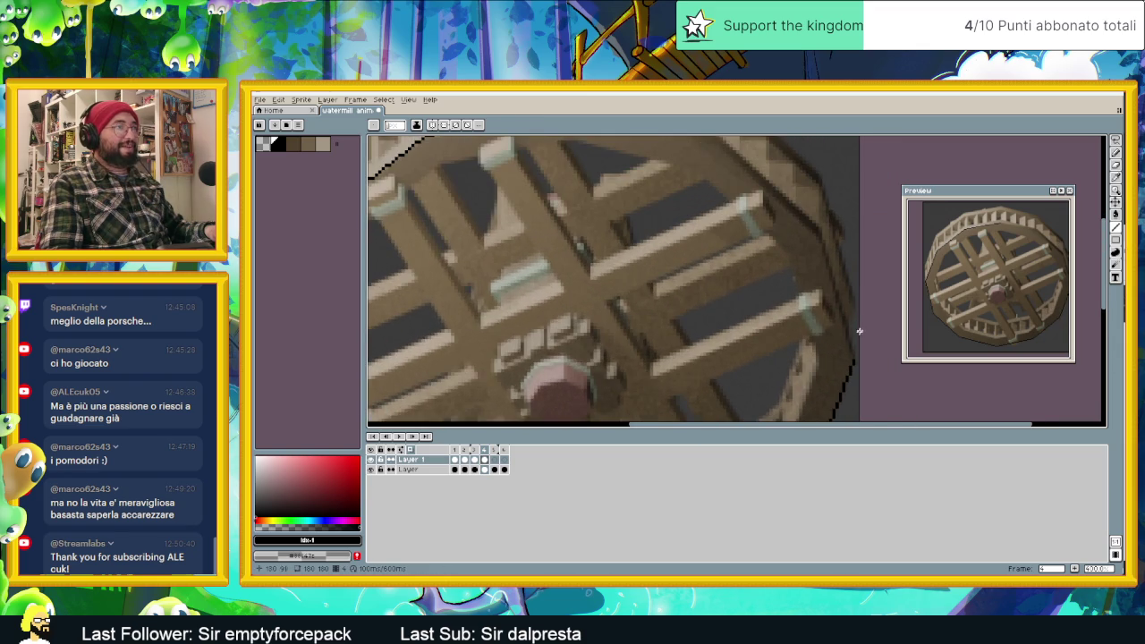
{"action": "left_click_drag", "start_coordinate": [852, 359], "coordinate": [818, 234]}
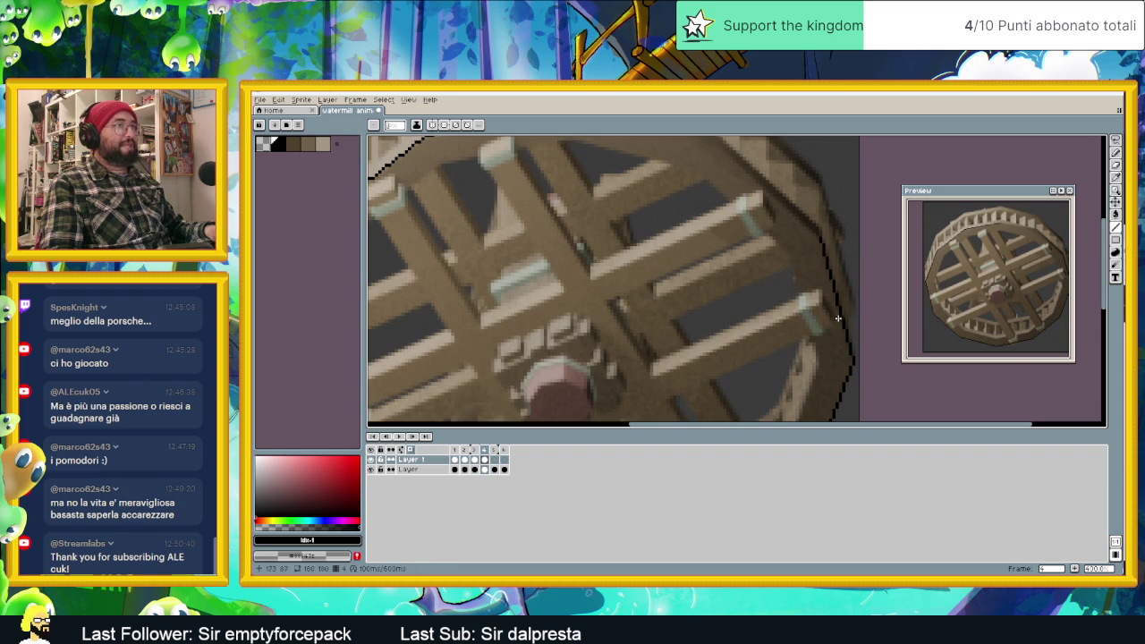
{"action": "middle_click_drag", "start_coordinate": [817, 238], "coordinate": [863, 334]}
{"action": "mouse_move", "coordinate": [868, 327]}
{"action": "left_mouse_down"}
{"action": "mouse_move", "coordinate": [766, 231]}
{"action": "mouse_move", "coordinate": [617, 197]}
{"action": "left_mouse_up"}
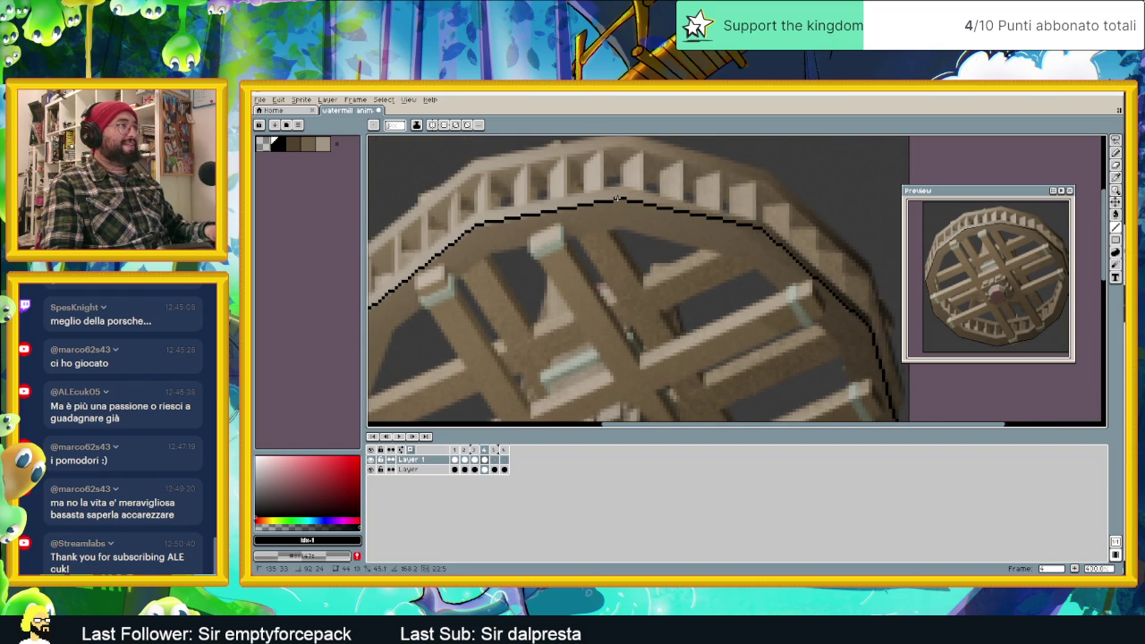
{"action": "scroll", "coordinate": [697, 232], "scroll_direction": "down", "scroll_amount": 1}
{"action": "scroll", "coordinate": [781, 271], "scroll_direction": "down", "scroll_amount": 1}
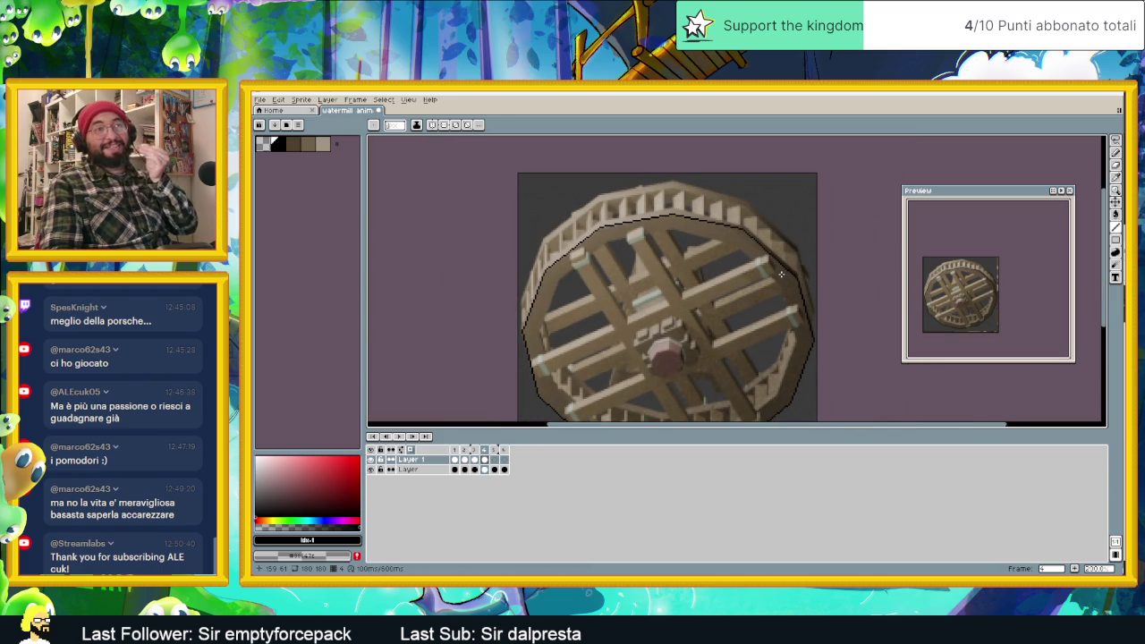
Rectangle-select frame 4's upper rim outline, raise it two pixels net, and deselect.
{"action": "left_click", "coordinate": [1115, 142]}
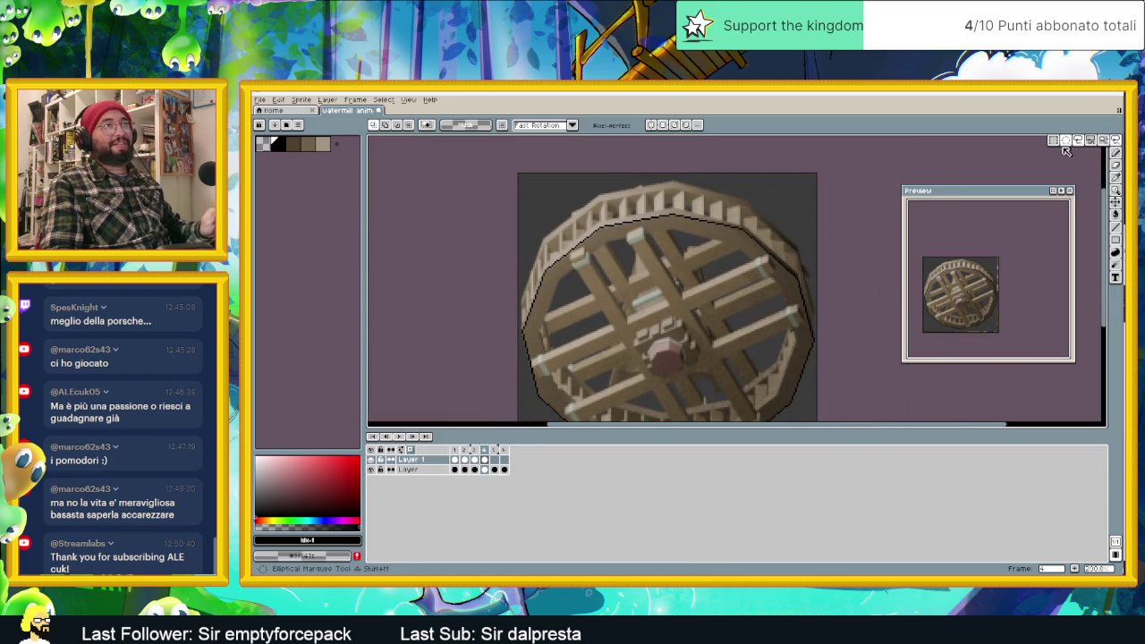
{"action": "mouse_move", "coordinate": [518, 197]}
{"action": "left_mouse_down"}
{"action": "mouse_move", "coordinate": [767, 340]}
{"action": "mouse_move", "coordinate": [823, 352]}
{"action": "mouse_move", "coordinate": [822, 329]}
{"action": "mouse_move", "coordinate": [828, 340]}
{"action": "left_mouse_up"}
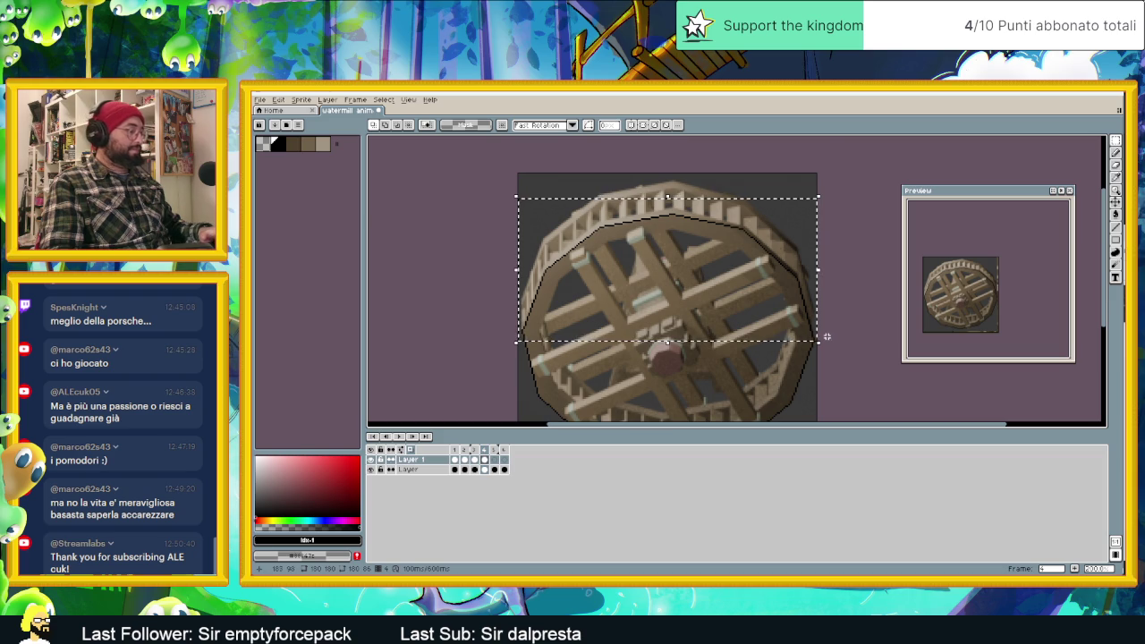
{"action": "left_click", "coordinate": [727, 310]}
{"action": "left_click_drag", "start_coordinate": [729, 307], "coordinate": [729, 301]}
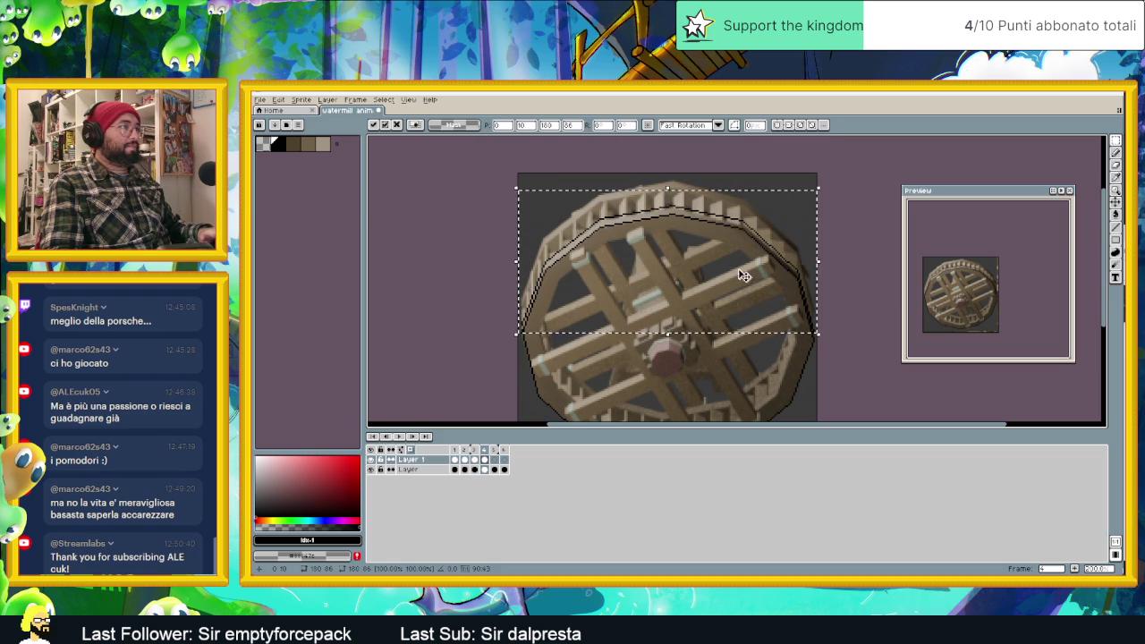
{"action": "key", "text": "Down"}
{"action": "key", "text": "ctrl+d"}
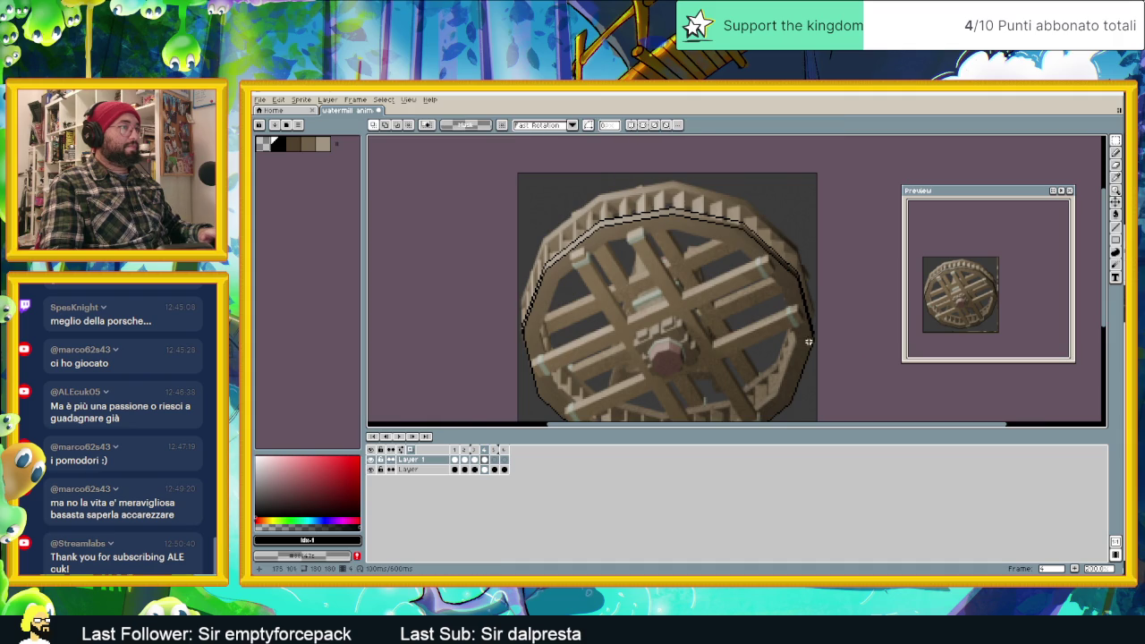
{"action": "scroll", "coordinate": [808, 340], "scroll_direction": "up", "scroll_amount": 2}
{"action": "scroll", "coordinate": [807, 340], "scroll_direction": "up", "scroll_amount": 1}
{"action": "left_click", "coordinate": [1115, 226]}
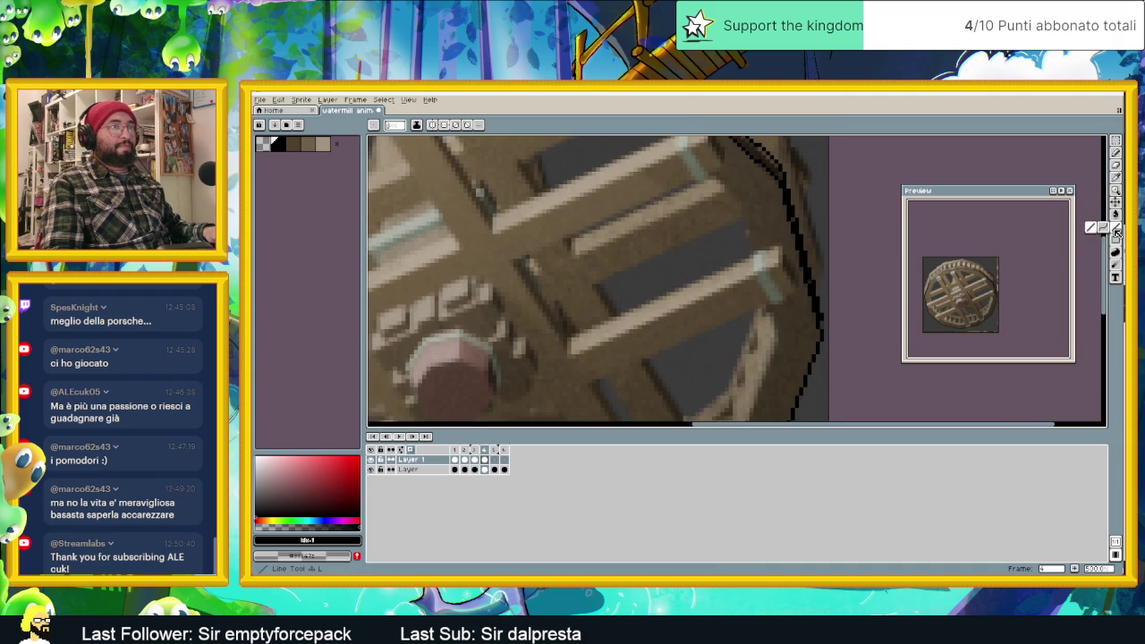
Trace black inner-rim lines across the upper and left rim, redrawing one misplaced line.
{"action": "scroll", "coordinate": [680, 308], "scroll_direction": "down", "scroll_amount": 2}
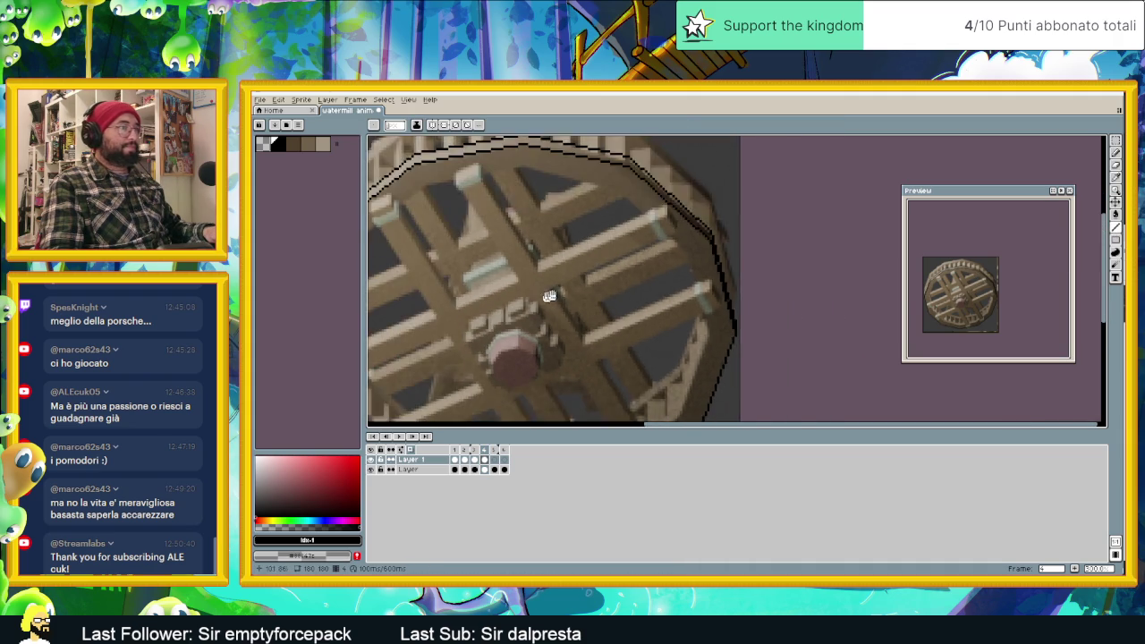
{"action": "scroll", "coordinate": [447, 313], "scroll_direction": "up", "scroll_amount": 1}
{"action": "scroll", "coordinate": [440, 316], "scroll_direction": "up", "scroll_amount": 1}
{"action": "scroll", "coordinate": [441, 310], "scroll_direction": "up", "scroll_amount": 1}
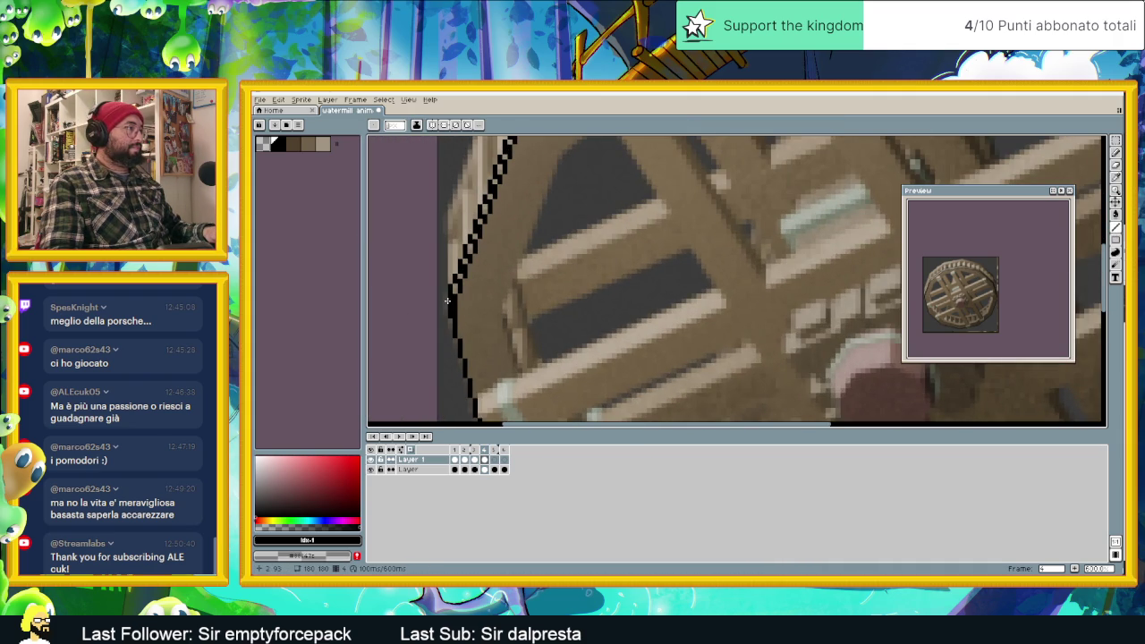
{"action": "scroll", "coordinate": [447, 301], "scroll_direction": "down", "scroll_amount": 2}
{"action": "scroll", "coordinate": [573, 336], "scroll_direction": "down", "scroll_amount": 1}
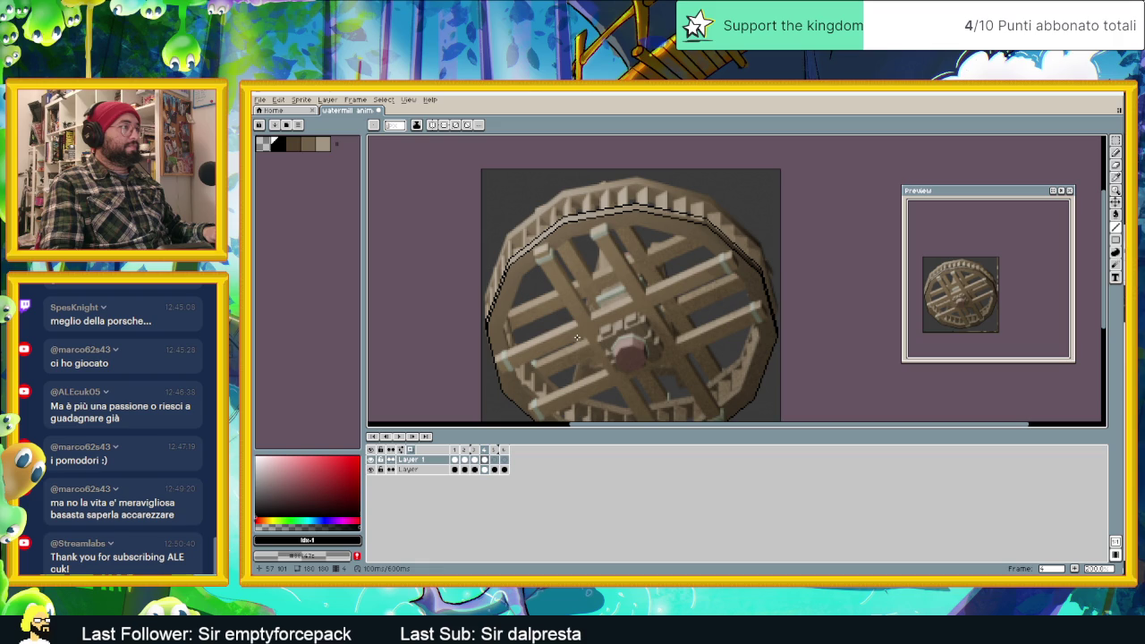
{"action": "scroll", "coordinate": [655, 310], "scroll_direction": "down", "scroll_amount": 1}
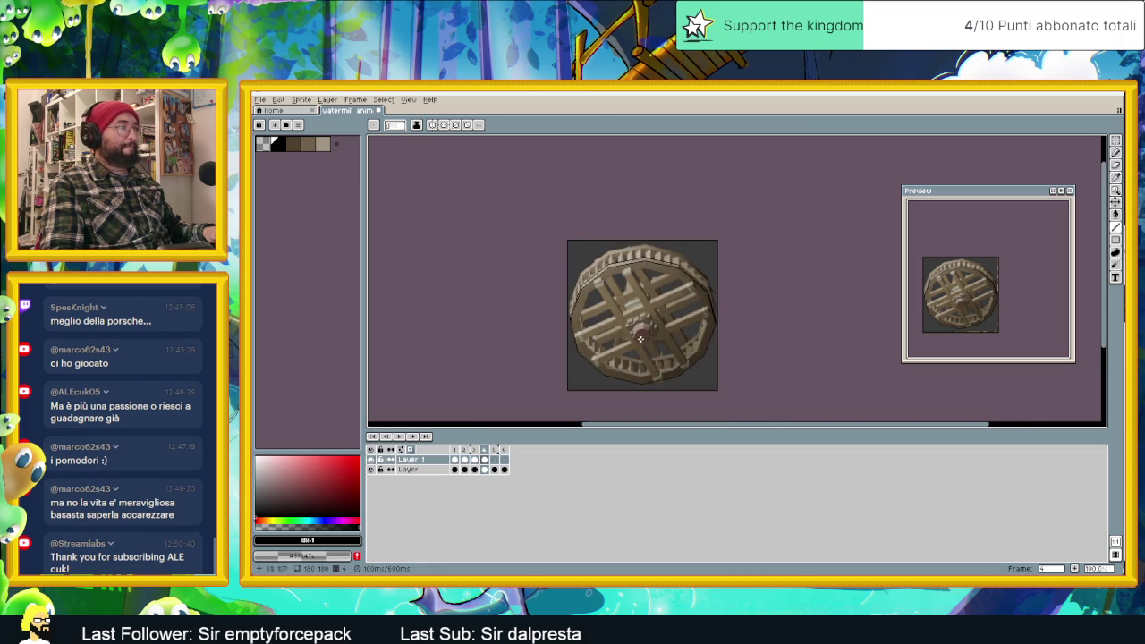
{"action": "scroll", "coordinate": [640, 344], "scroll_direction": "up", "scroll_amount": 1}
{"action": "middle_click_drag", "start_coordinate": [664, 383], "coordinate": [665, 348]}
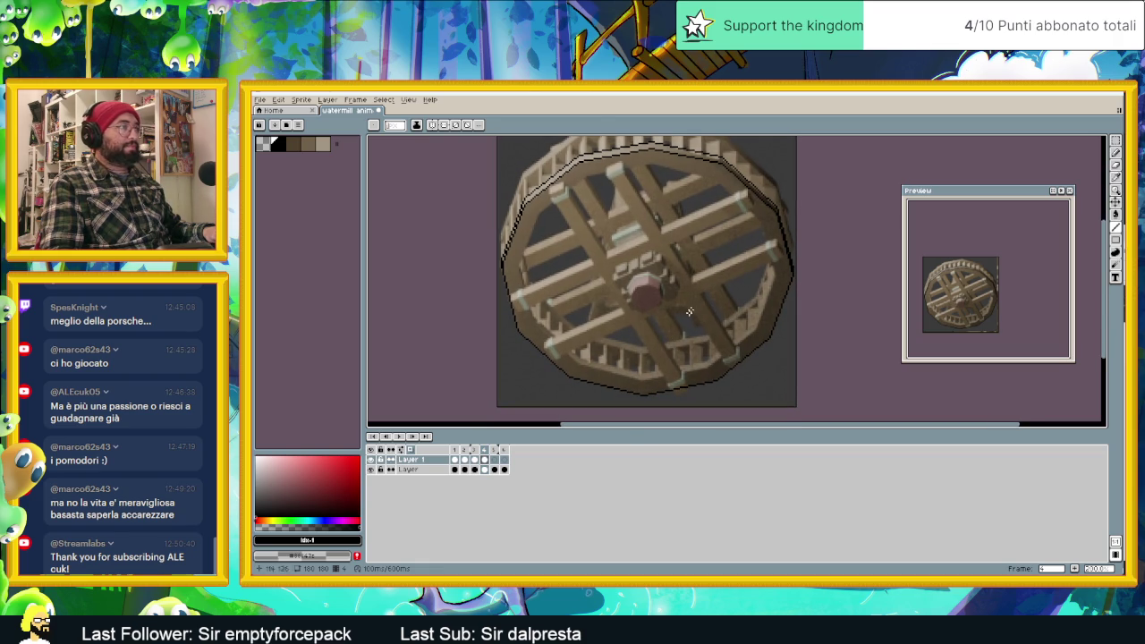
{"action": "mouse_move", "coordinate": [1115, 227]}
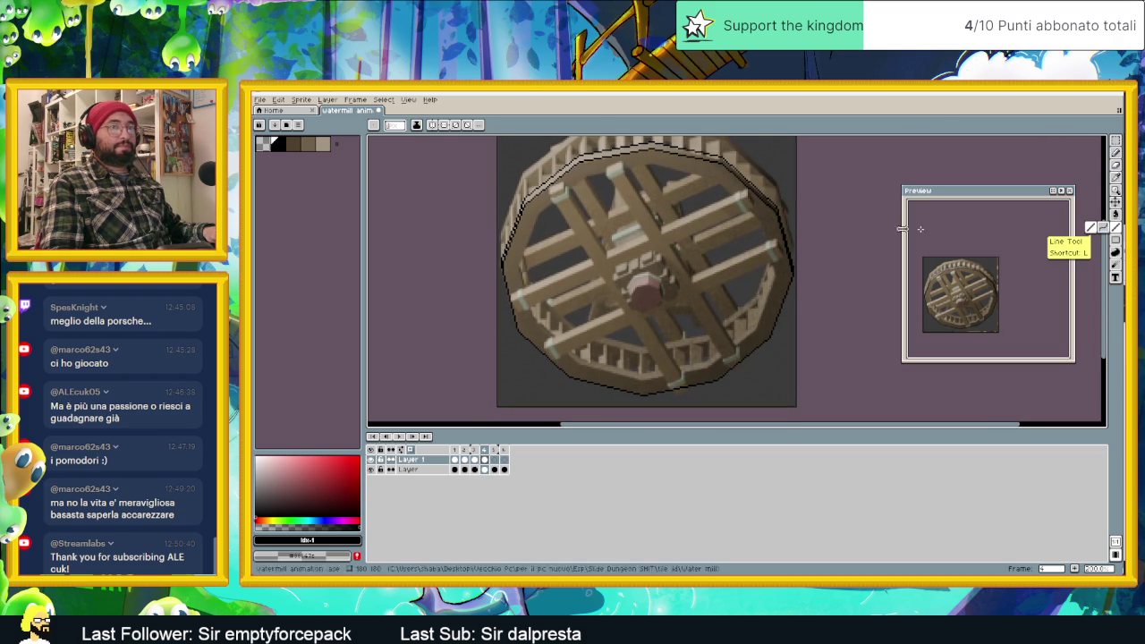
{"action": "scroll", "coordinate": [636, 174], "scroll_direction": "up", "scroll_amount": 1}
{"action": "scroll", "coordinate": [594, 161], "scroll_direction": "up", "scroll_amount": 1}
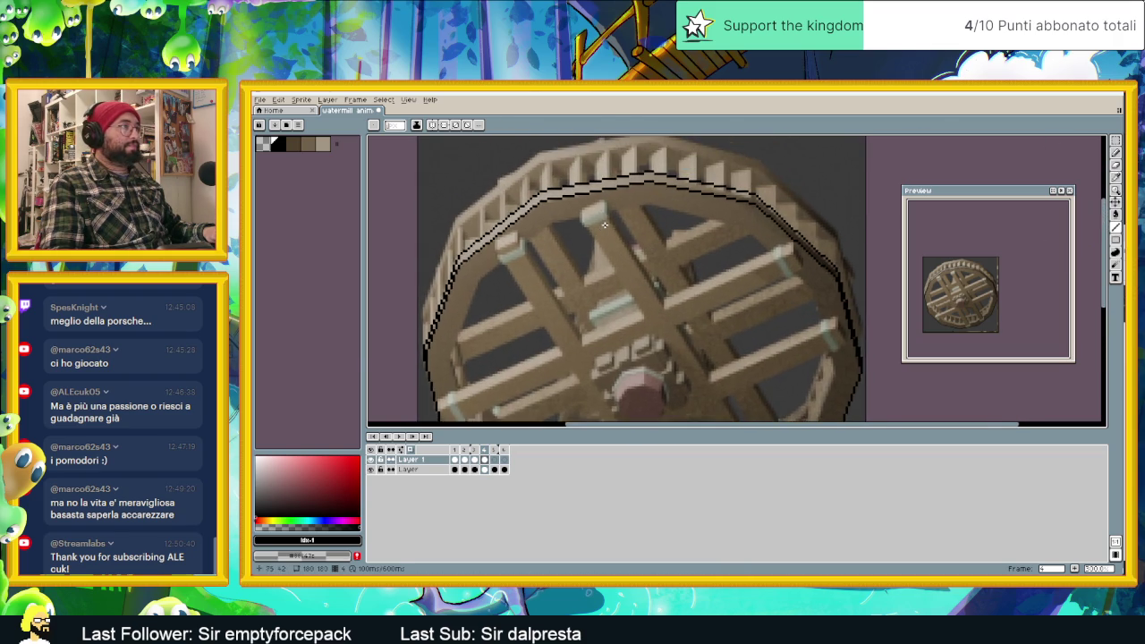
{"action": "scroll", "coordinate": [647, 199], "scroll_direction": "up", "scroll_amount": 1}
{"action": "mouse_move", "coordinate": [650, 204]}
{"action": "left_mouse_down"}
{"action": "mouse_move", "coordinate": [521, 227]}
{"action": "mouse_move", "coordinate": [422, 308]}
{"action": "left_mouse_up"}
{"action": "mouse_move", "coordinate": [510, 317]}
{"action": "middle_mouse_down"}
{"action": "mouse_move", "coordinate": [590, 269]}
{"action": "mouse_move", "coordinate": [634, 214]}
{"action": "middle_mouse_up"}
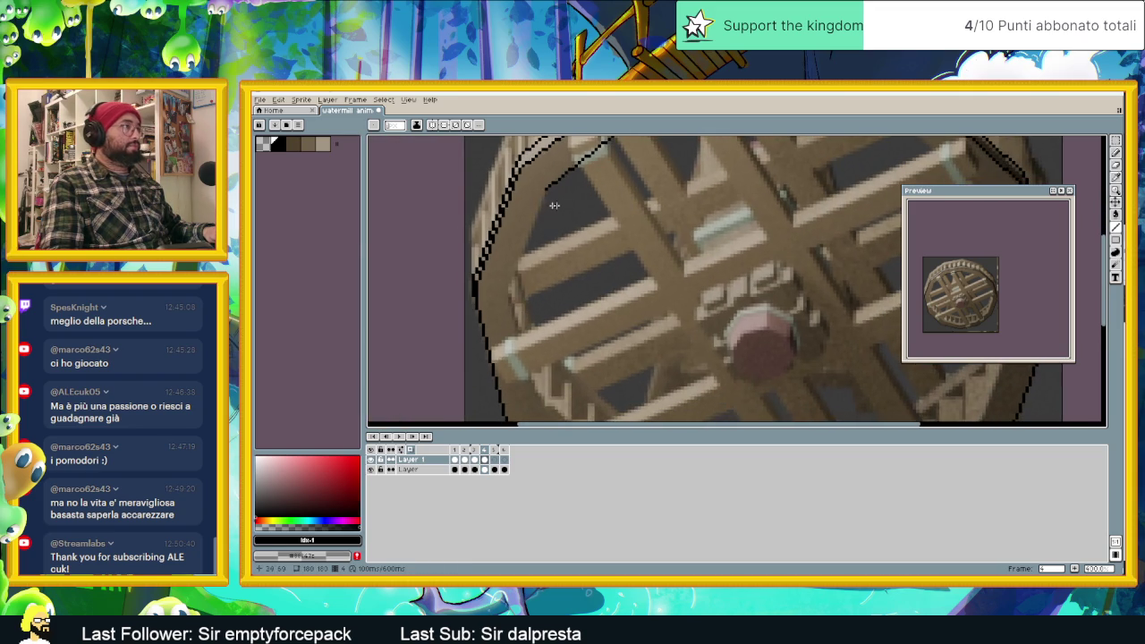
{"action": "left_click_drag", "start_coordinate": [549, 186], "coordinate": [505, 292]}
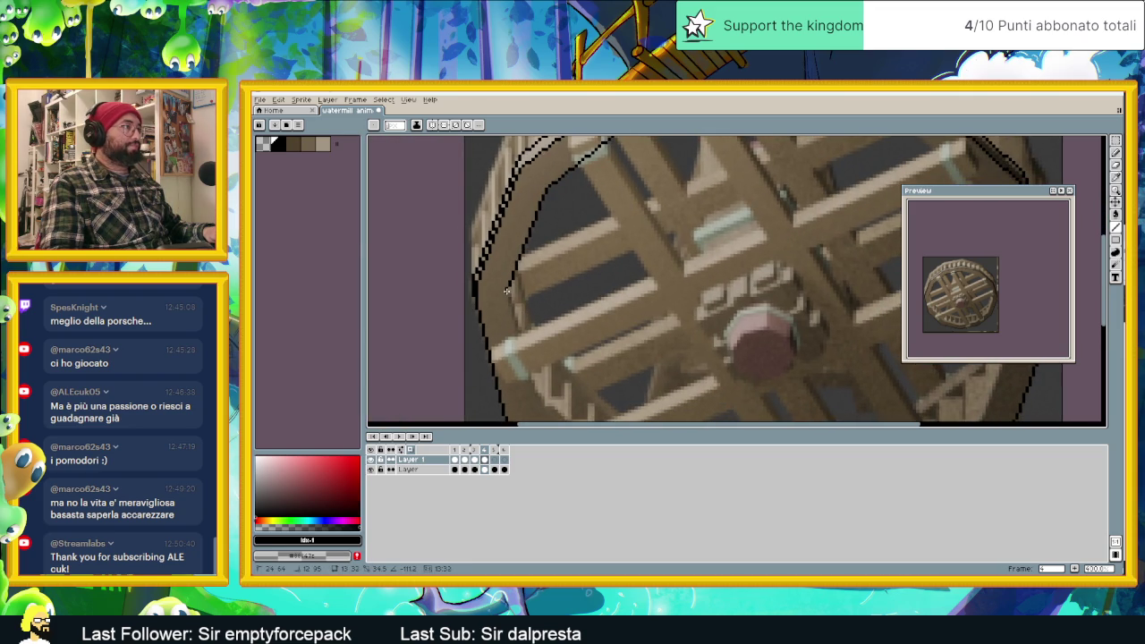
{"action": "key", "text": "ctrl+z"}
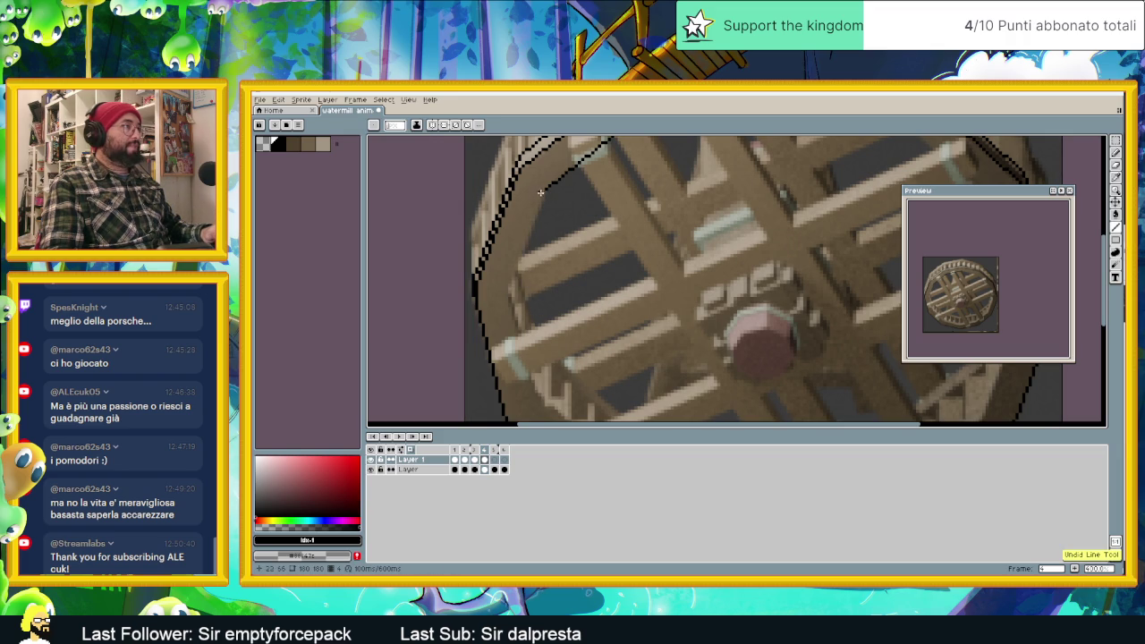
{"action": "left_click_drag", "start_coordinate": [544, 186], "coordinate": [508, 290]}
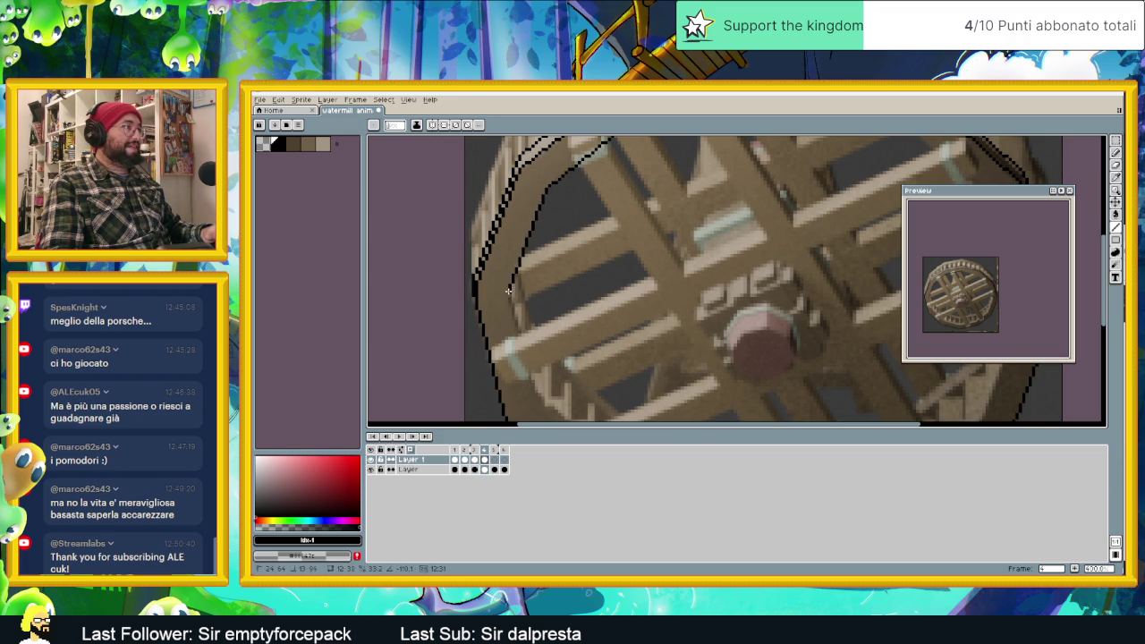
Continue the inner outline along the lower rim, up the right side, and close it across the top.
{"action": "scroll", "coordinate": [519, 339], "scroll_direction": "down", "scroll_amount": 3}
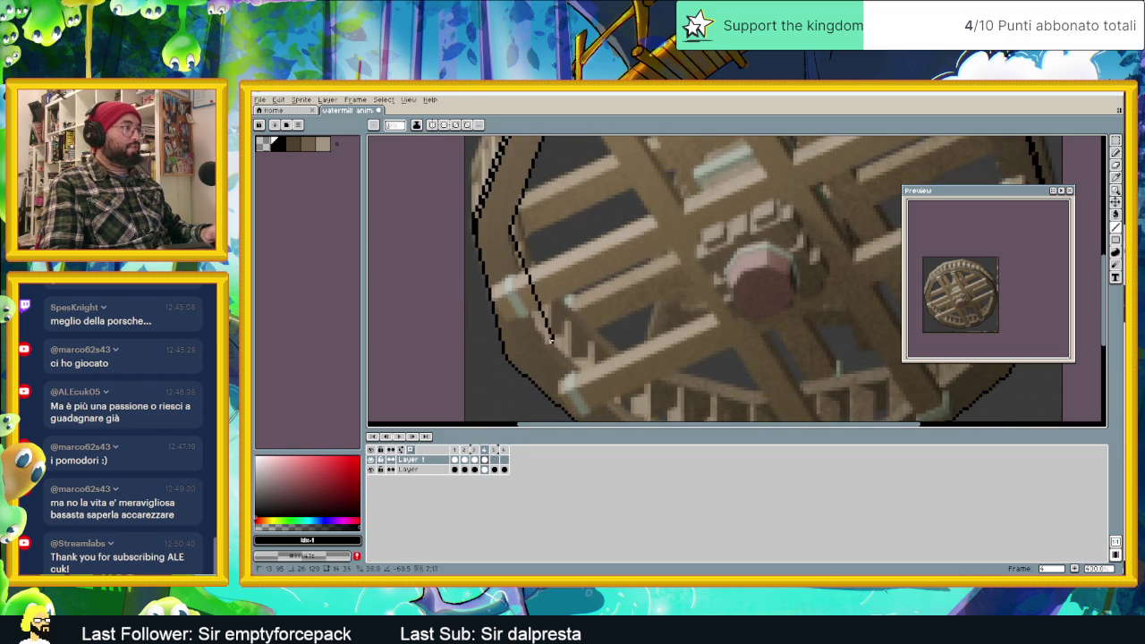
{"action": "left_click_drag", "start_coordinate": [508, 224], "coordinate": [541, 346]}
{"action": "scroll", "coordinate": [541, 347], "scroll_direction": "down", "scroll_amount": 3}
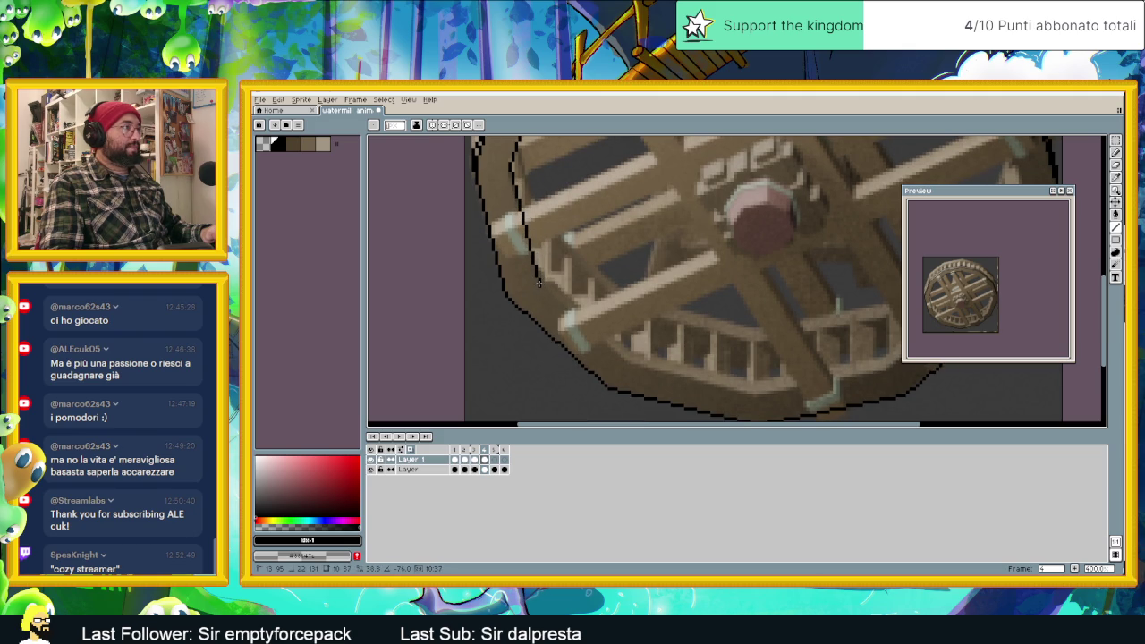
{"action": "mouse_move", "coordinate": [536, 279]}
{"action": "left_mouse_down"}
{"action": "mouse_move", "coordinate": [629, 363]}
{"action": "mouse_move", "coordinate": [756, 396]}
{"action": "left_mouse_up"}
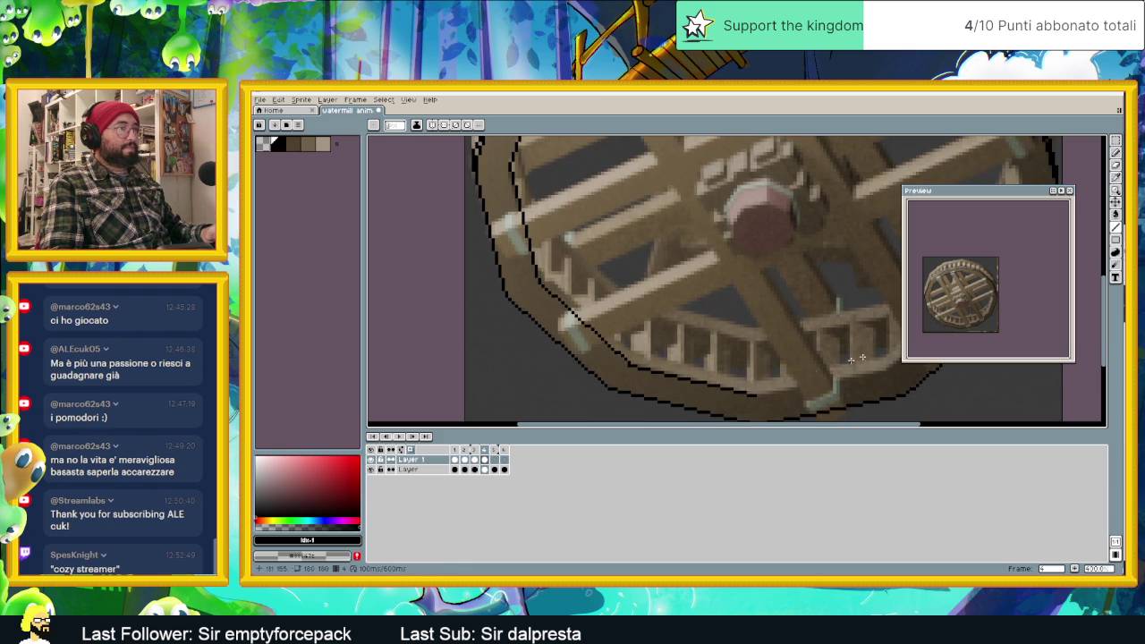
{"action": "middle_click_drag", "start_coordinate": [850, 359], "coordinate": [680, 354]}
{"action": "mouse_move", "coordinate": [572, 382]}
{"action": "left_mouse_down"}
{"action": "mouse_move", "coordinate": [703, 360]}
{"action": "mouse_move", "coordinate": [800, 279]}
{"action": "left_mouse_up"}
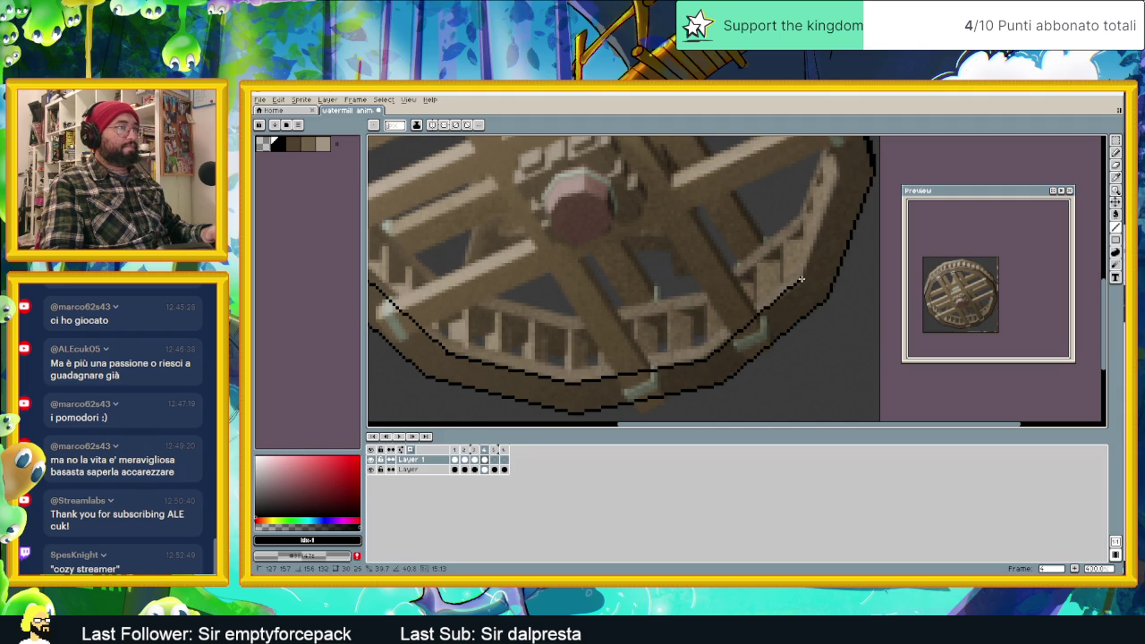
{"action": "middle_click_drag", "start_coordinate": [801, 278], "coordinate": [751, 324]}
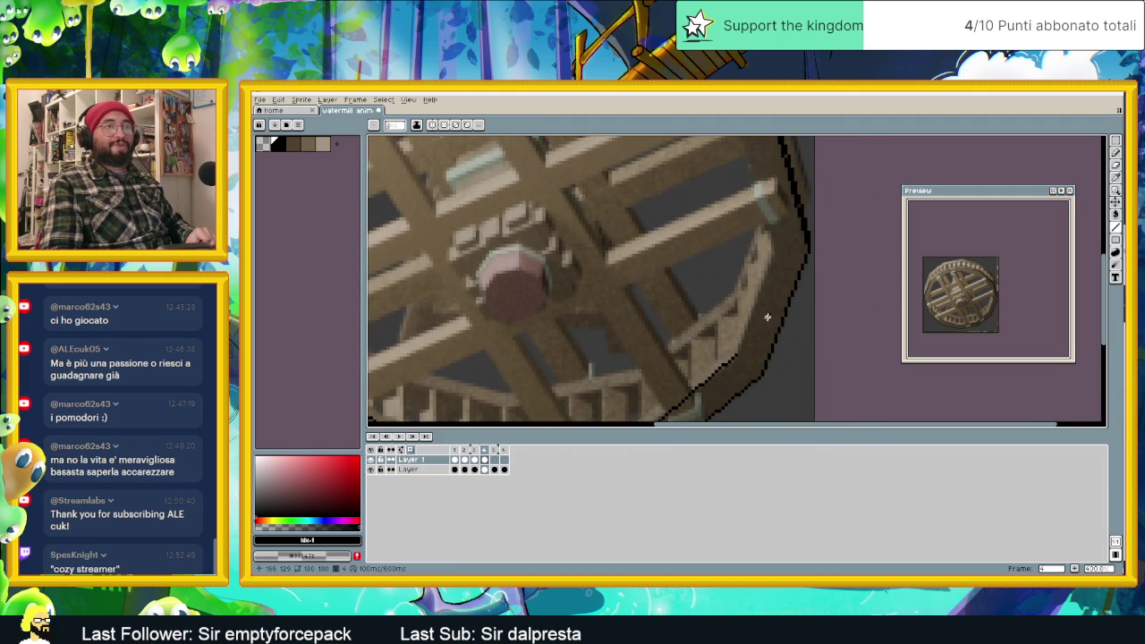
{"action": "middle_click_drag", "start_coordinate": [780, 250], "coordinate": [769, 268]}
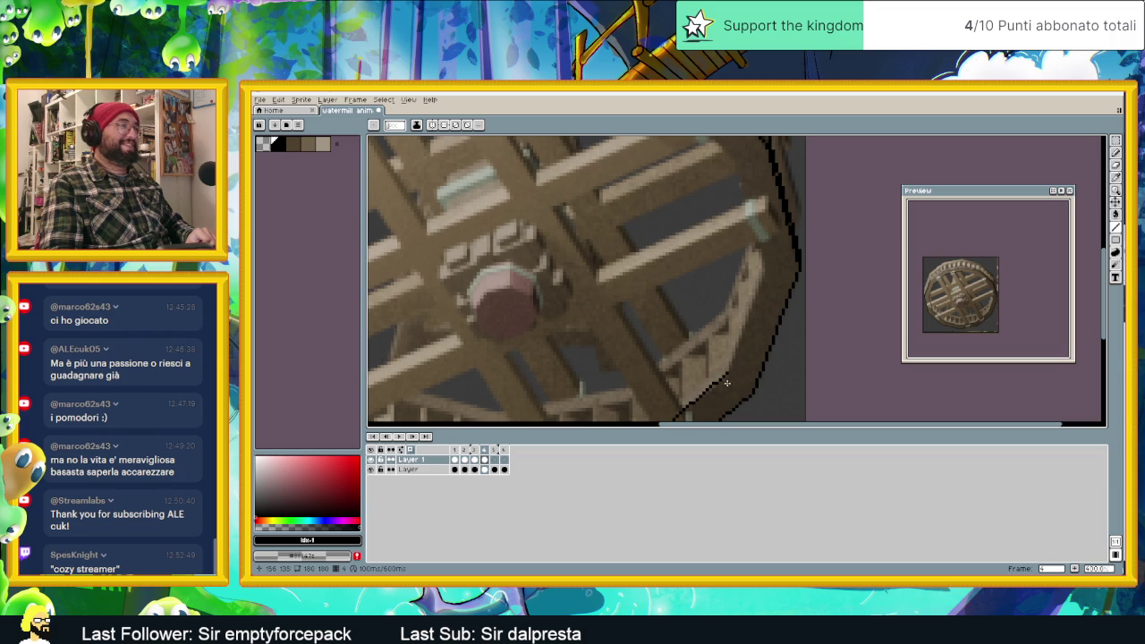
{"action": "left_click", "coordinate": [764, 266], "text": "shift"}
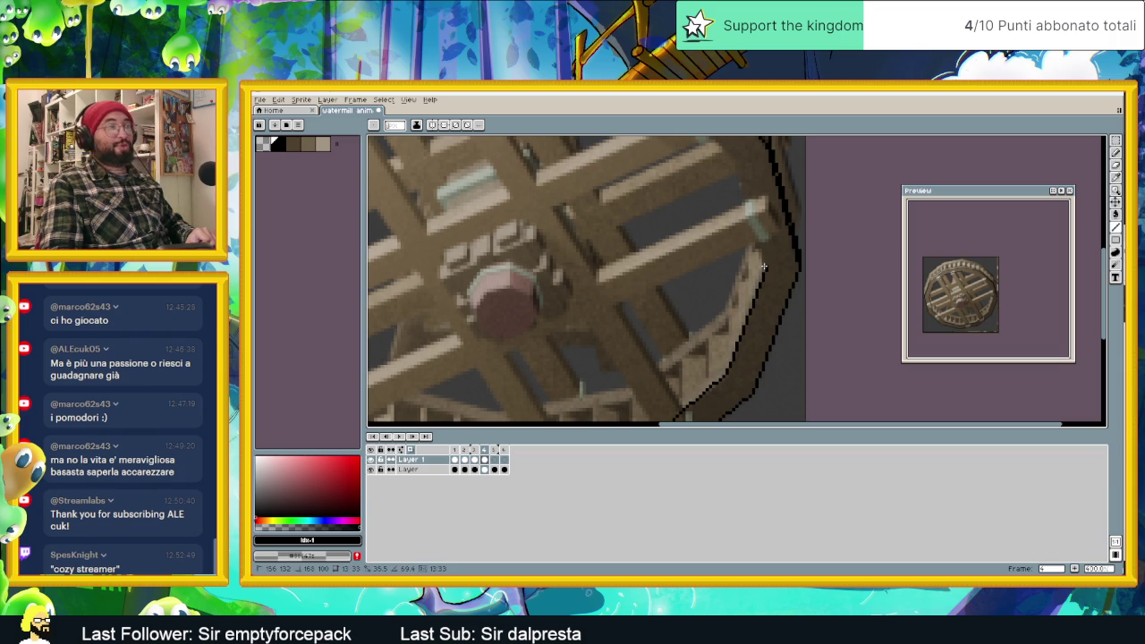
{"action": "left_click", "coordinate": [738, 161], "text": "shift"}
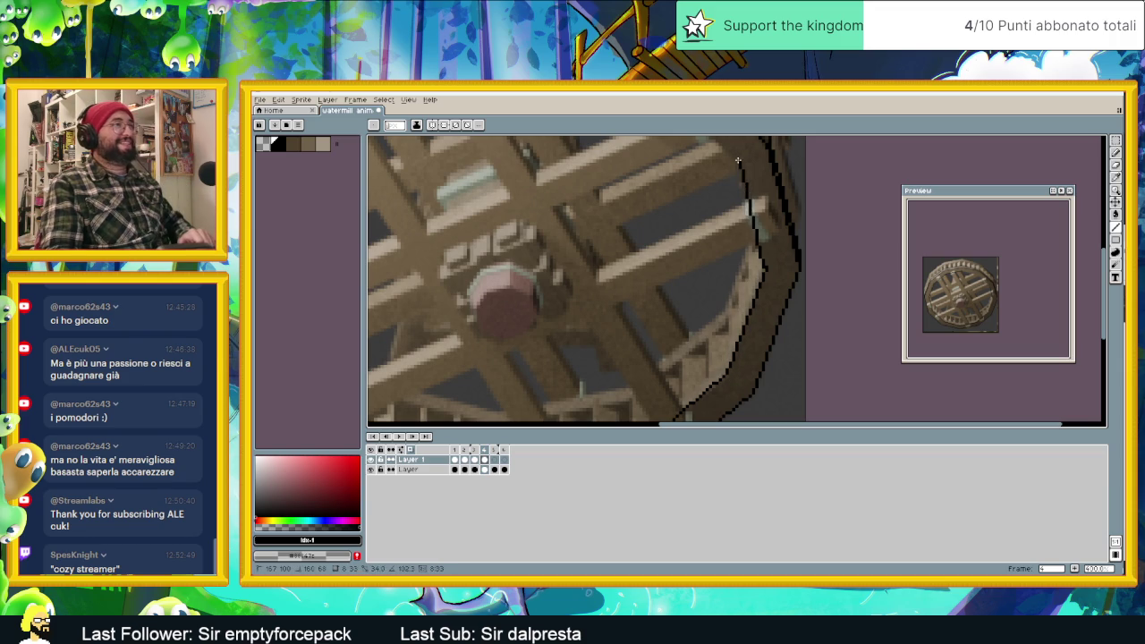
{"action": "middle_click_drag", "start_coordinate": [738, 161], "coordinate": [816, 321]}
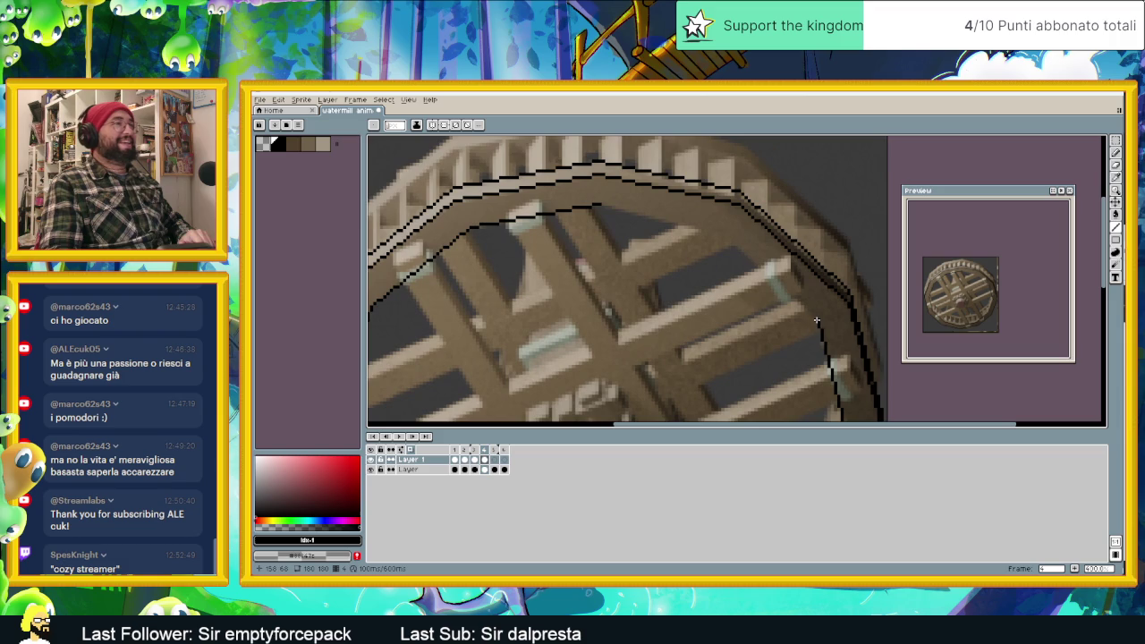
{"action": "left_click", "coordinate": [731, 245], "text": "shift"}
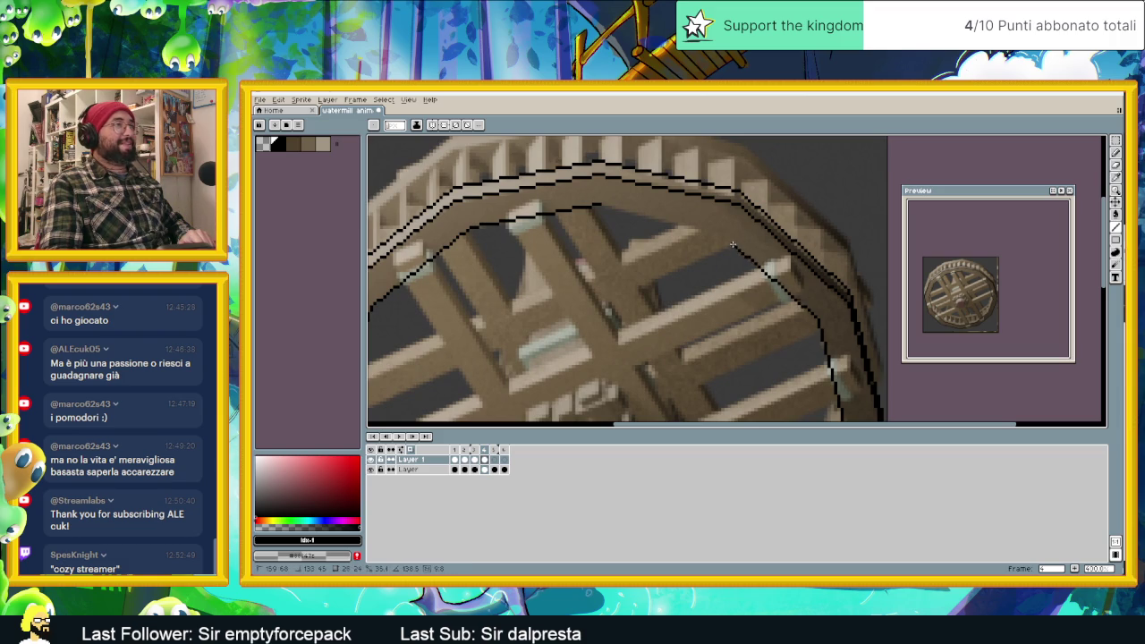
{"action": "left_click", "coordinate": [602, 204], "text": "shift"}
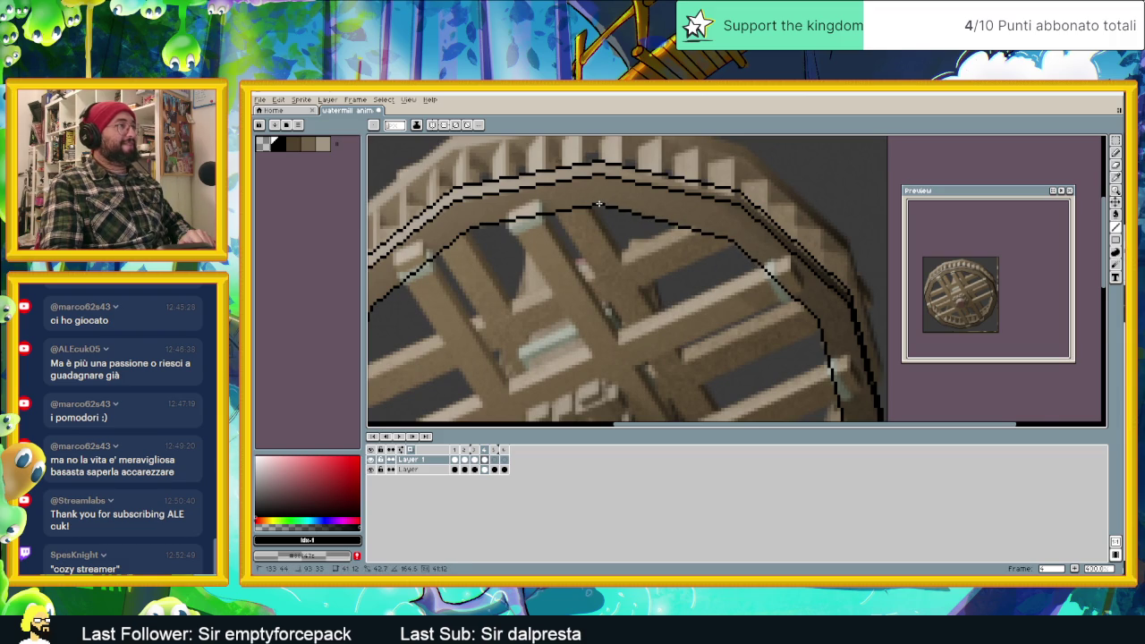
{"action": "scroll", "coordinate": [599, 204], "scroll_direction": "down", "scroll_amount": 5}
{"action": "scroll", "coordinate": [600, 204], "scroll_direction": "down", "scroll_amount": 1}
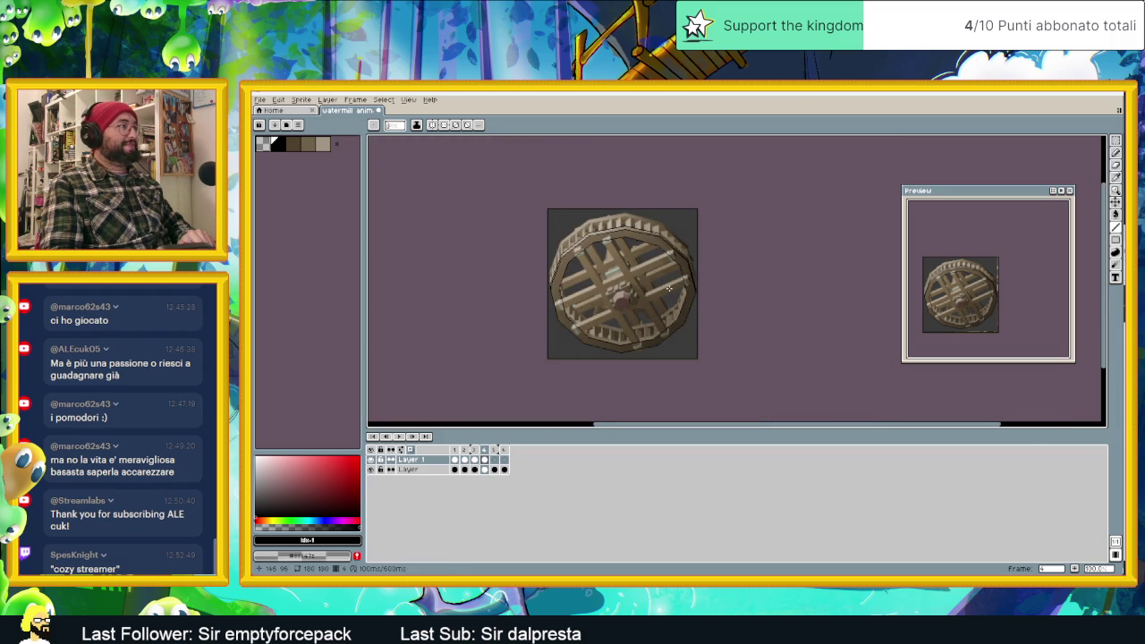
{"action": "scroll", "coordinate": [654, 283], "scroll_direction": "up", "scroll_amount": 1}
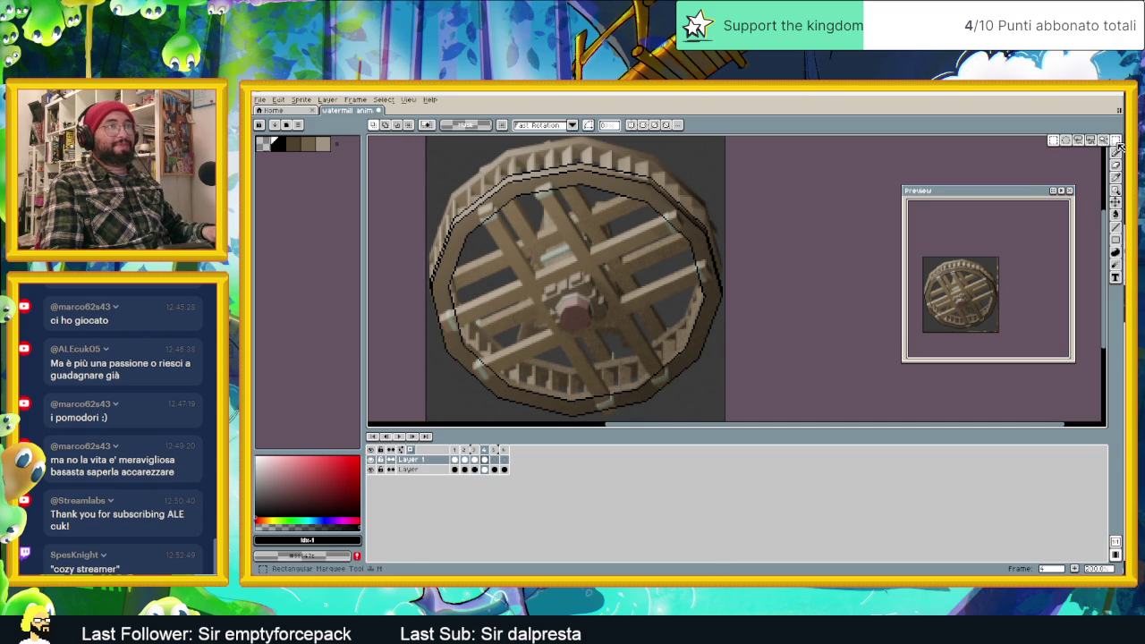
Lasso the lower inner rim line, nudge it upward, and deselect to set it in place.
{"action": "left_click", "coordinate": [1115, 140]}
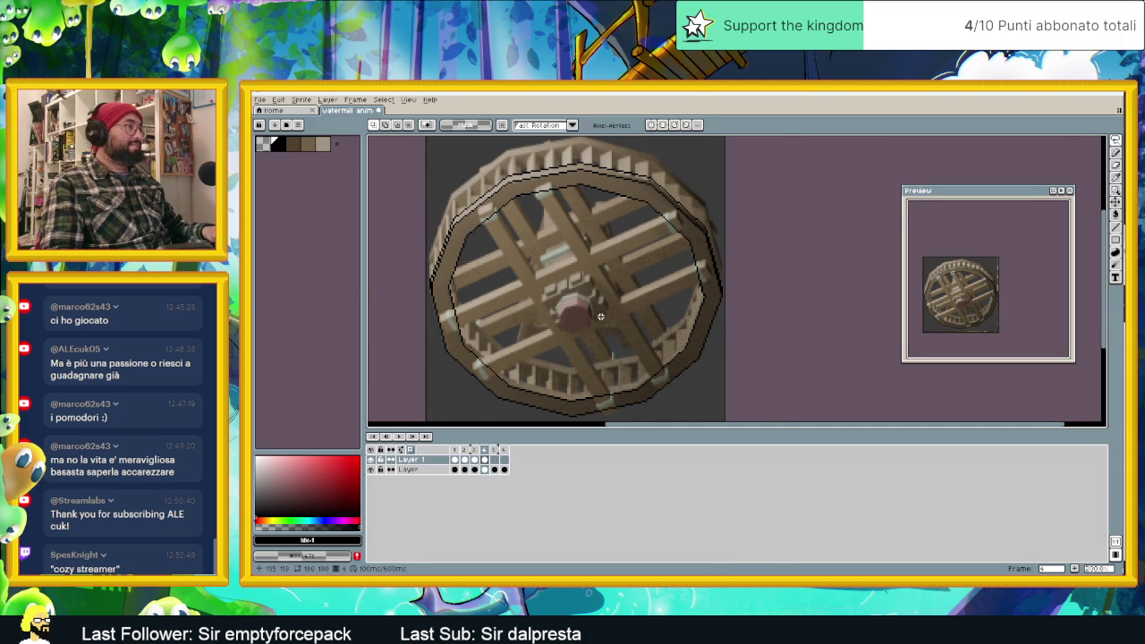
{"action": "scroll", "coordinate": [605, 294], "scroll_direction": "up", "scroll_amount": 2}
{"action": "scroll", "coordinate": [414, 250], "scroll_direction": "down", "scroll_amount": 1}
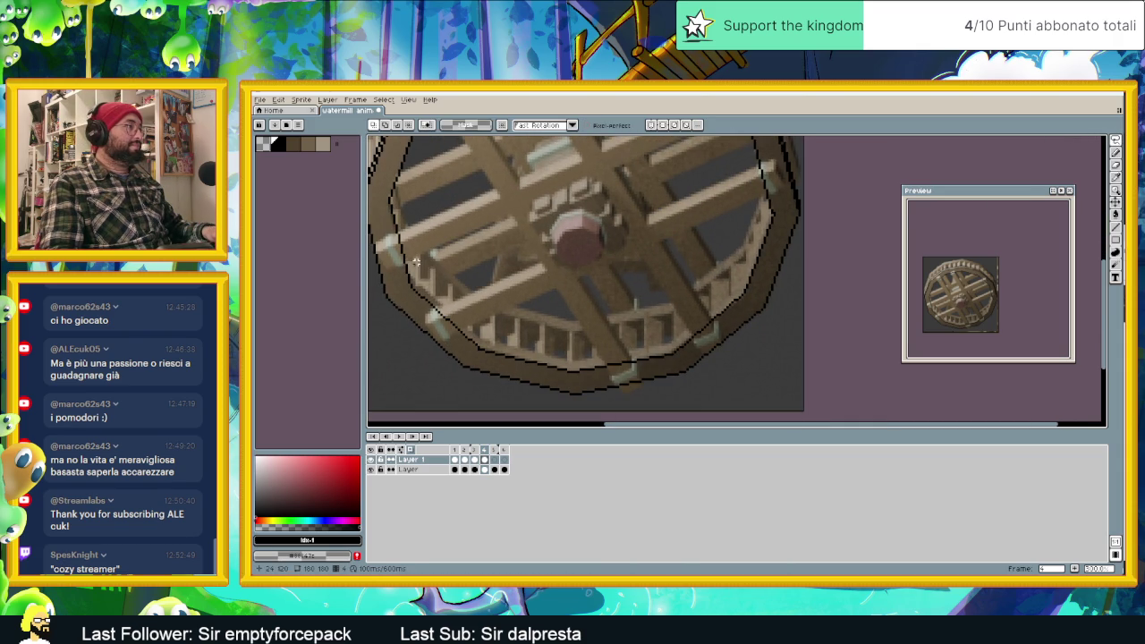
{"action": "mouse_move", "coordinate": [407, 280]}
{"action": "left_mouse_down"}
{"action": "mouse_move", "coordinate": [429, 315]}
{"action": "mouse_move", "coordinate": [506, 363]}
{"action": "left_mouse_up"}
{"action": "left_click_drag", "start_coordinate": [618, 374], "coordinate": [727, 327]}
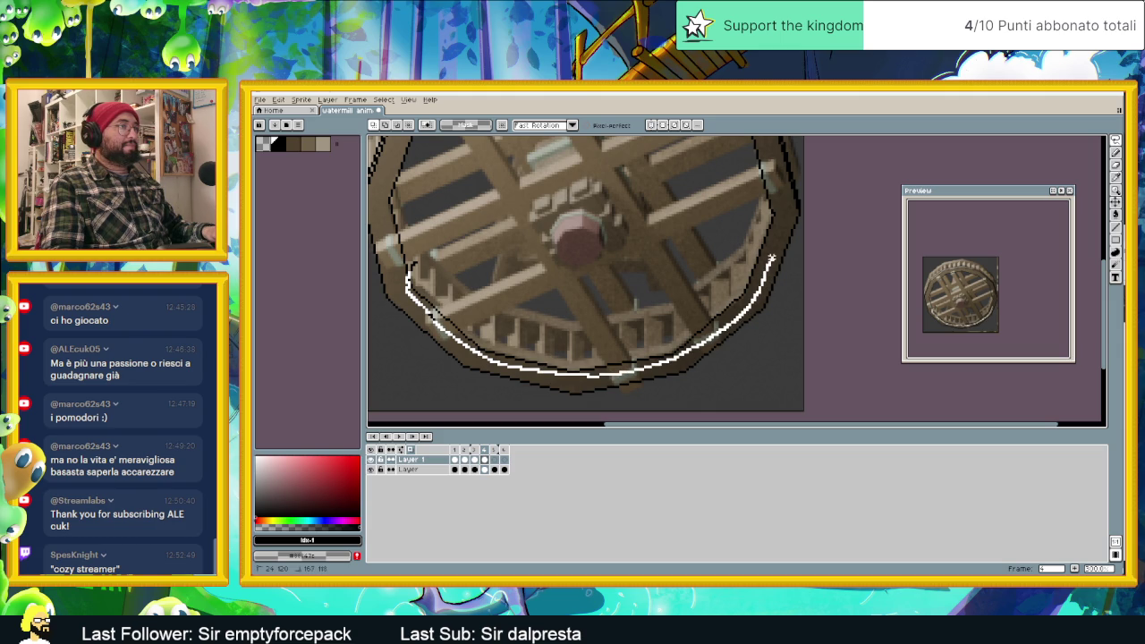
{"action": "left_click_drag", "start_coordinate": [771, 259], "coordinate": [783, 216]}
{"action": "left_click_drag", "start_coordinate": [703, 200], "coordinate": [474, 239]}
{"action": "left_click_drag", "start_coordinate": [407, 269], "coordinate": [410, 281]}
{"action": "left_click", "coordinate": [546, 283]}
{"action": "key", "text": "Up"}
{"action": "key", "text": "Up"}
{"action": "key", "text": "Up"}
{"action": "key", "text": "Up"}
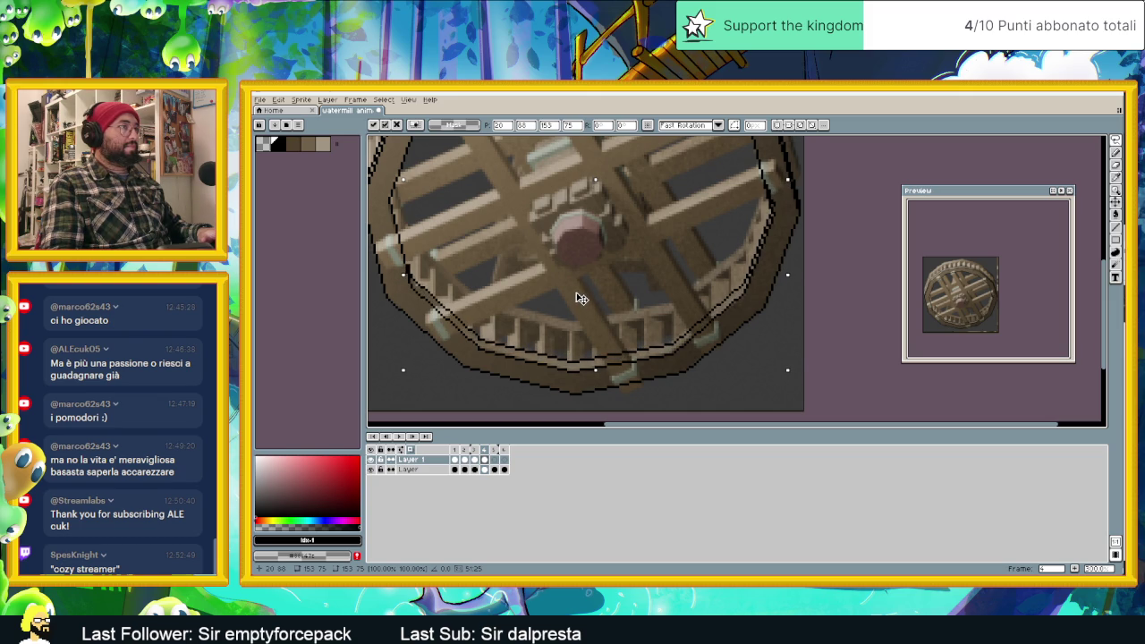
{"action": "key", "text": "ctrl+d"}
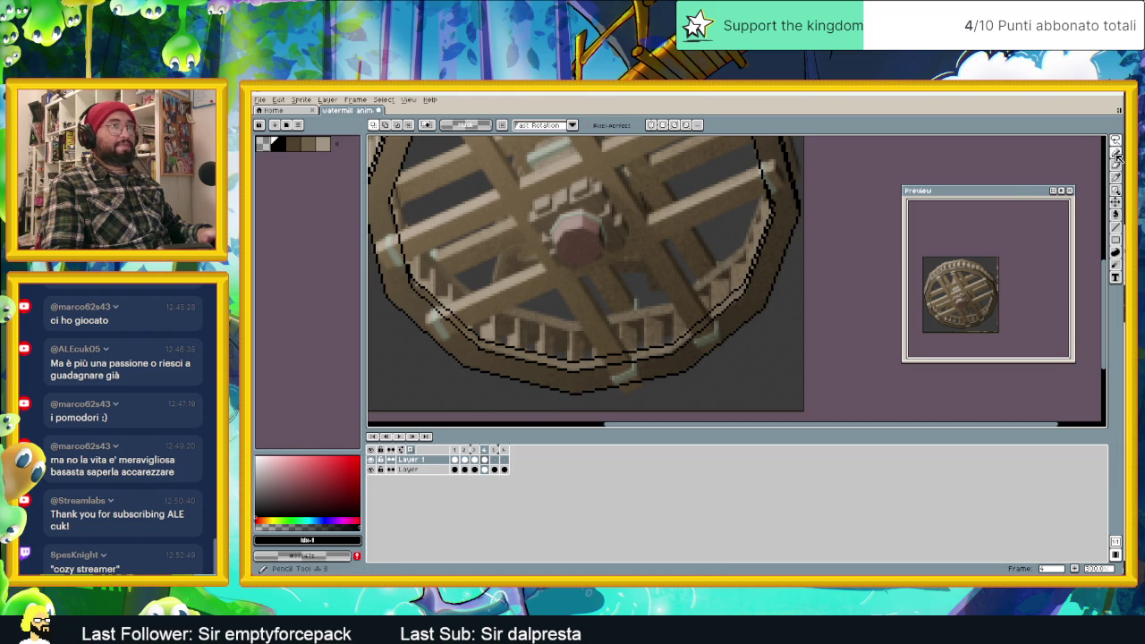
Zoom in on the wheel's lower rim and pick dark brown from the palette.
{"action": "left_click", "coordinate": [1115, 191]}
{"action": "left_click", "coordinate": [434, 277]}
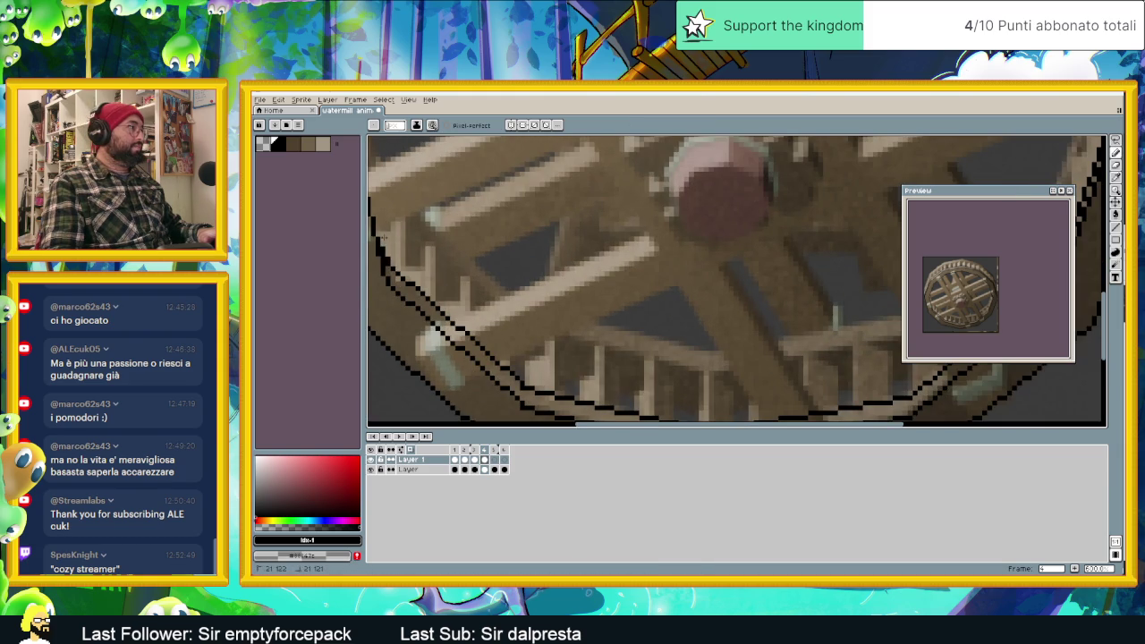
{"action": "scroll", "coordinate": [680, 294], "scroll_direction": "down", "scroll_amount": 2}
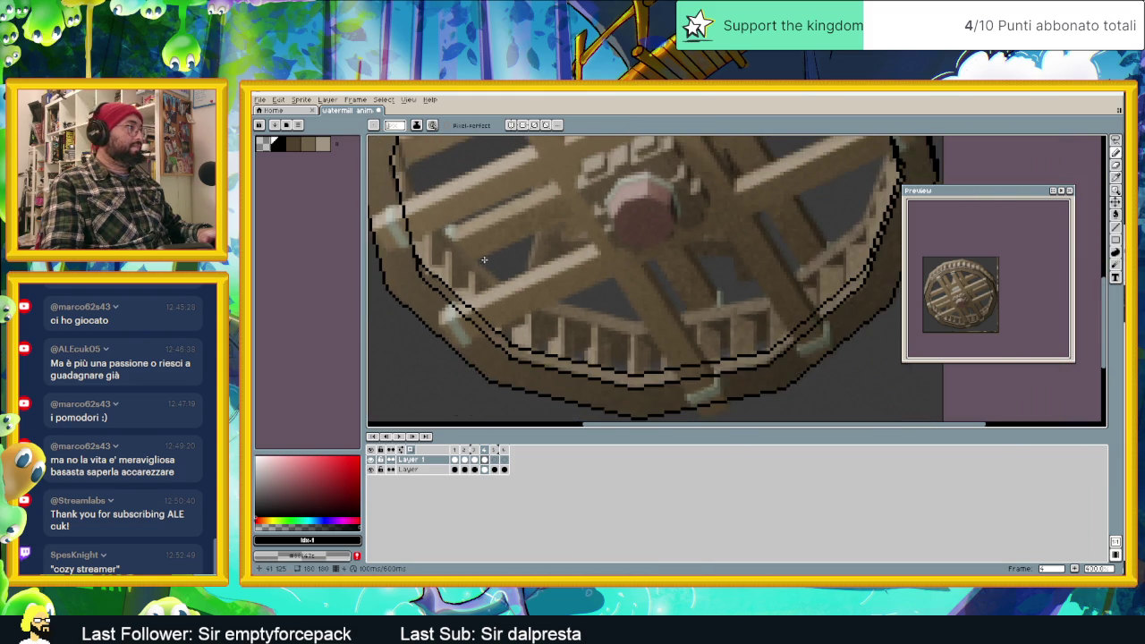
{"action": "scroll", "coordinate": [729, 254], "scroll_direction": "up", "scroll_amount": 1}
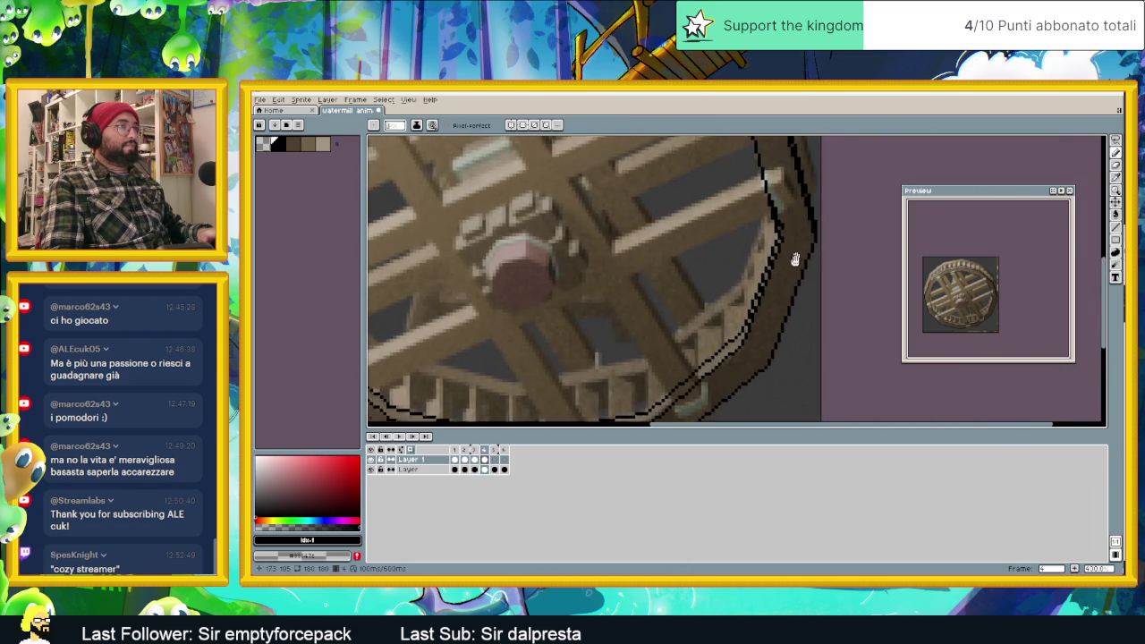
{"action": "scroll", "coordinate": [760, 210], "scroll_direction": "up", "scroll_amount": 1}
{"action": "scroll", "coordinate": [758, 204], "scroll_direction": "up", "scroll_amount": 1}
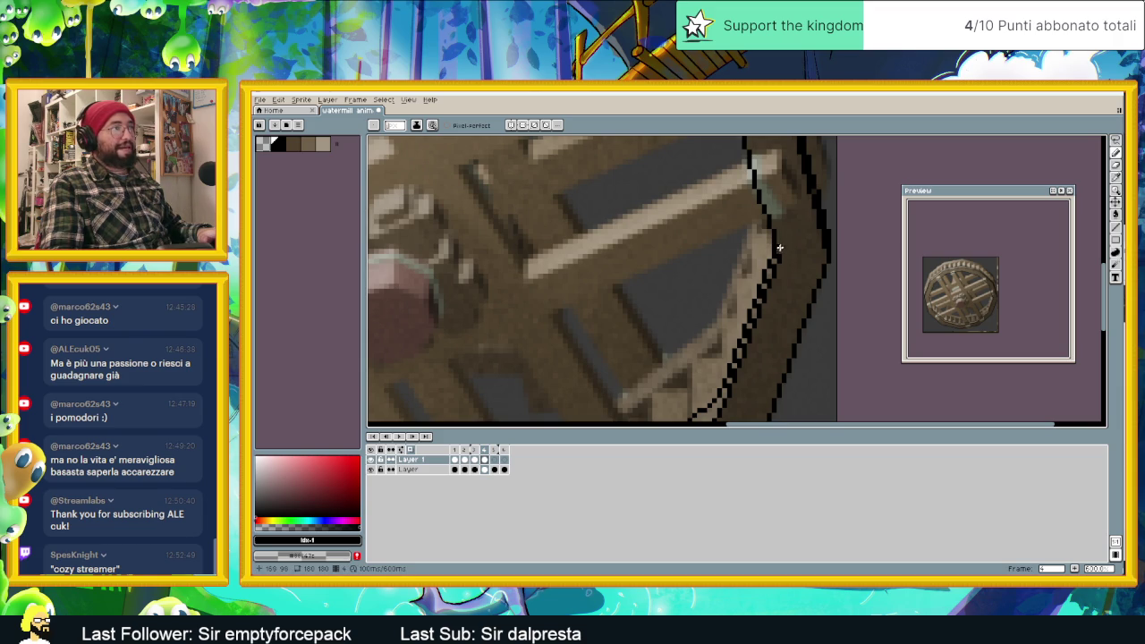
{"action": "scroll", "coordinate": [798, 266], "scroll_direction": "down", "scroll_amount": 2}
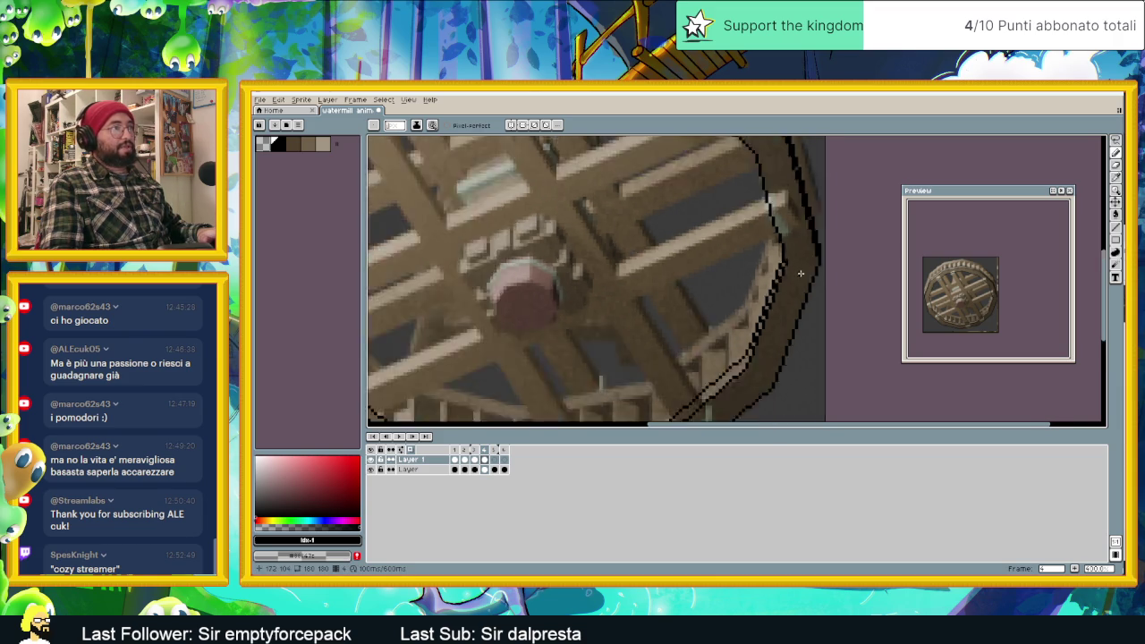
{"action": "scroll", "coordinate": [770, 296], "scroll_direction": "down", "scroll_amount": 1}
{"action": "scroll", "coordinate": [764, 293], "scroll_direction": "down", "scroll_amount": 1}
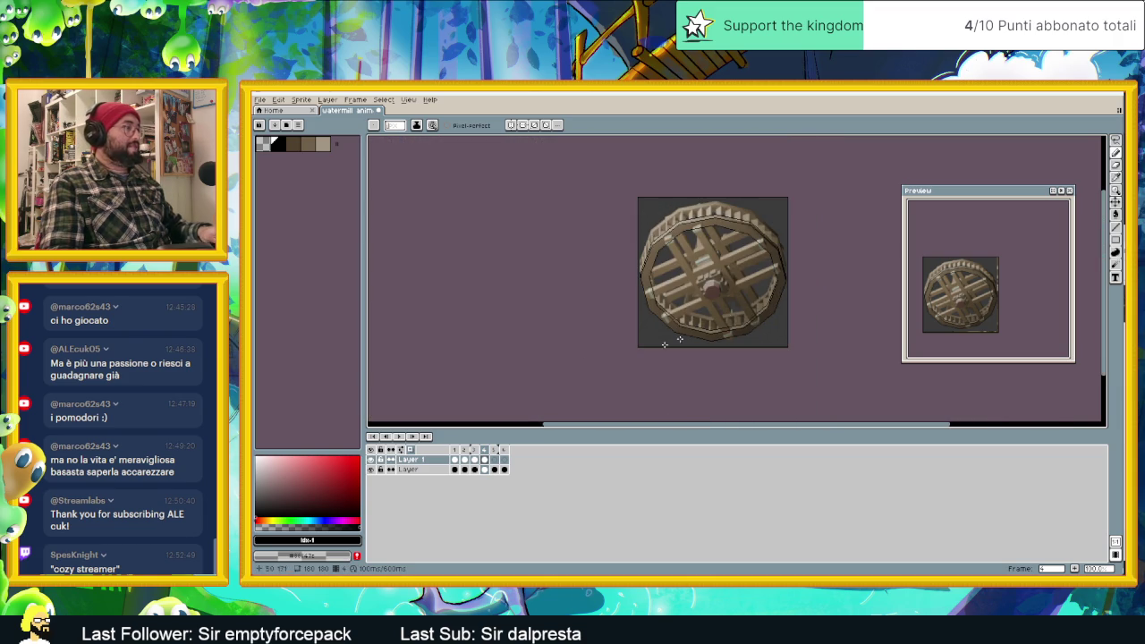
{"action": "left_click", "coordinate": [291, 144]}
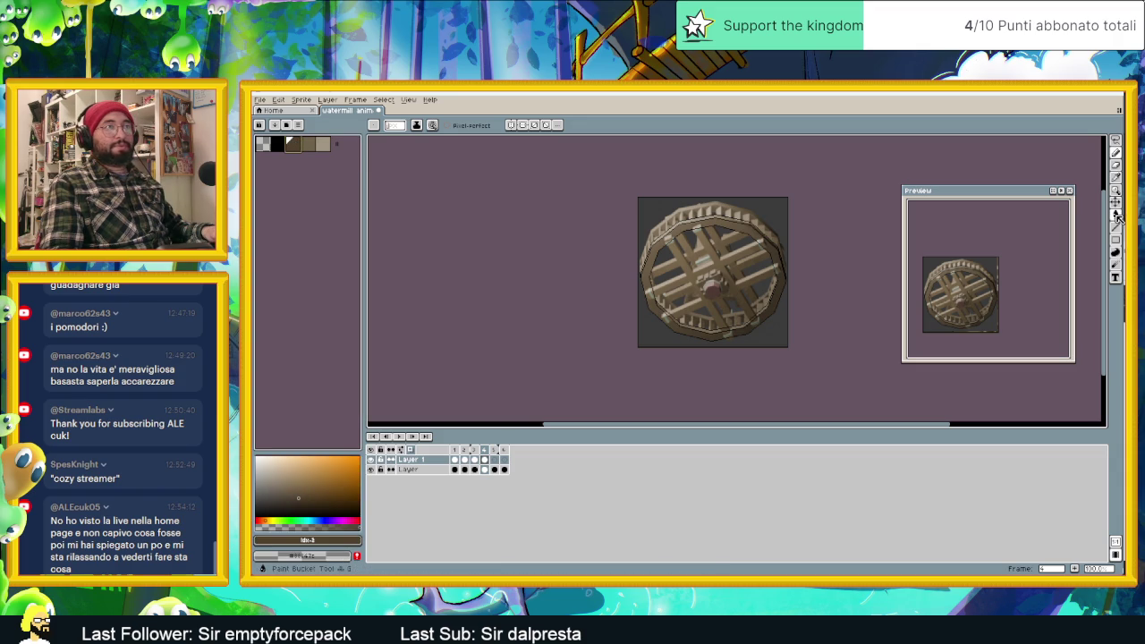
Switch to the Paint Bucket (G) and sample the wheel rim's brown and lighter rim colours.
{"action": "key", "text": "g"}
{"action": "scroll", "coordinate": [760, 304], "scroll_direction": "up", "scroll_amount": 1}
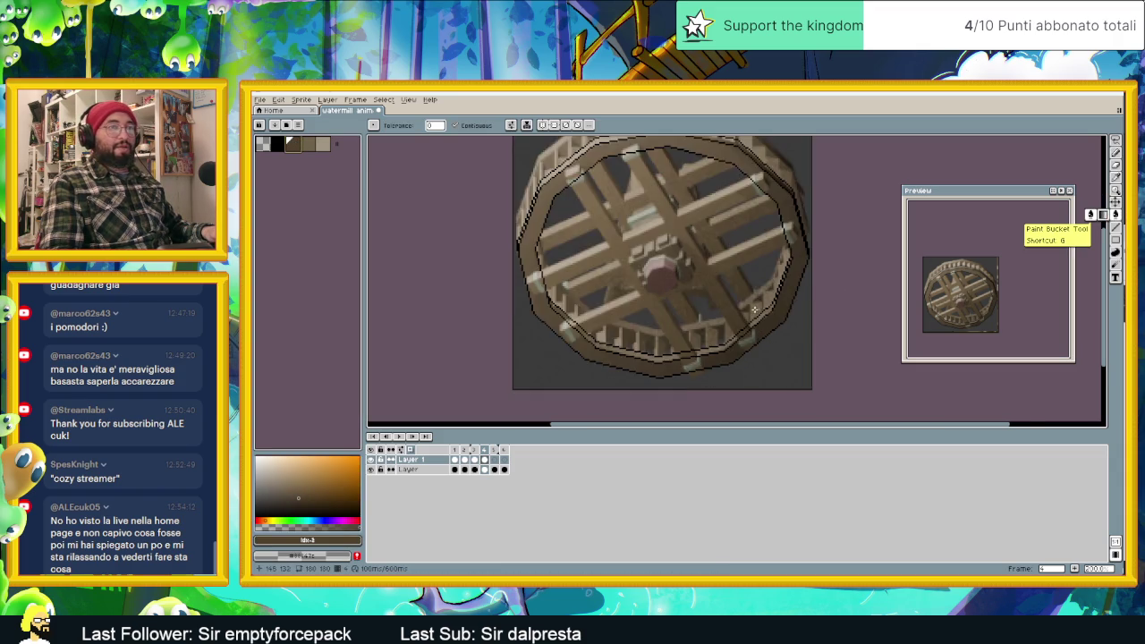
{"action": "scroll", "coordinate": [698, 304], "scroll_direction": "up", "scroll_amount": 1}
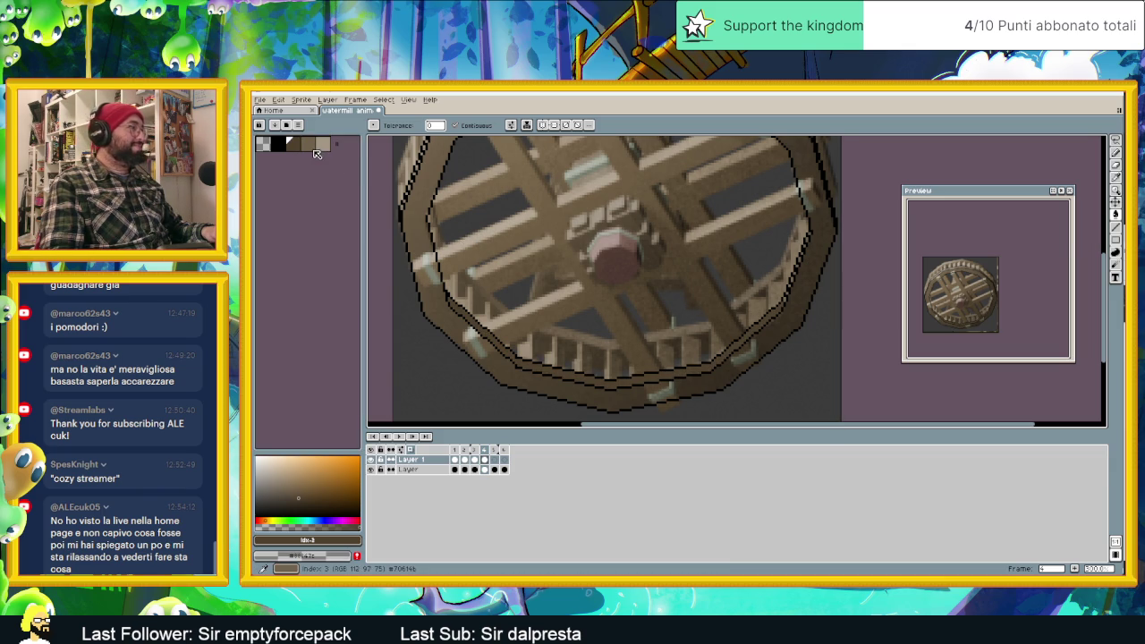
{"action": "left_click", "coordinate": [516, 331], "text": "alt"}
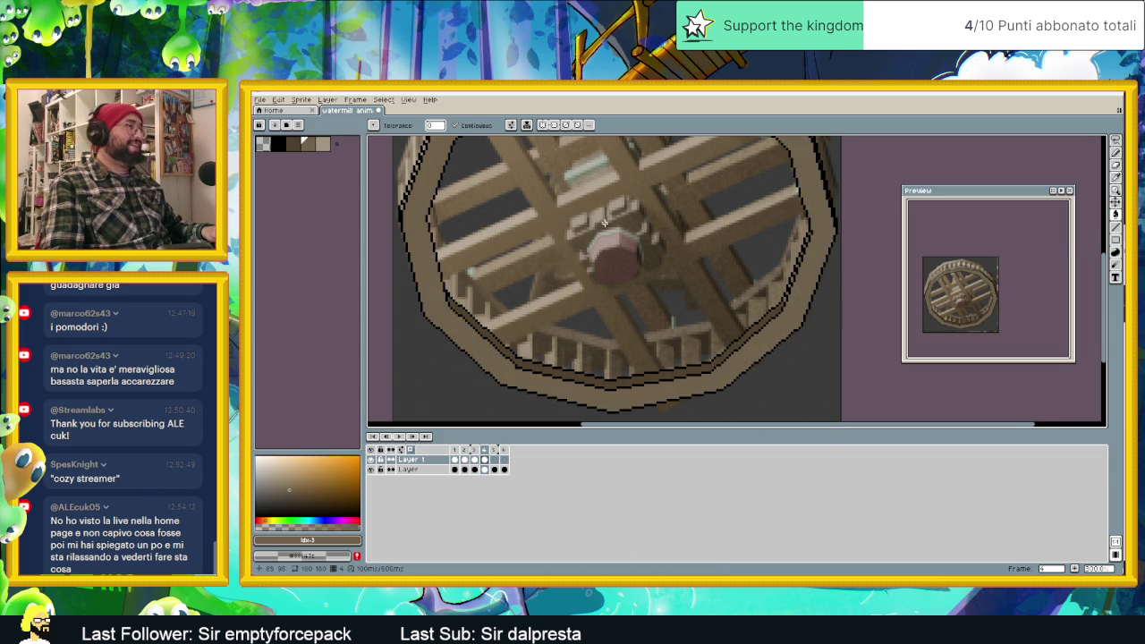
{"action": "scroll", "coordinate": [546, 250], "scroll_direction": "down", "scroll_amount": 2}
{"action": "scroll", "coordinate": [566, 165], "scroll_direction": "up", "scroll_amount": 2}
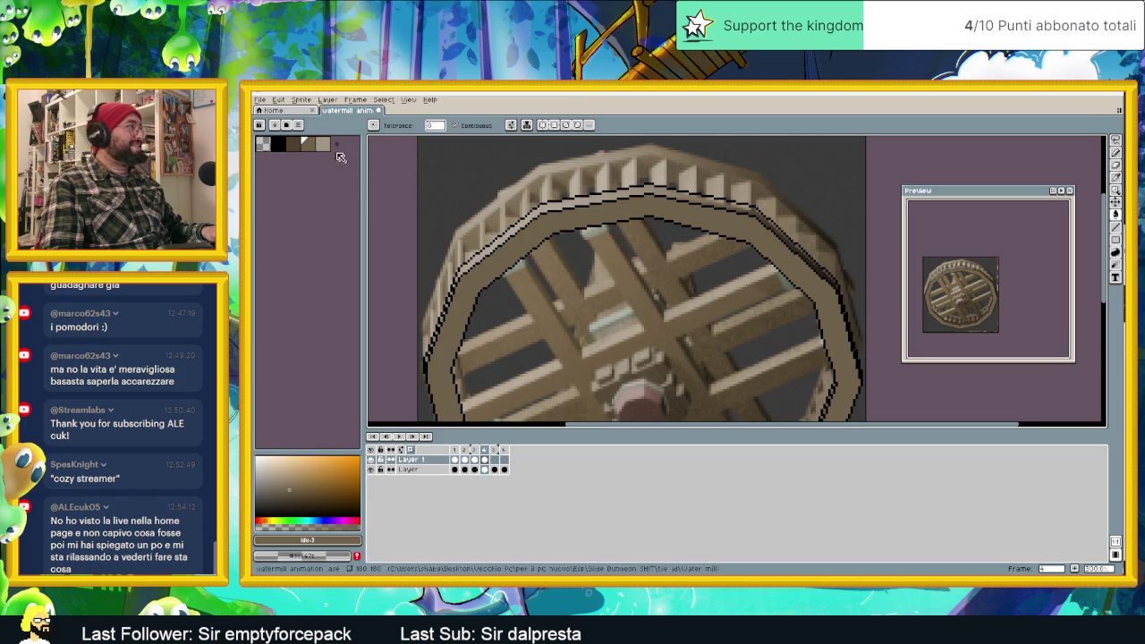
{"action": "left_click", "coordinate": [607, 196], "text": "alt"}
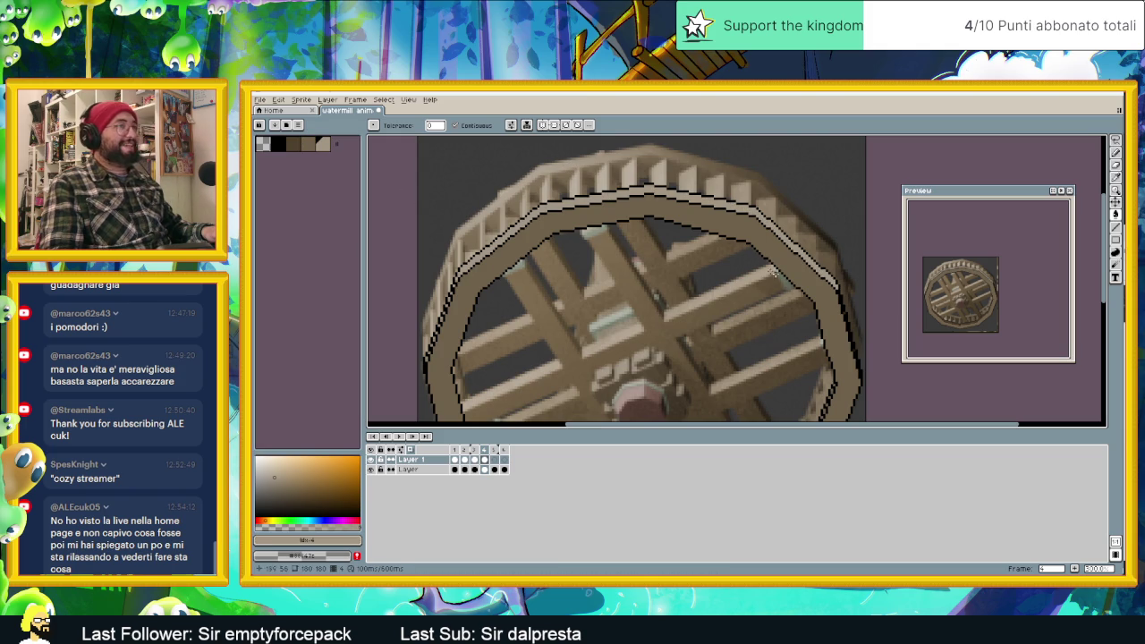
Eyedrop the dark brown #4f413e and inspect the rim outline close up.
{"action": "scroll", "coordinate": [443, 300], "scroll_direction": "up", "scroll_amount": 1}
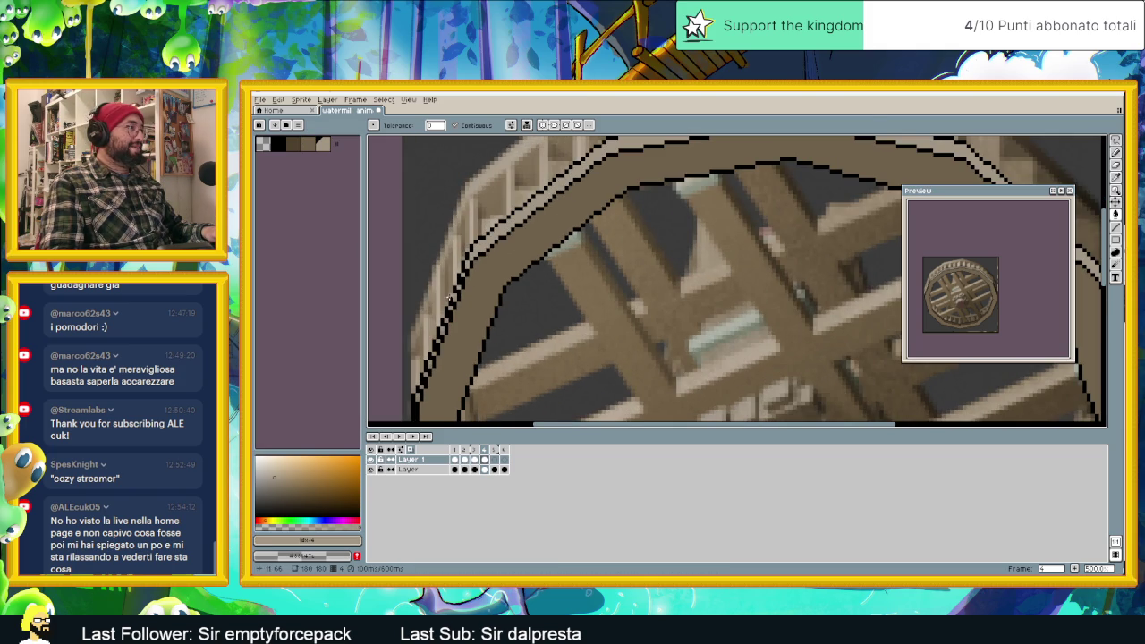
{"action": "scroll", "coordinate": [497, 313], "scroll_direction": "up", "scroll_amount": 1}
{"action": "scroll", "coordinate": [524, 247], "scroll_direction": "up", "scroll_amount": 1}
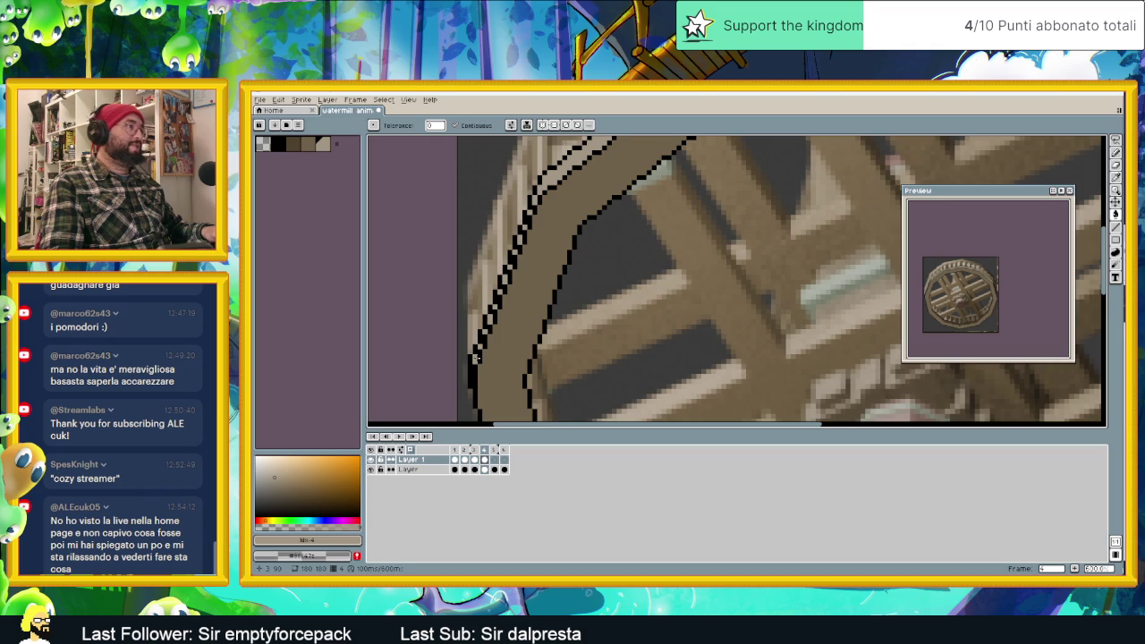
{"action": "scroll", "coordinate": [477, 358], "scroll_direction": "down", "scroll_amount": 3}
{"action": "scroll", "coordinate": [715, 313], "scroll_direction": "up", "scroll_amount": 1}
{"action": "scroll", "coordinate": [806, 306], "scroll_direction": "up", "scroll_amount": 3}
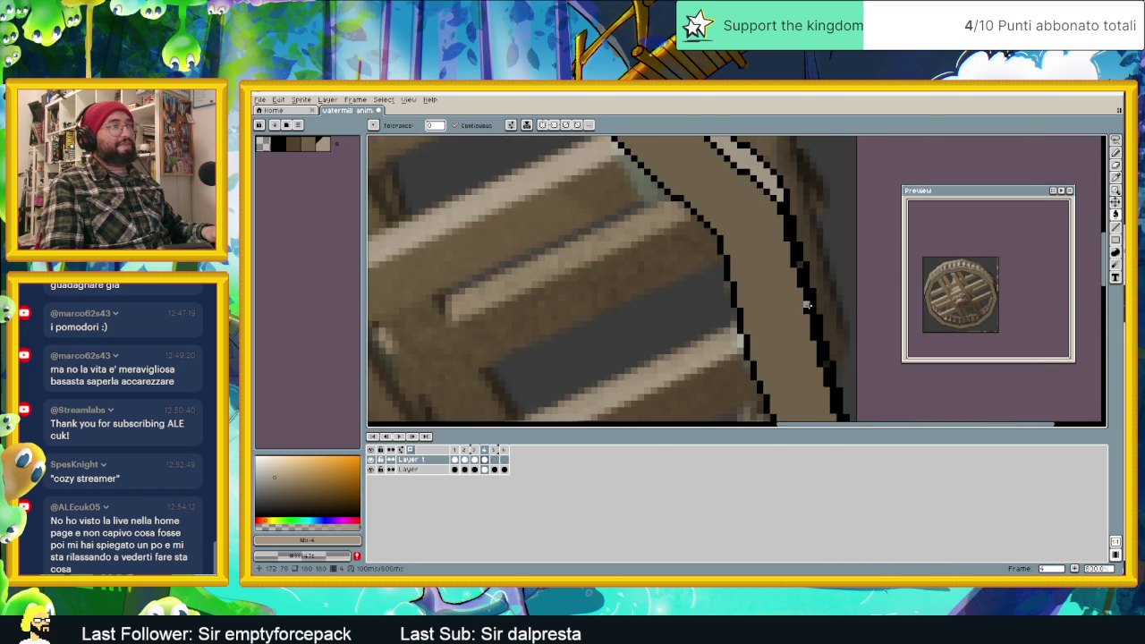
{"action": "scroll", "coordinate": [800, 269], "scroll_direction": "down", "scroll_amount": 2}
{"action": "scroll", "coordinate": [795, 304], "scroll_direction": "up", "scroll_amount": 2}
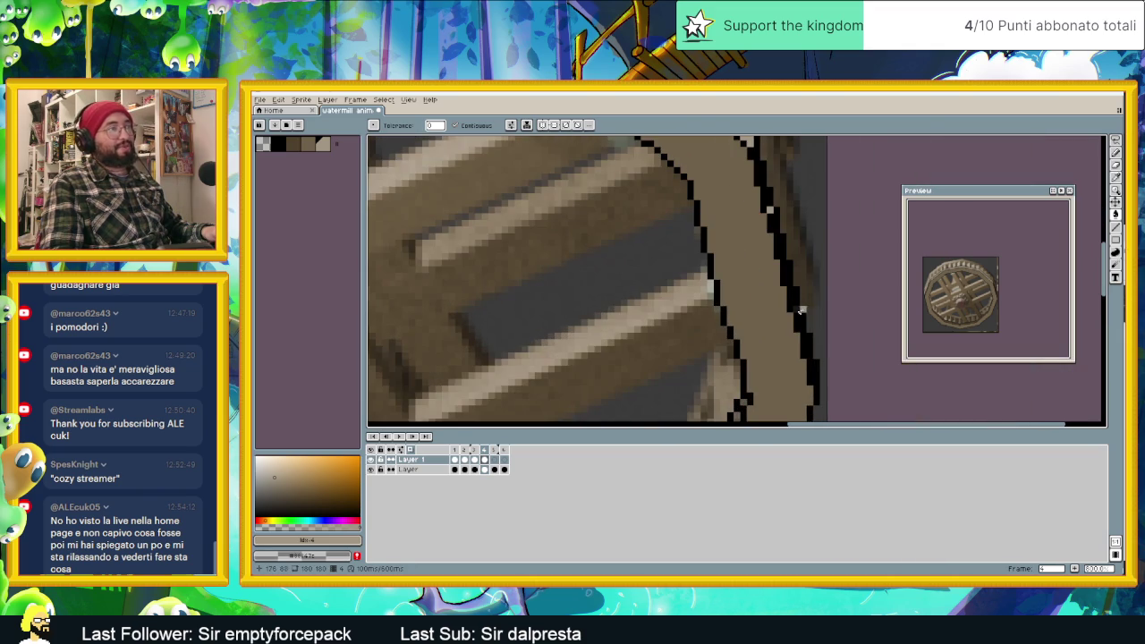
{"action": "scroll", "coordinate": [795, 308], "scroll_direction": "down", "scroll_amount": 2}
{"action": "scroll", "coordinate": [760, 313], "scroll_direction": "up", "scroll_amount": 1}
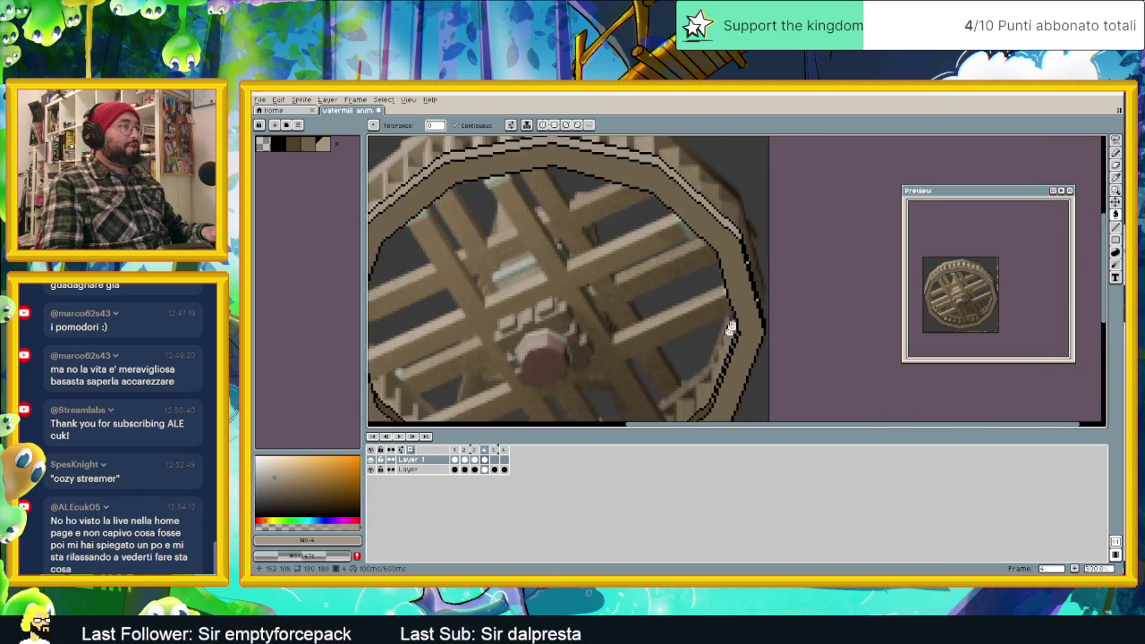
{"action": "scroll", "coordinate": [756, 318], "scroll_direction": "up", "scroll_amount": 1}
{"action": "left_click", "coordinate": [756, 317], "text": "alt"}
{"action": "scroll", "coordinate": [715, 360], "scroll_direction": "up", "scroll_amount": 1}
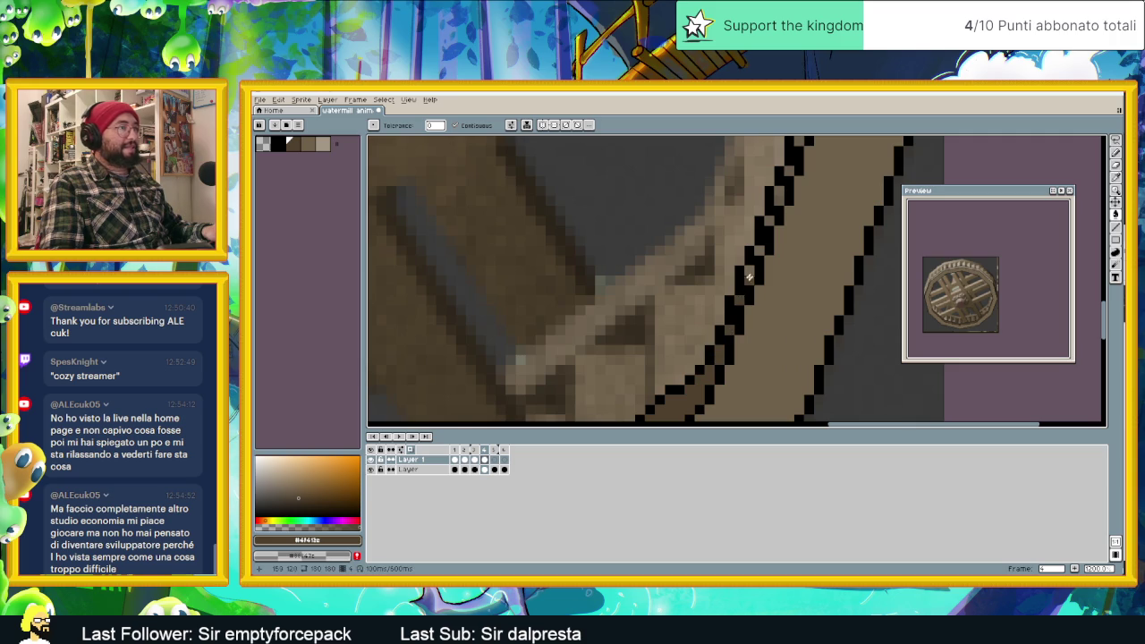
{"action": "middle_click_drag", "start_coordinate": [785, 251], "coordinate": [713, 320]}
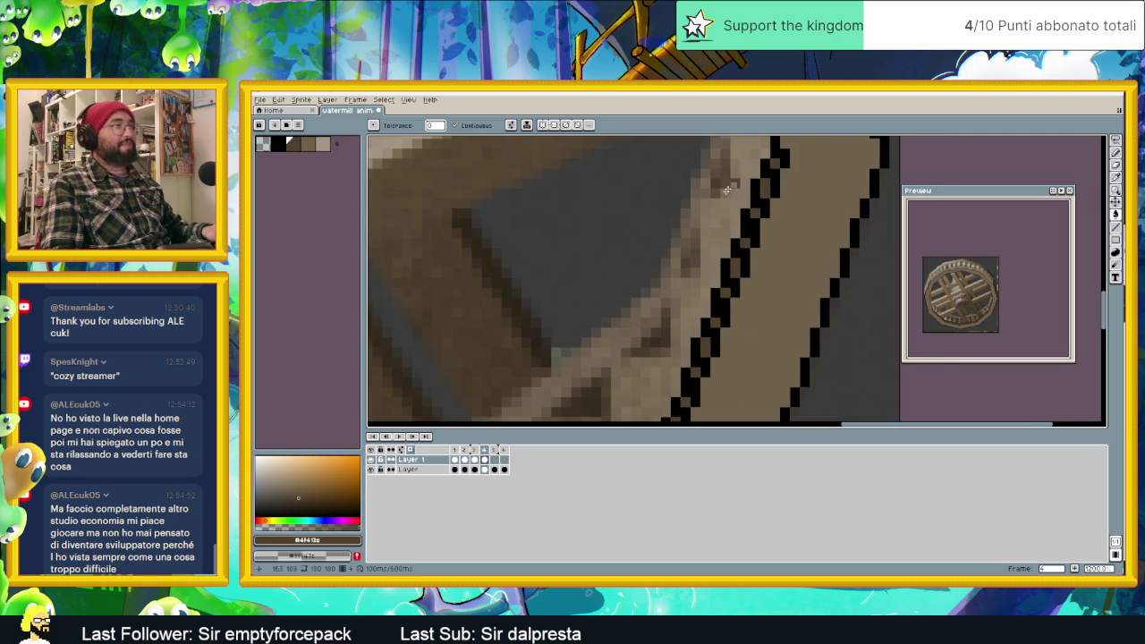
{"action": "scroll", "coordinate": [629, 244], "scroll_direction": "down", "scroll_amount": 5}
{"action": "scroll", "coordinate": [630, 244], "scroll_direction": "down", "scroll_amount": 4}
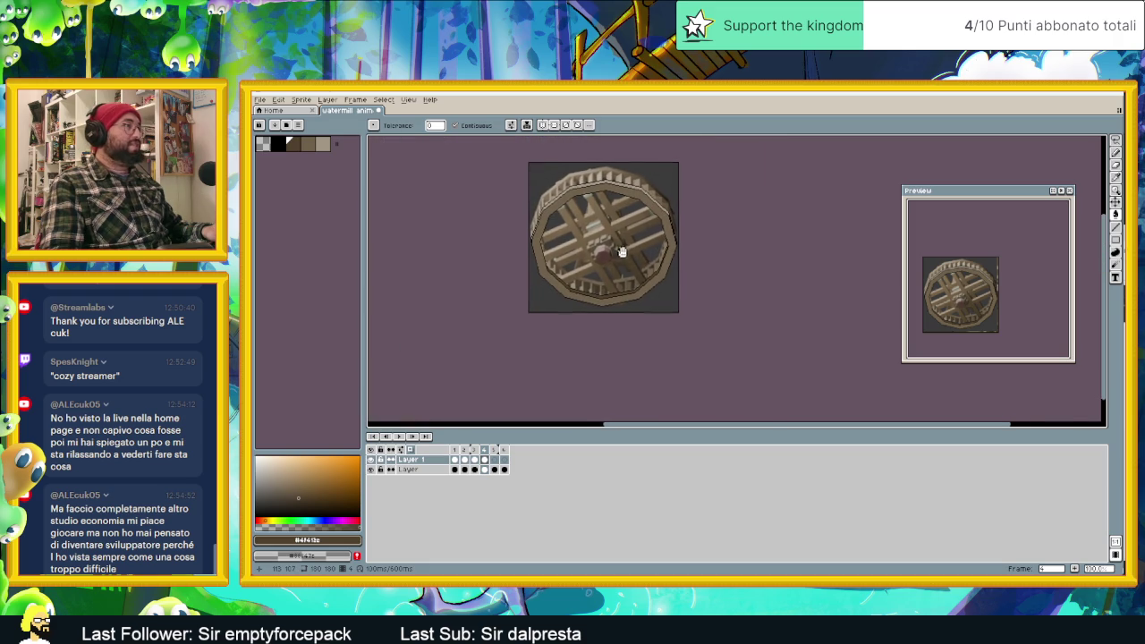
{"action": "scroll", "coordinate": [669, 237], "scroll_direction": "up", "scroll_amount": 2}
{"action": "scroll", "coordinate": [695, 243], "scroll_direction": "up", "scroll_amount": 3}
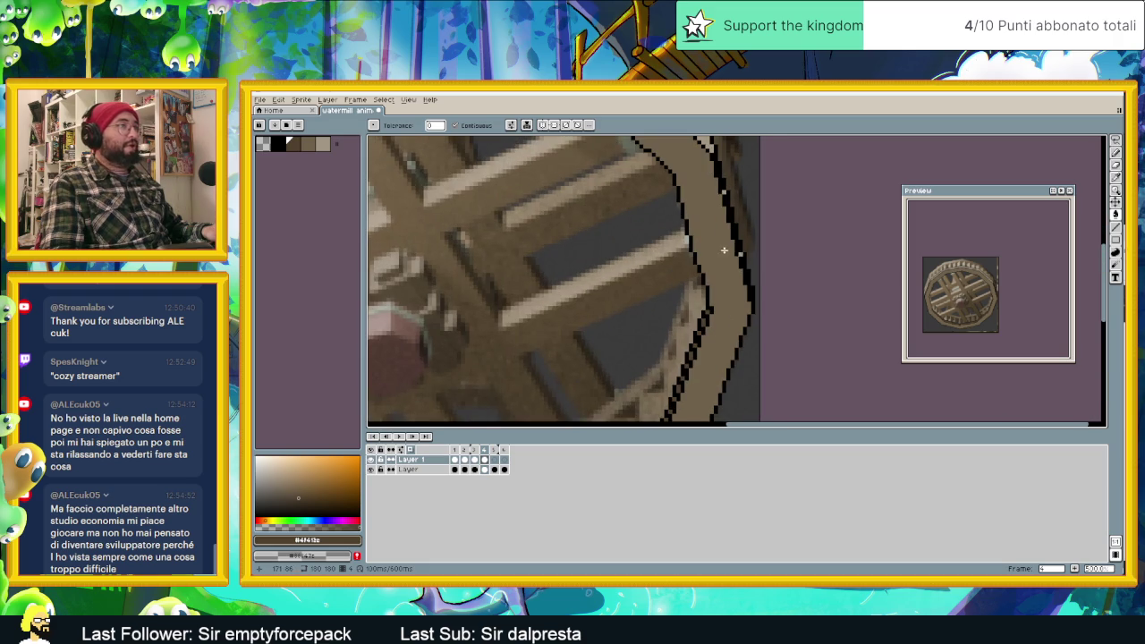
{"action": "scroll", "coordinate": [697, 219], "scroll_direction": "down", "scroll_amount": 2}
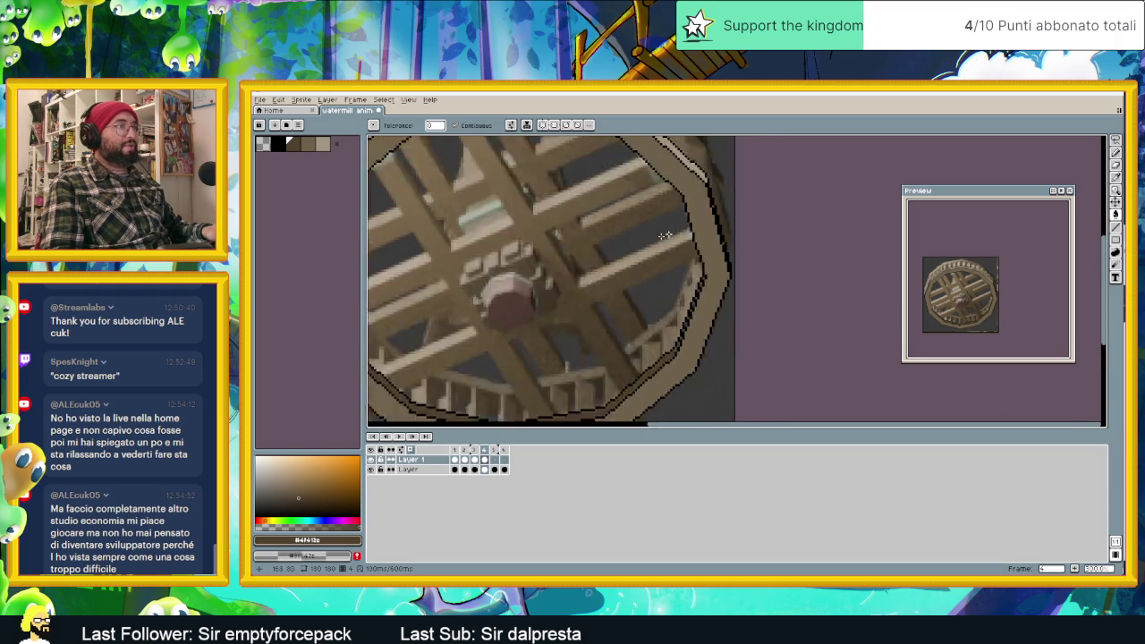
{"action": "scroll", "coordinate": [662, 255], "scroll_direction": "down", "scroll_amount": 2}
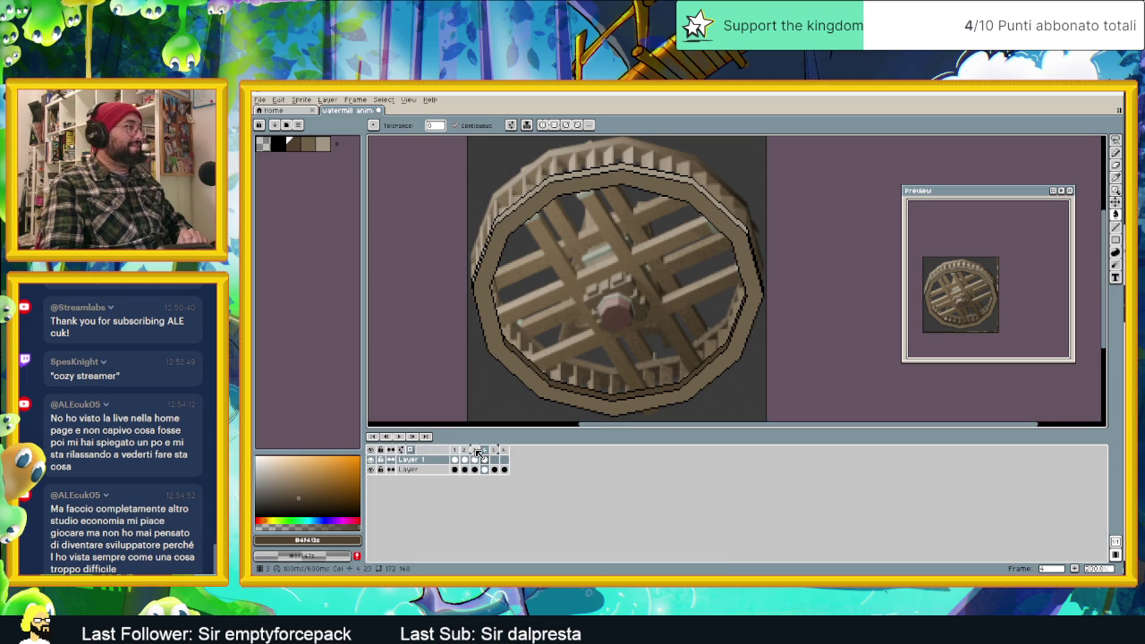
Flip through frames 3, 1, 6, 2 and 3 to compare their outlines.
{"action": "left_click", "coordinate": [477, 450]}
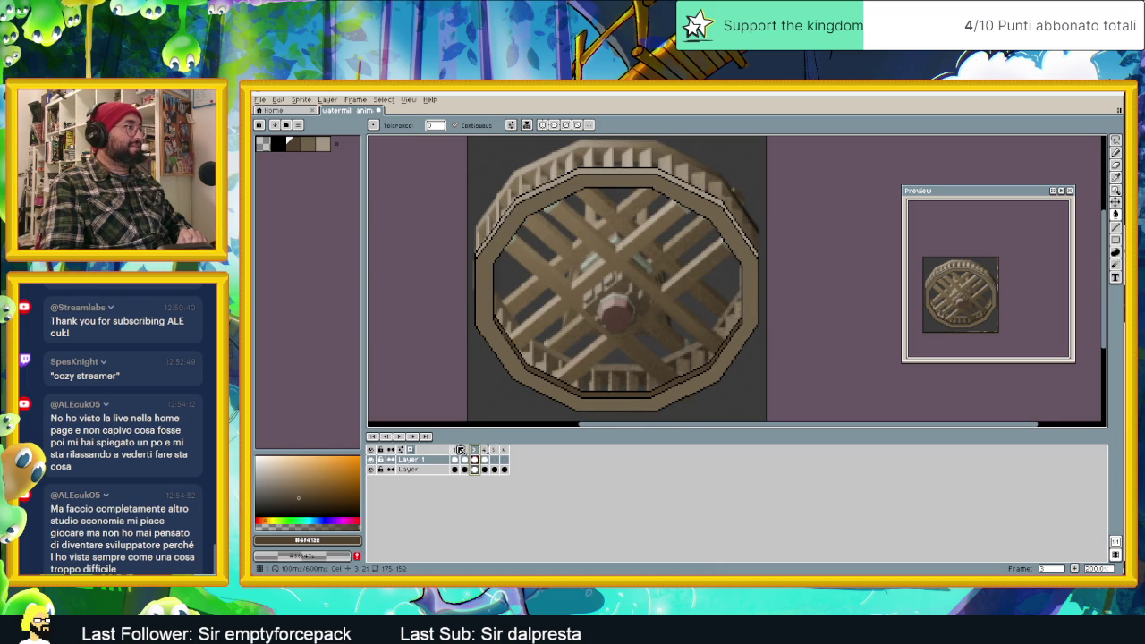
{"action": "left_click", "coordinate": [454, 449]}
{"action": "left_click", "coordinate": [506, 451]}
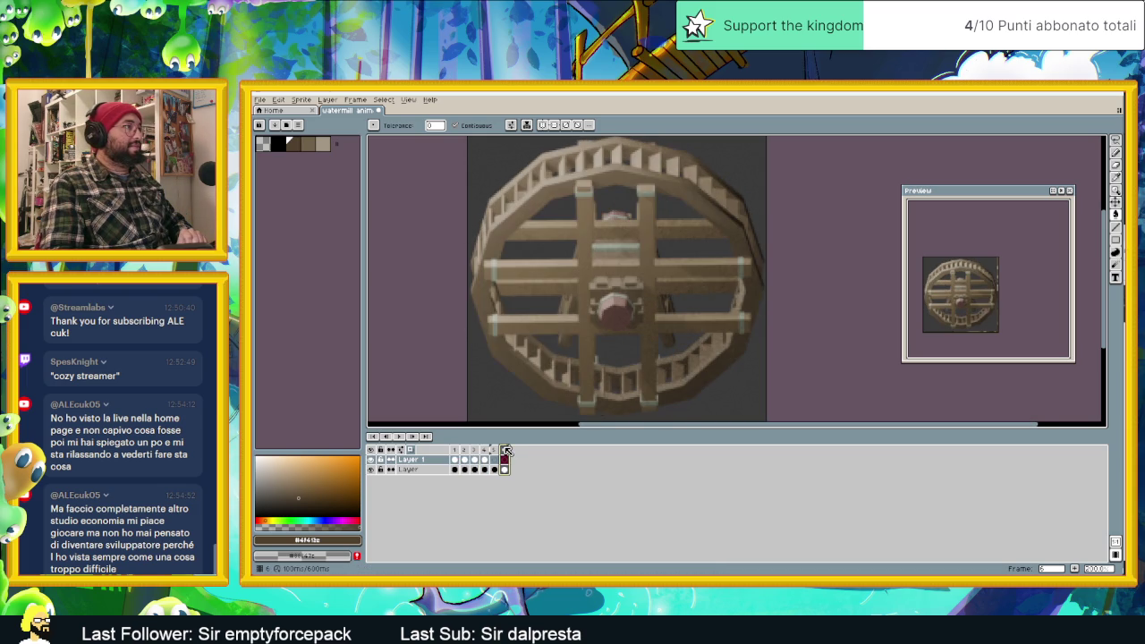
{"action": "left_click", "coordinate": [454, 450]}
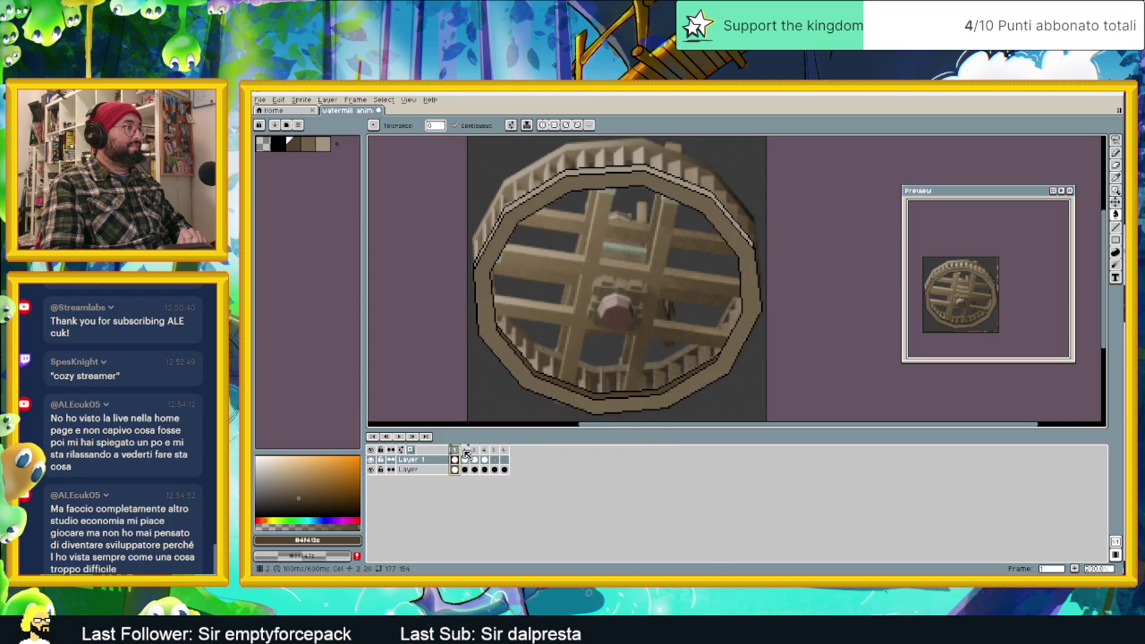
{"action": "left_click", "coordinate": [464, 450]}
{"action": "left_click", "coordinate": [475, 449]}
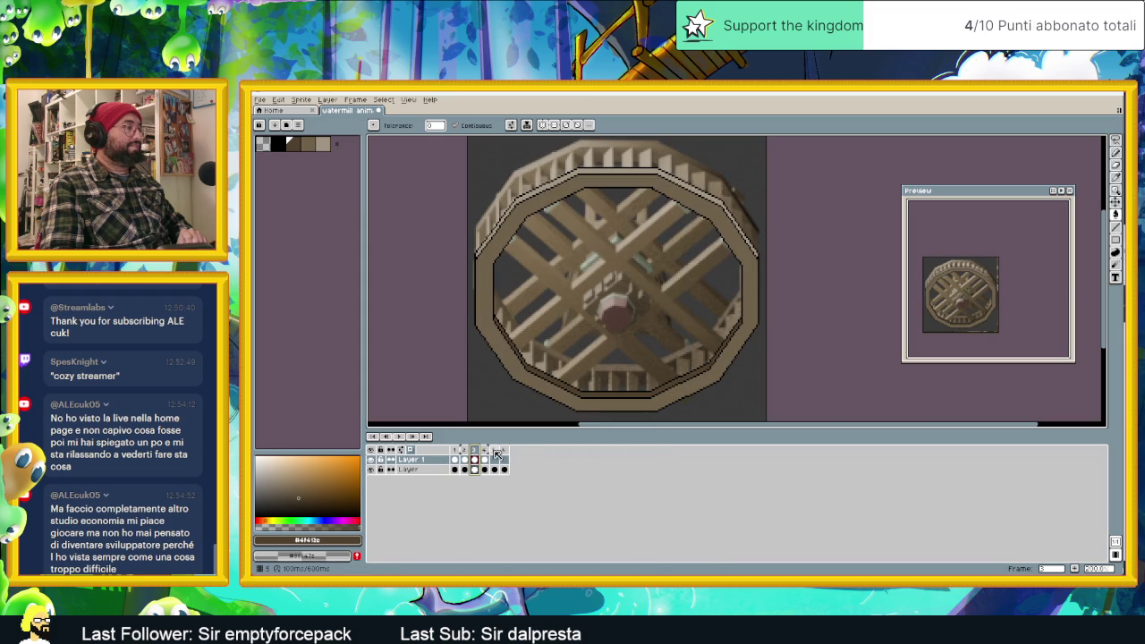
From frame 4, play the wheel animation and save watermill animation.ase.
{"action": "left_click", "coordinate": [485, 452]}
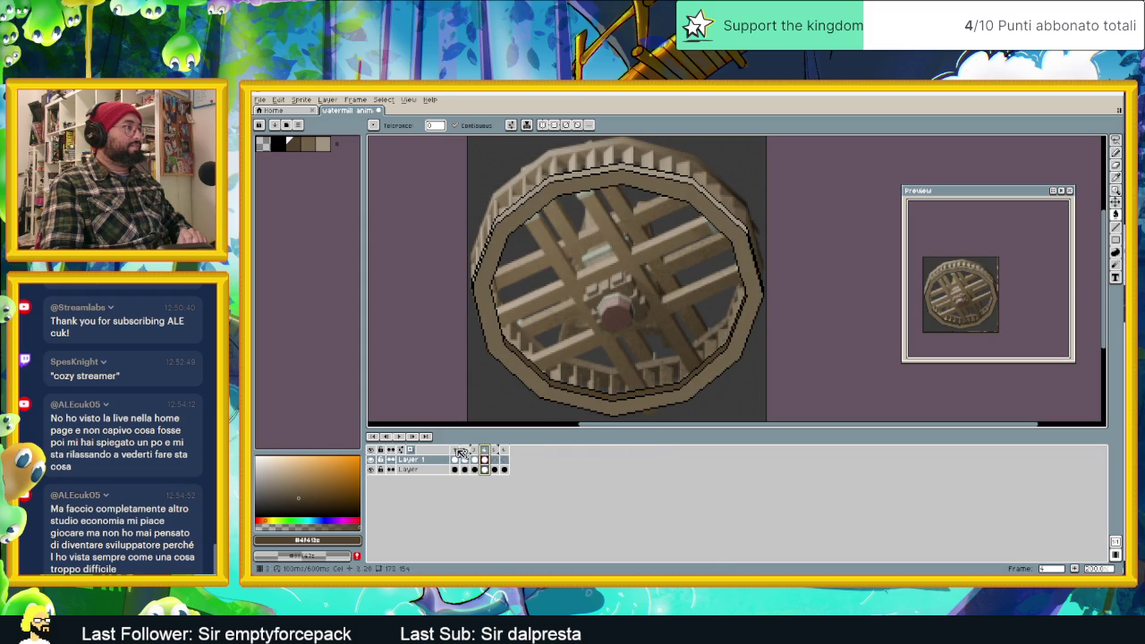
{"action": "left_click", "coordinate": [400, 436]}
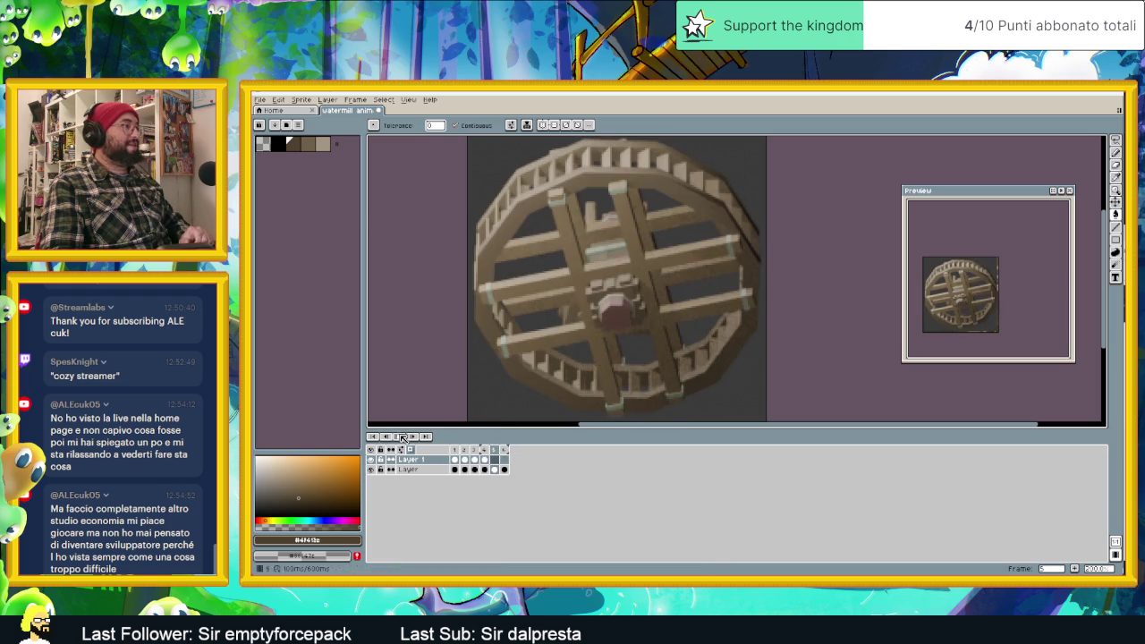
{"action": "key", "text": "ctrl+s"}
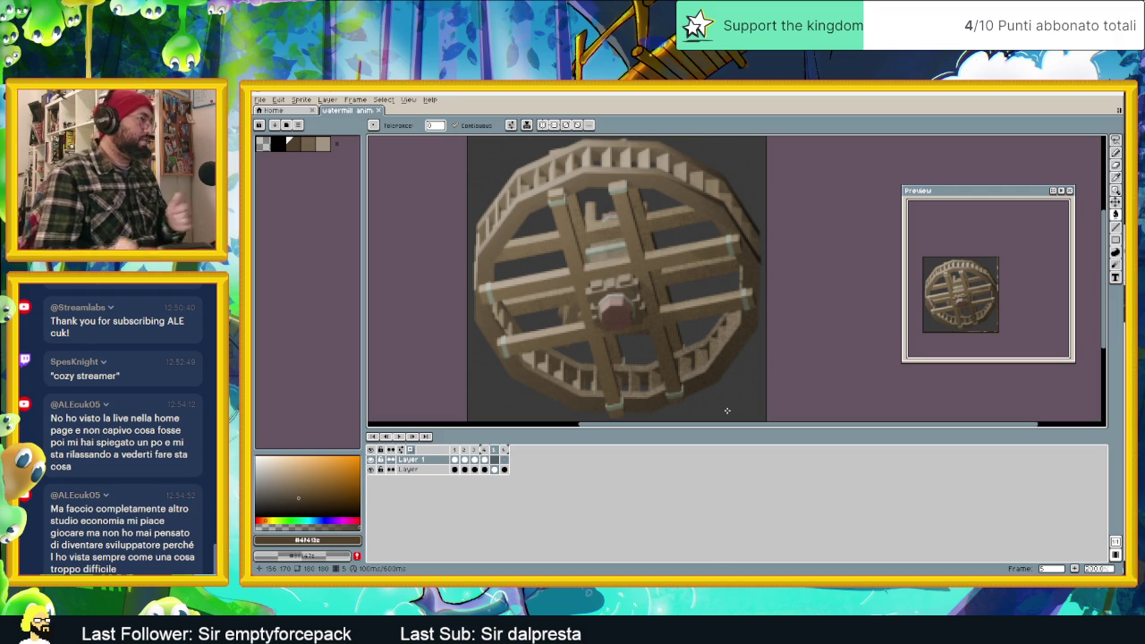
Set the colour back to black, move to frame 5, and undo an accidental fill.
{"action": "left_click", "coordinate": [479, 230], "text": "alt"}
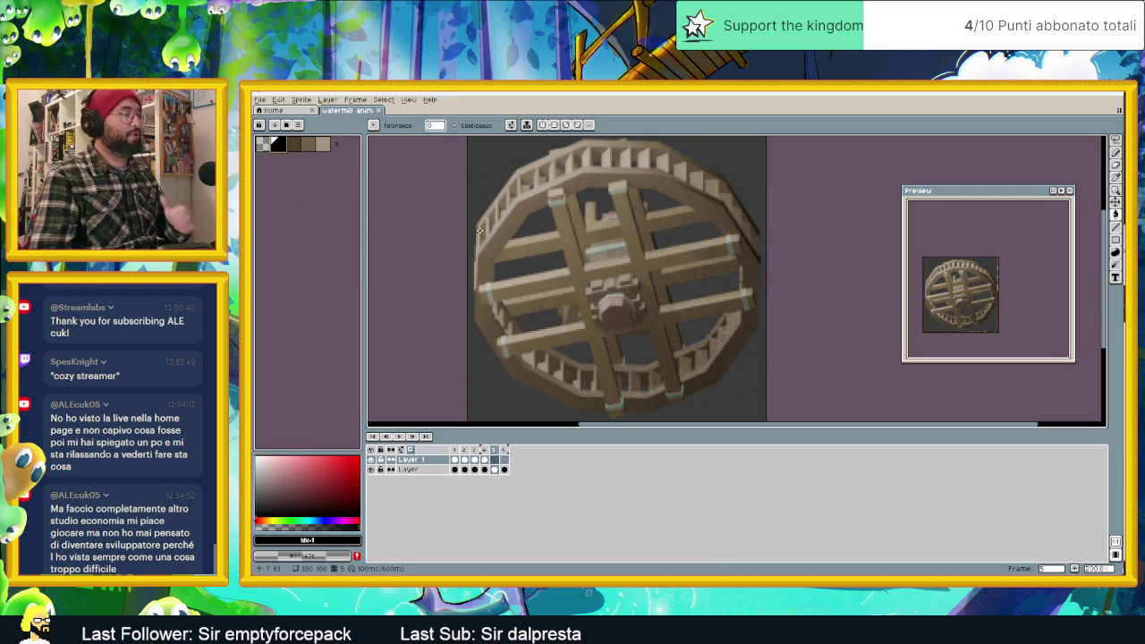
{"action": "scroll", "coordinate": [586, 174], "scroll_direction": "up", "scroll_amount": 1}
{"action": "scroll", "coordinate": [585, 175], "scroll_direction": "up", "scroll_amount": 1}
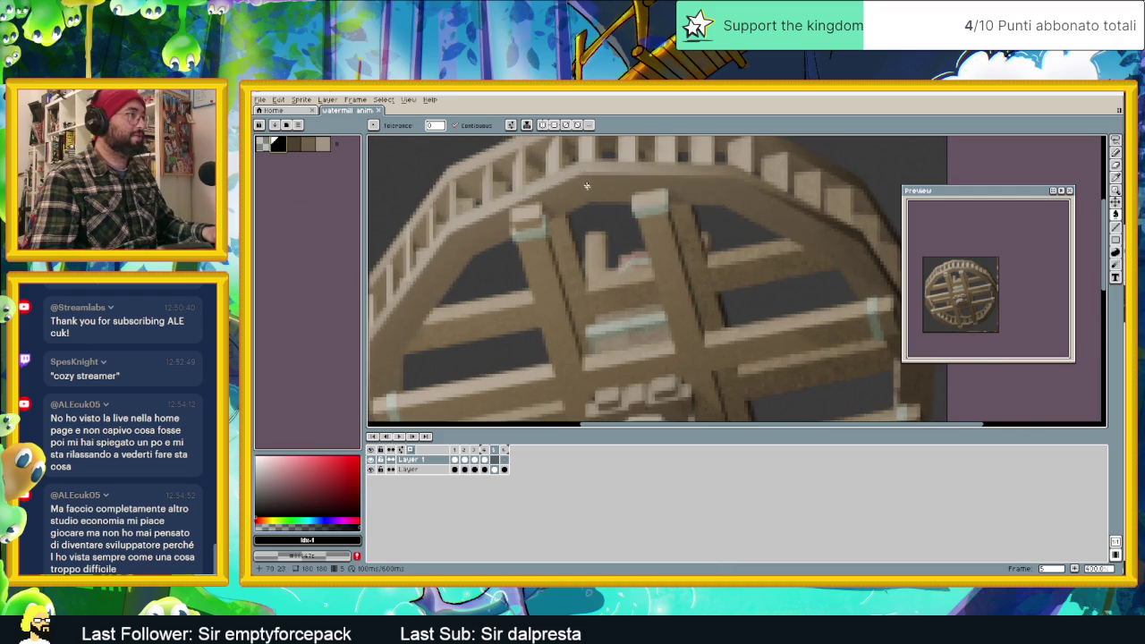
{"action": "scroll", "coordinate": [692, 188], "scroll_direction": "left", "scroll_amount": 2}
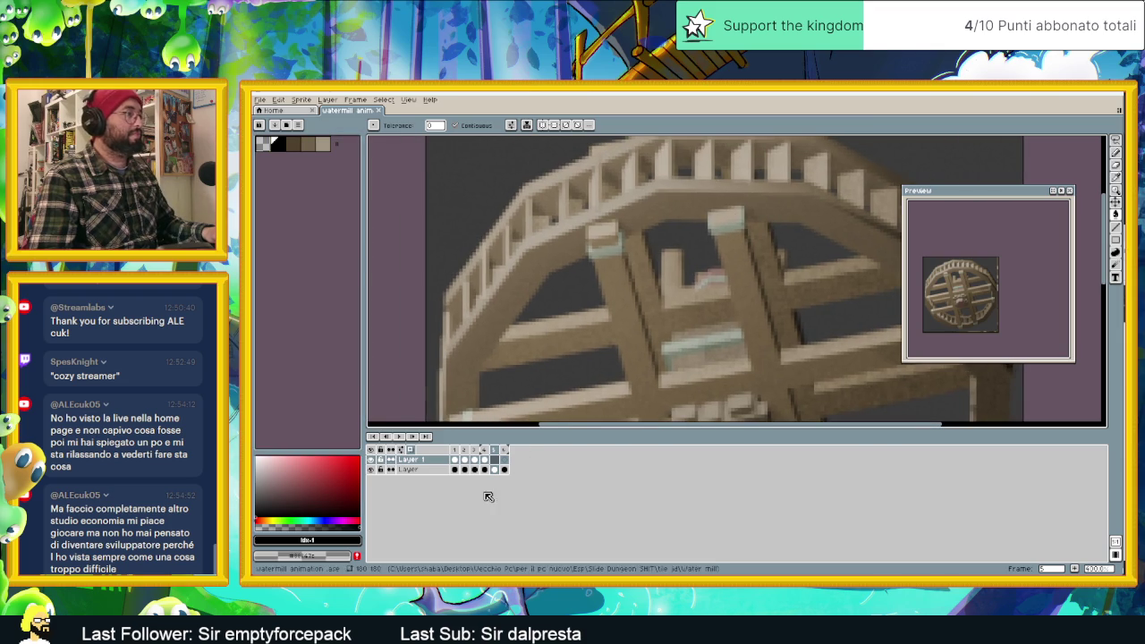
{"action": "left_click", "coordinate": [497, 459]}
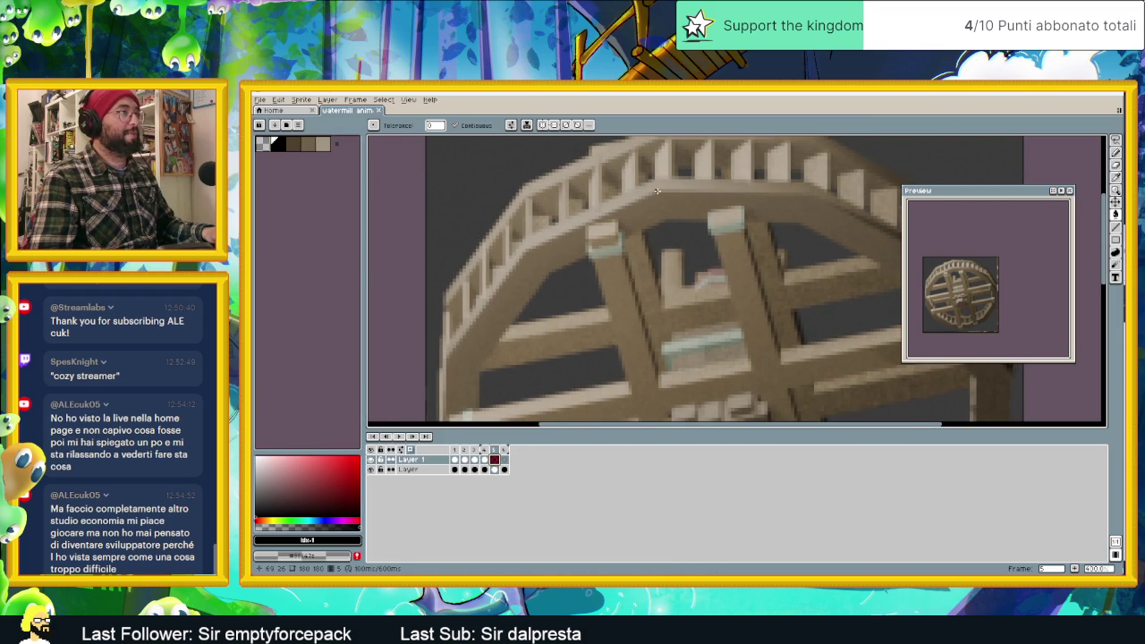
{"action": "left_click", "coordinate": [562, 235]}
{"action": "key", "text": "ctrl+z"}
Draw black Line-tool strokes along the top rim and down the left edge, redoing one stray line.
{"action": "left_click", "coordinate": [1118, 229]}
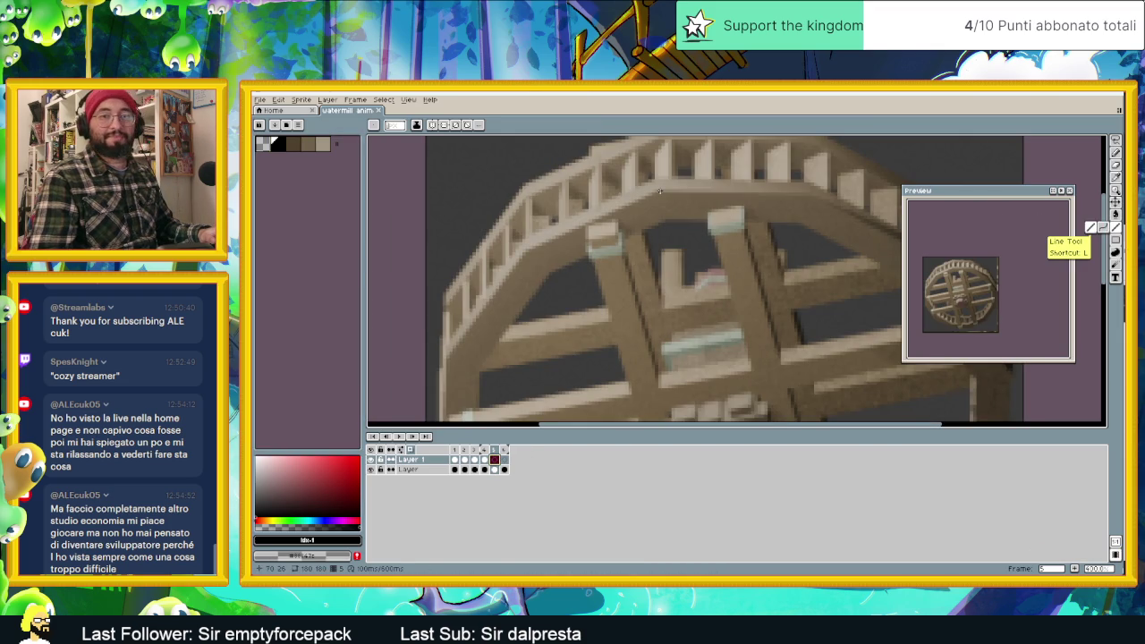
{"action": "left_click_drag", "start_coordinate": [659, 190], "coordinate": [526, 251]}
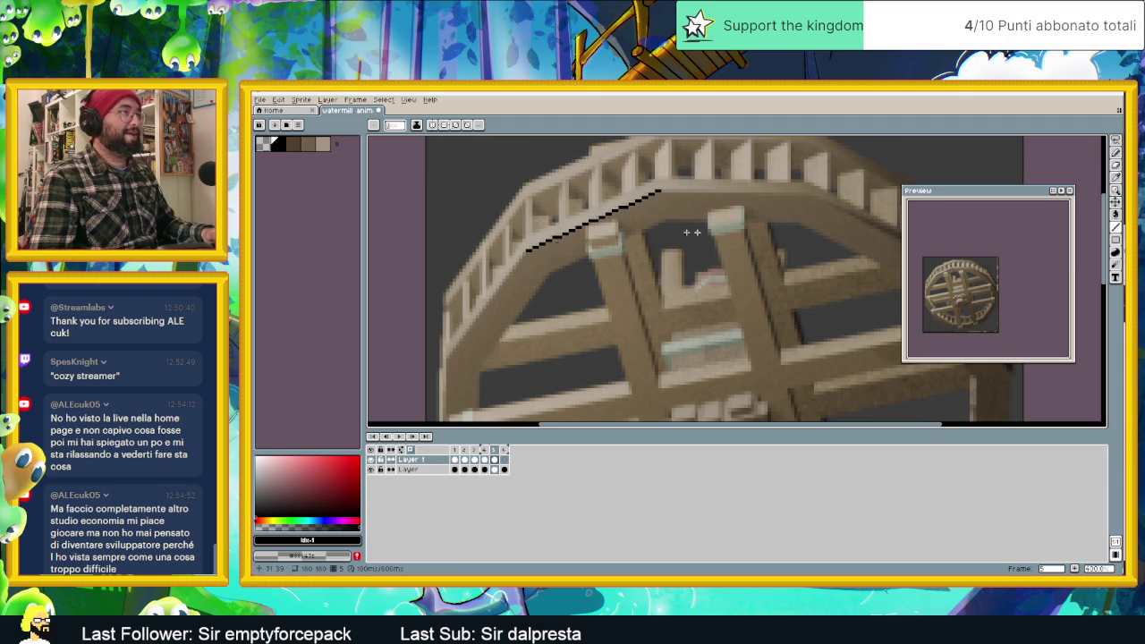
{"action": "left_click_drag", "start_coordinate": [662, 220], "coordinate": [552, 268]}
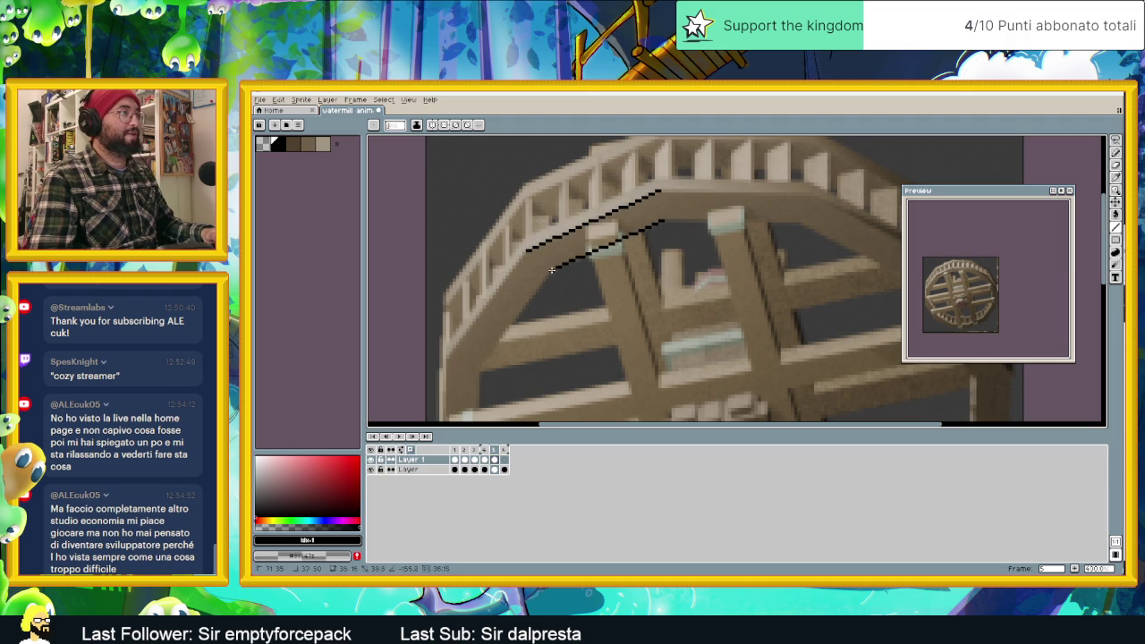
{"action": "middle_click_drag", "start_coordinate": [612, 293], "coordinate": [677, 212]}
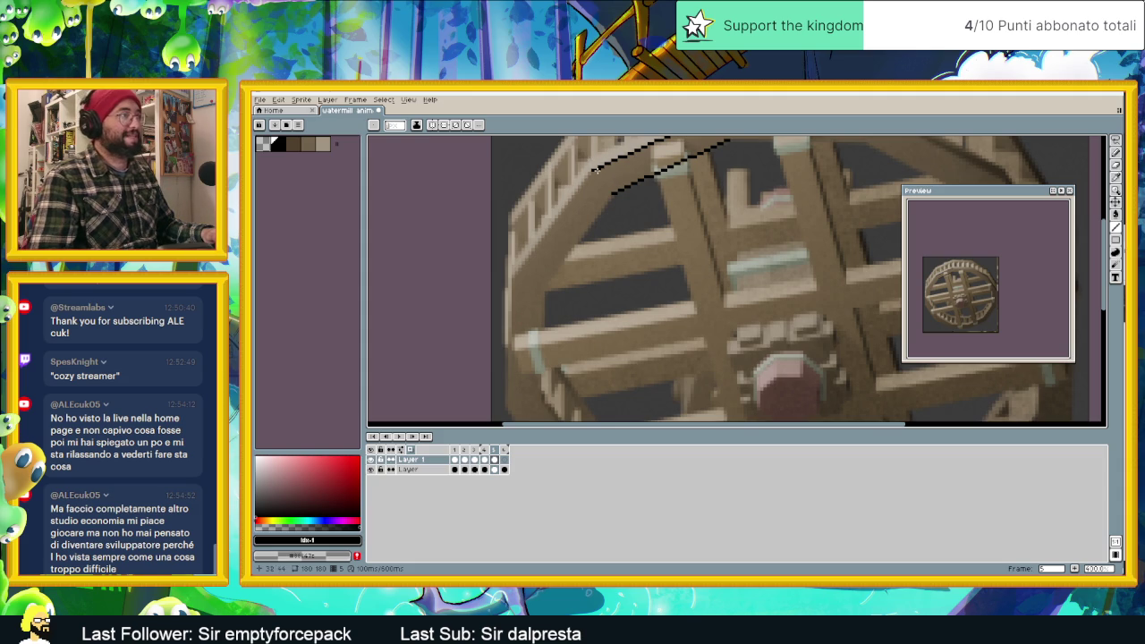
{"action": "left_click_drag", "start_coordinate": [592, 170], "coordinate": [534, 256]}
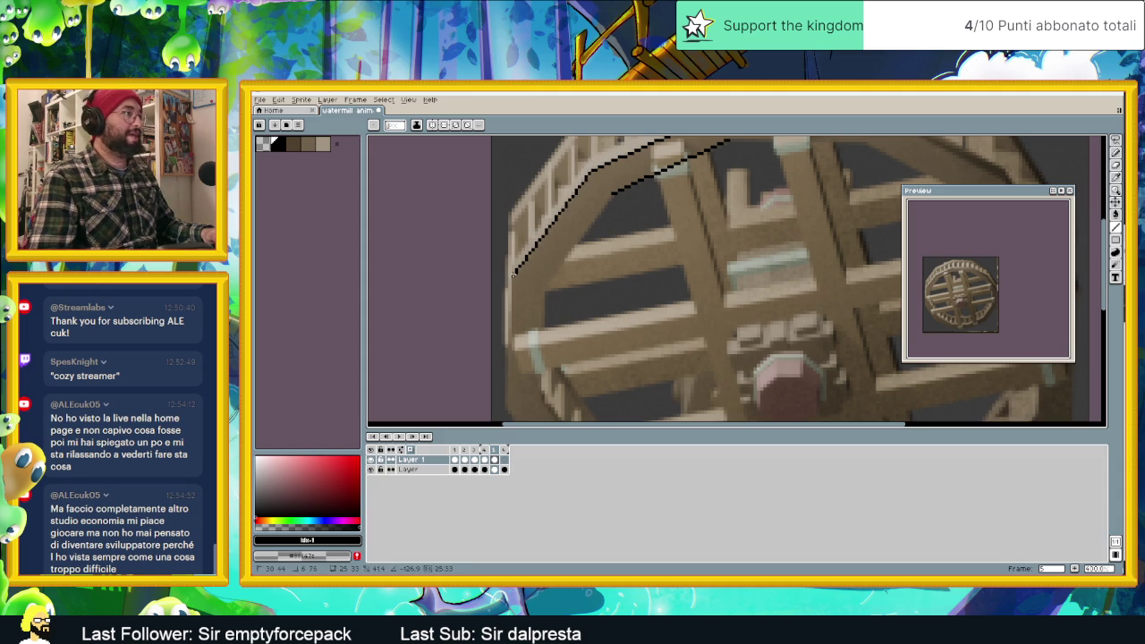
{"action": "left_click_drag", "start_coordinate": [614, 193], "coordinate": [544, 292]}
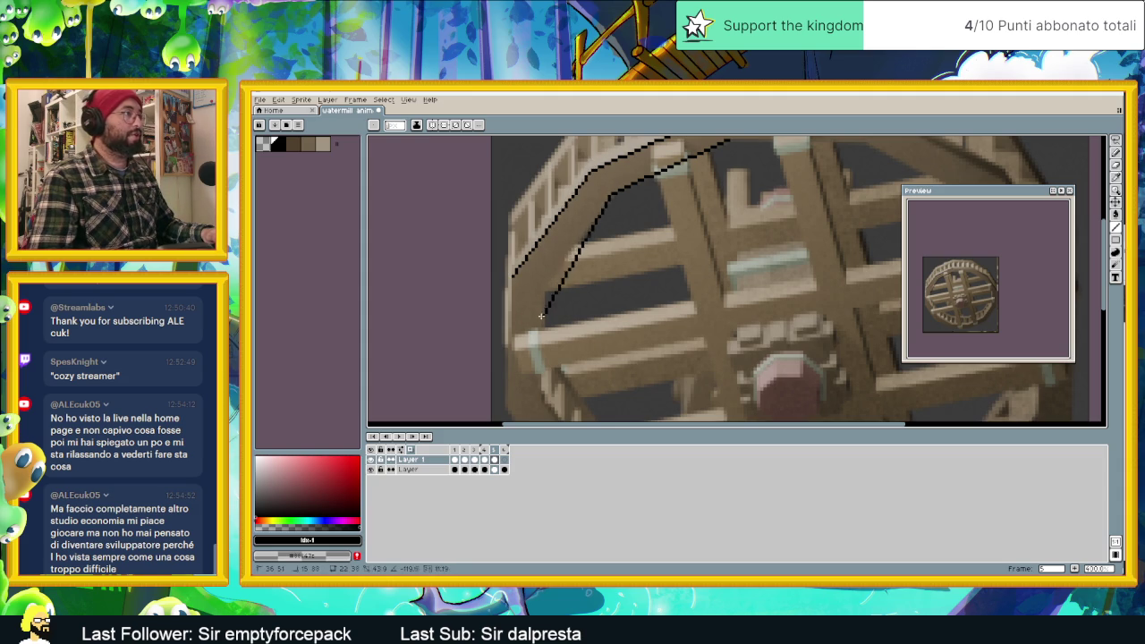
{"action": "middle_click_drag", "start_coordinate": [596, 330], "coordinate": [599, 200]}
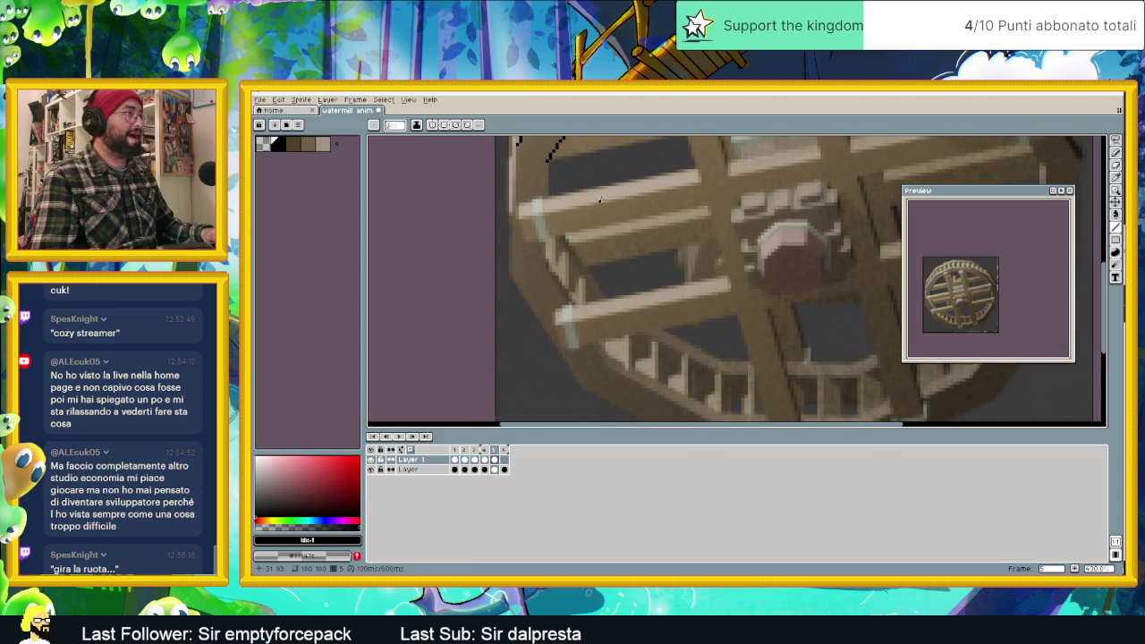
{"action": "left_click_drag", "start_coordinate": [545, 176], "coordinate": [546, 268]}
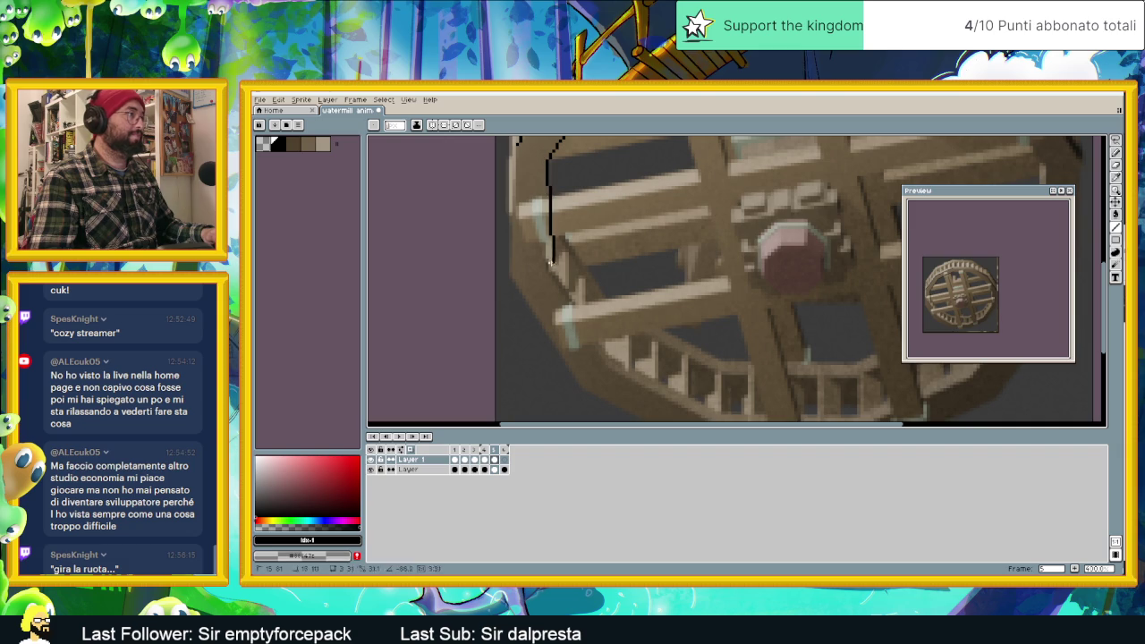
{"action": "mouse_move", "coordinate": [518, 141]}
{"action": "left_mouse_down"}
{"action": "mouse_move", "coordinate": [510, 277]}
{"action": "mouse_move", "coordinate": [514, 268]}
{"action": "left_mouse_up"}
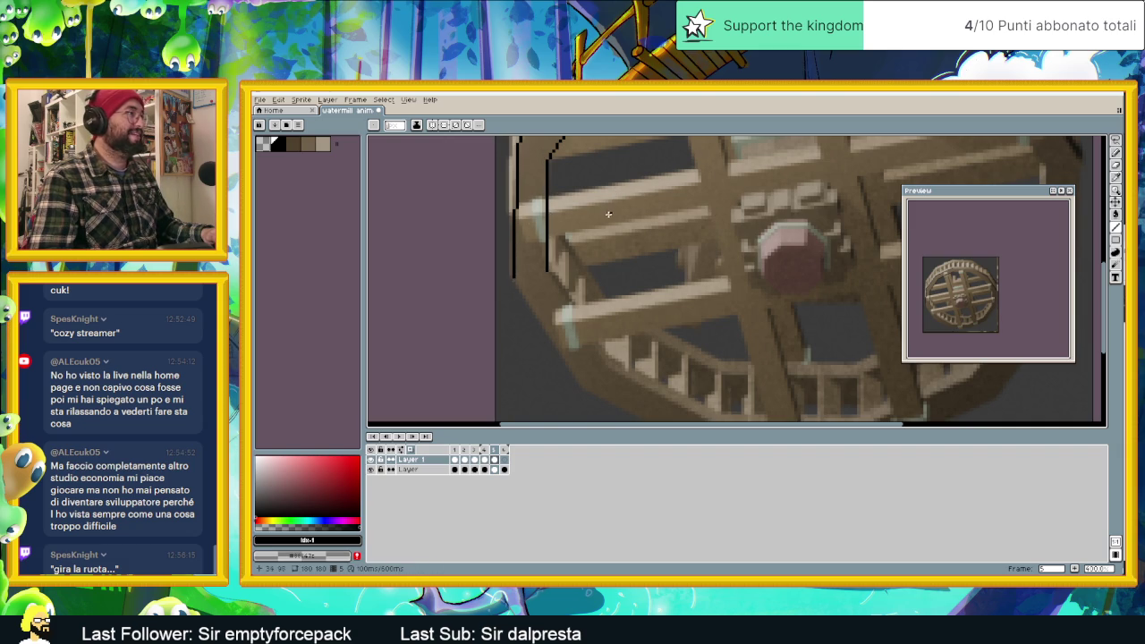
{"action": "scroll", "coordinate": [608, 214], "scroll_direction": "down", "scroll_amount": 2}
{"action": "key", "text": "ctrl+z"}
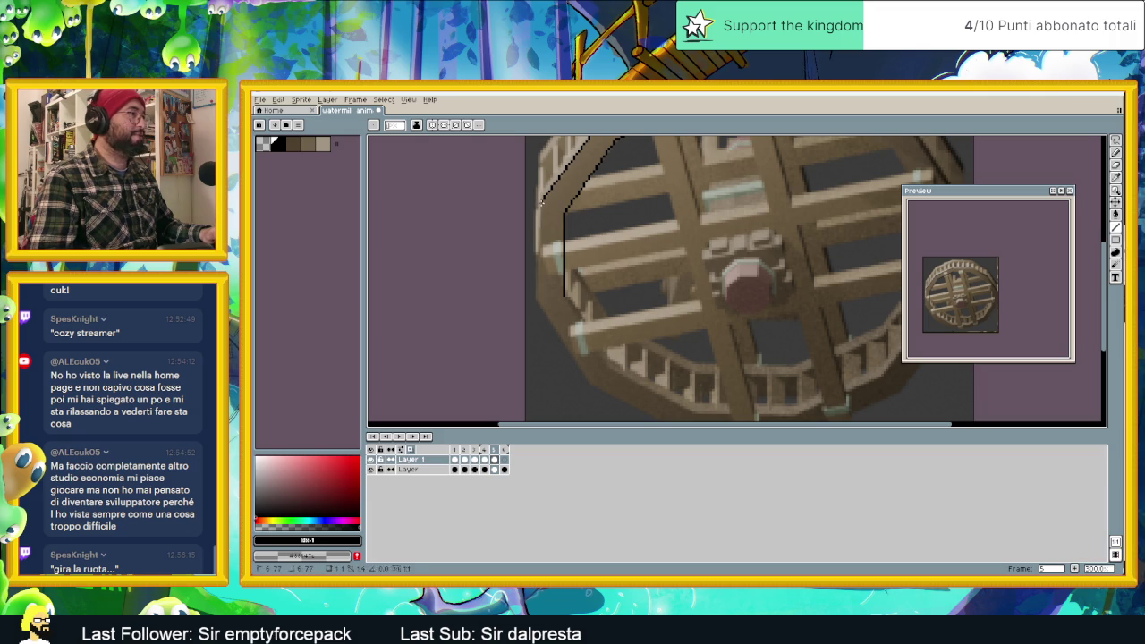
{"action": "left_click_drag", "start_coordinate": [537, 204], "coordinate": [536, 302]}
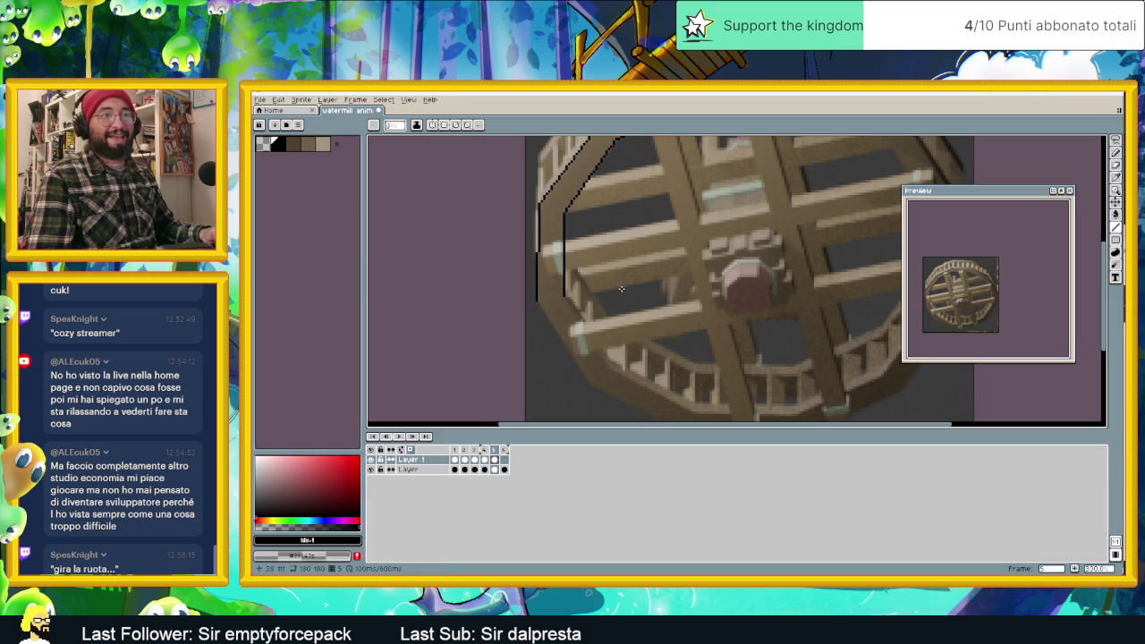
Chain the outline along the bottom, up the right side, and across the top rim.
{"action": "middle_click_drag", "start_coordinate": [569, 302], "coordinate": [533, 266]}
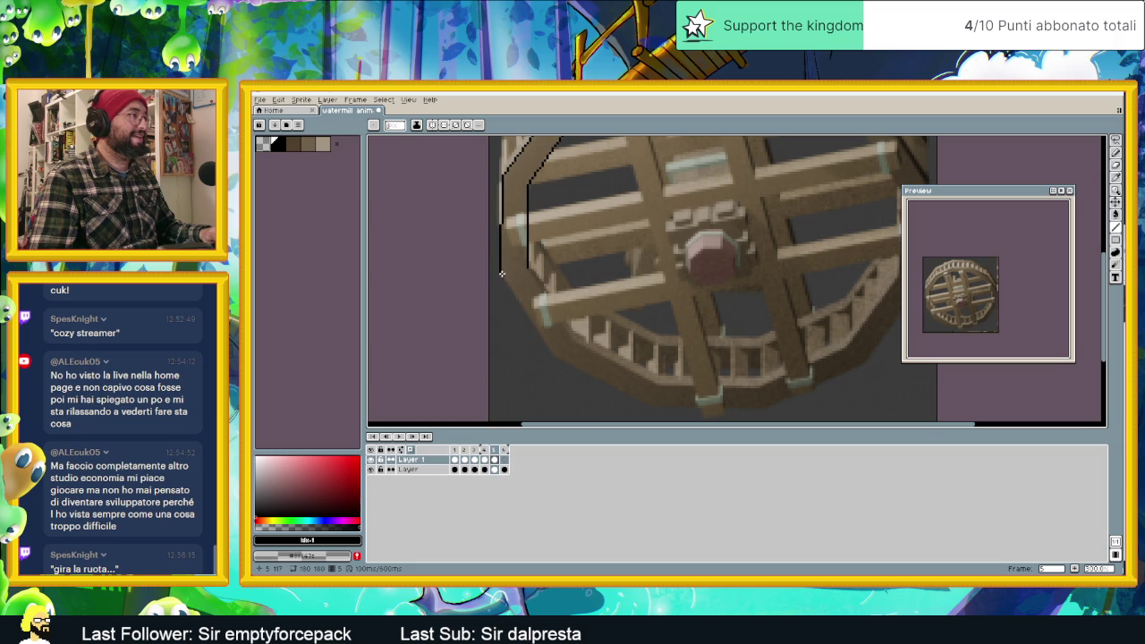
{"action": "left_click", "coordinate": [551, 354], "text": "shift"}
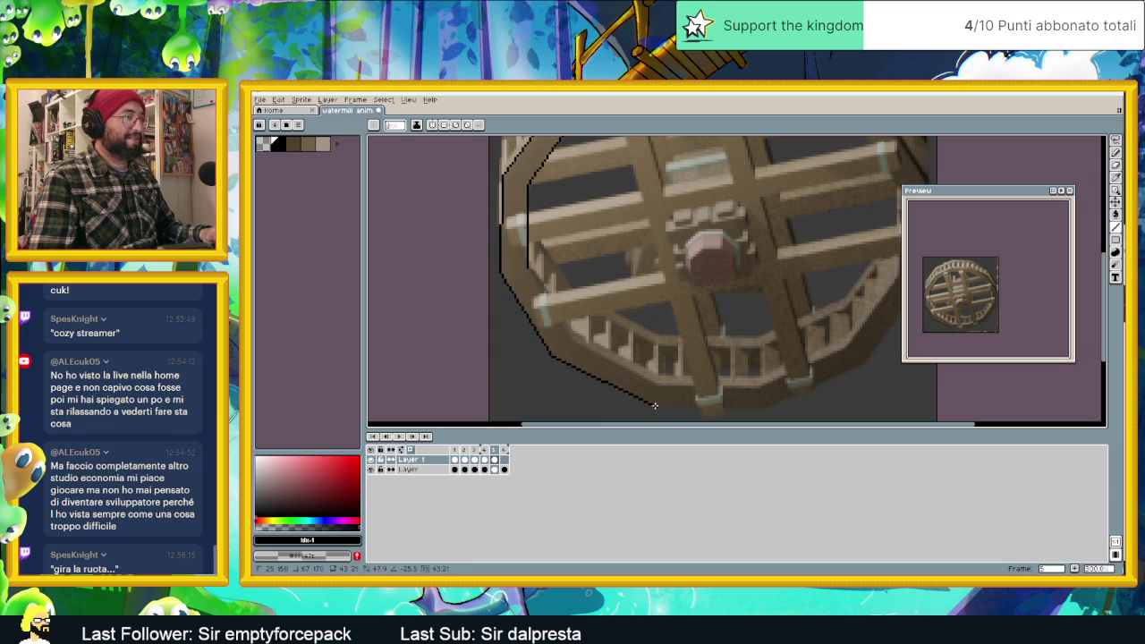
{"action": "left_click", "coordinate": [761, 409]}
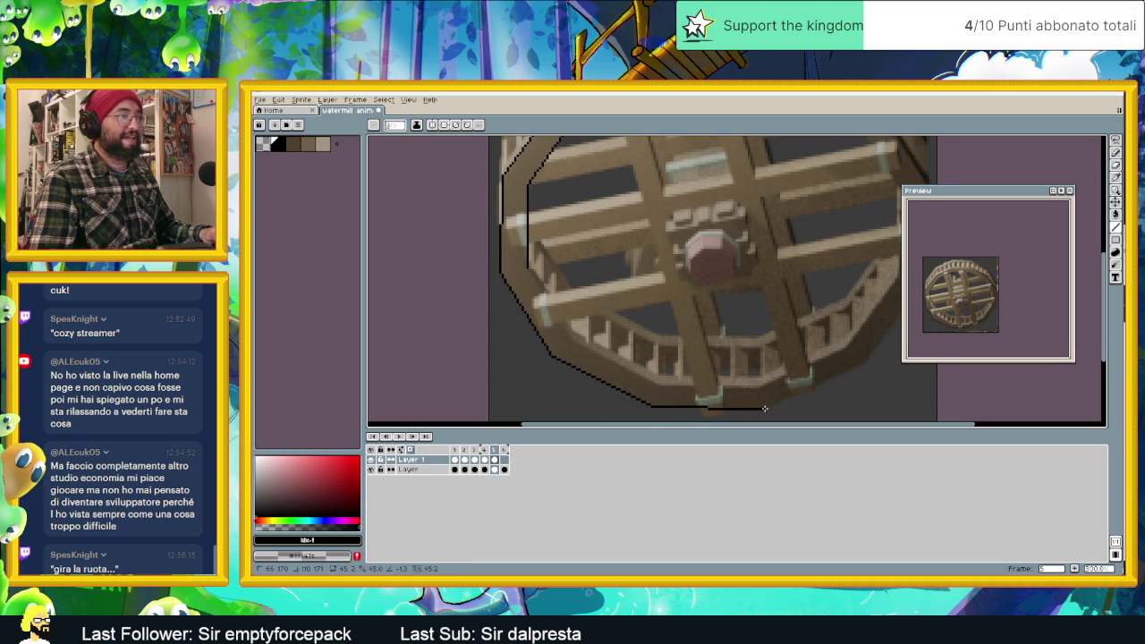
{"action": "middle_click_drag", "start_coordinate": [774, 390], "coordinate": [636, 383]}
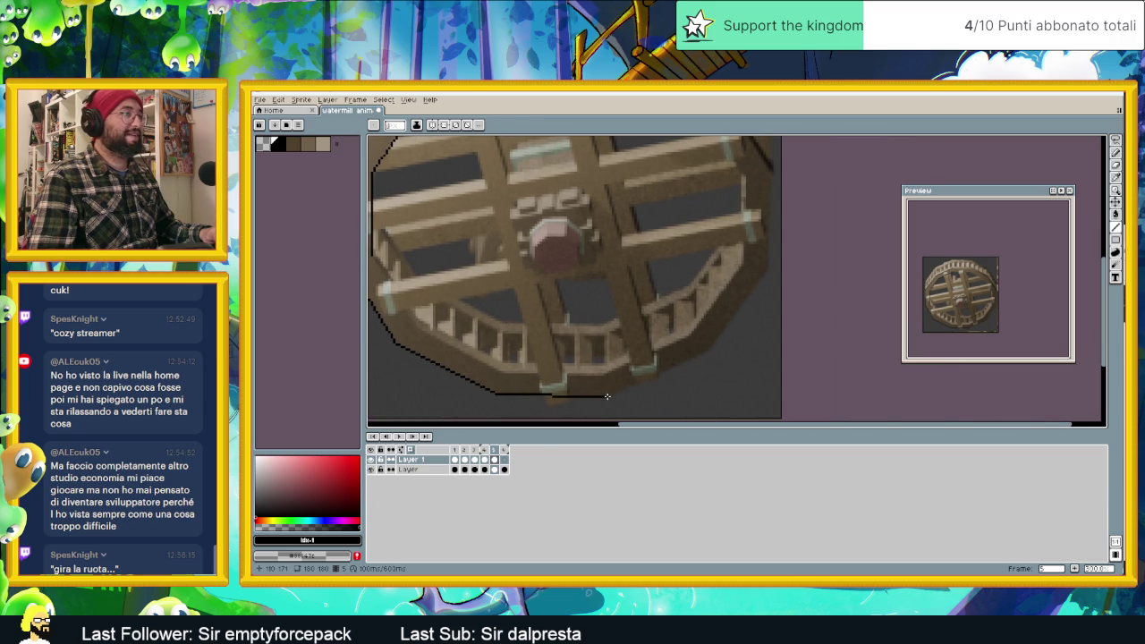
{"action": "left_click", "coordinate": [707, 352]}
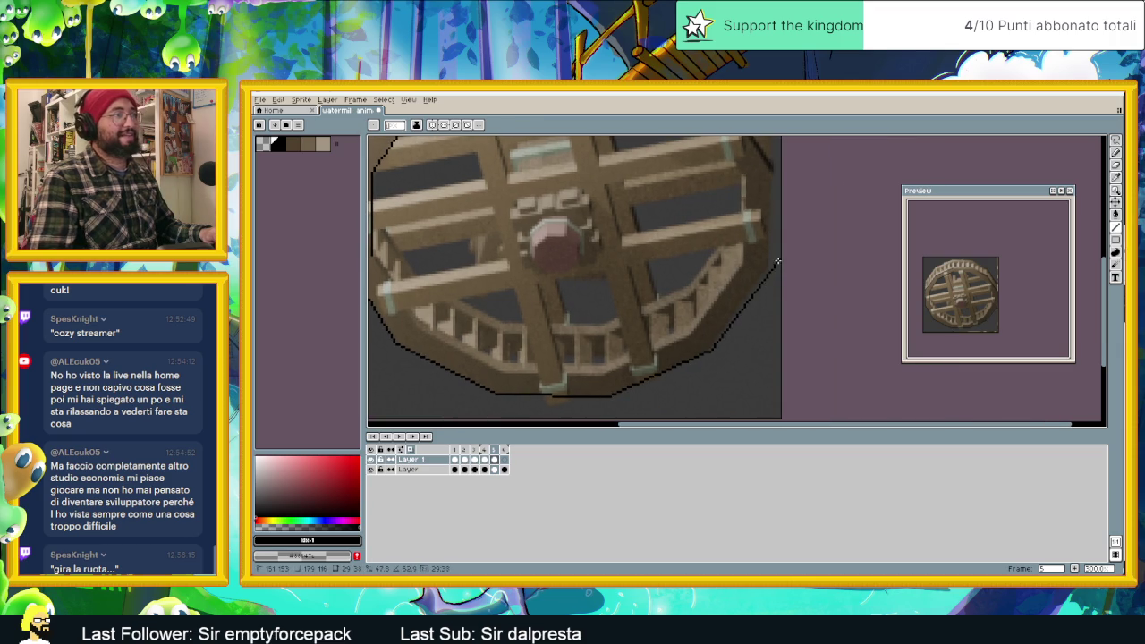
{"action": "left_click", "coordinate": [767, 256]}
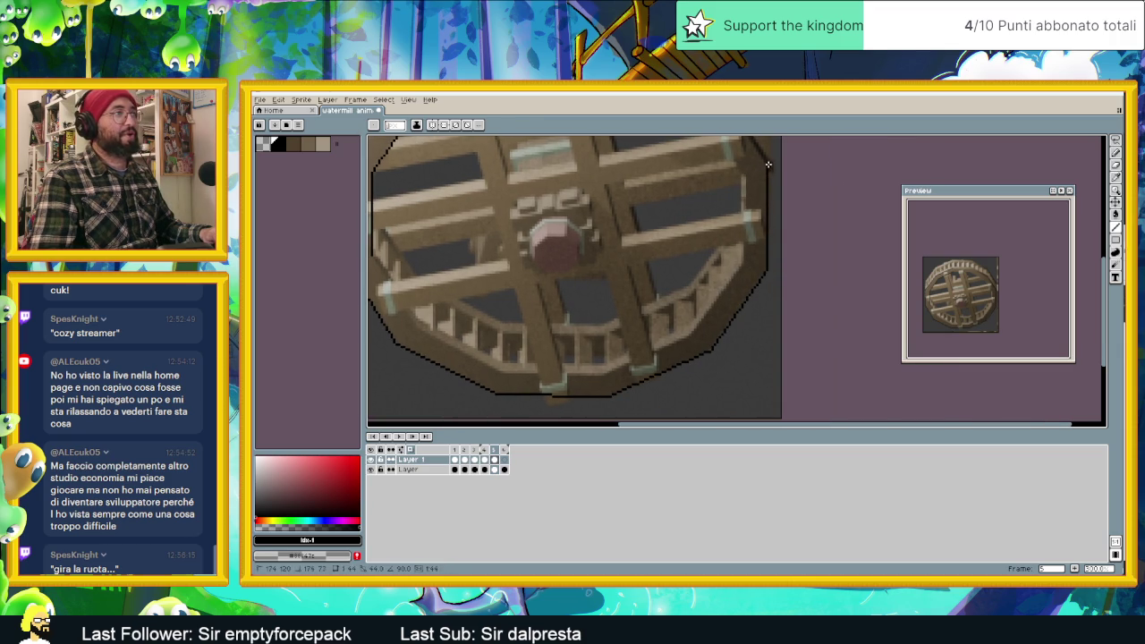
{"action": "mouse_move", "coordinate": [771, 173]}
{"action": "middle_mouse_down"}
{"action": "mouse_move", "coordinate": [775, 212]}
{"action": "mouse_move", "coordinate": [840, 325]}
{"action": "middle_mouse_up"}
{"action": "left_click", "coordinate": [841, 325]}
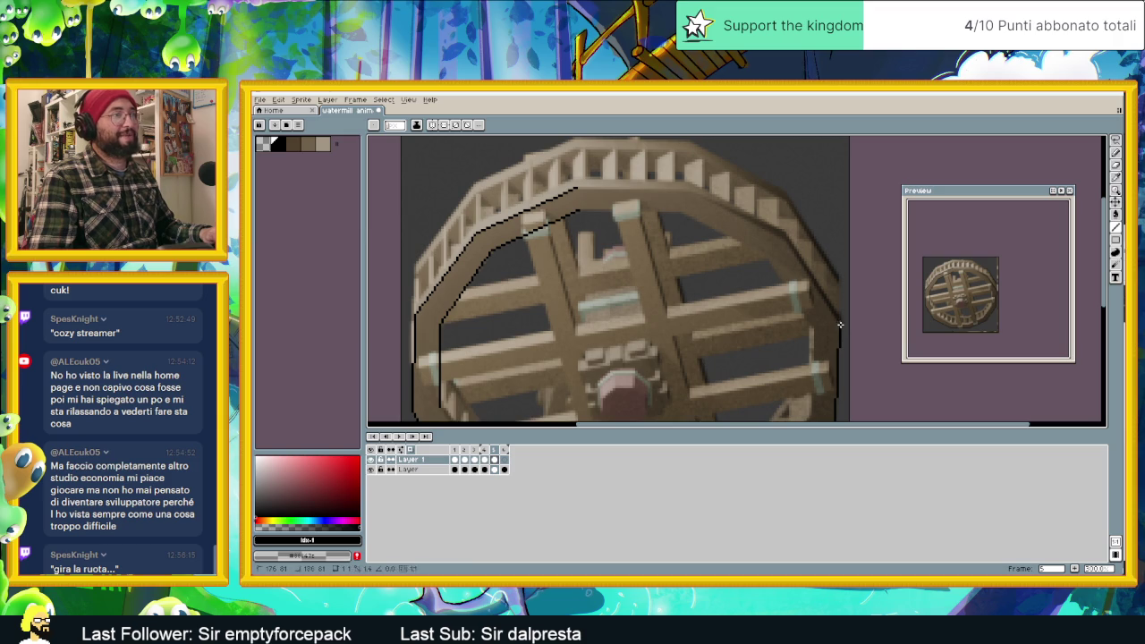
{"action": "left_click", "coordinate": [784, 240]}
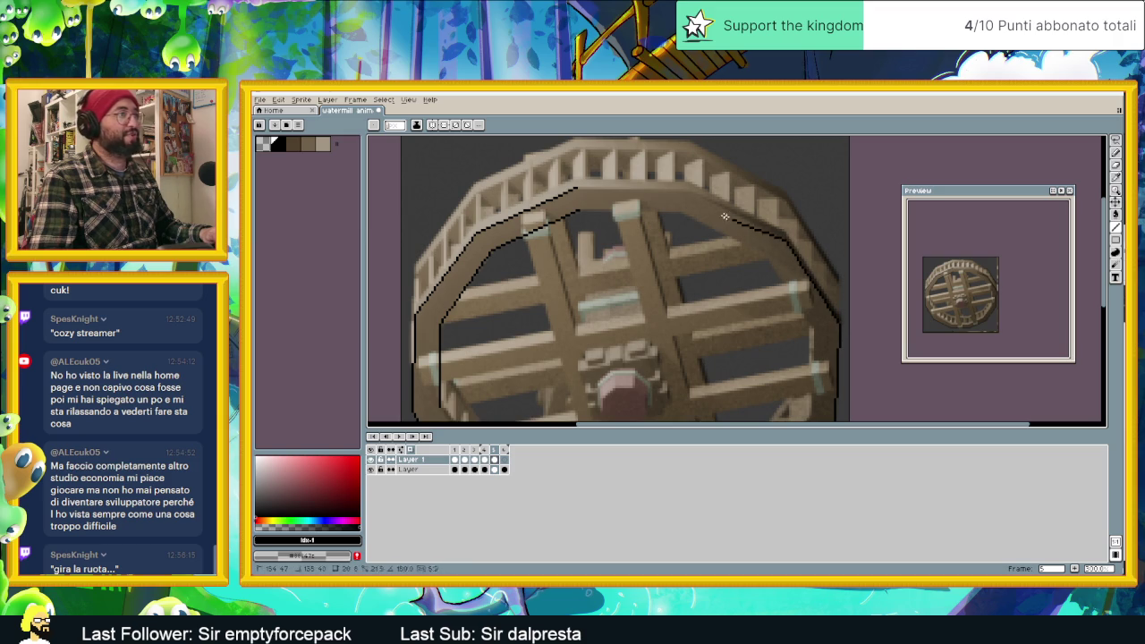
{"action": "left_click", "coordinate": [688, 191]}
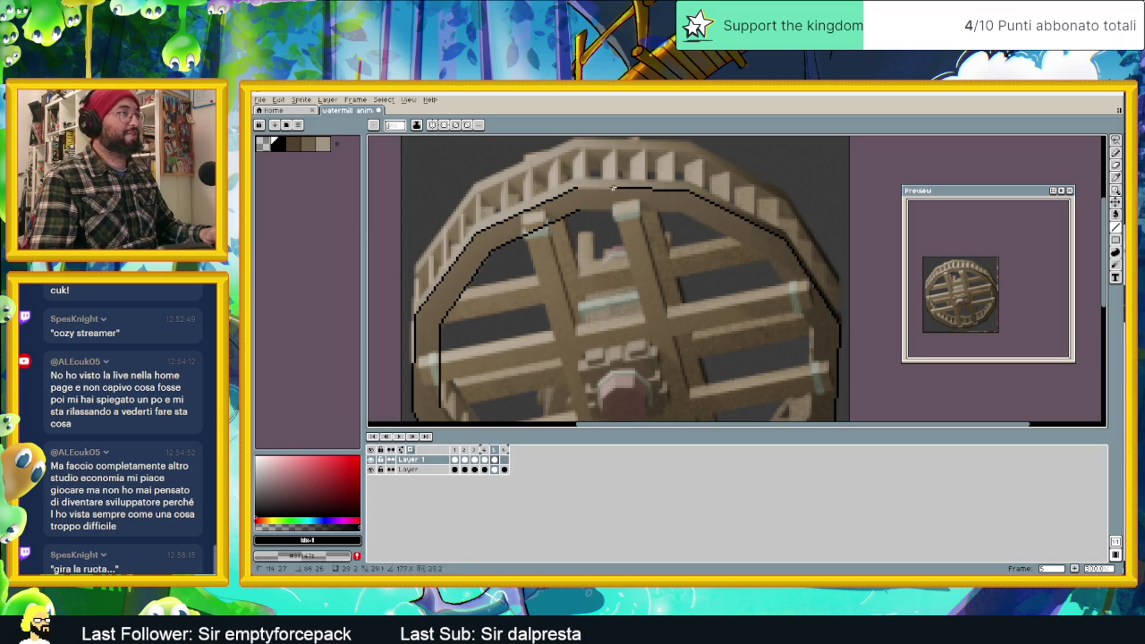
{"action": "left_click", "coordinate": [576, 189]}
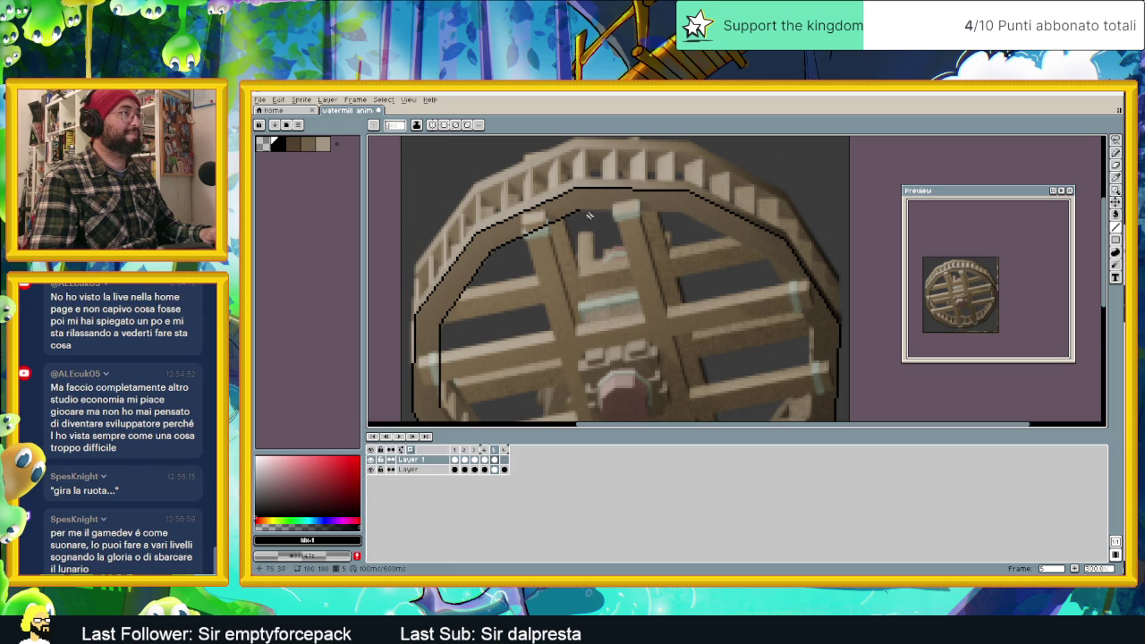
Compare frame 5 against its neighbouring frame, then switch to the Pencil.
{"action": "scroll", "coordinate": [582, 209], "scroll_direction": "down", "scroll_amount": 1}
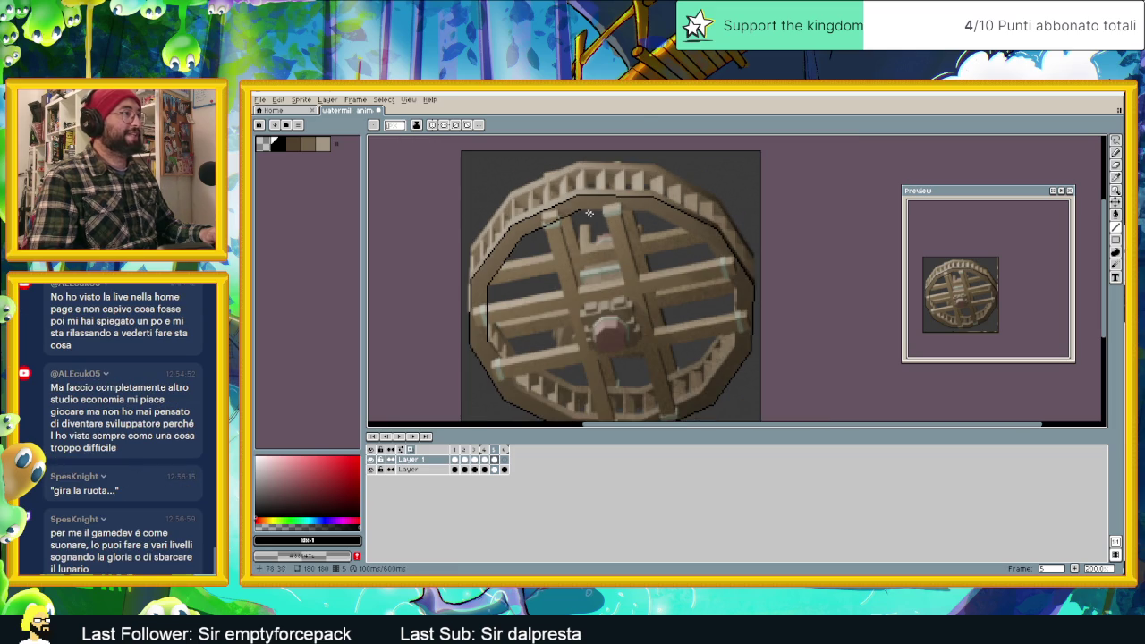
{"action": "key", "text": "Left"}
{"action": "key", "text": "Right"}
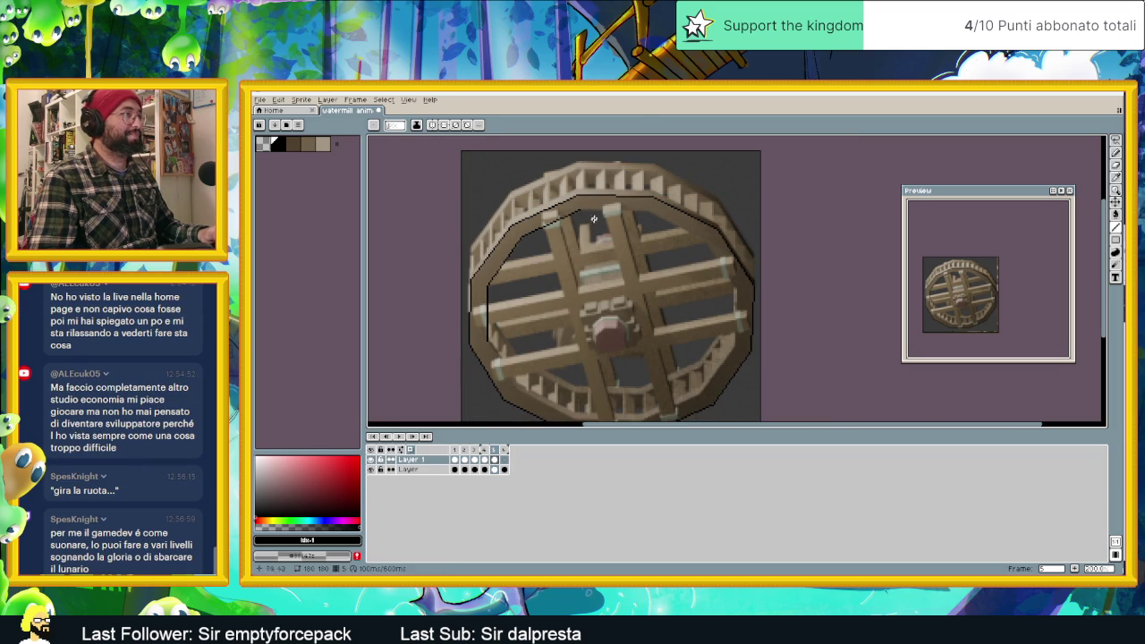
{"action": "scroll", "coordinate": [582, 214], "scroll_direction": "up", "scroll_amount": 1}
{"action": "scroll", "coordinate": [581, 212], "scroll_direction": "down", "scroll_amount": 1}
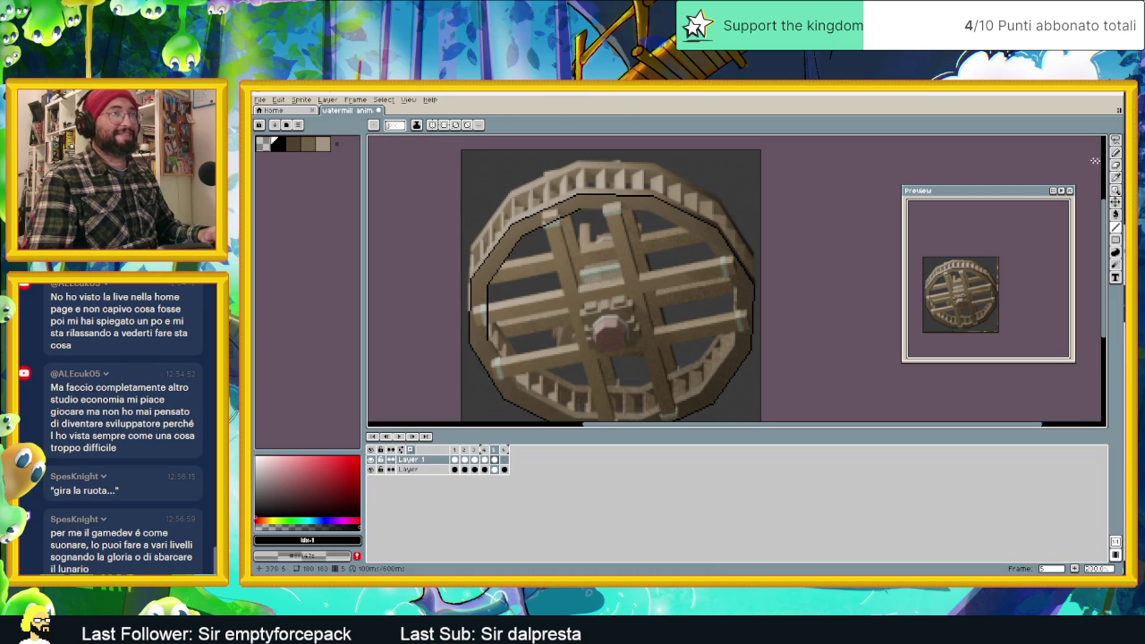
{"action": "key", "text": "b"}
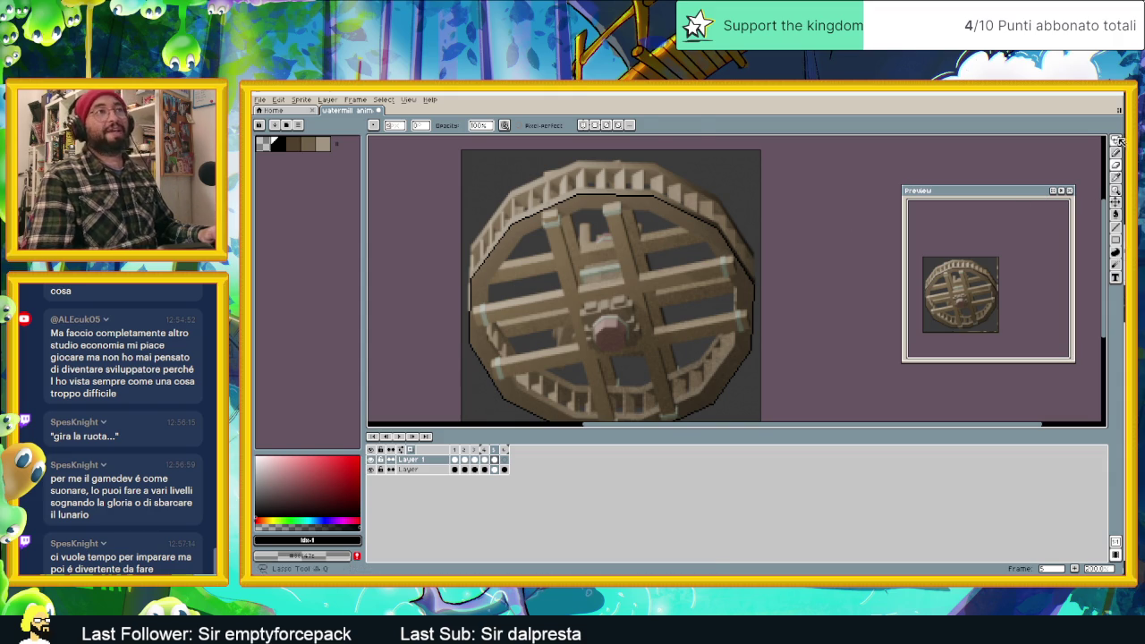
Lasso-select the upper half of the wheel's traced outline.
{"action": "key", "text": "m"}
{"action": "key", "text": "q"}
{"action": "left_click_drag", "start_coordinate": [465, 190], "coordinate": [457, 173]}
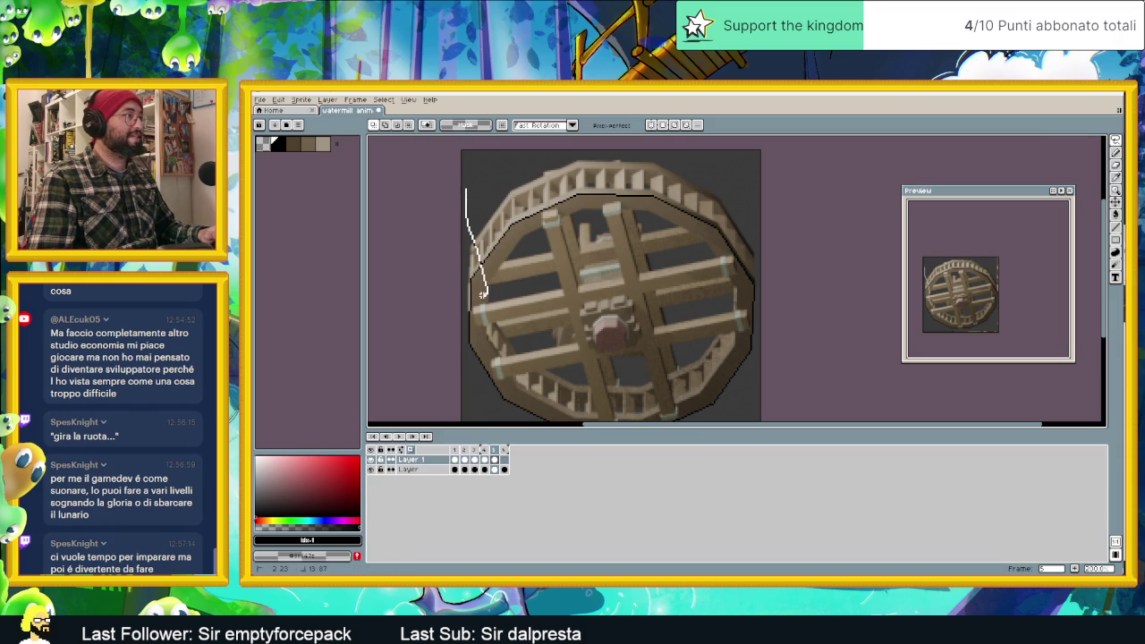
{"action": "left_click", "coordinate": [480, 168]}
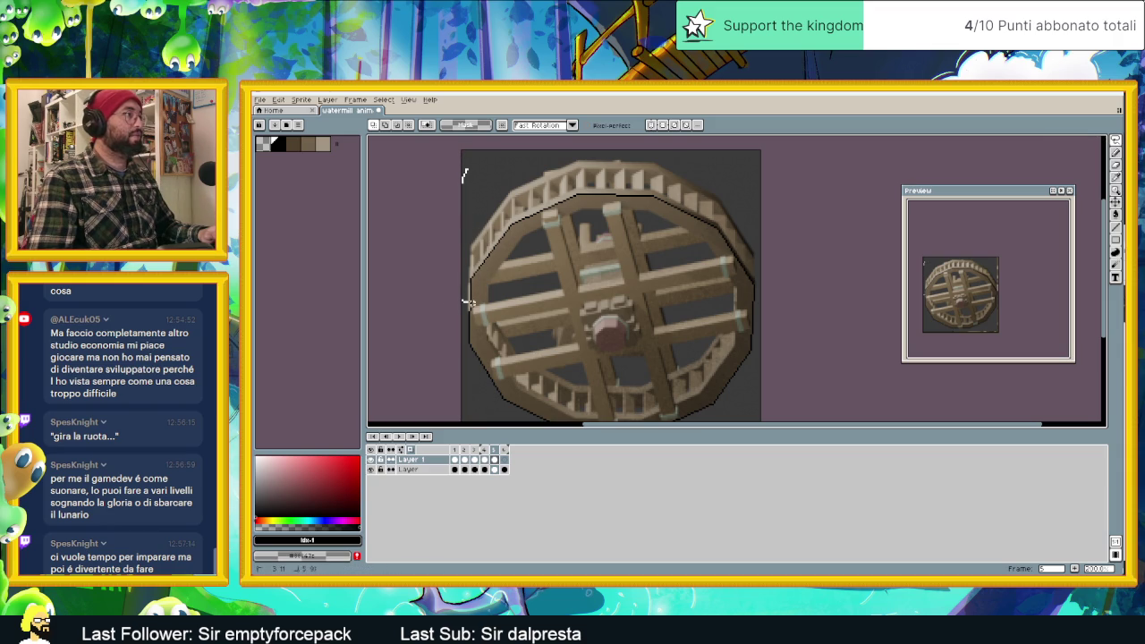
{"action": "left_click_drag", "start_coordinate": [466, 302], "coordinate": [617, 319]}
{"action": "left_click_drag", "start_coordinate": [789, 285], "coordinate": [463, 170]}
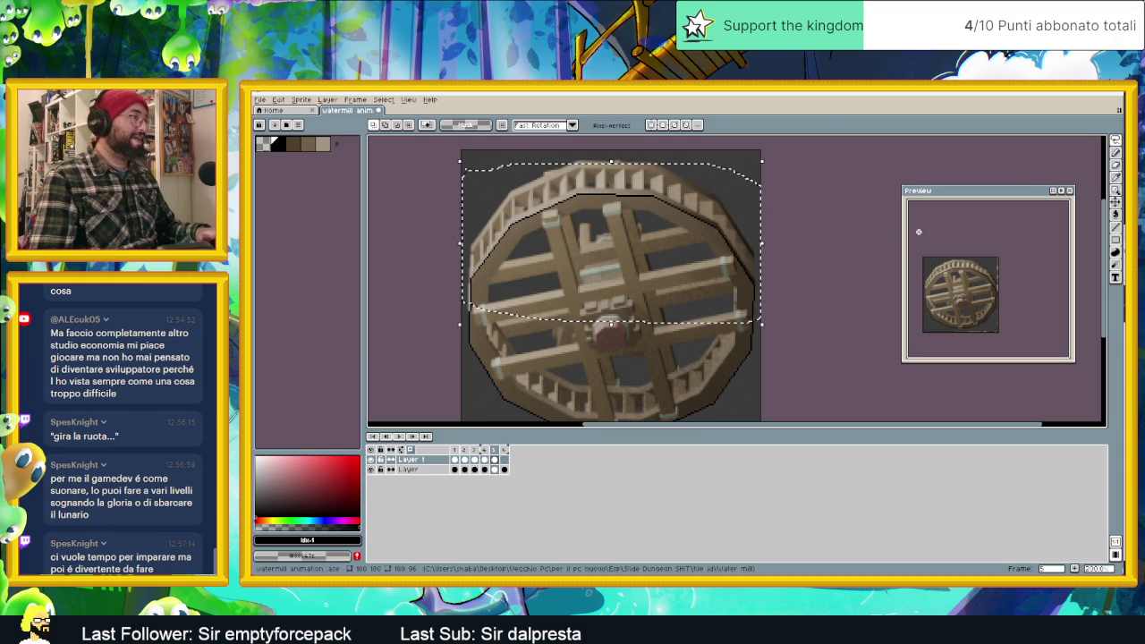
Undo the earlier outline move and flip between frames to compare.
{"action": "key", "text": "ctrl+t"}
{"action": "key", "text": "Return"}
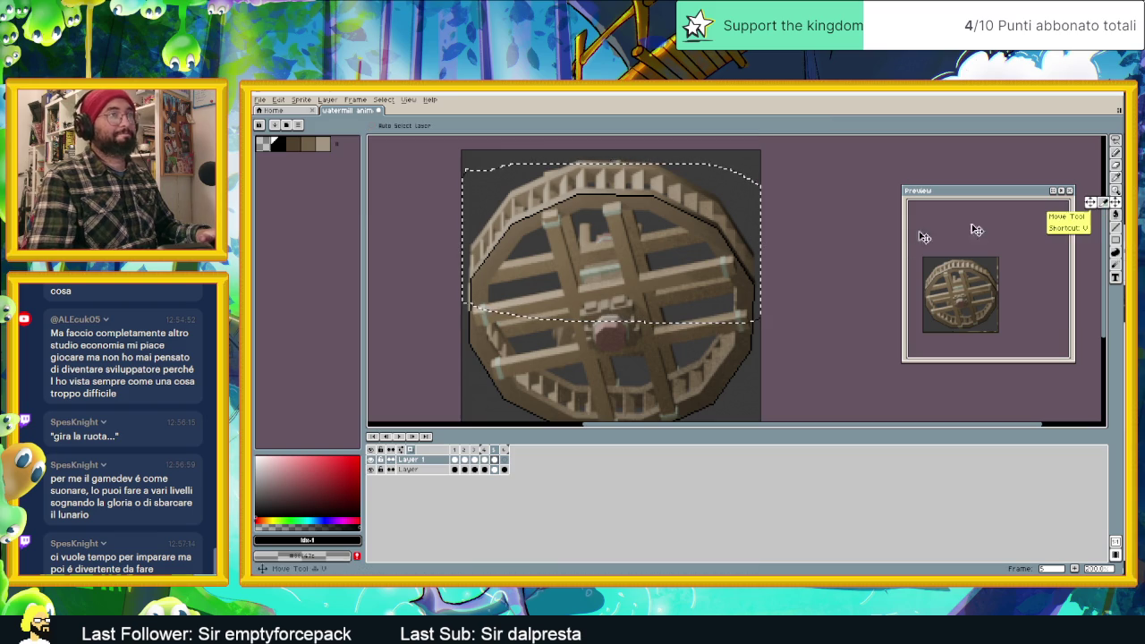
{"action": "key", "text": "ctrl+d"}
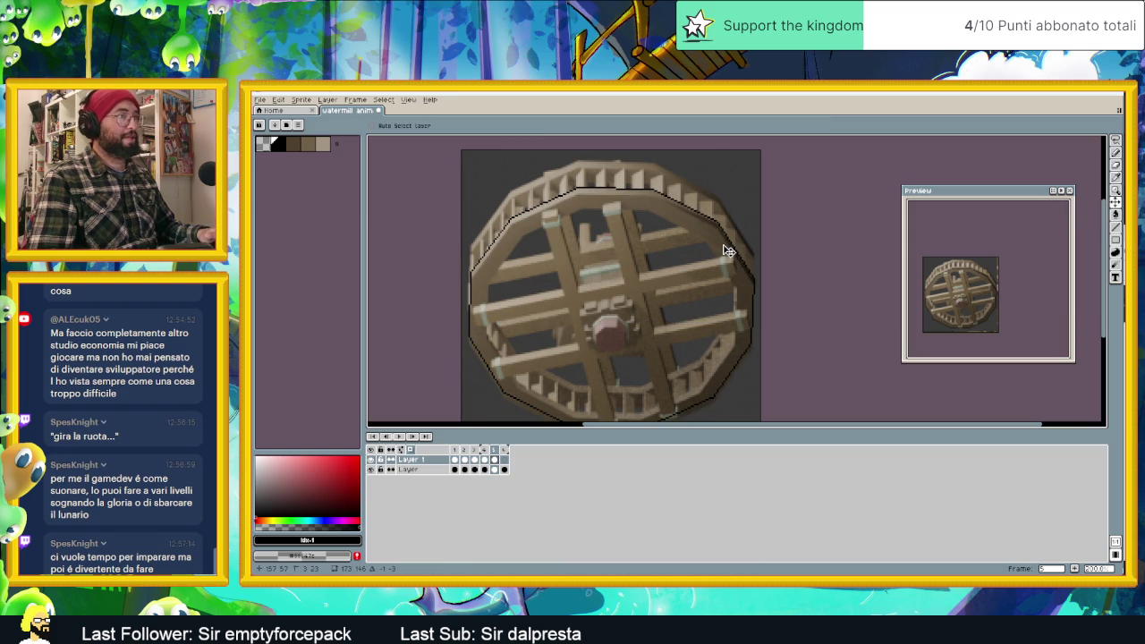
{"action": "key", "text": "ctrl+z"}
{"action": "key", "text": "Left"}
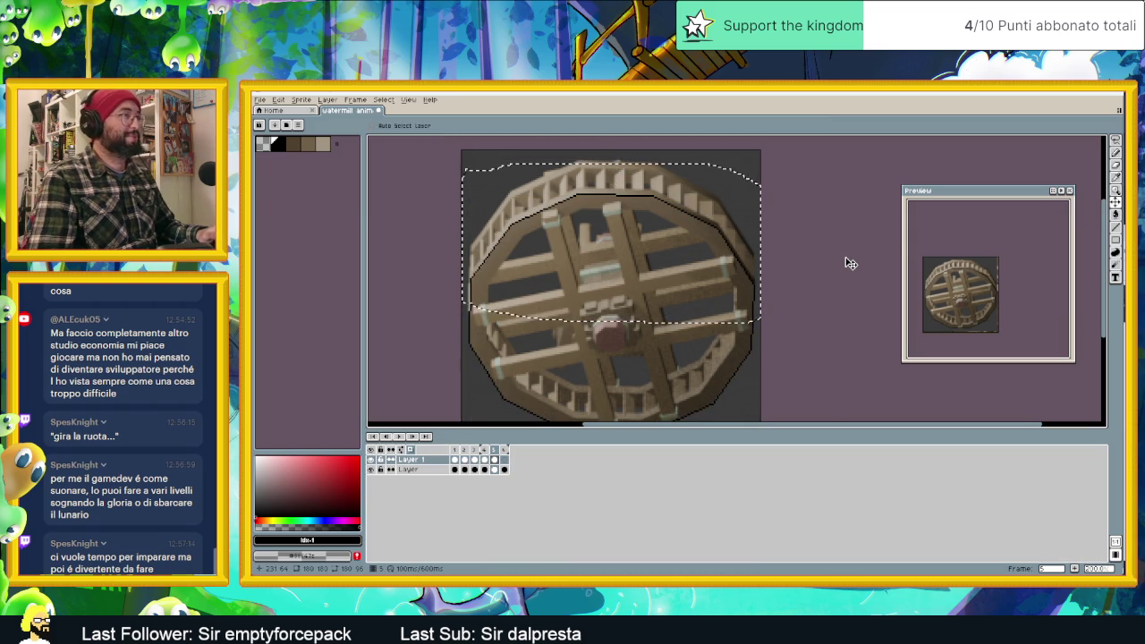
{"action": "key", "text": "Right"}
Nudge the selected top outline up 1 px in transform mode and apply it.
{"action": "key", "text": "Left"}
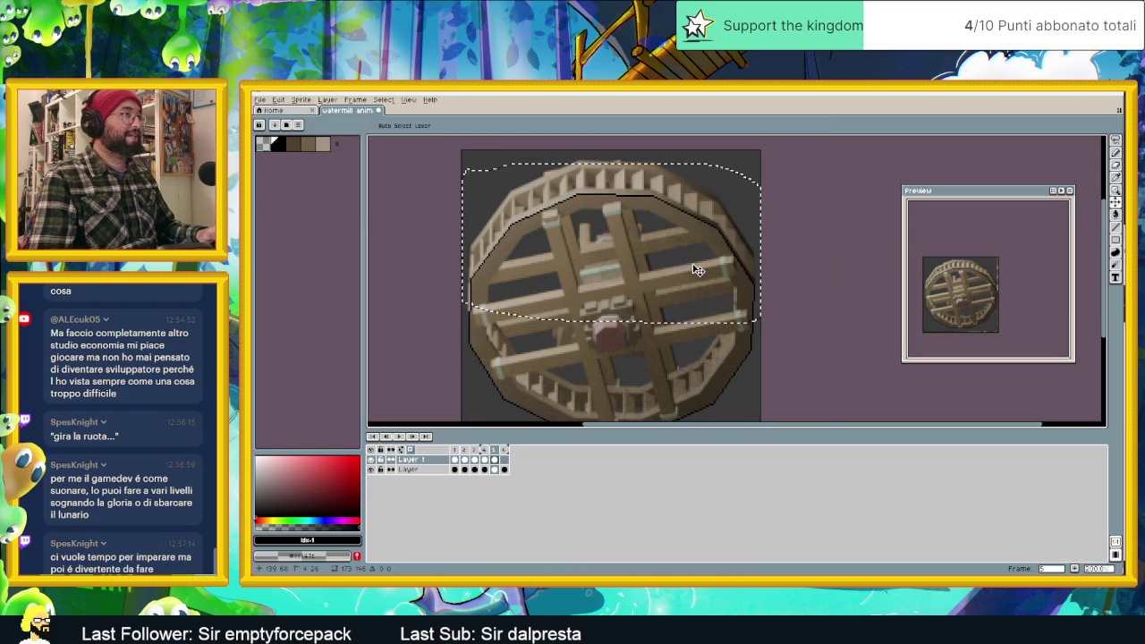
{"action": "key", "text": "Right"}
{"action": "key", "text": "Left"}
{"action": "key", "text": "ctrl+t"}
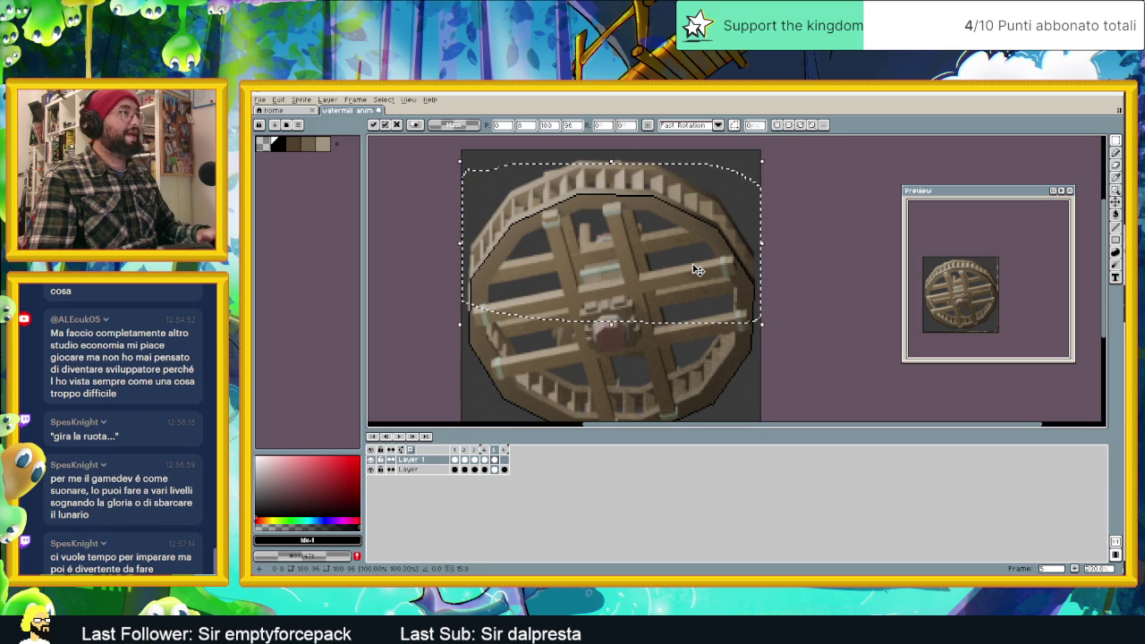
{"action": "key", "text": "Right"}
{"action": "key", "text": "Left"}
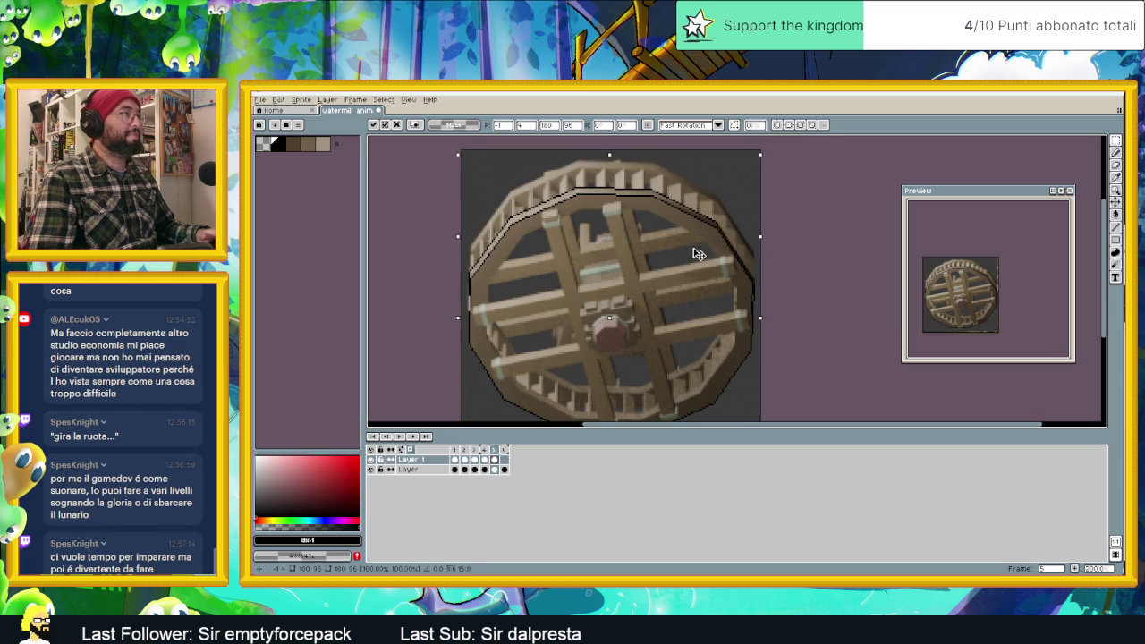
{"action": "key", "text": "Right"}
{"action": "key", "text": "Up"}
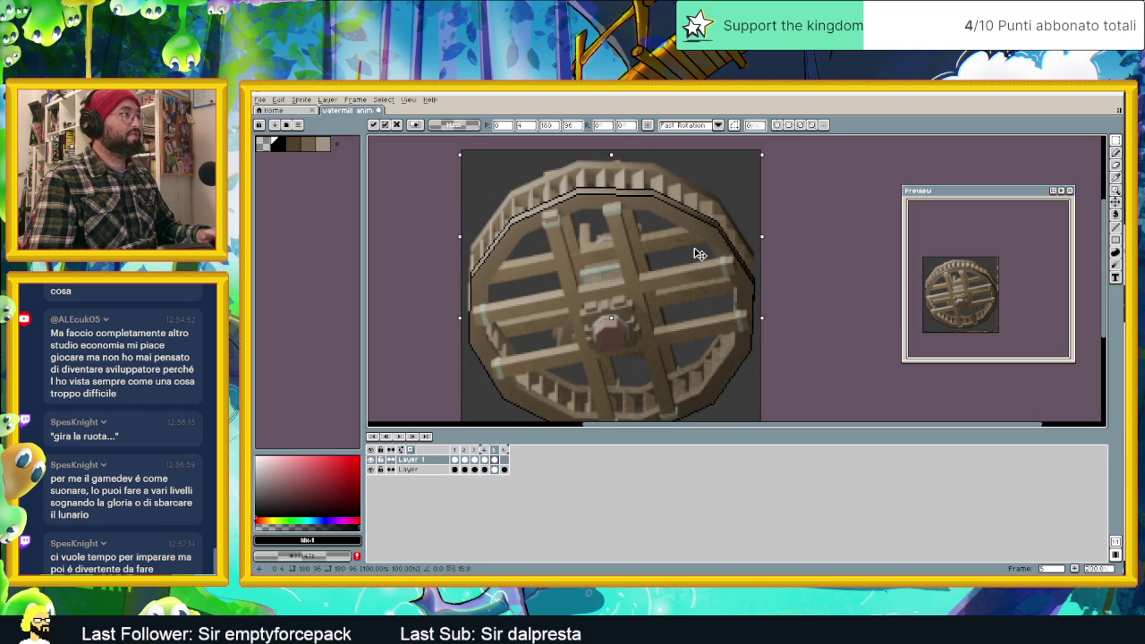
{"action": "key", "text": "Left"}
{"action": "key", "text": "Right"}
Drop the selection and flip between frames to check the outline's alignment with the rim.
{"action": "key", "text": "Left"}
{"action": "key", "text": "Right"}
{"action": "key", "text": "Left"}
{"action": "key", "text": "Right"}
{"action": "key", "text": "Left"}
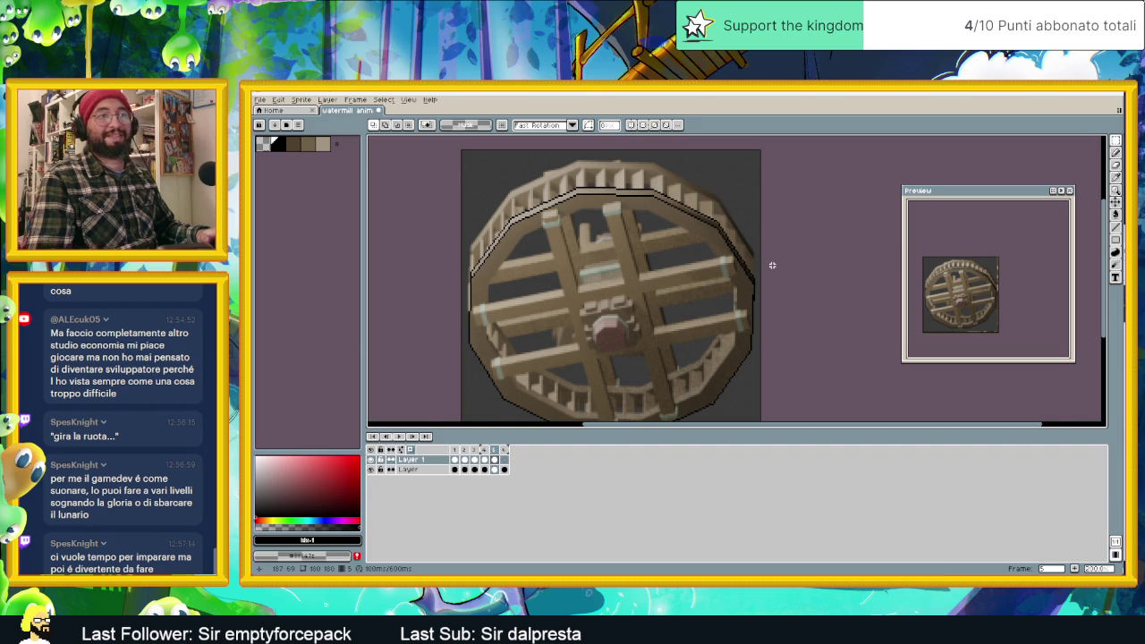
Zoom in on the wheel's right rim and clear the leftover selection.
{"action": "scroll", "coordinate": [769, 263], "scroll_direction": "up", "scroll_amount": 1}
{"action": "scroll", "coordinate": [698, 245], "scroll_direction": "up", "scroll_amount": 1}
{"action": "key", "text": "Right"}
{"action": "scroll", "coordinate": [769, 237], "scroll_direction": "up", "scroll_amount": 1}
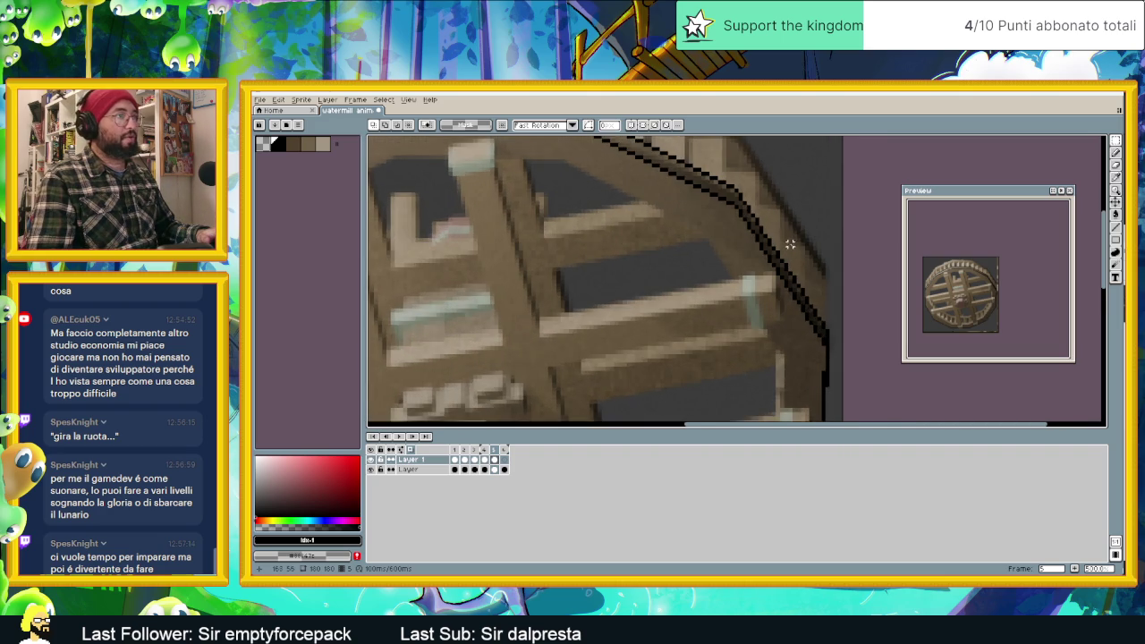
{"action": "scroll", "coordinate": [789, 248], "scroll_direction": "up", "scroll_amount": 1}
{"action": "scroll", "coordinate": [795, 251], "scroll_direction": "up", "scroll_amount": 1}
{"action": "scroll", "coordinate": [795, 262], "scroll_direction": "down", "scroll_amount": 1}
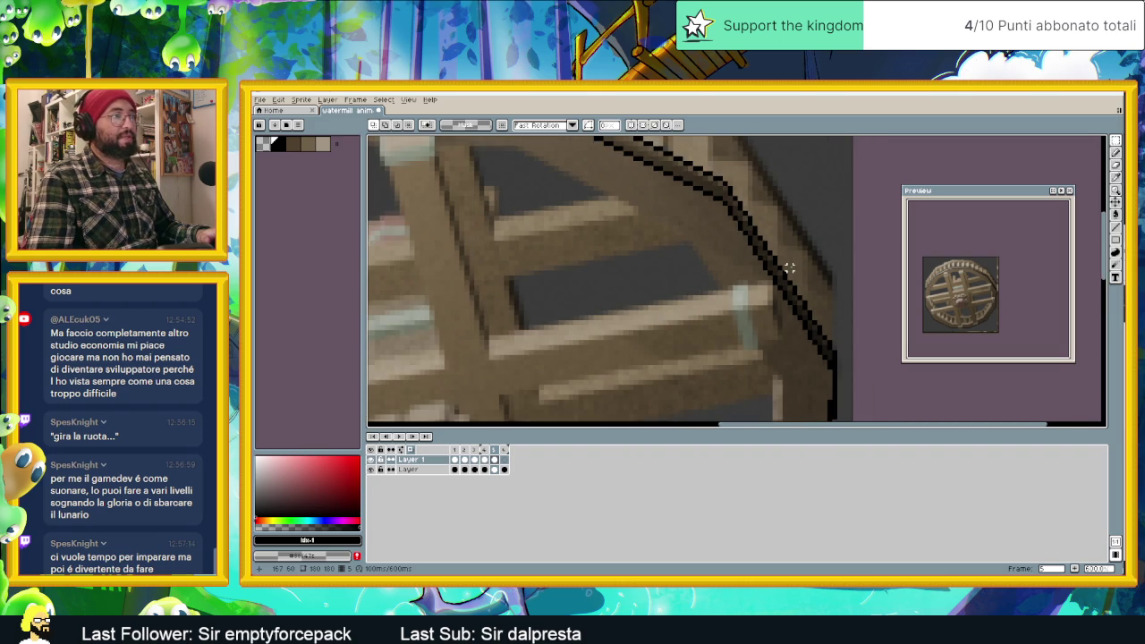
{"action": "scroll", "coordinate": [741, 260], "scroll_direction": "down", "scroll_amount": 2}
{"action": "scroll", "coordinate": [706, 261], "scroll_direction": "down", "scroll_amount": 2}
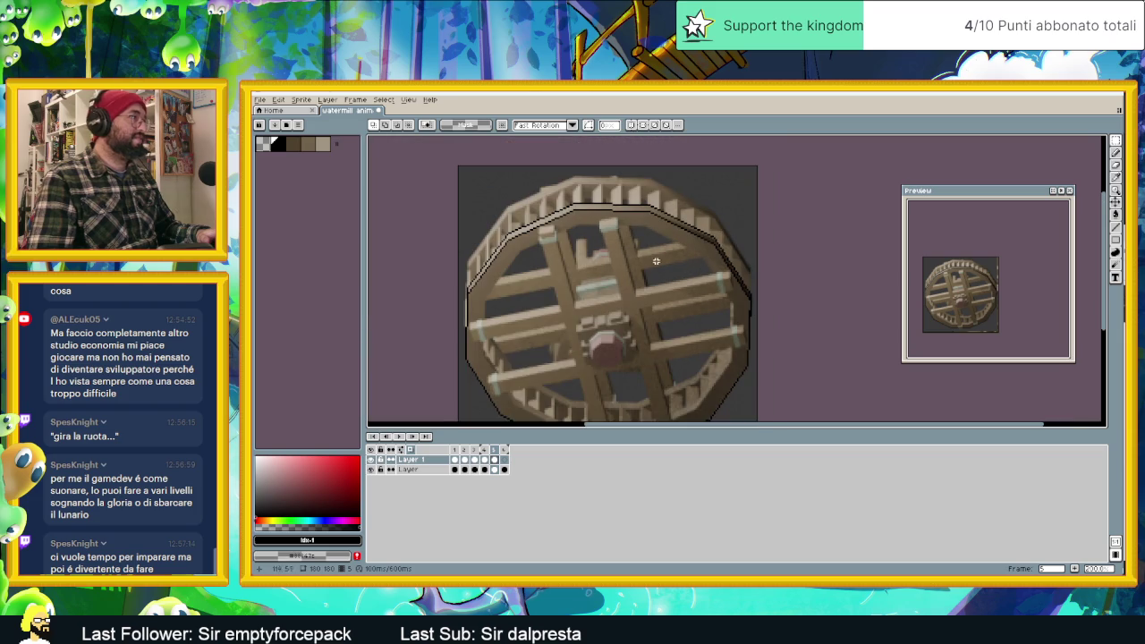
{"action": "scroll", "coordinate": [756, 284], "scroll_direction": "up", "scroll_amount": 1}
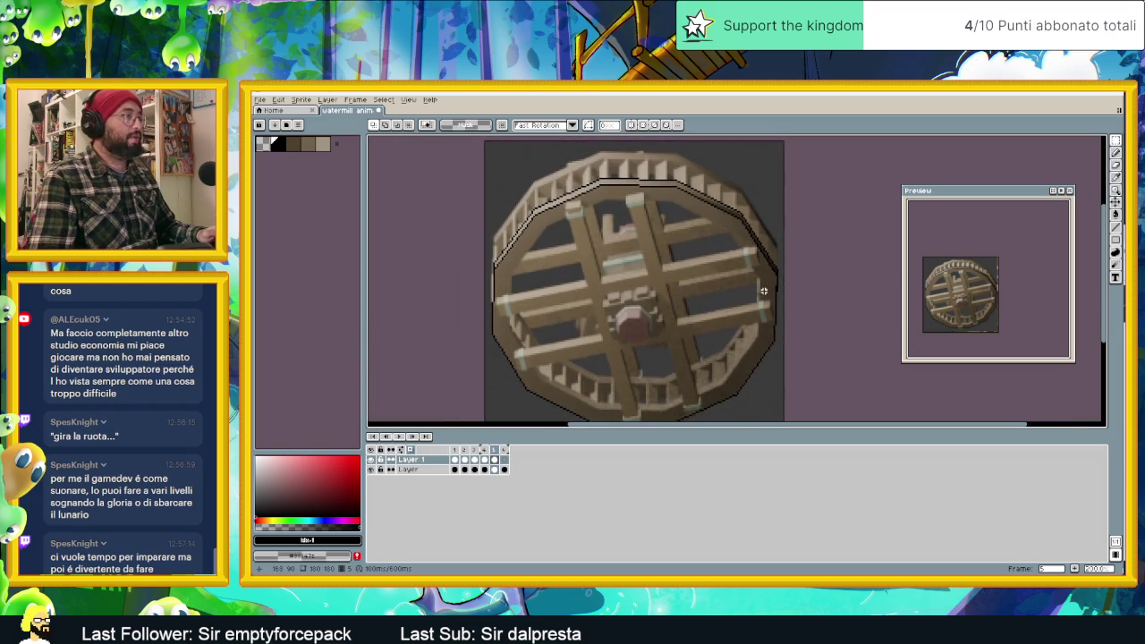
{"action": "scroll", "coordinate": [771, 291], "scroll_direction": "up", "scroll_amount": 1}
{"action": "scroll", "coordinate": [771, 290], "scroll_direction": "up", "scroll_amount": 1}
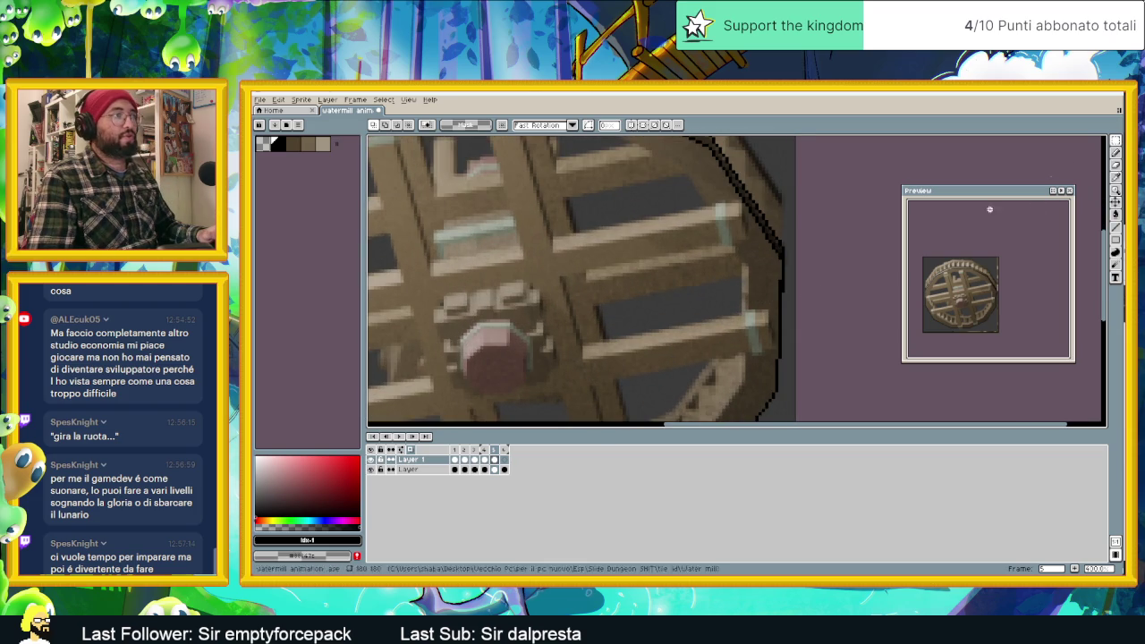
{"action": "scroll", "coordinate": [779, 281], "scroll_direction": "up", "scroll_amount": 1}
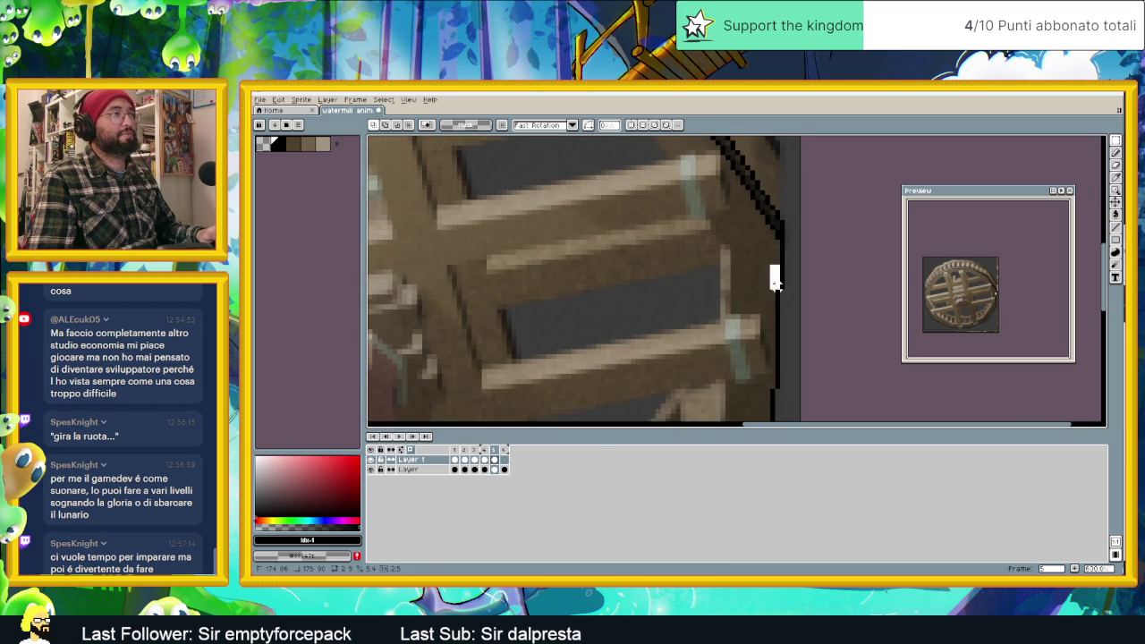
{"action": "left_click_drag", "start_coordinate": [774, 283], "coordinate": [776, 284]}
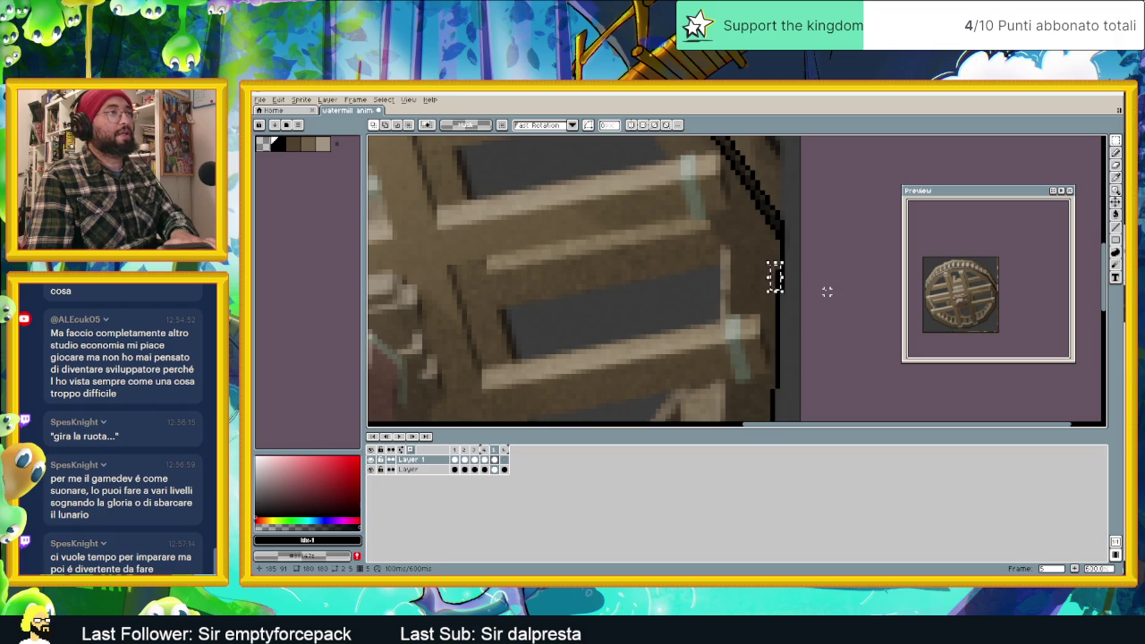
{"action": "scroll", "coordinate": [795, 294], "scroll_direction": "down", "scroll_amount": 3}
{"action": "scroll", "coordinate": [795, 294], "scroll_direction": "down", "scroll_amount": 2}
{"action": "scroll", "coordinate": [760, 299], "scroll_direction": "down", "scroll_amount": 1}
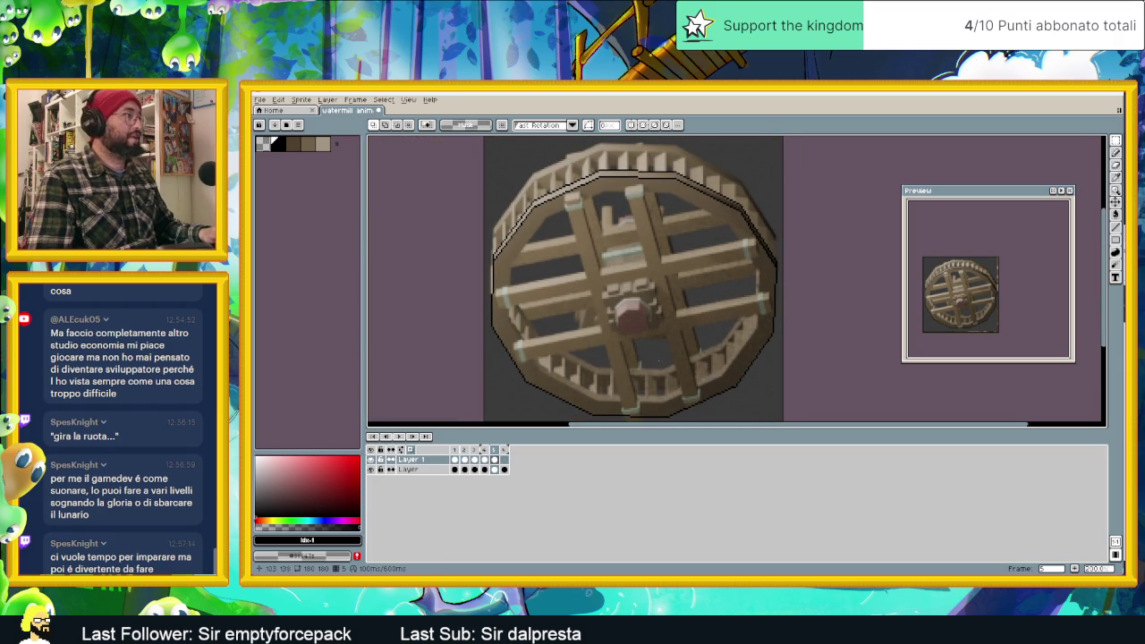
{"action": "scroll", "coordinate": [643, 398], "scroll_direction": "up", "scroll_amount": 2}
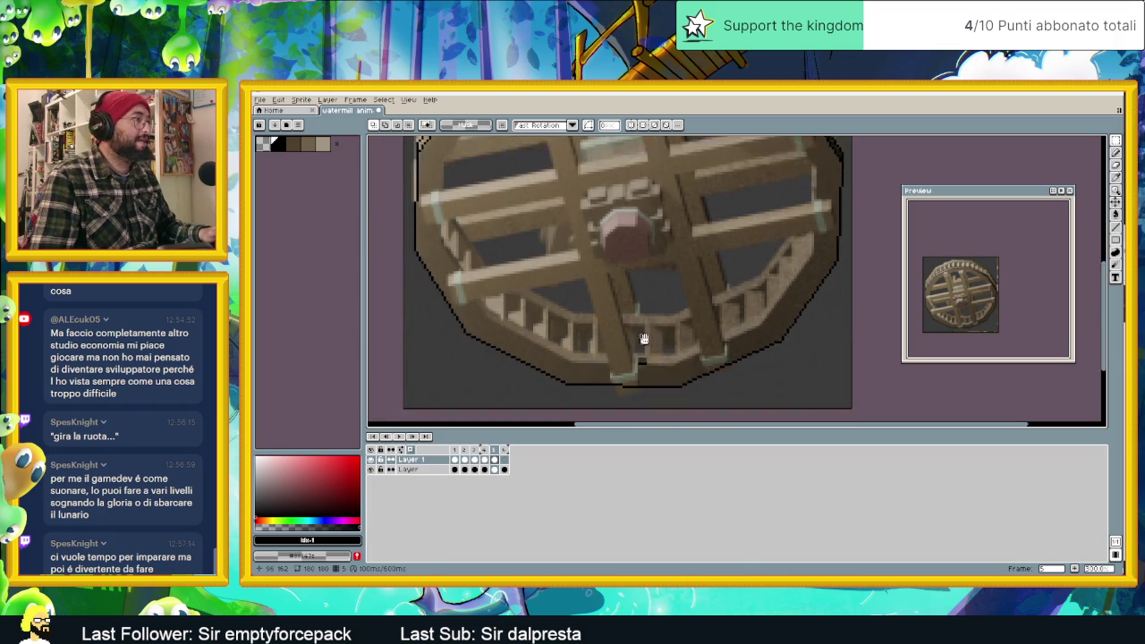
{"action": "scroll", "coordinate": [680, 385], "scroll_direction": "up", "scroll_amount": 1}
{"action": "key", "text": "Return"}
{"action": "scroll", "coordinate": [748, 371], "scroll_direction": "up", "scroll_amount": 2}
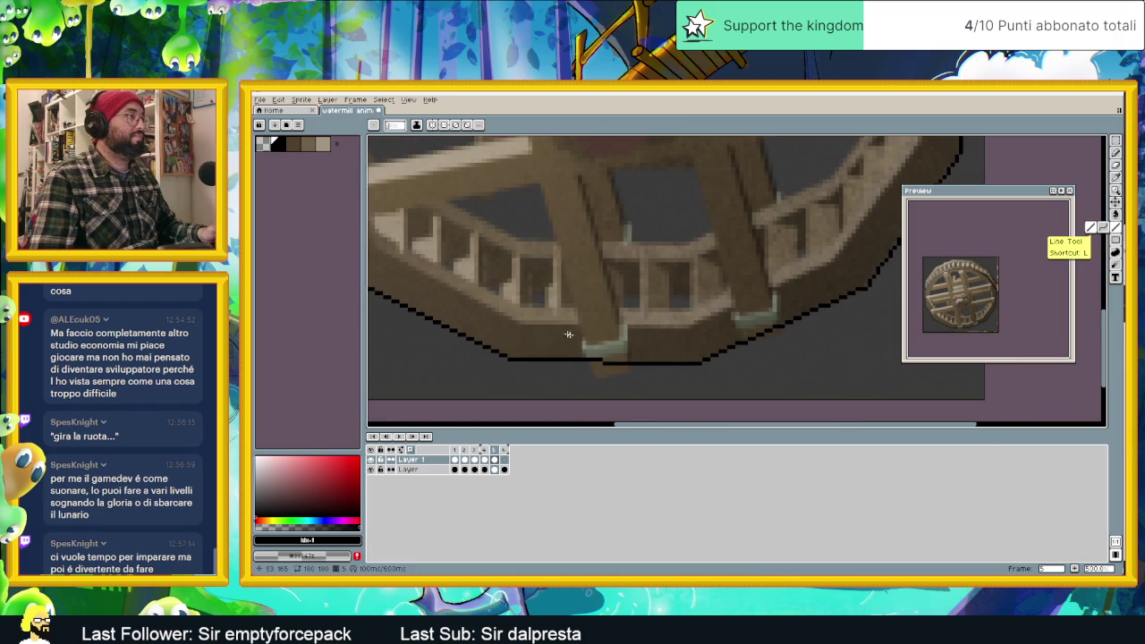
Draw black outline segments along the bottom rim and up the lower right rim.
{"action": "mouse_move", "coordinate": [516, 321]}
{"action": "left_mouse_down"}
{"action": "mouse_move", "coordinate": [685, 327]}
{"action": "mouse_move", "coordinate": [832, 263]}
{"action": "left_mouse_up"}
{"action": "middle_click_drag", "start_coordinate": [854, 246], "coordinate": [743, 352]}
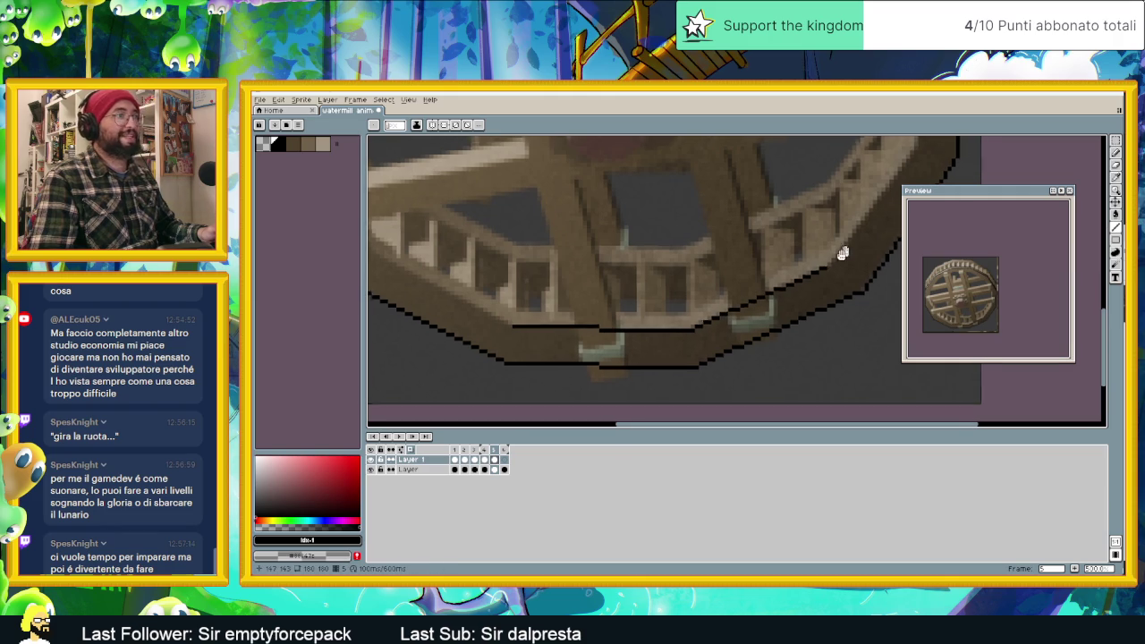
{"action": "left_click_drag", "start_coordinate": [727, 366], "coordinate": [818, 249]}
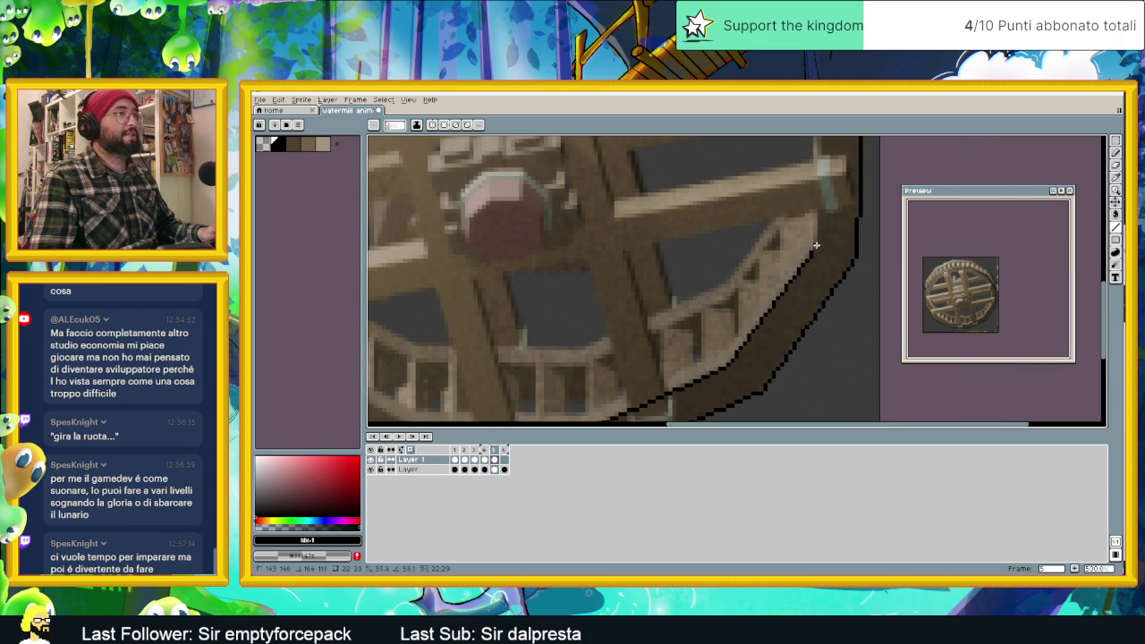
{"action": "middle_click_drag", "start_coordinate": [826, 238], "coordinate": [789, 361]}
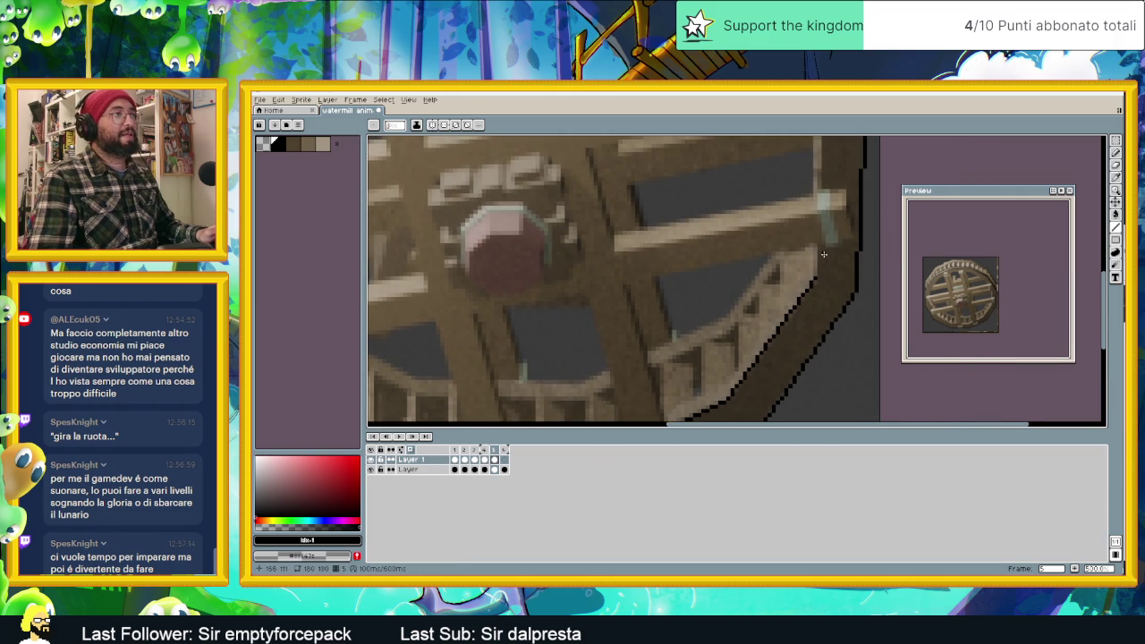
{"action": "scroll", "coordinate": [818, 272], "scroll_direction": "down", "scroll_amount": 1}
Continue the black outline up the right edge, along the lower right edge and lower left rim.
{"action": "left_click_drag", "start_coordinate": [817, 268], "coordinate": [819, 183]}
{"action": "middle_click_drag", "start_coordinate": [822, 170], "coordinate": [861, 295]}
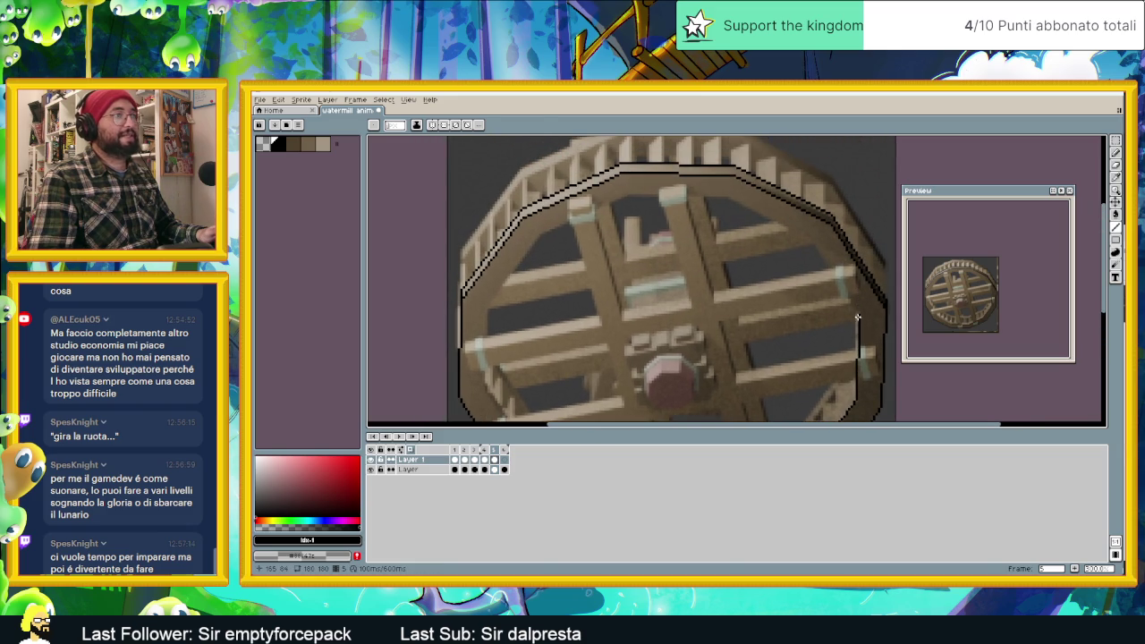
{"action": "mouse_move", "coordinate": [856, 316]}
{"action": "left_mouse_down"}
{"action": "mouse_move", "coordinate": [823, 254]}
{"action": "mouse_move", "coordinate": [731, 196]}
{"action": "mouse_move", "coordinate": [624, 194]}
{"action": "mouse_move", "coordinate": [537, 235]}
{"action": "mouse_move", "coordinate": [487, 309]}
{"action": "mouse_move", "coordinate": [545, 251]}
{"action": "mouse_move", "coordinate": [514, 307]}
{"action": "mouse_move", "coordinate": [540, 357]}
{"action": "left_mouse_up"}
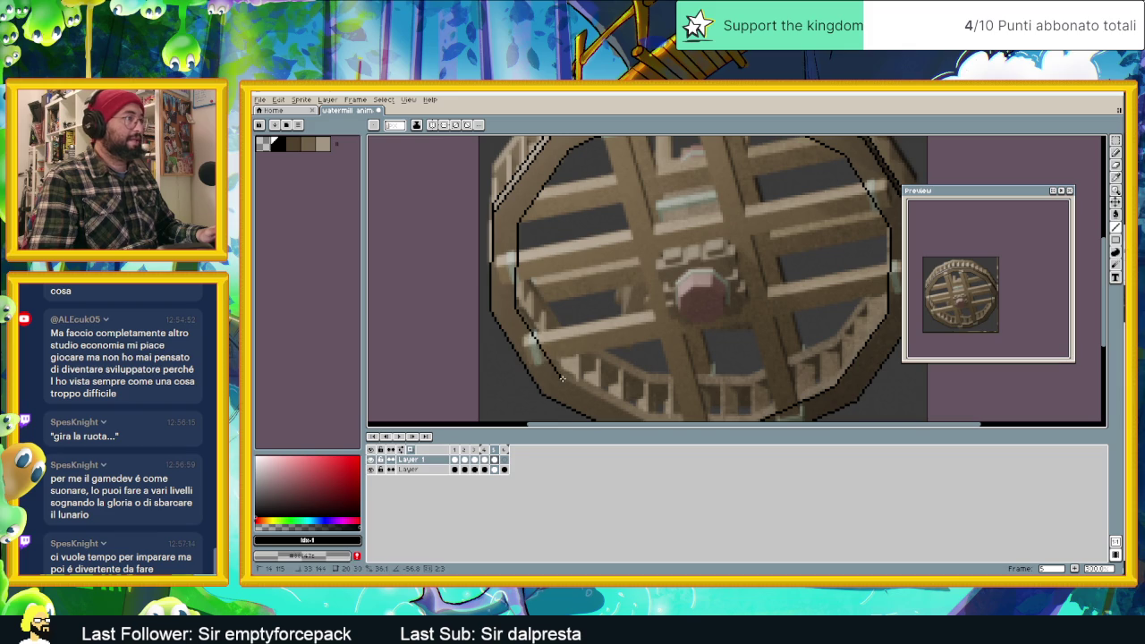
{"action": "middle_click_drag", "start_coordinate": [561, 379], "coordinate": [527, 305]}
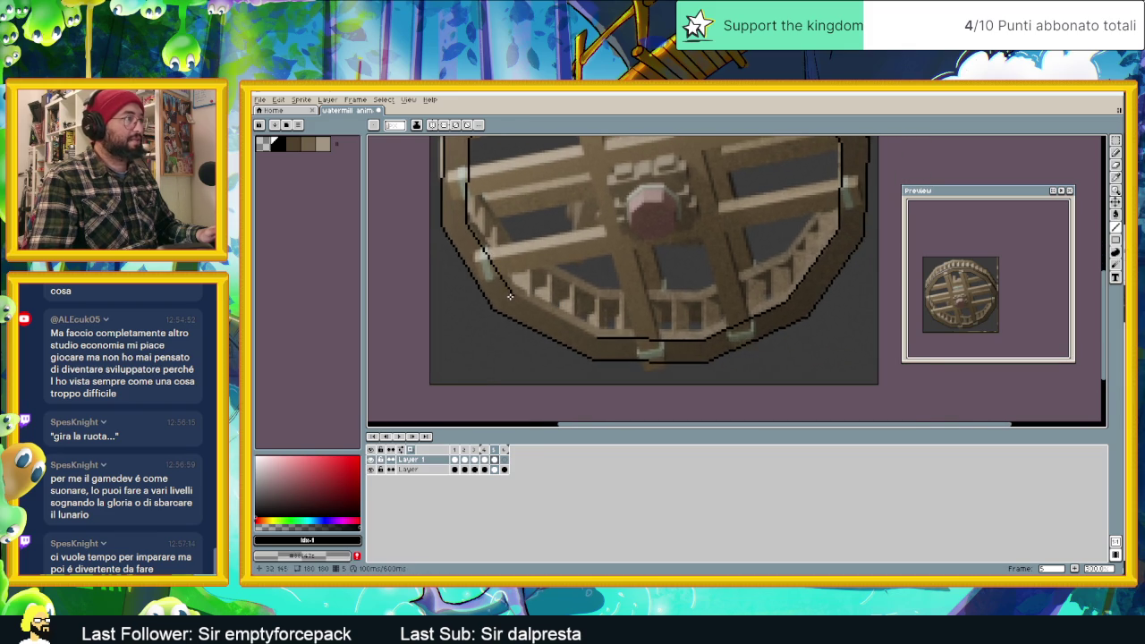
{"action": "left_click_drag", "start_coordinate": [514, 296], "coordinate": [580, 330]}
{"action": "scroll", "coordinate": [626, 313], "scroll_direction": "up", "scroll_amount": 1}
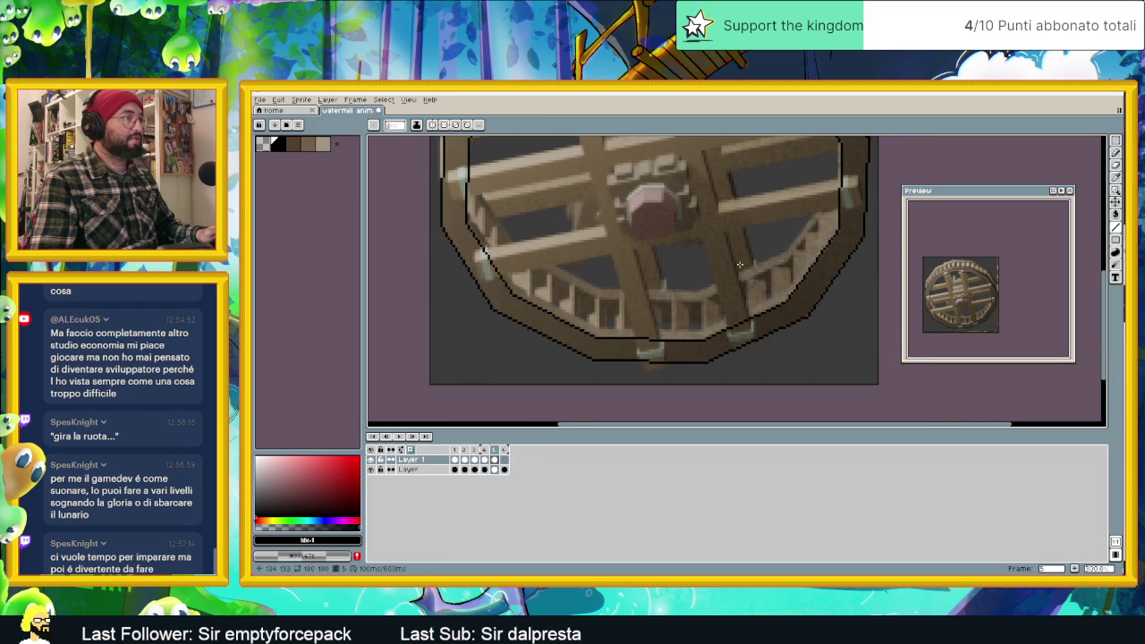
{"action": "scroll", "coordinate": [736, 262], "scroll_direction": "down", "scroll_amount": 2}
{"action": "scroll", "coordinate": [726, 301], "scroll_direction": "up", "scroll_amount": 1}
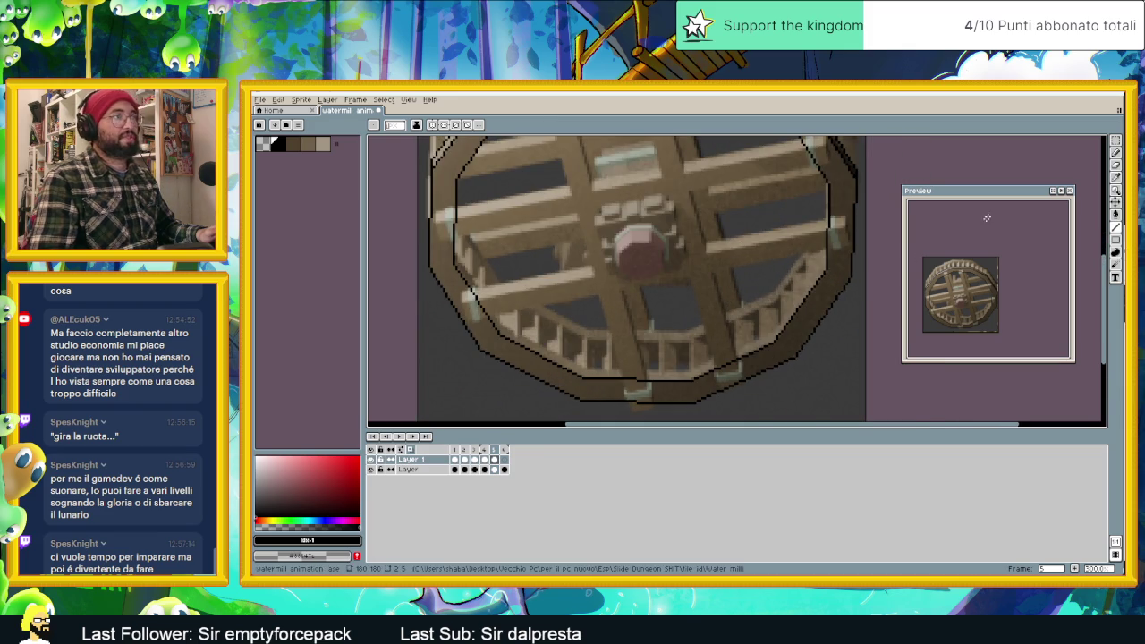
{"action": "left_click", "coordinate": [1114, 141]}
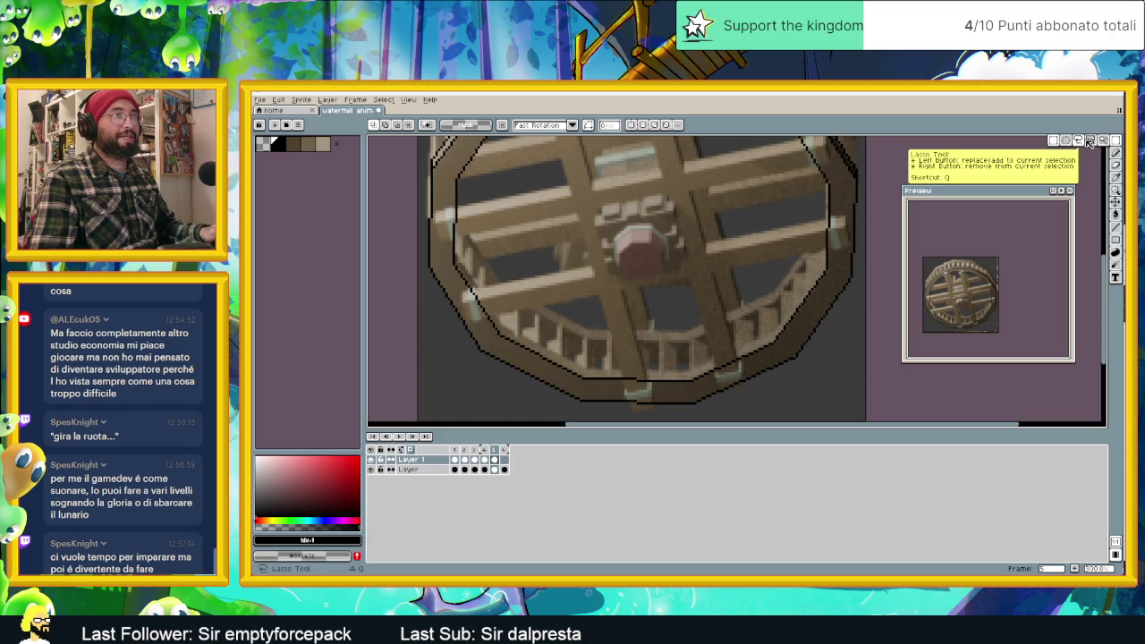